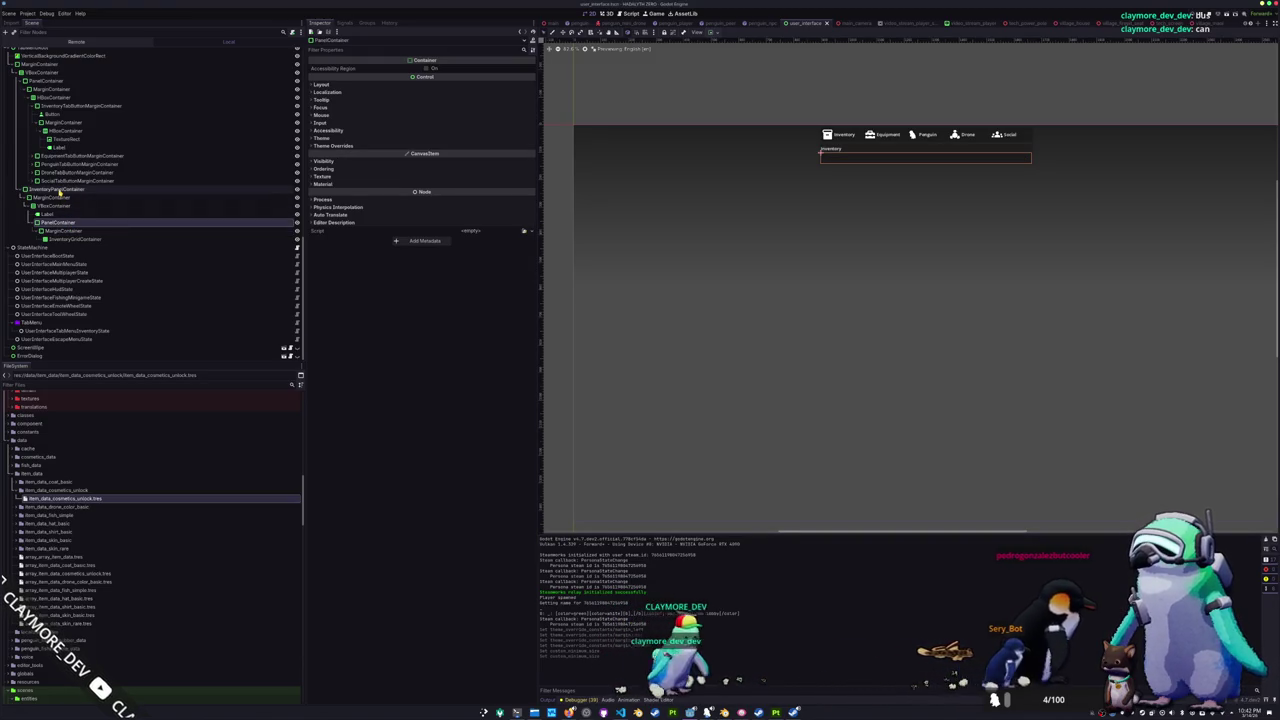
- Select the TabMenuRoot node in the Scene dock
scroll(46, 118, "up", 2)
left_click(45, 88)
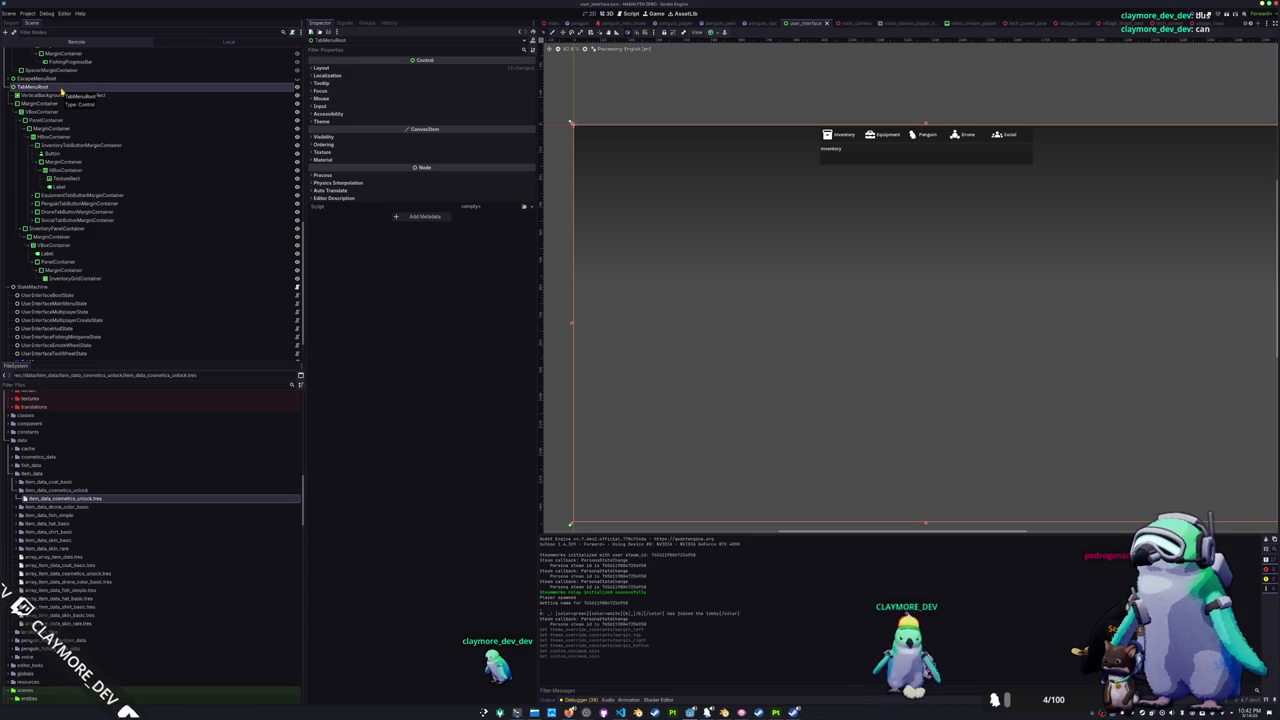
right_click(59, 88)
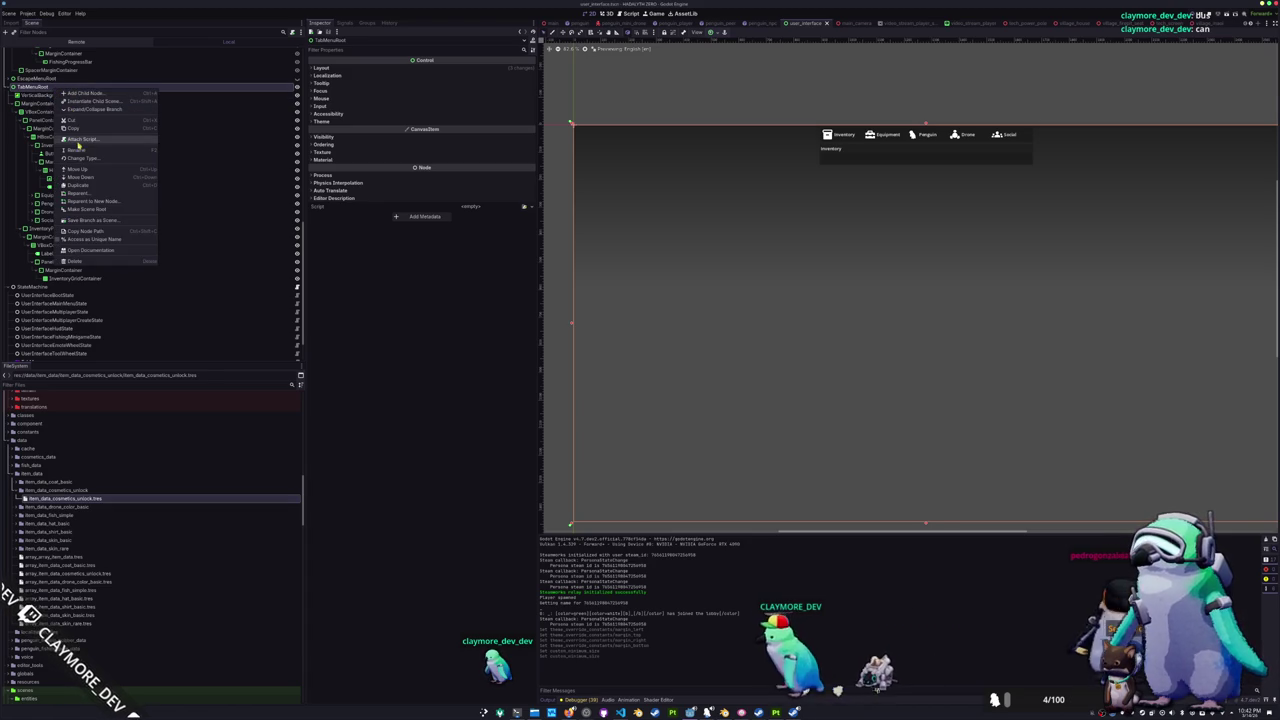
- Add a new Control child node under TabMenuRoot
left_click(92, 93)
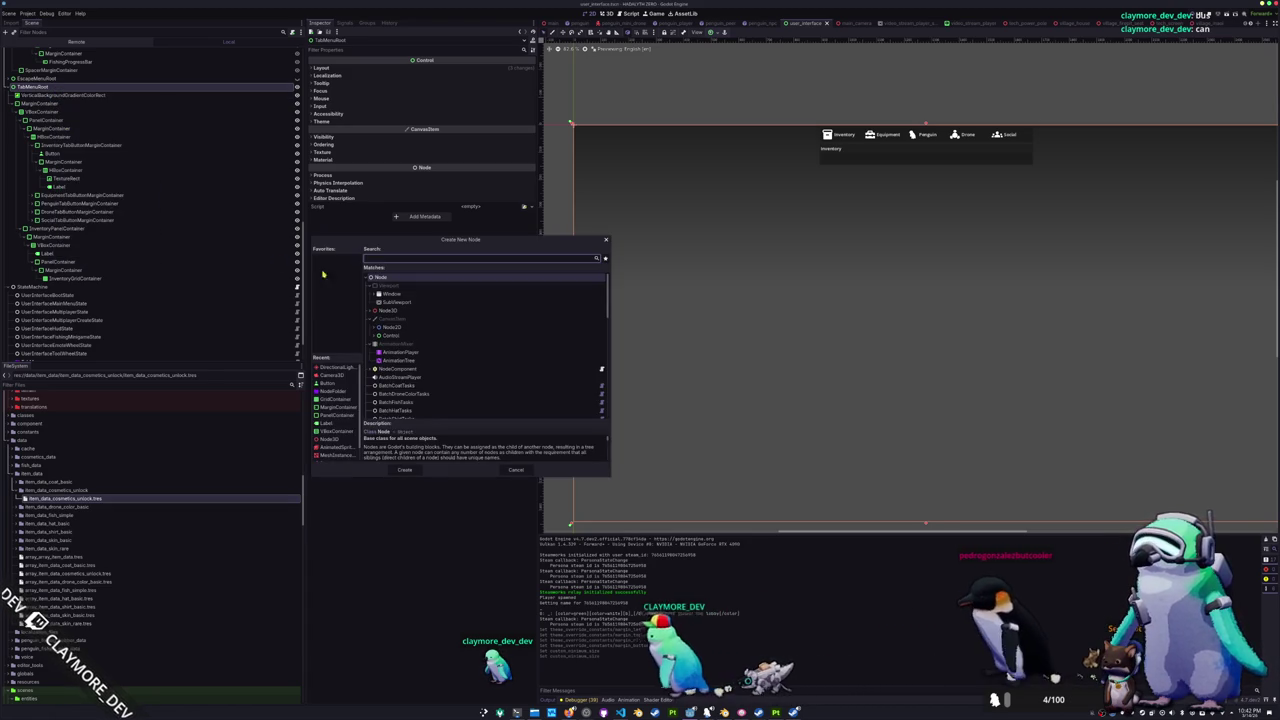
type("control")
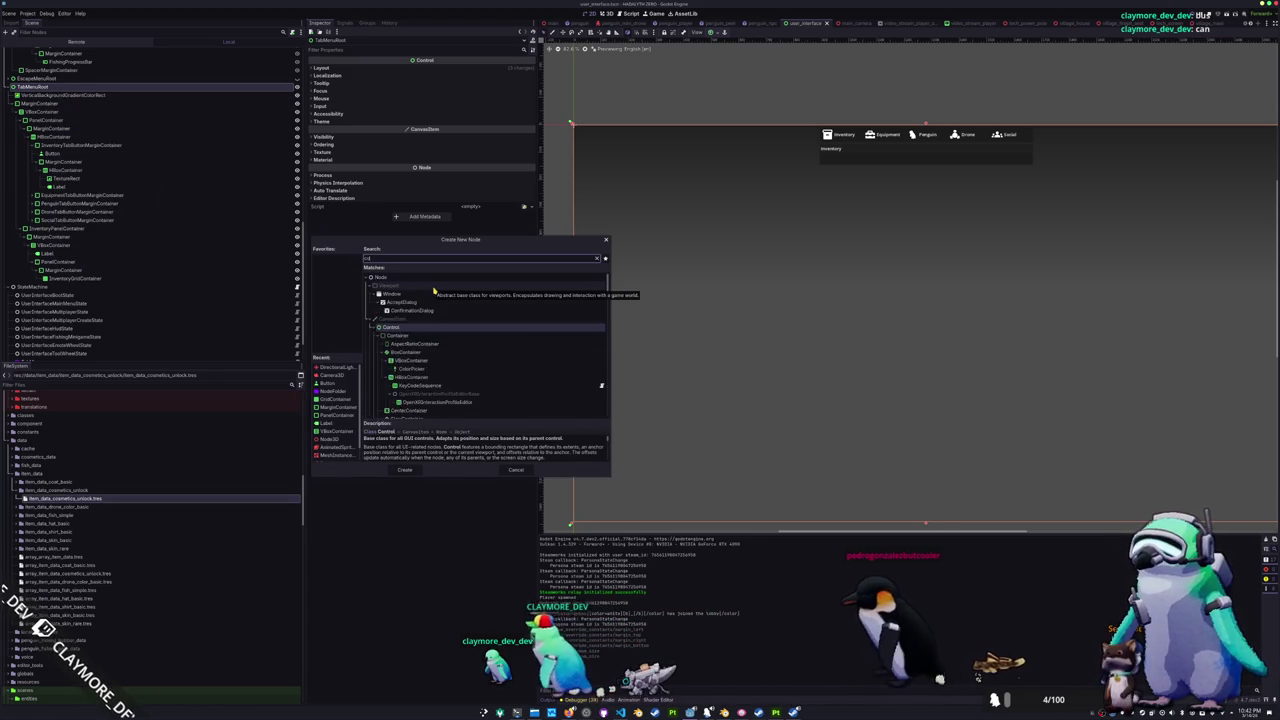
key("Return")
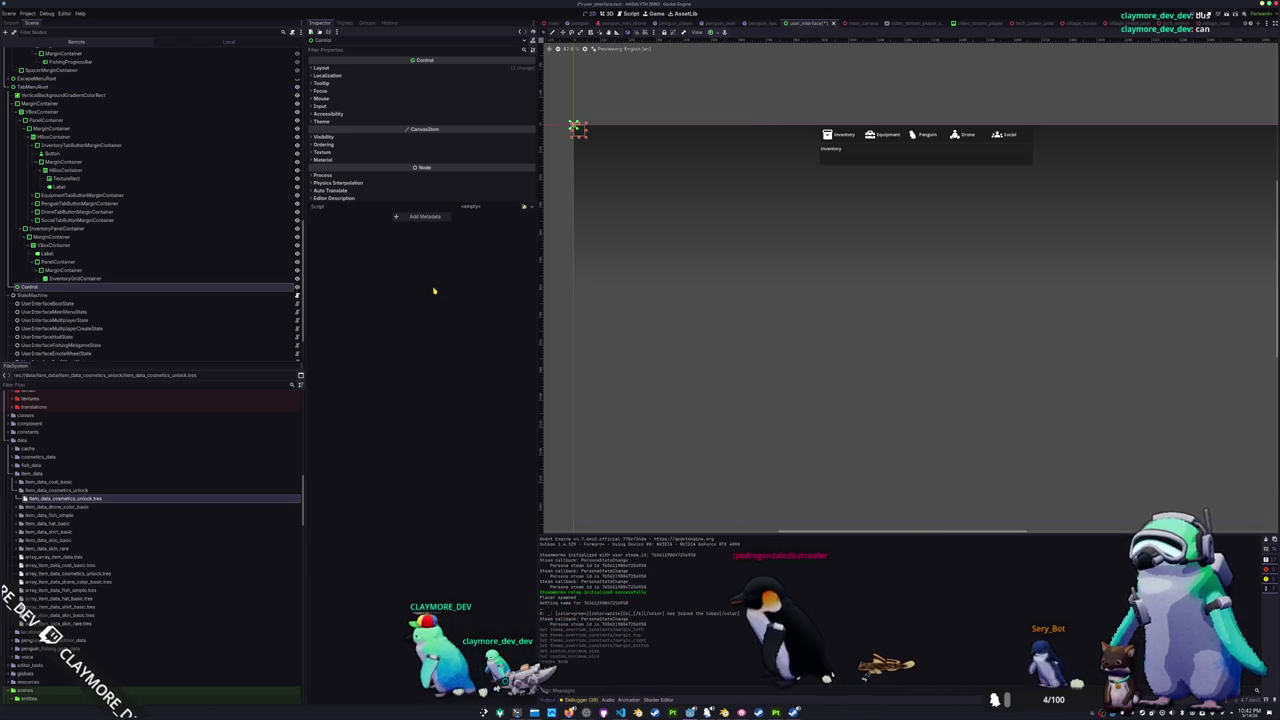
- Rename the new Control node to ItemDataNameLabel
key("F2")
type("Inventory")
key("Return")
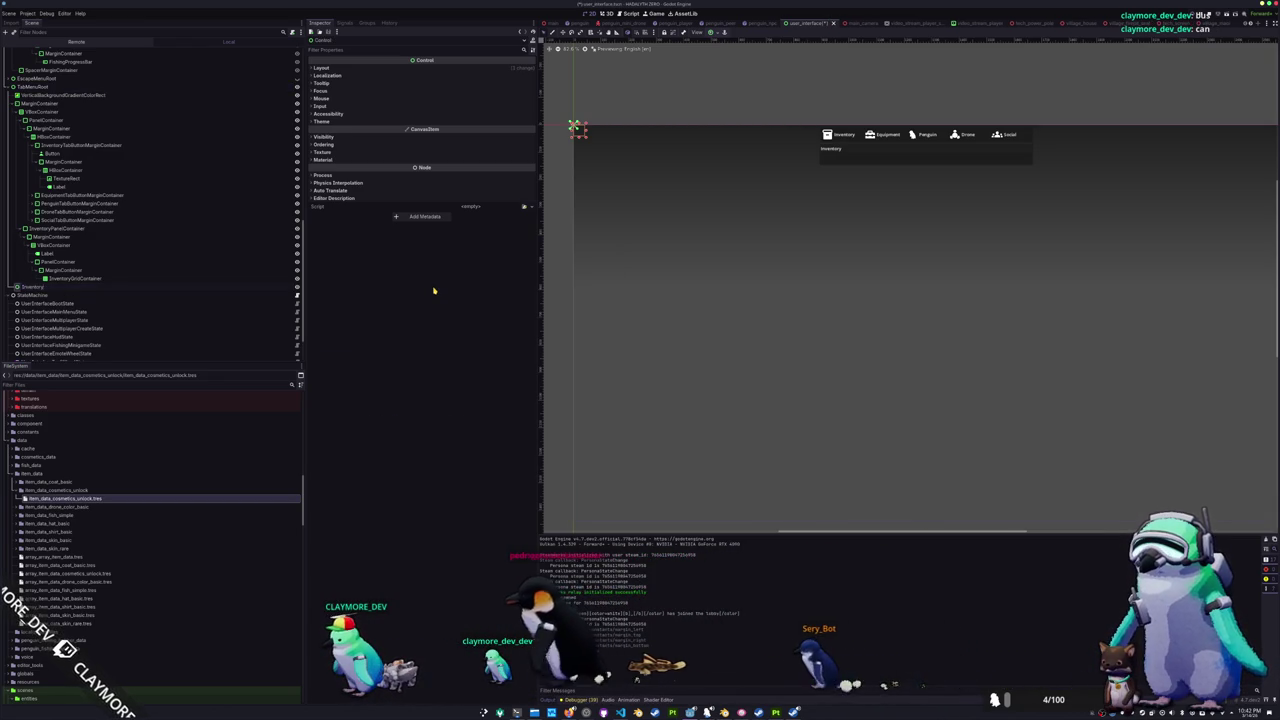
type("ItemContai")
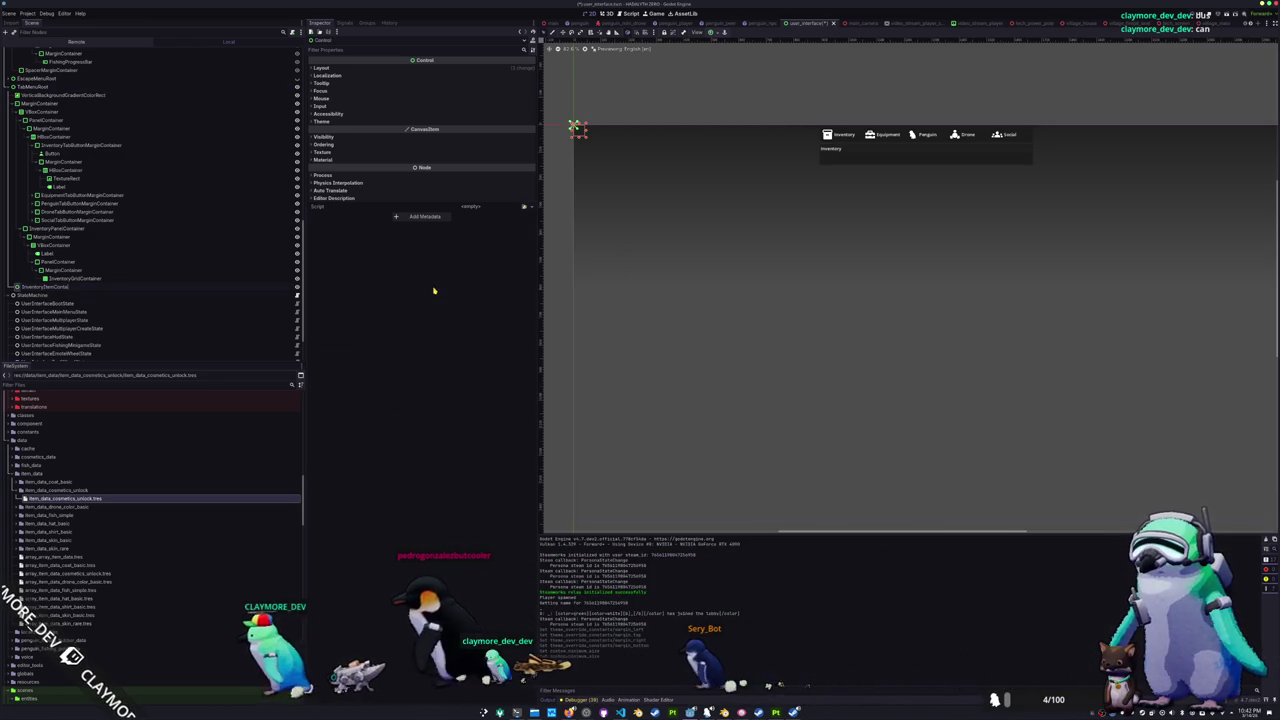
type("nerNameLabel")
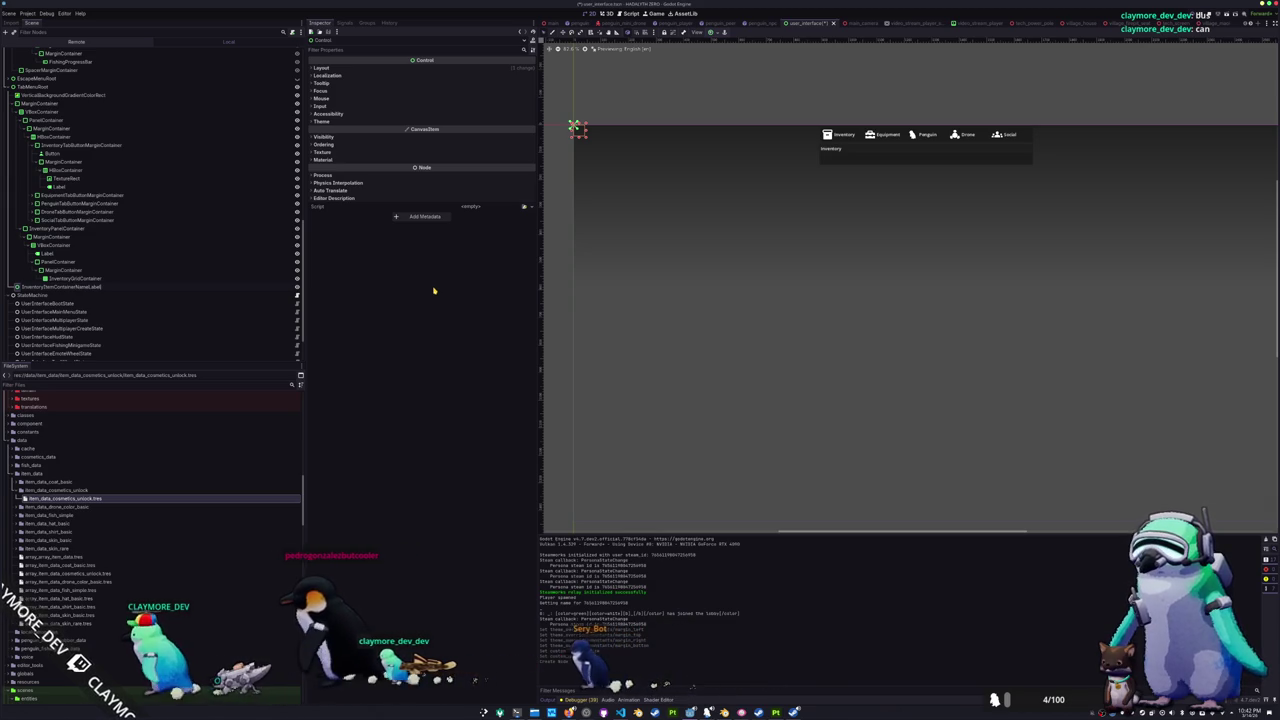
key("Return")
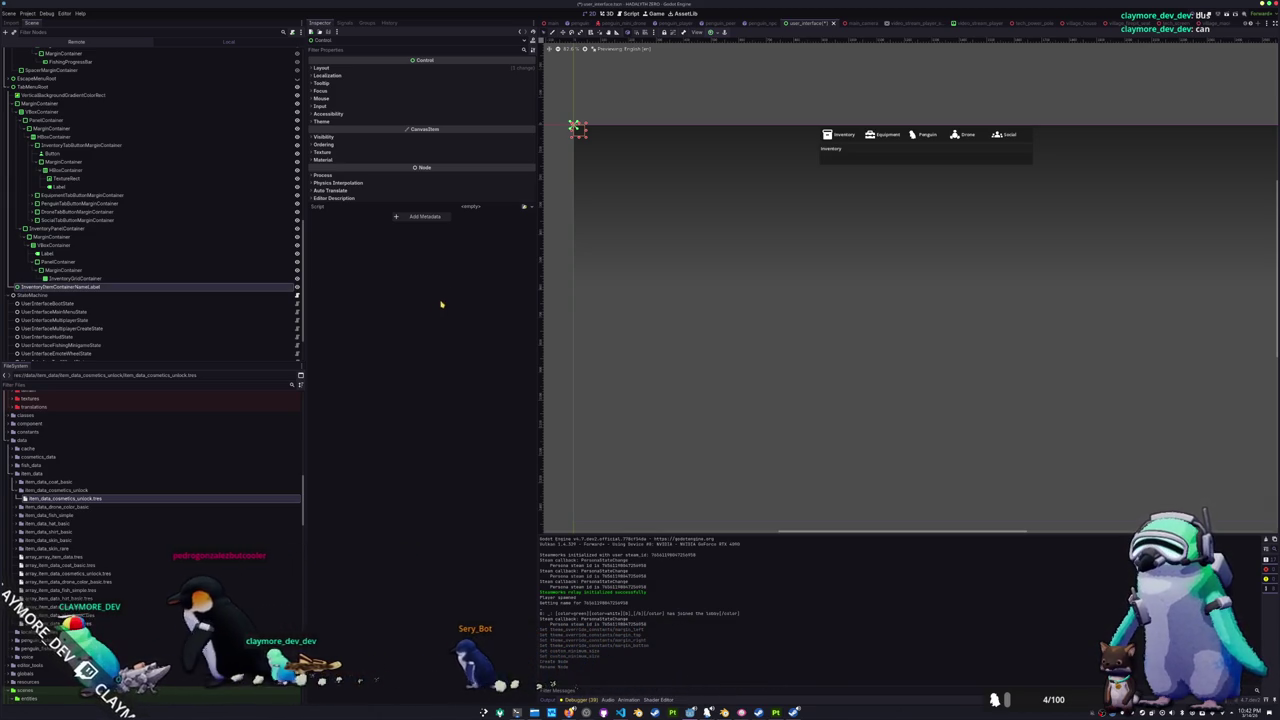
scroll(948, 24, "down", 5)
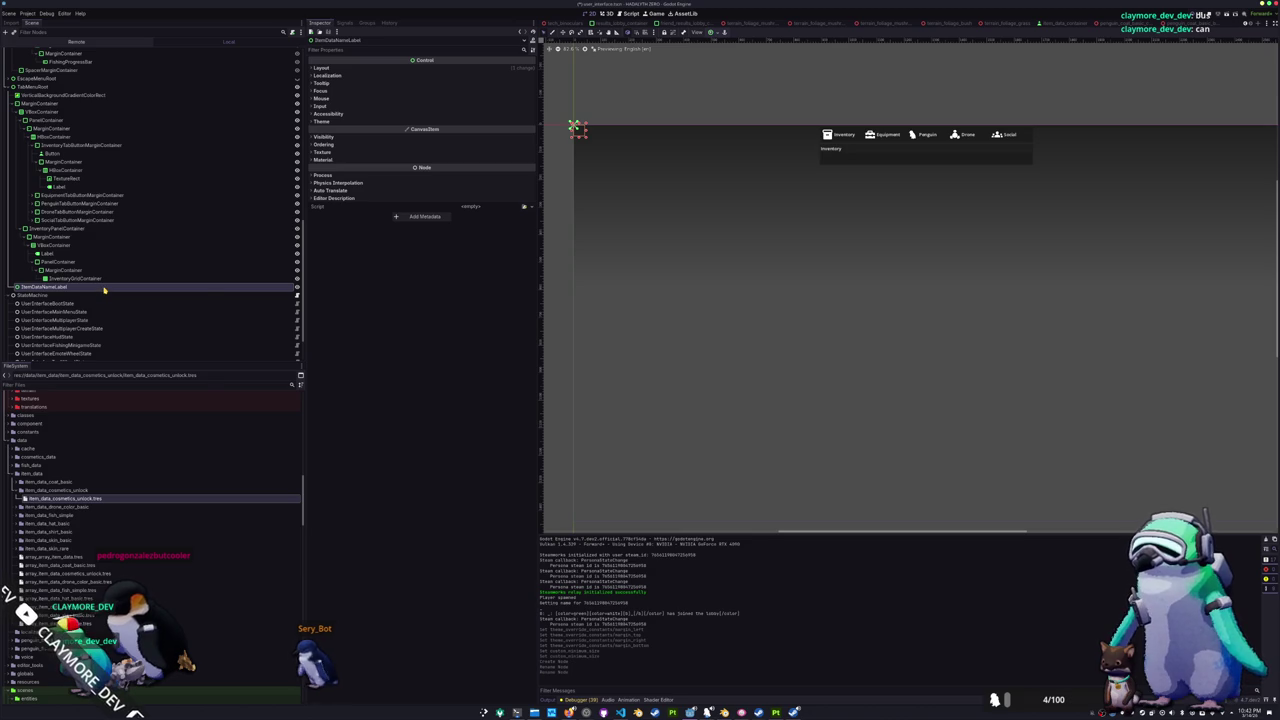
right_click(104, 289)
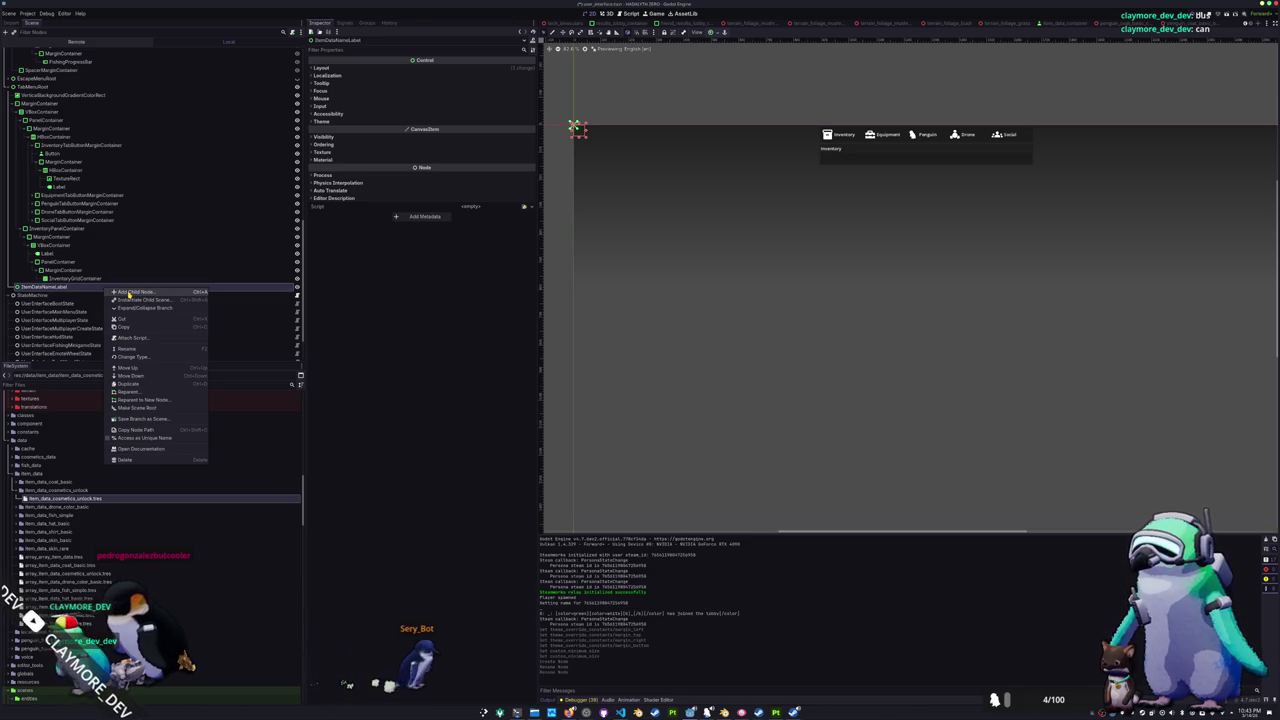
- Add a PanelContainer under ItemDataNameLabel, a MarginContainer inside it, and a Label inside that
left_click(128, 293)
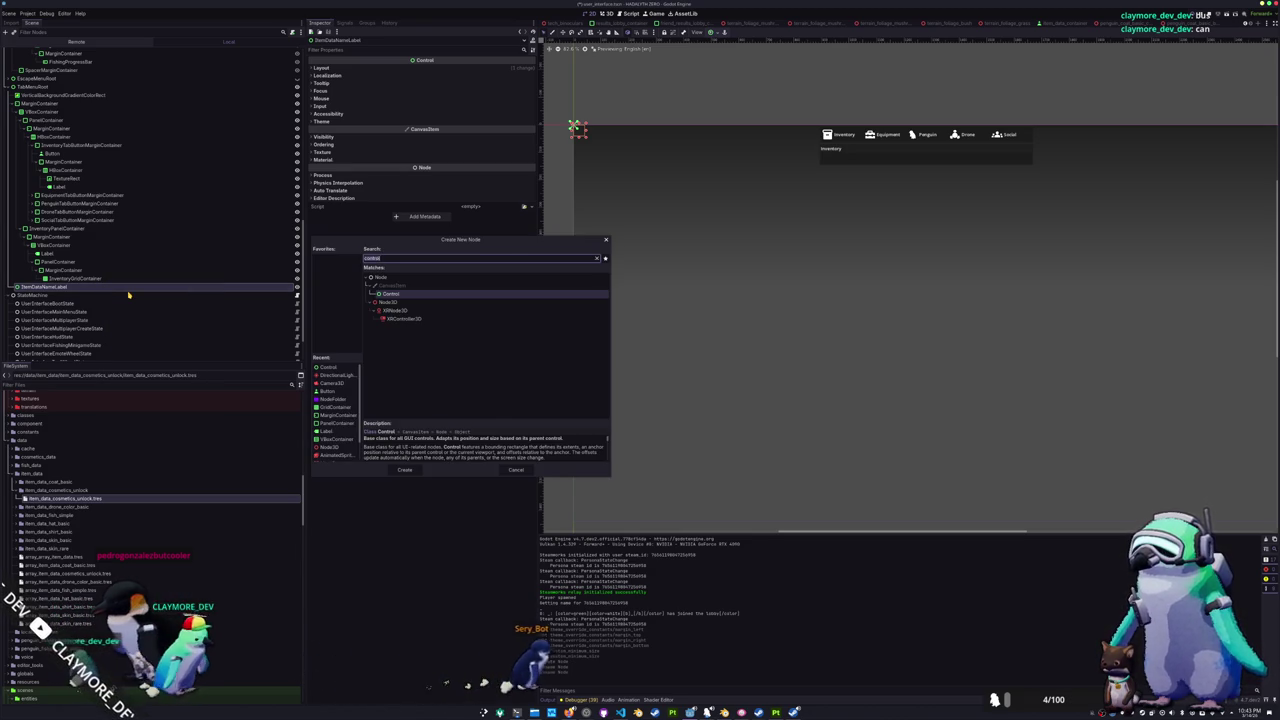
type("panel")
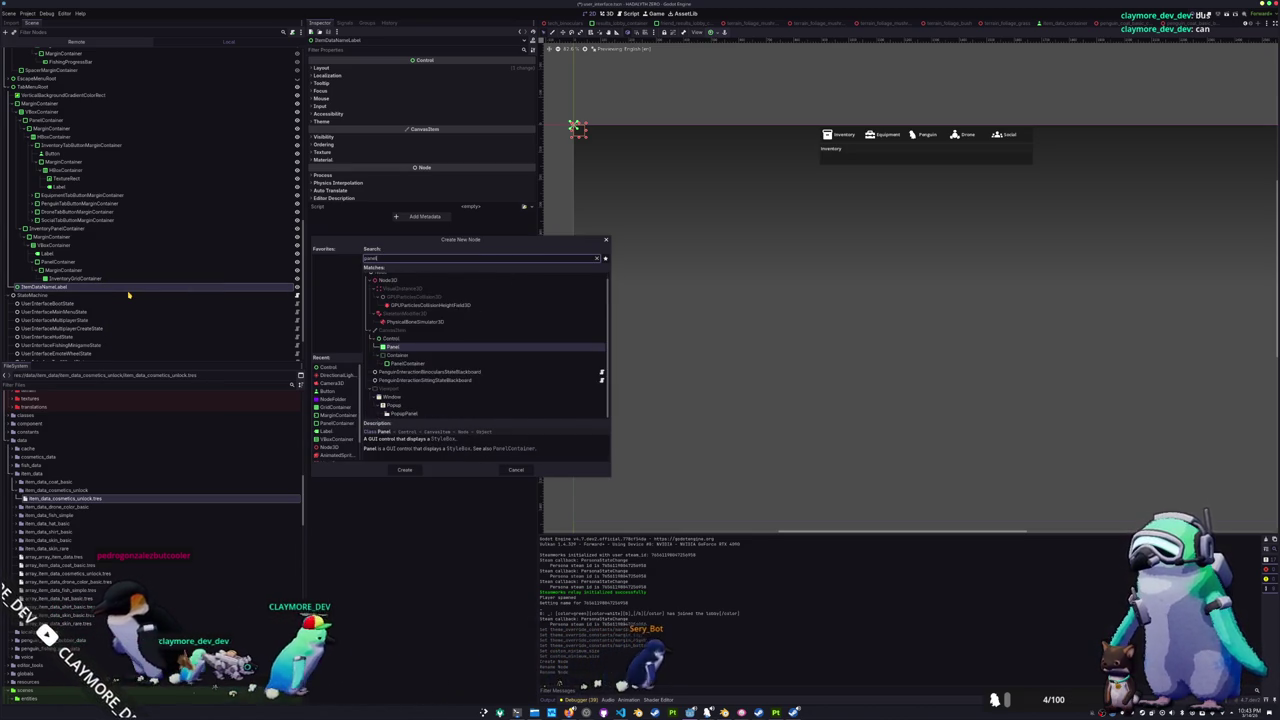
key("Down")
key("Down")
key("Return")
key("ctrl+a")
type("margin")
key("Return")
key("ctrl+a")
type("label")
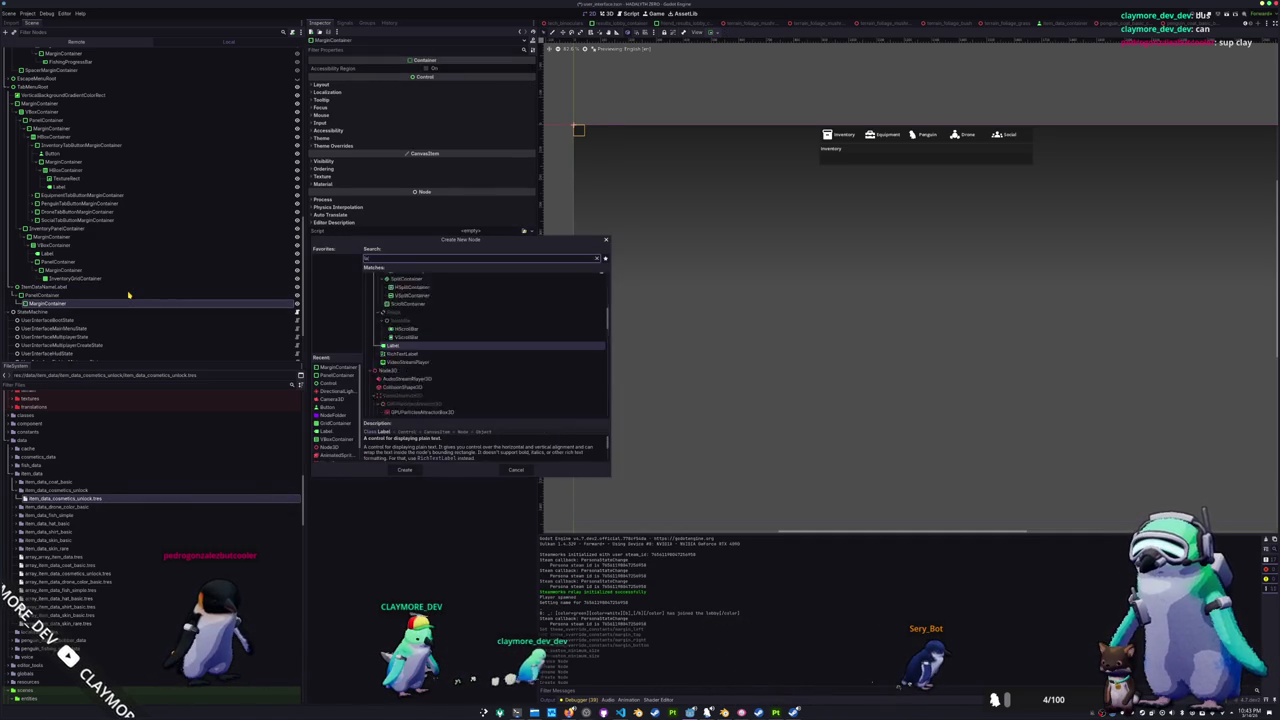
key("Return")
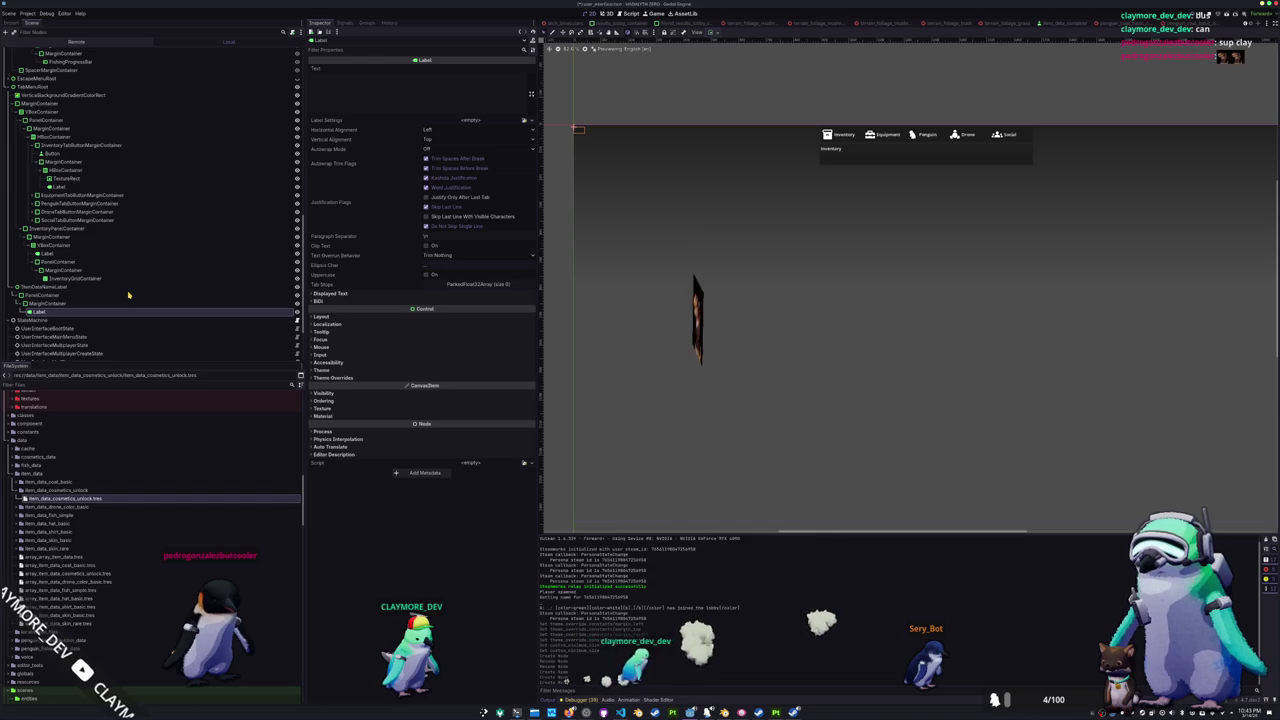
- Enable the MarginContainer's Left, Top, Right and Bottom margin constant overrides at 5
left_click(50, 303)
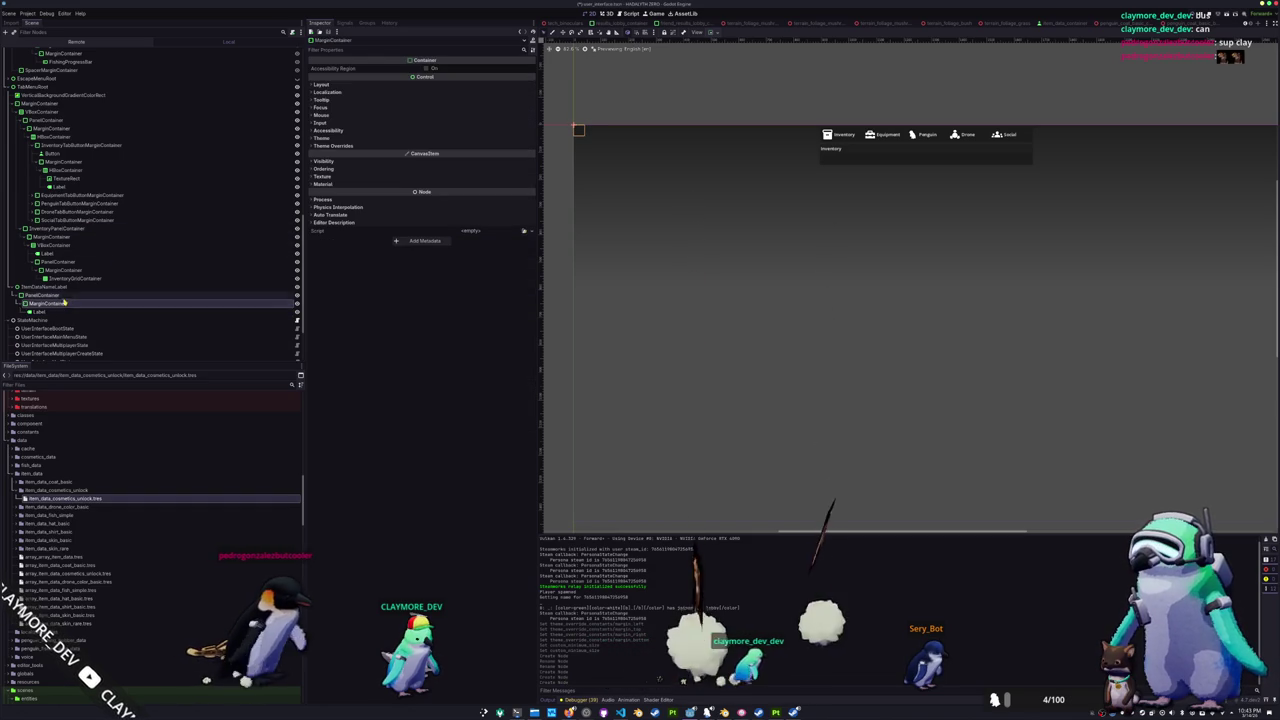
left_click(420, 145)
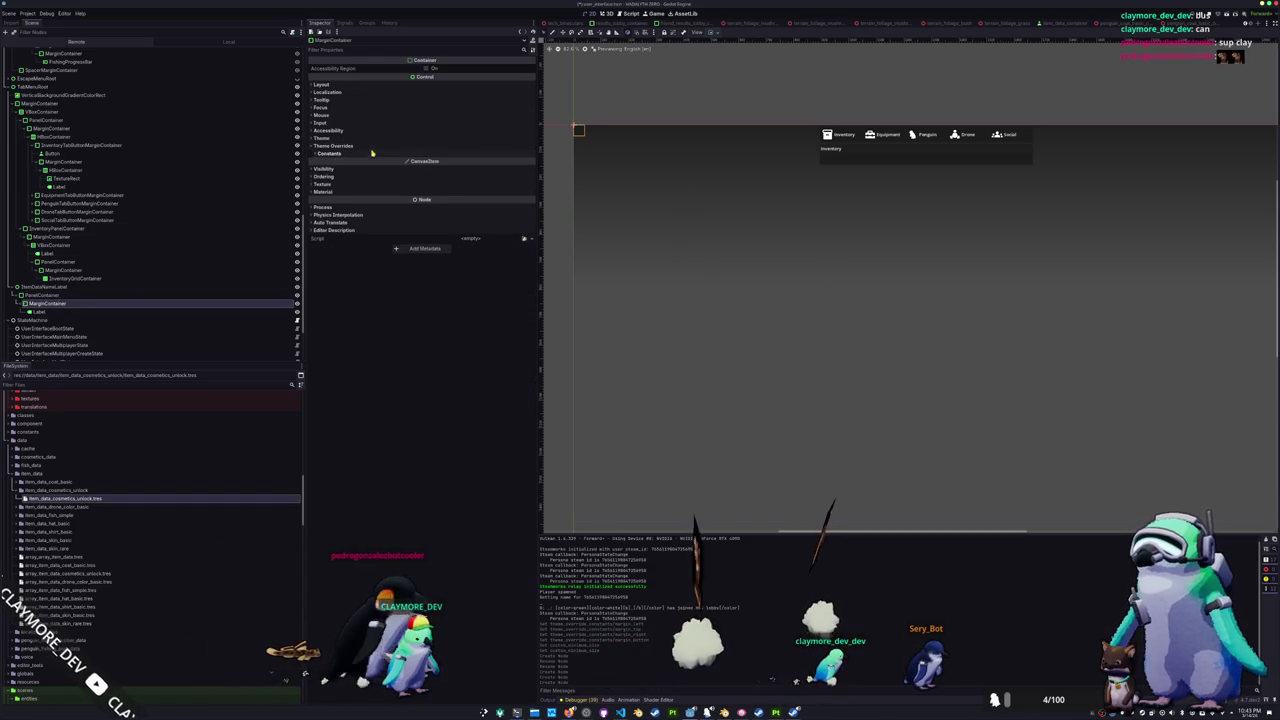
left_click(428, 153)
left_click(433, 162)
left_click(433, 171)
left_click(433, 180)
left_click(433, 190)
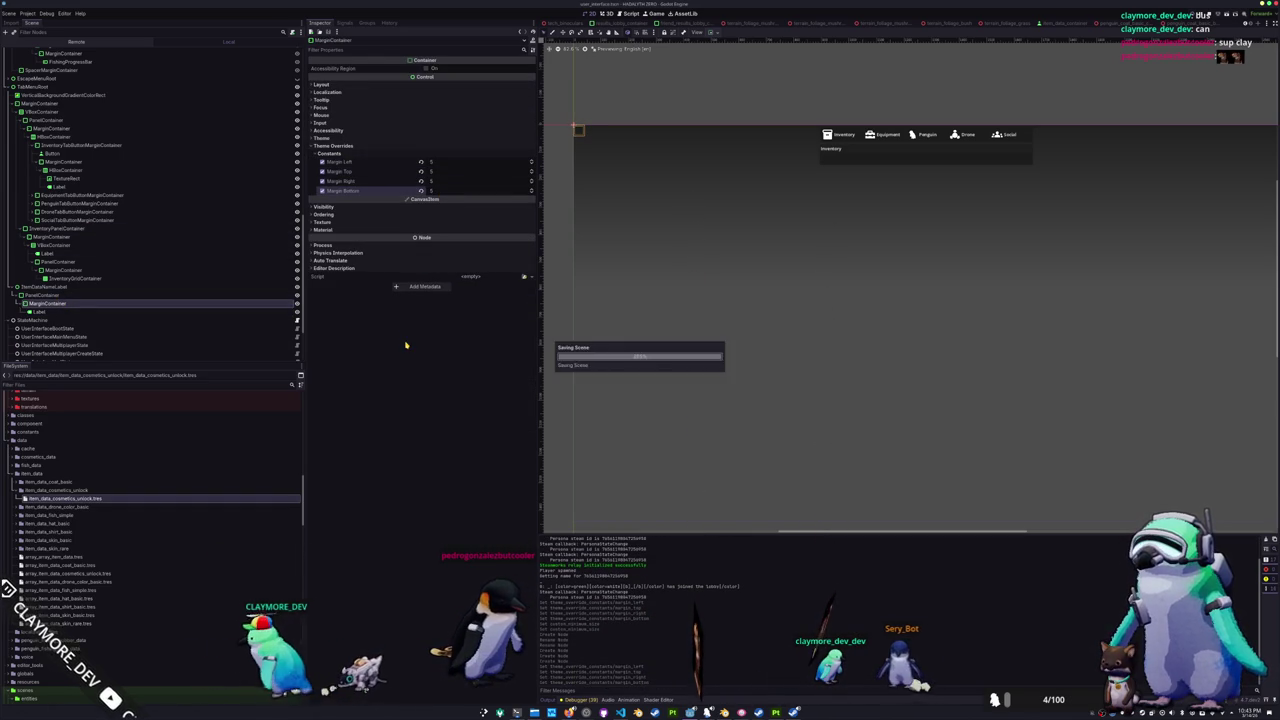
left_click(100, 311)
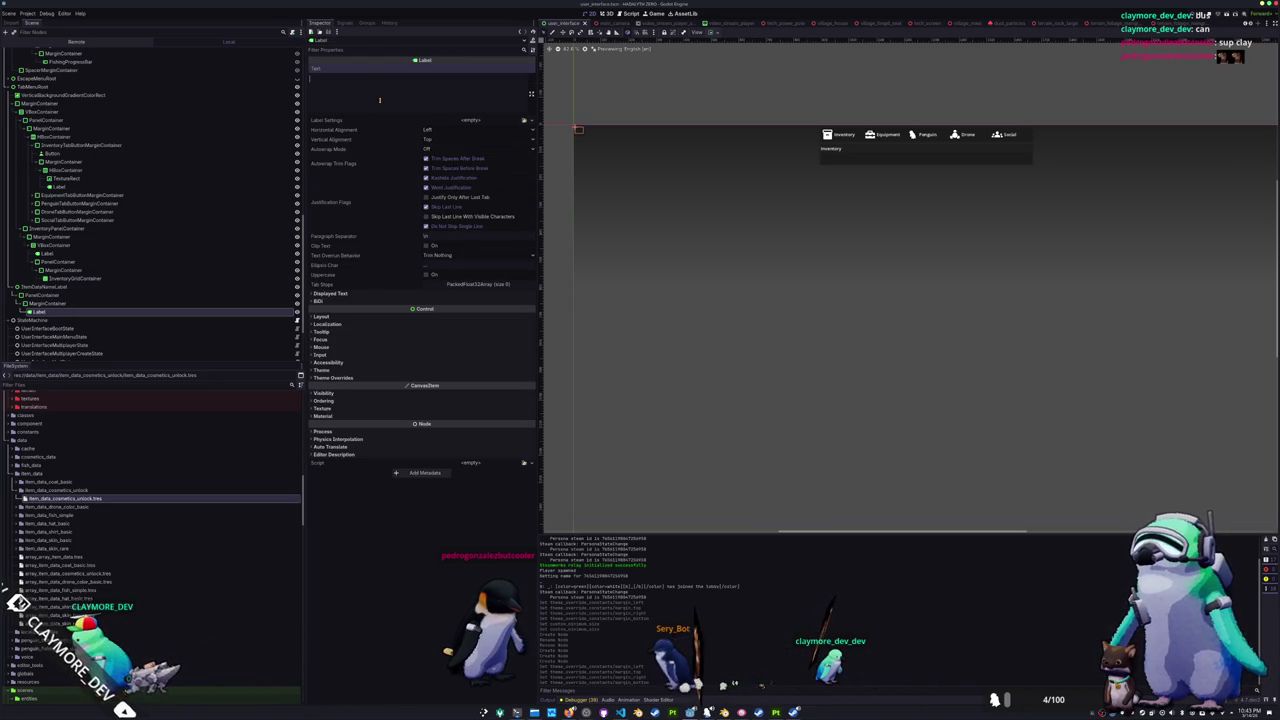
- Start replacing the Label's #COLOR_OBSIDIAN text key
type("00")
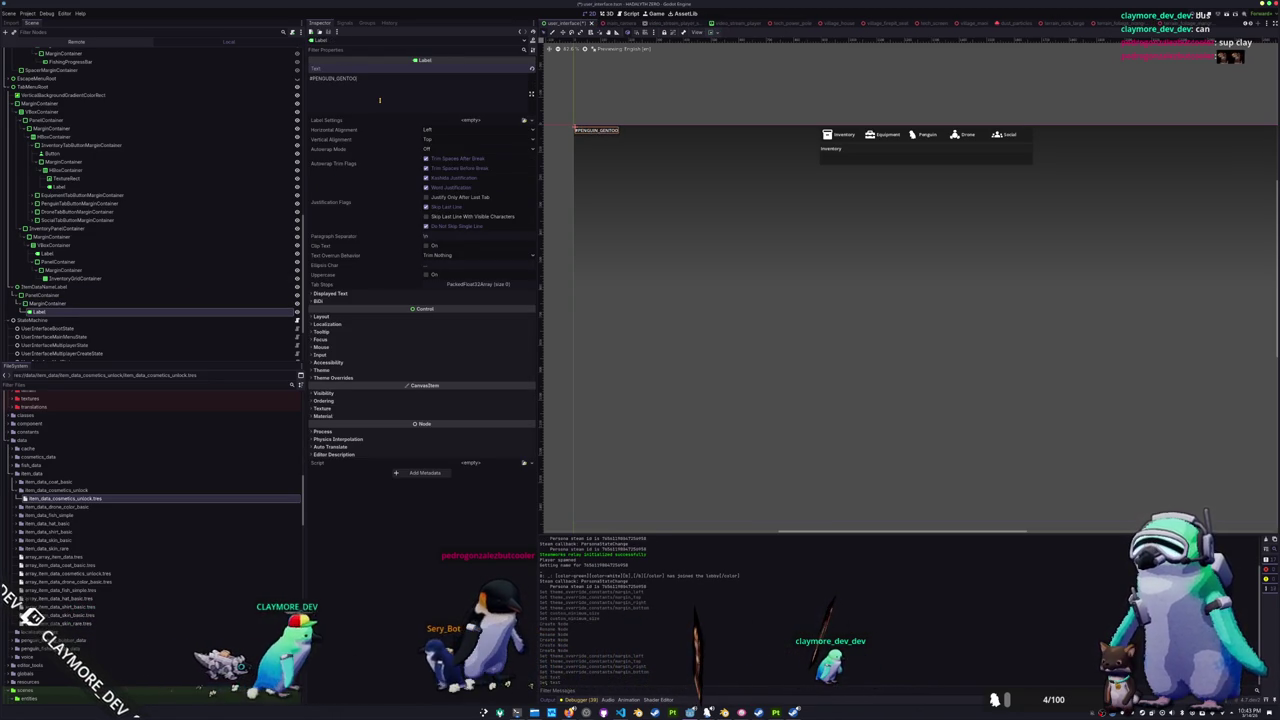
key("ctrl+a")
key("BackSpace")
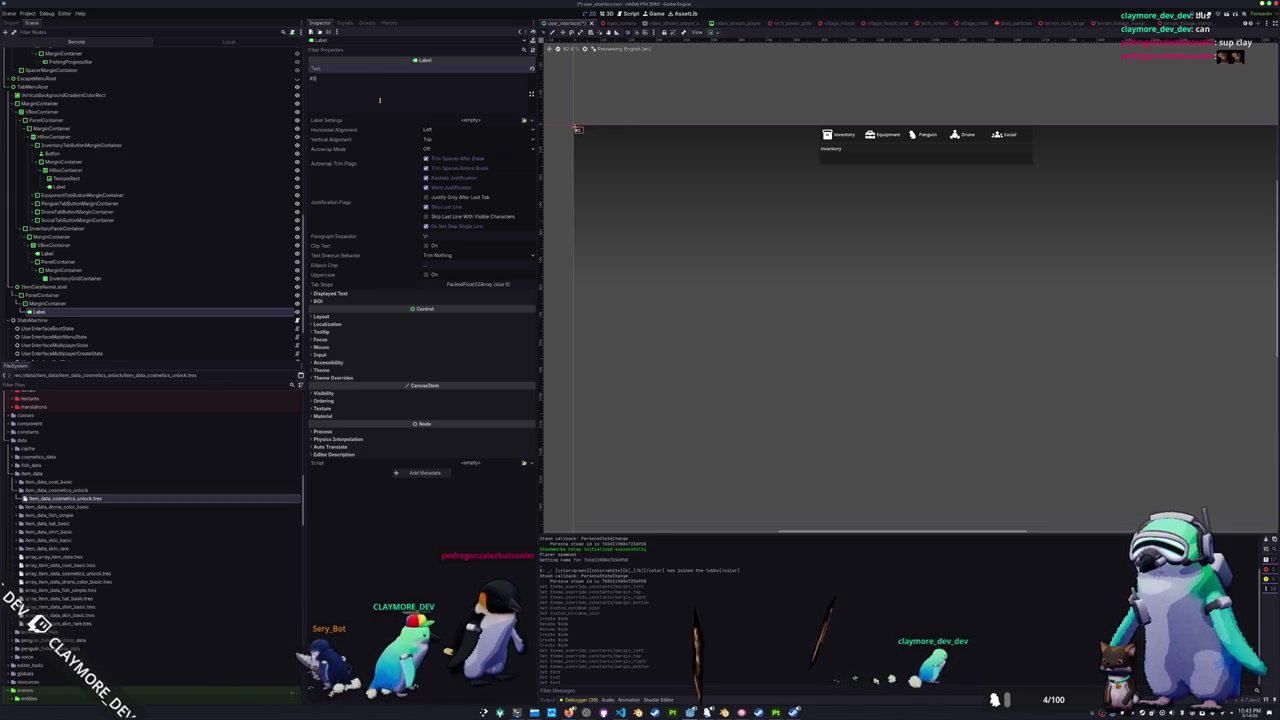
type("KIN_GENTOO")
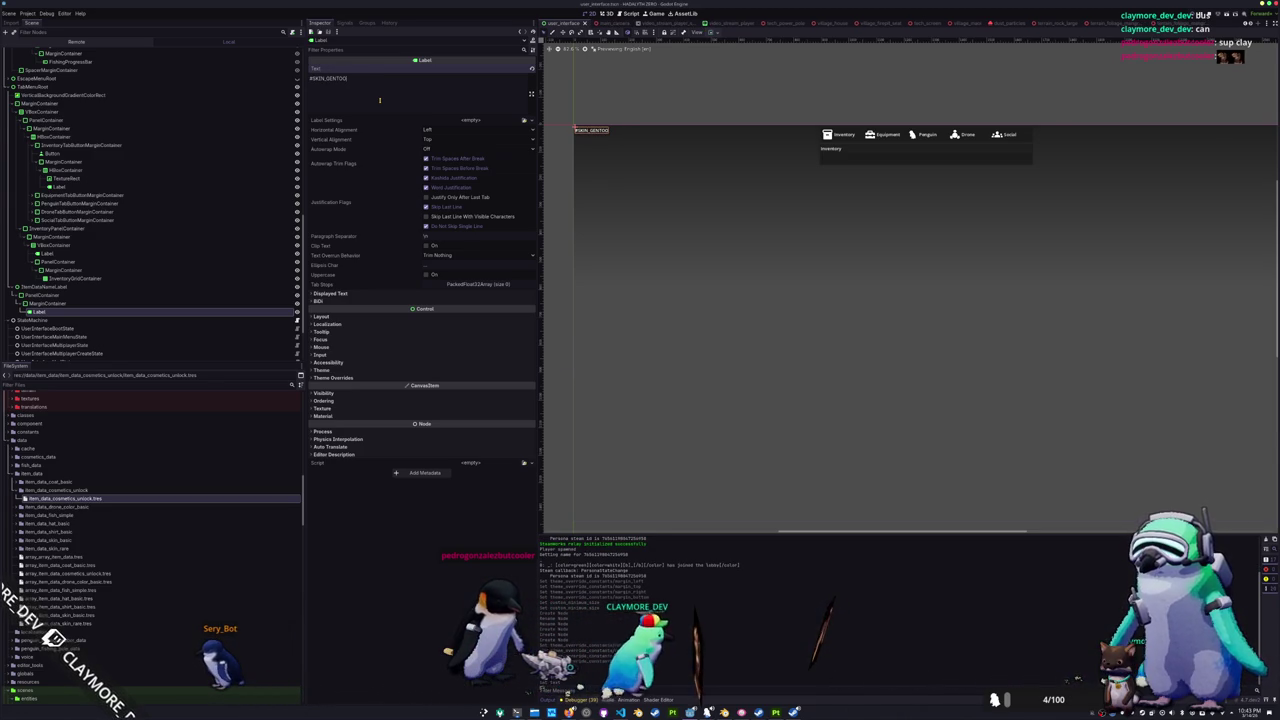
scroll(643, 137, "up", 3)
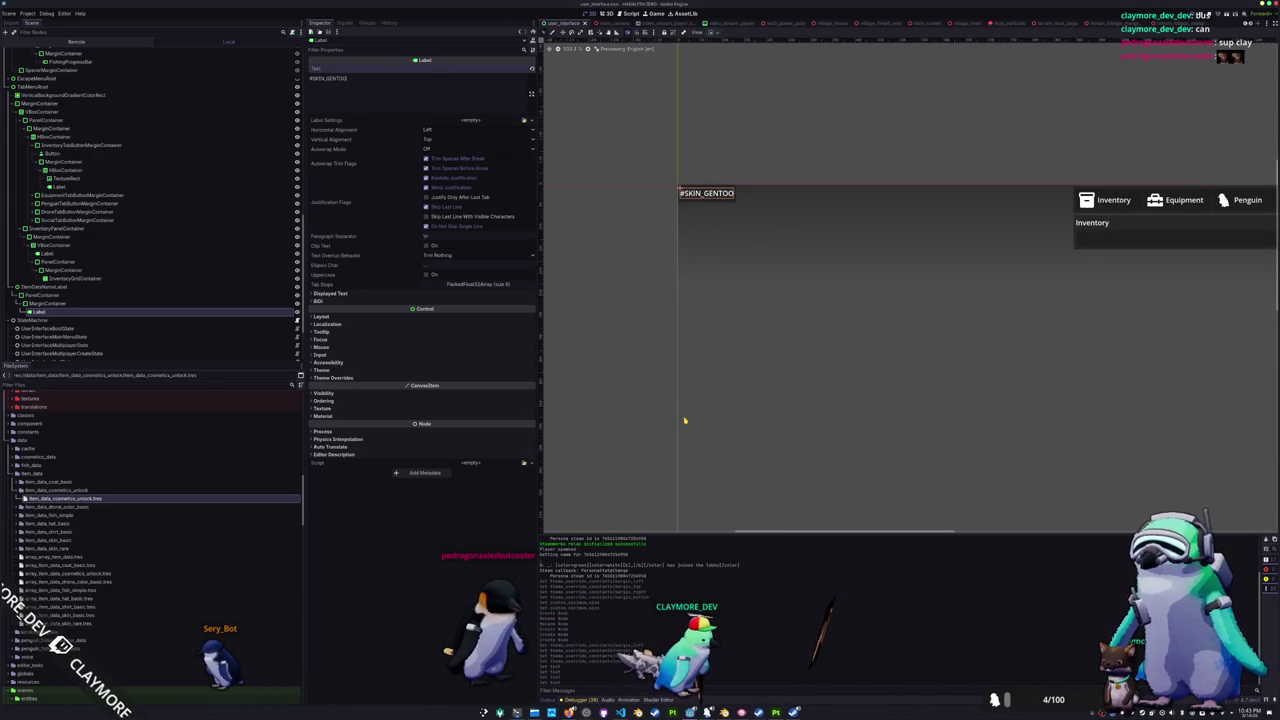
scroll(685, 420, "up", 2)
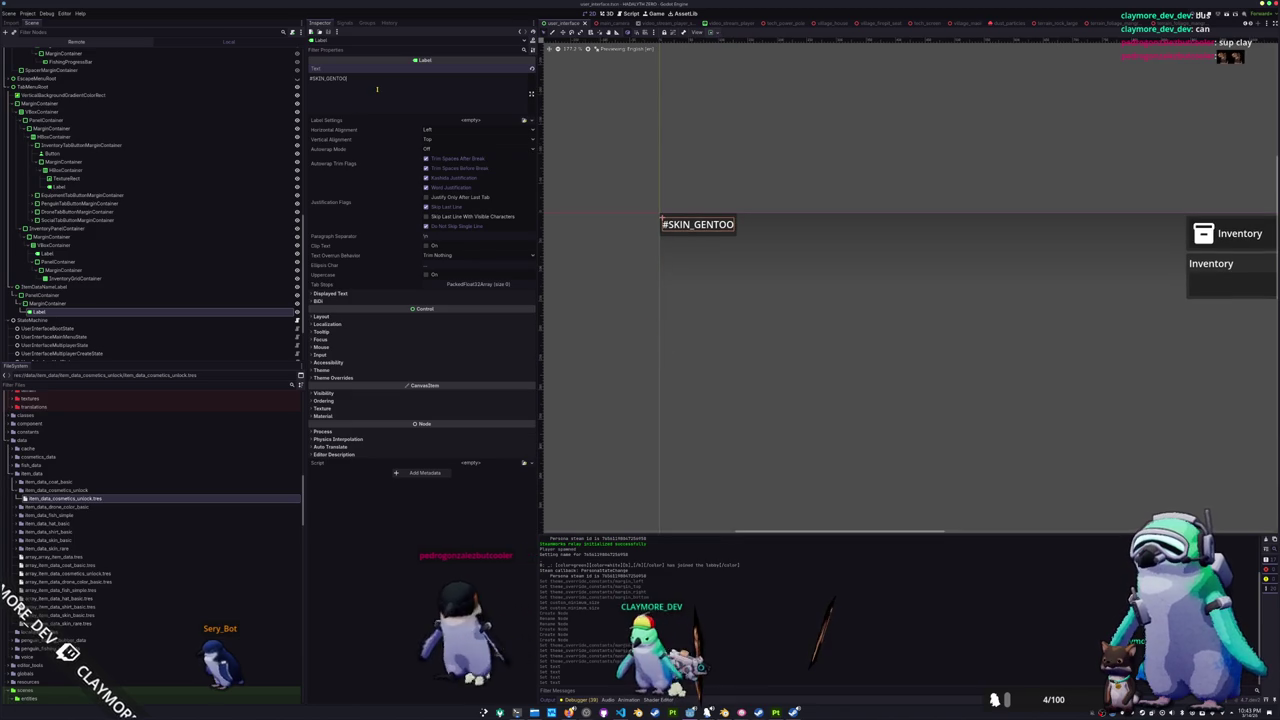
- Set the Label text to #SKIN_GENTOO, then run the game and open the inventory
type("#SKIN")
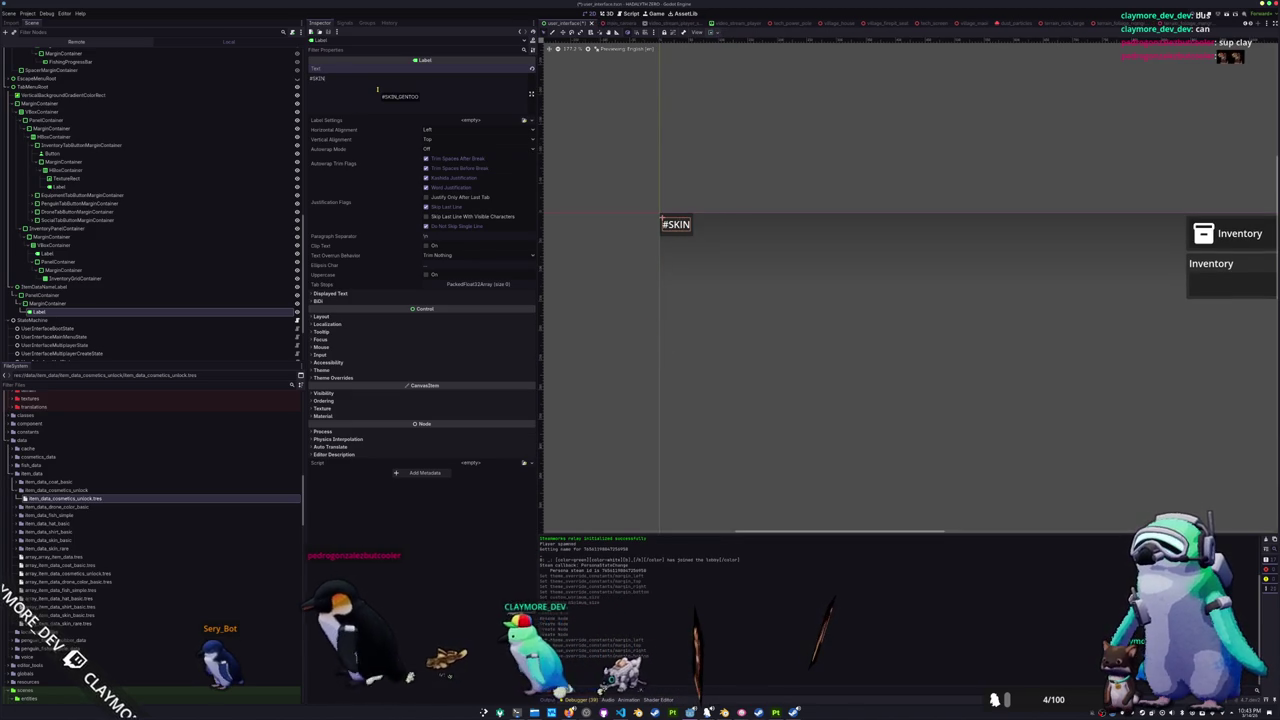
type("_GE")
key("BackSpace")
key("BackSpace")
type("PEN")
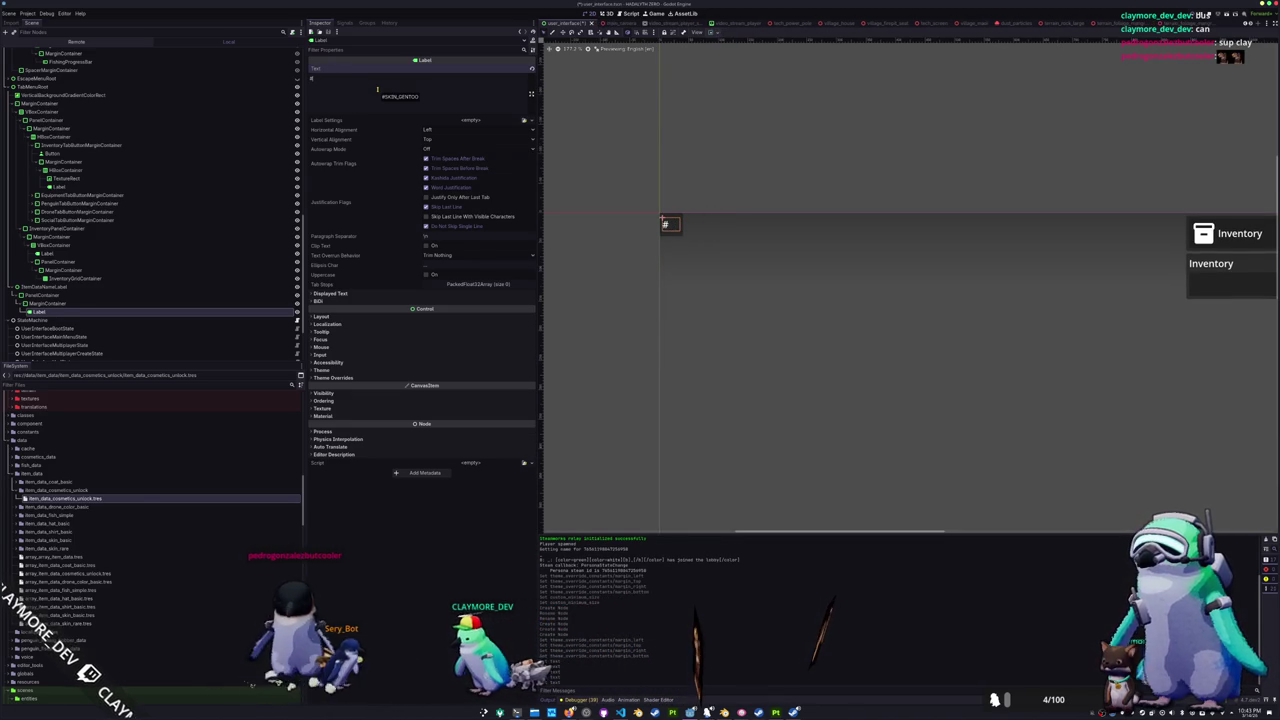
type("COLOR_OBSIDIAN")
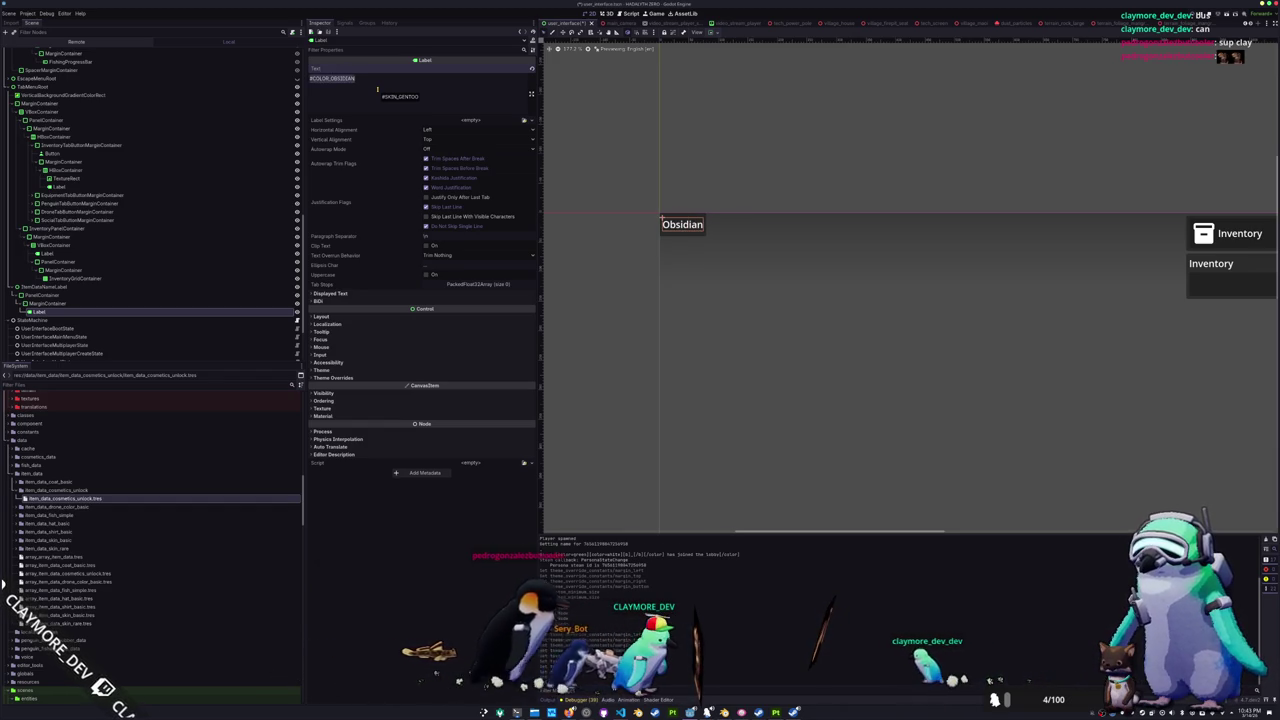
key("BackSpace")
type("KIN_GENTOO")
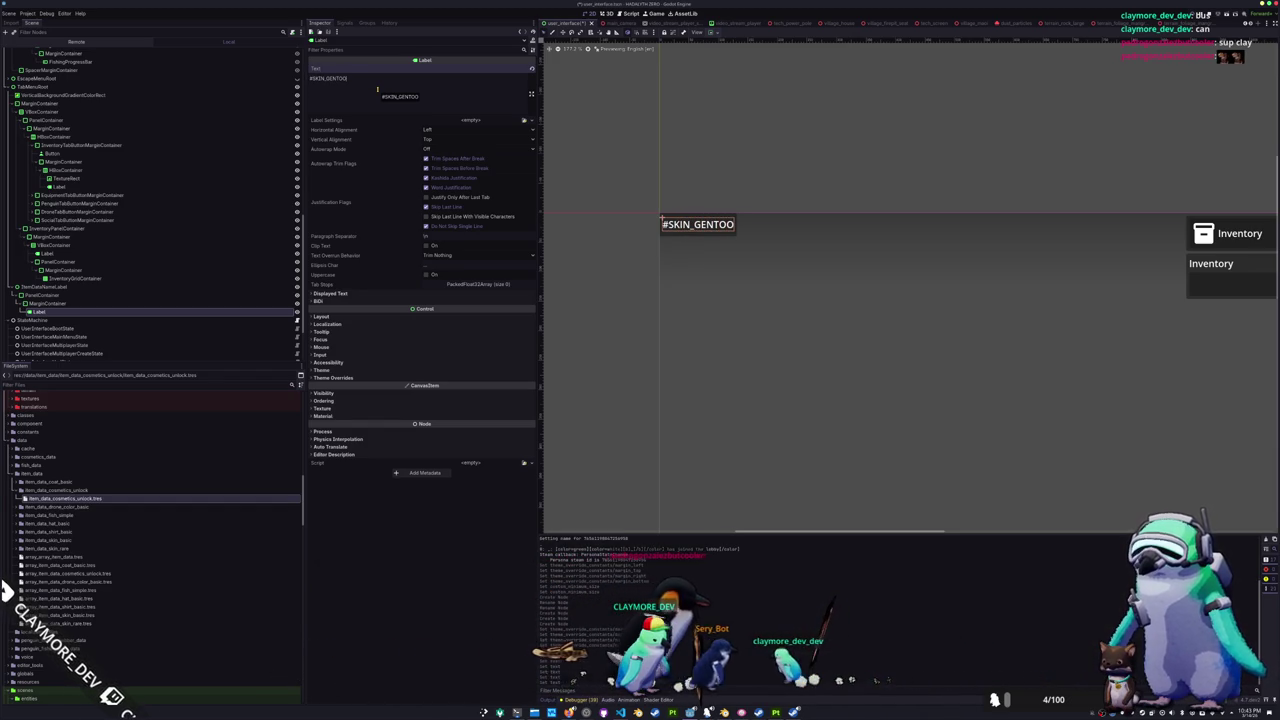
key("F5")
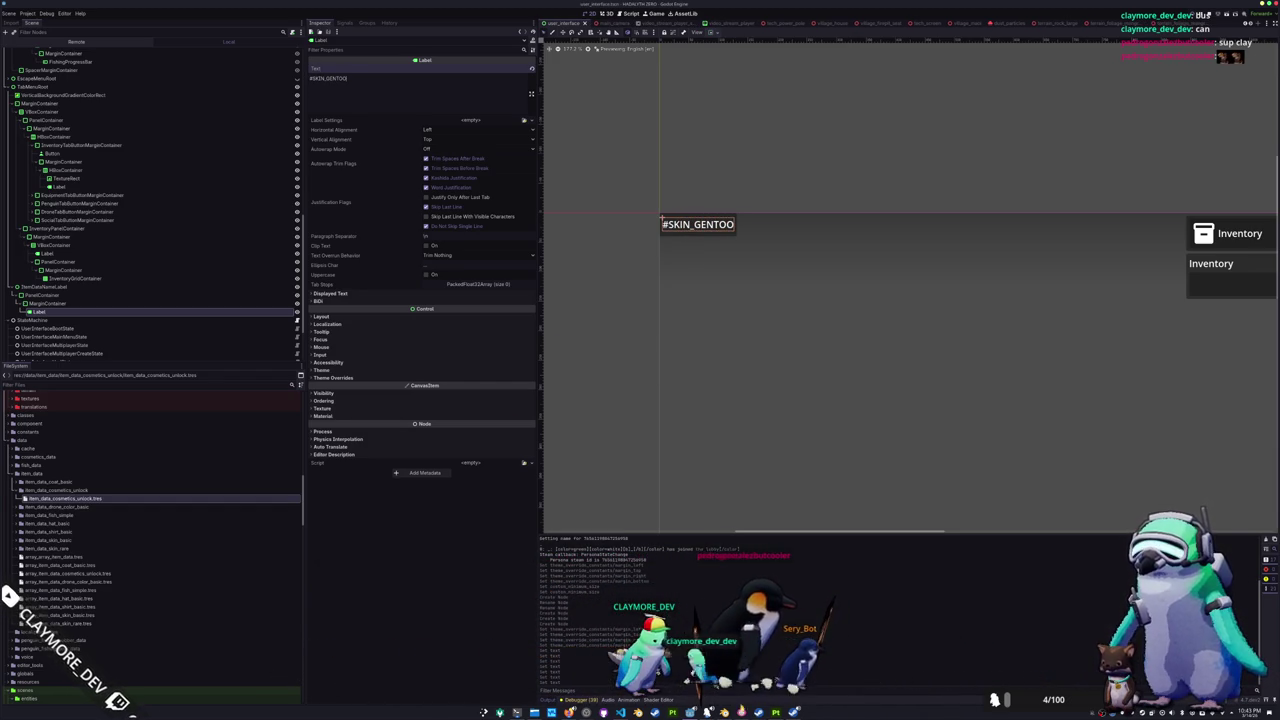
key("Tab")
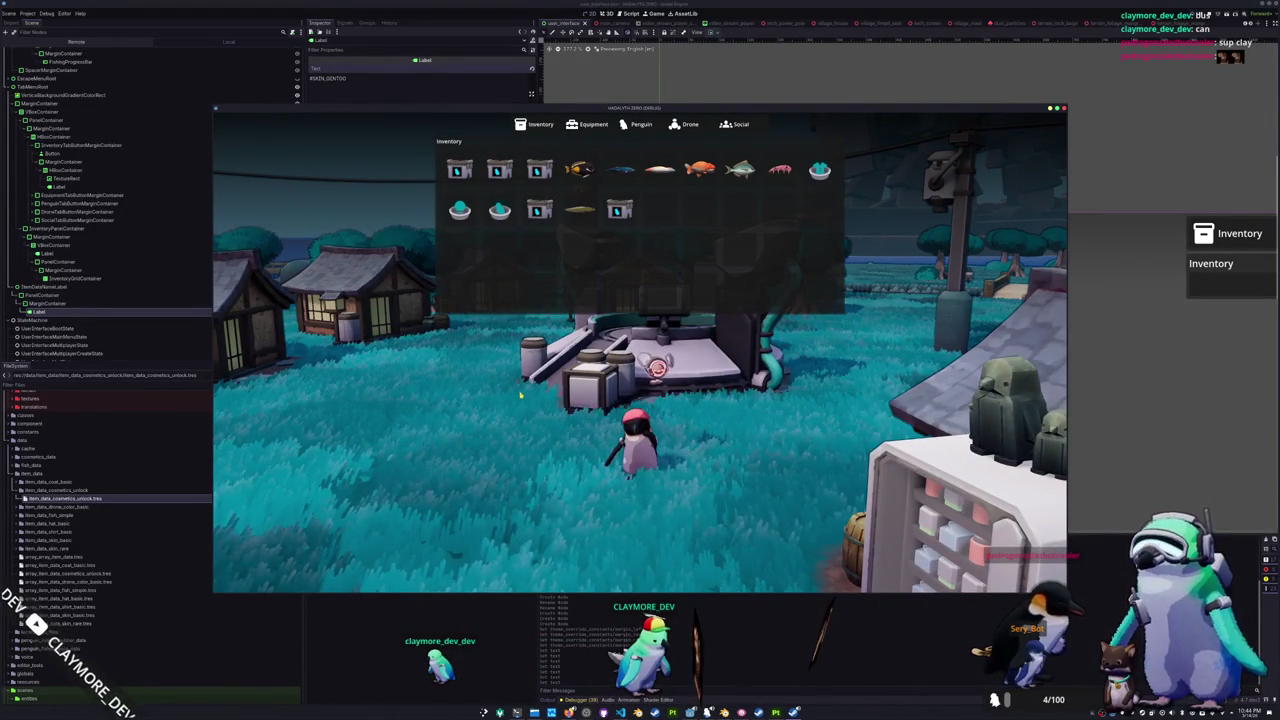
- Stop the running game, then briefly launch and close LibreOffice Calc
key("Escape")
key("F8")
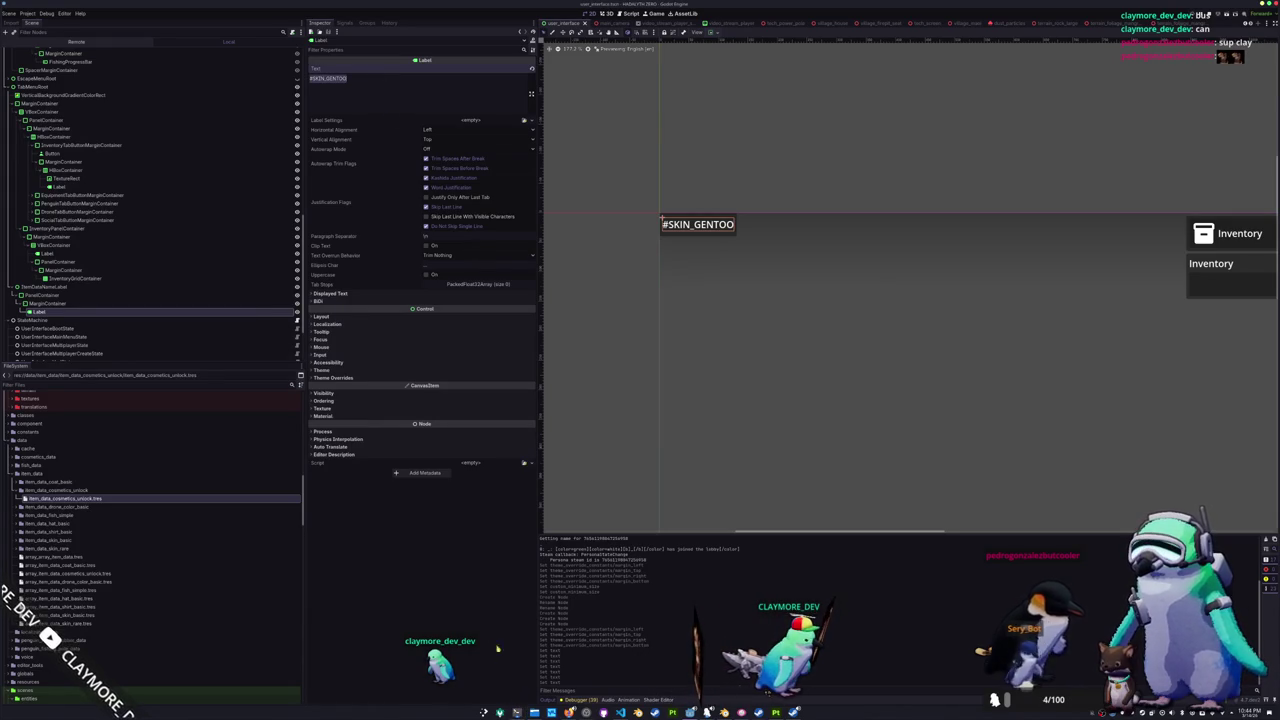
key("super")
type("calc")
key("Return")
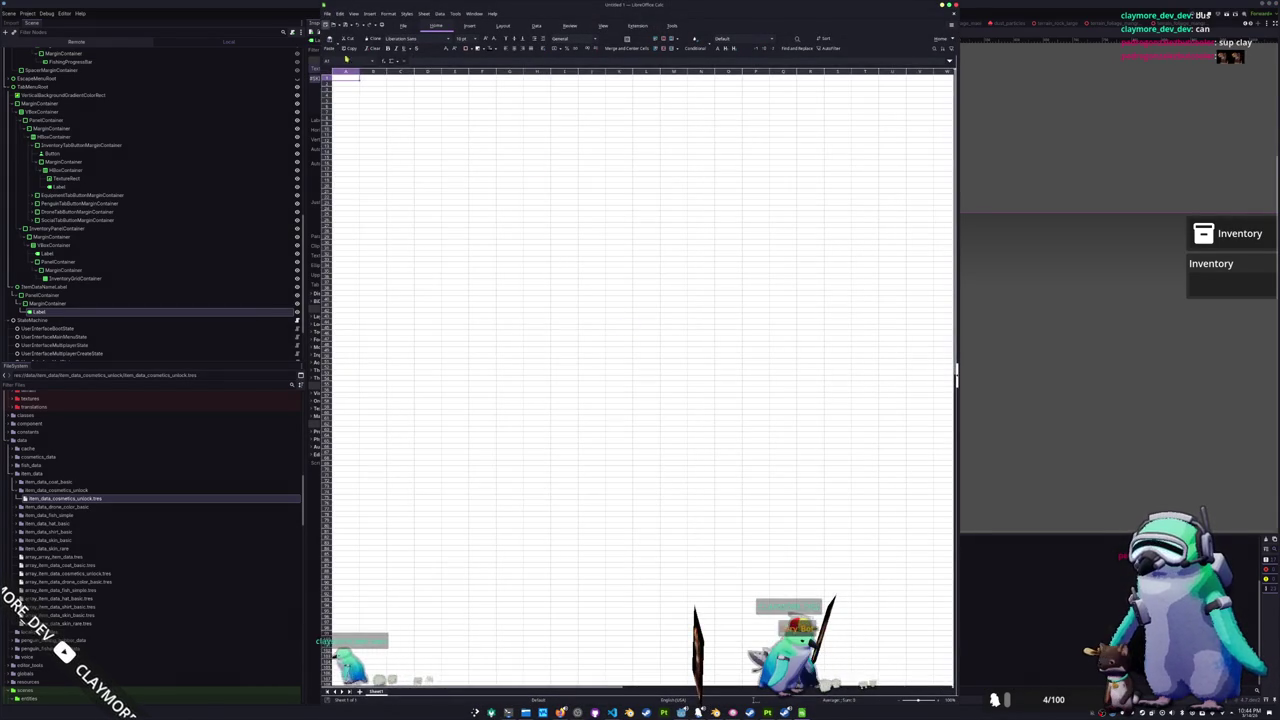
left_click(326, 11)
left_click(352, 266)
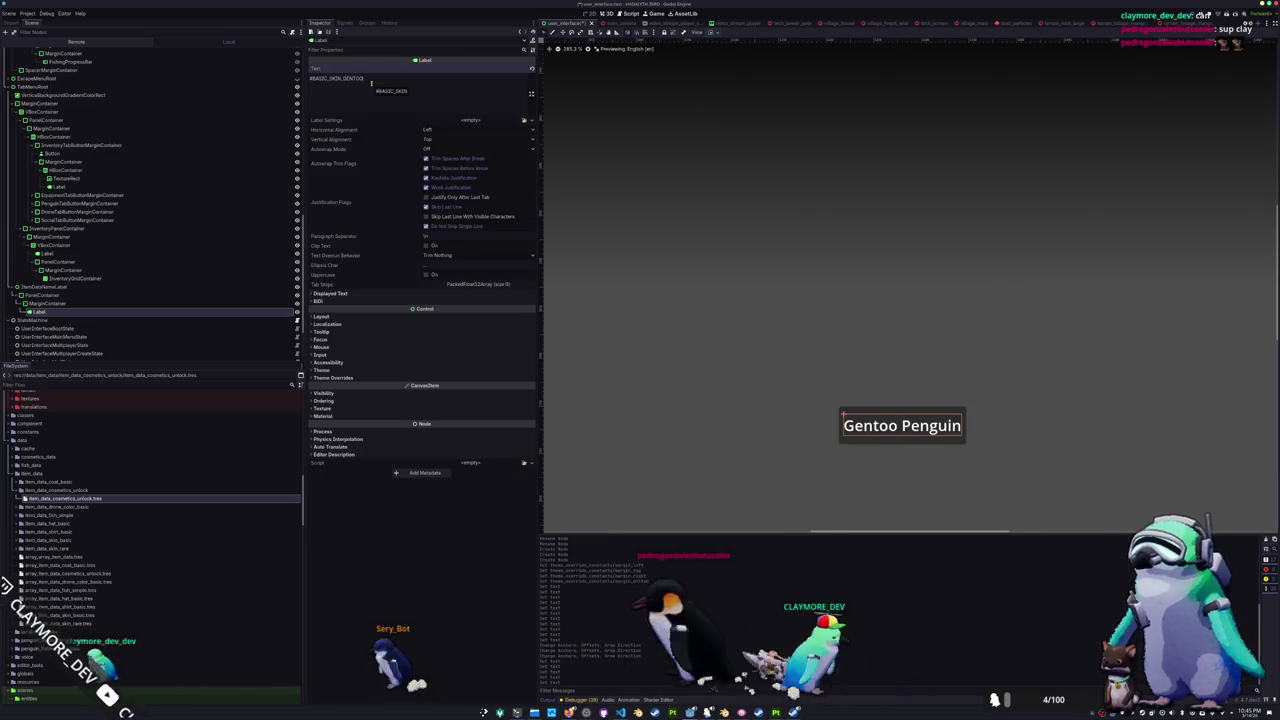
- Open the inventory state script and add 'self.name_label_root.visible = false' in exit_state
scroll(75, 313, "down", 3)
left_click(296, 330)
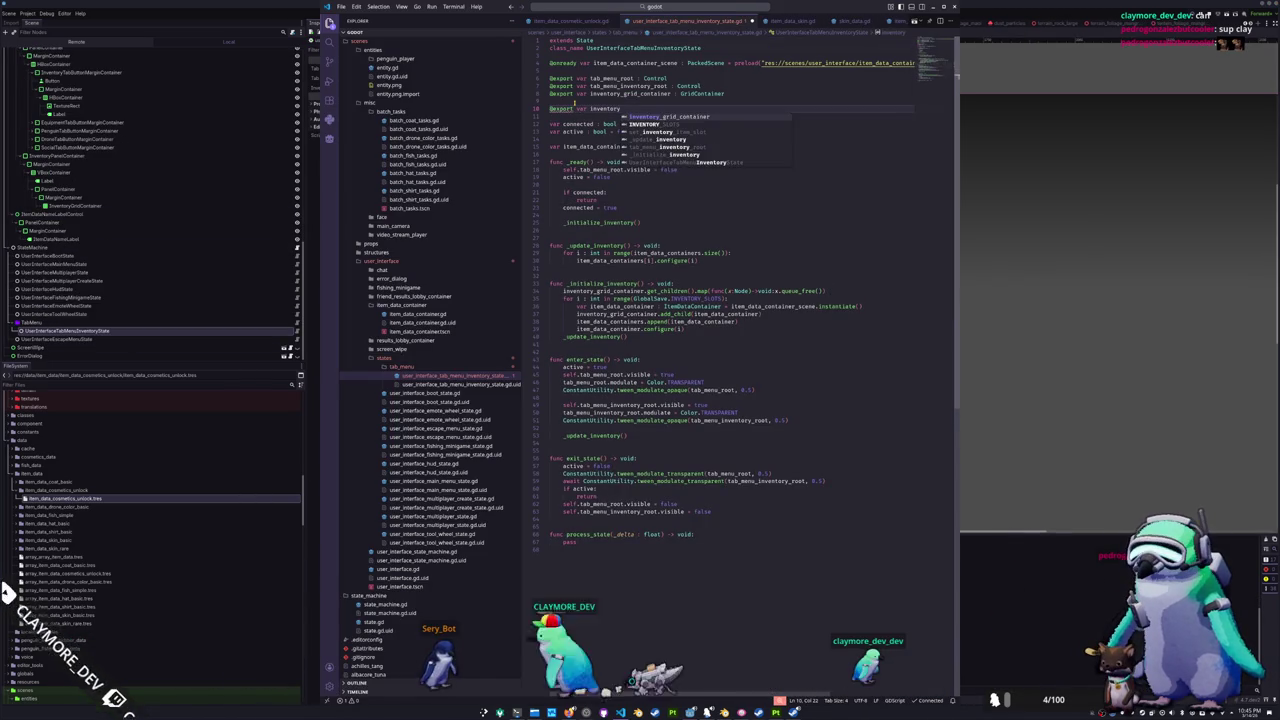
type("self.name_label_root.visible = false")
type("ame_label_root : Control")
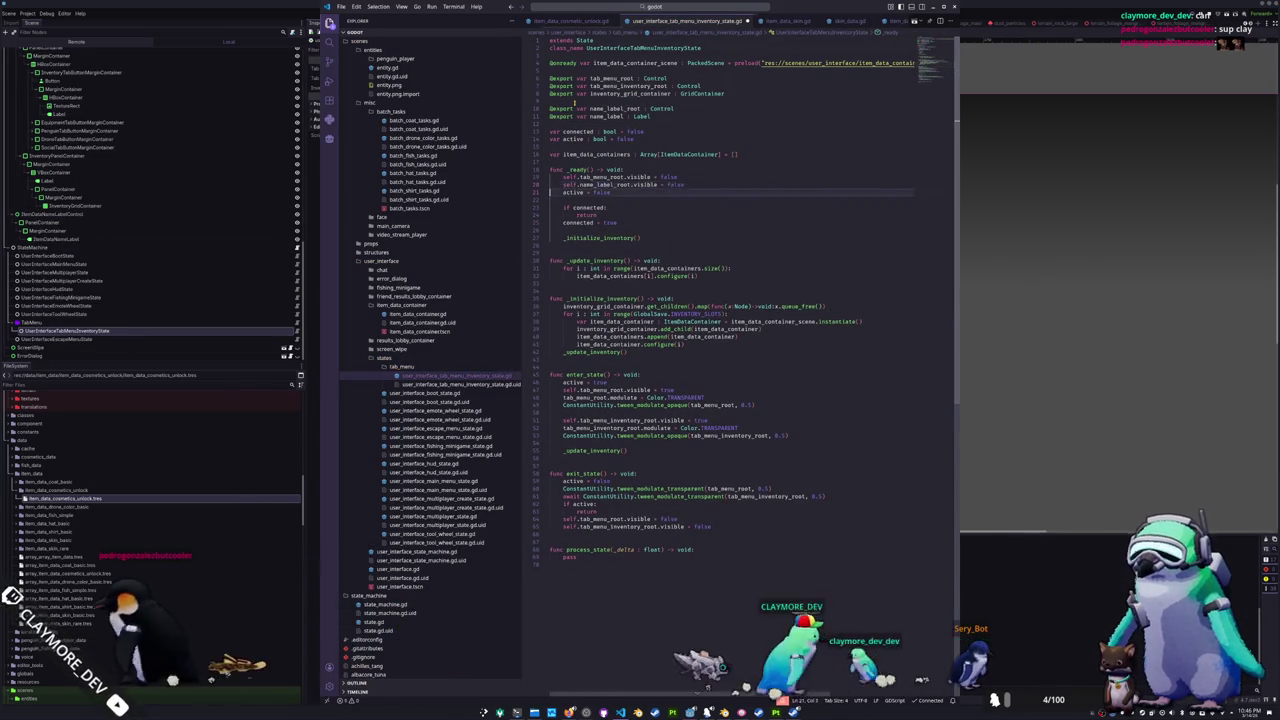
key("Tab")
key("Tab")
- Connect each slot's focus_entered and mouse_entered signals to new handlers in _initialize_inventory
left_click(862, 329)
key("Return")
type("item")
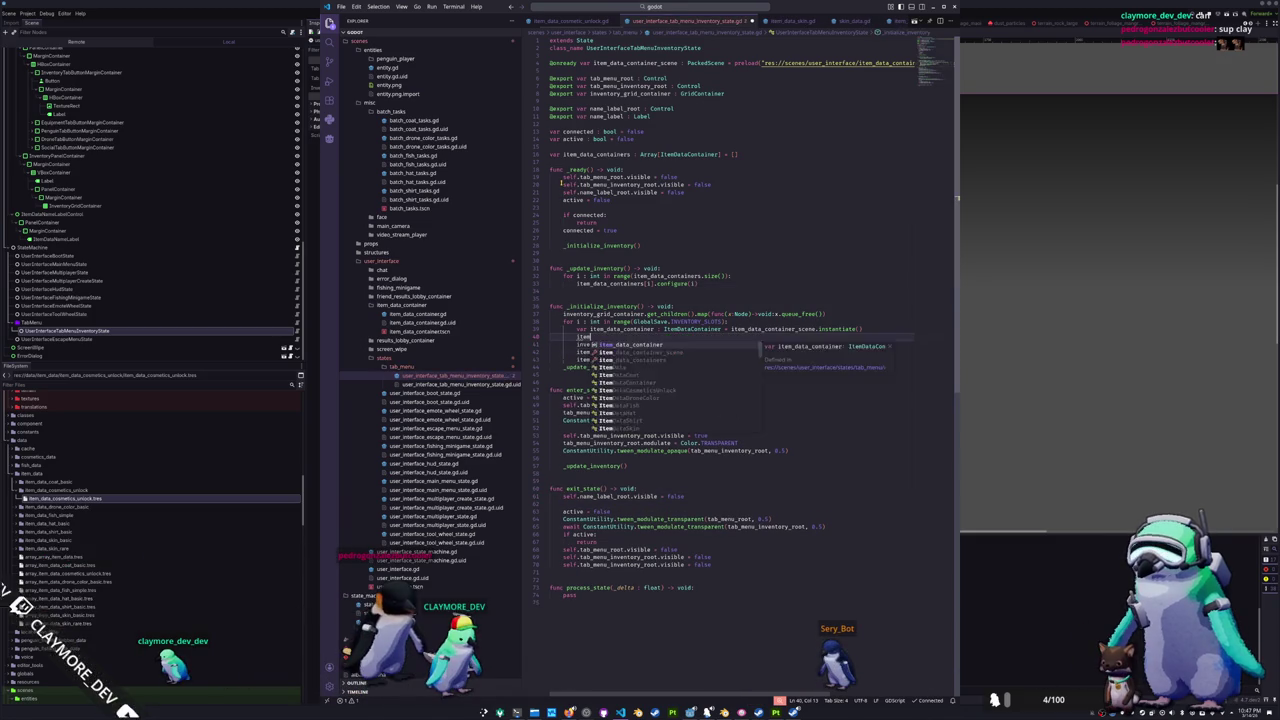
type("_data_container.focus_entered.emit(_on_item_data_container_focus_entered.bind(i))")
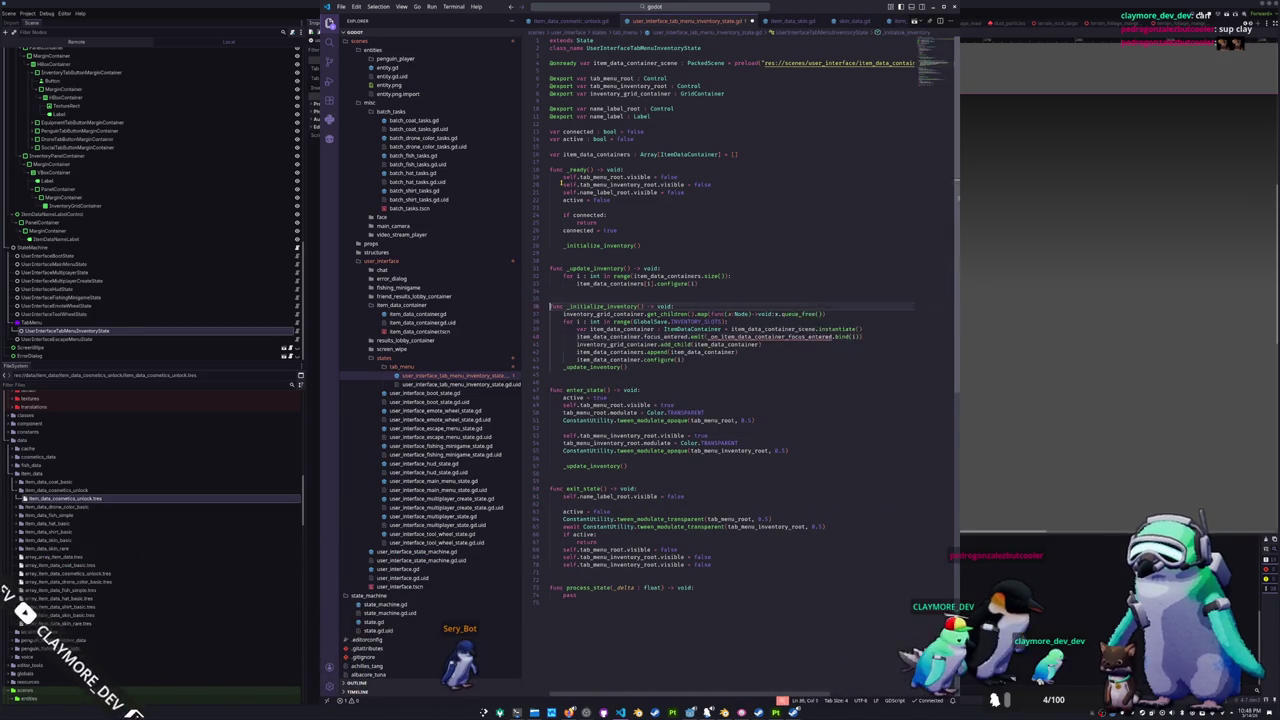
key("Tab")
type("func _on_item_data_container_focus_entered(slot_index)")
key("Tab")
key("Tab")
key("Tab")
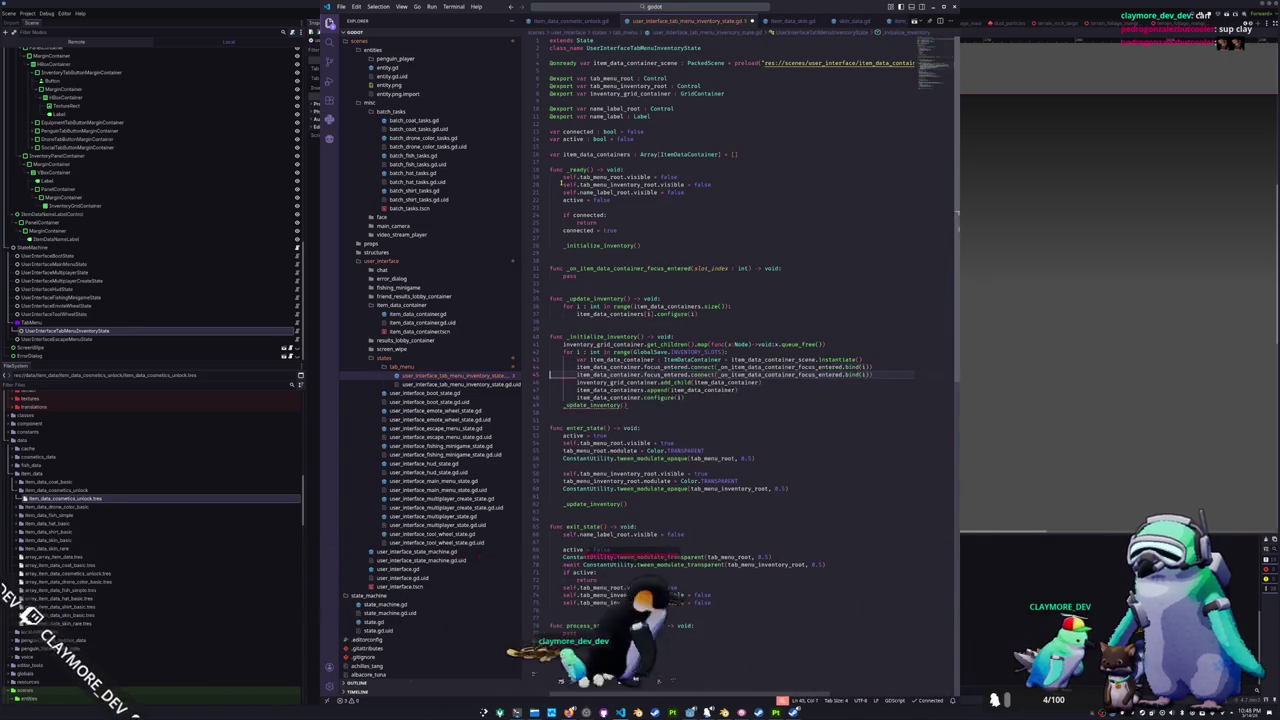
type("container_mouse_entered")
key("Tab")
key("F5")
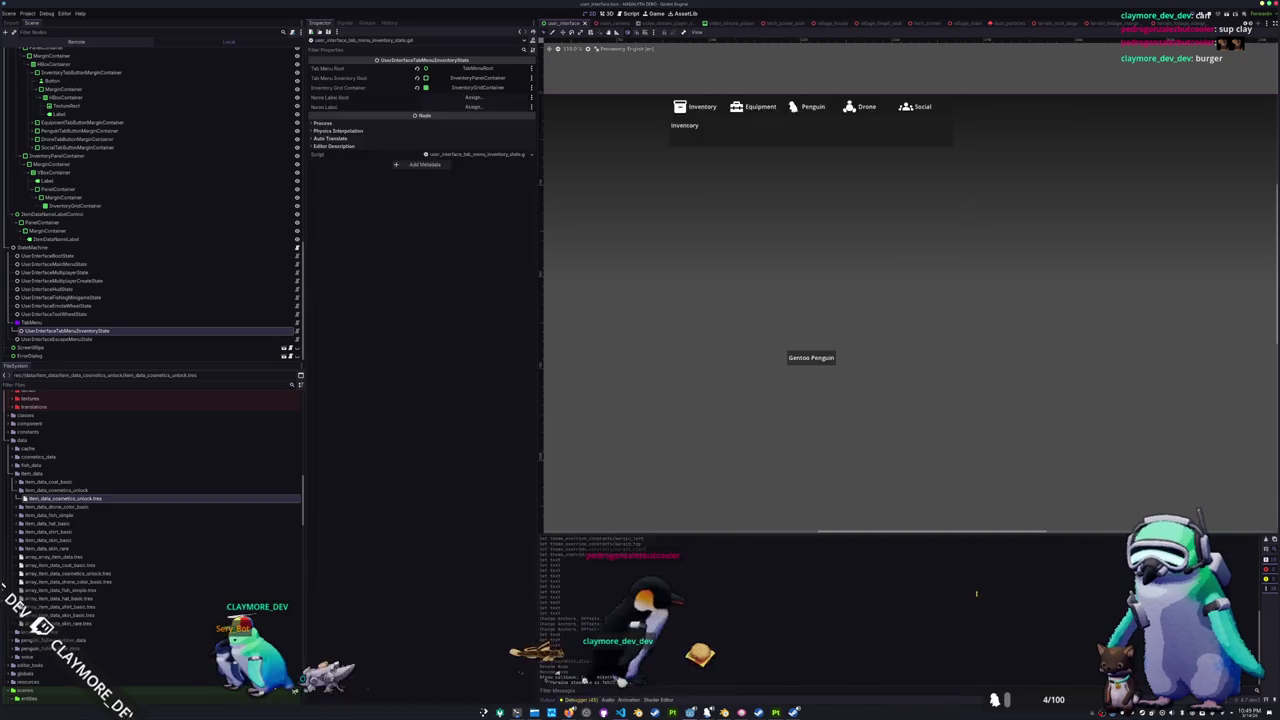
- Relaunch the game to test slot hovering, then return to the code editor
key("F5")
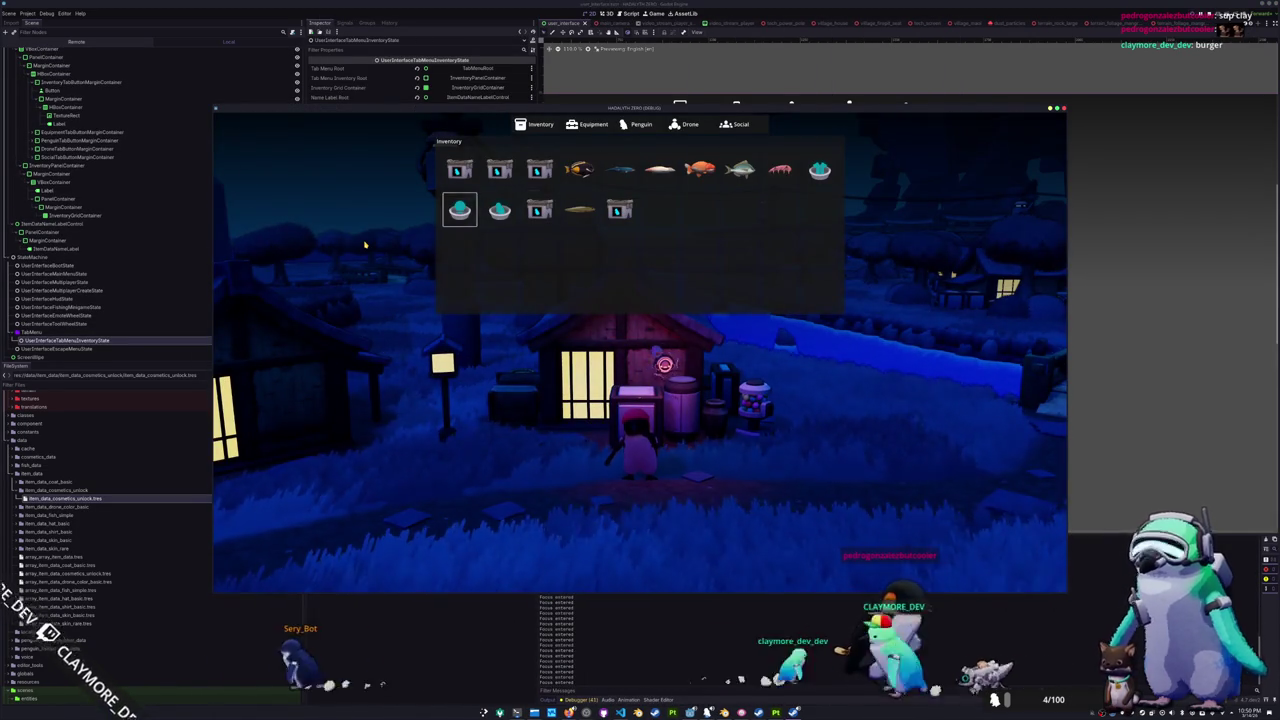
mouse_move(500, 218)
key("alt+Tab")
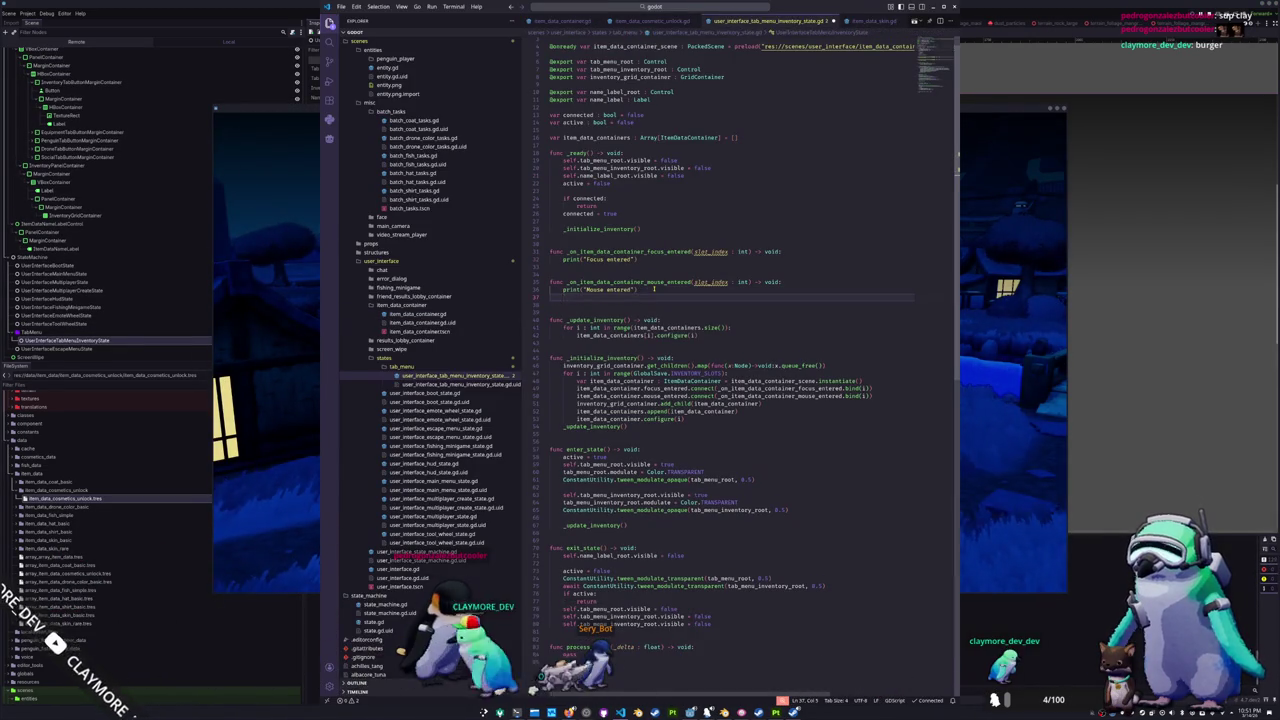
key("alt+Tab")
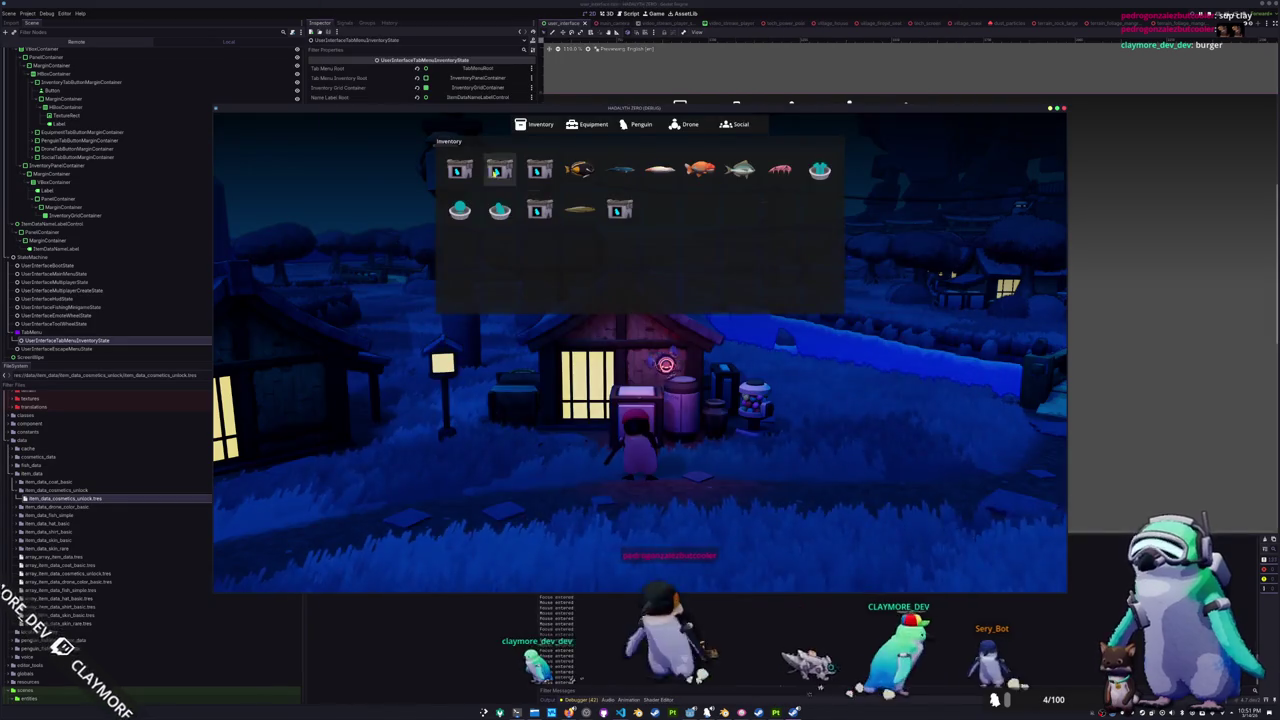
key("Tab")
key("alt+Tab")
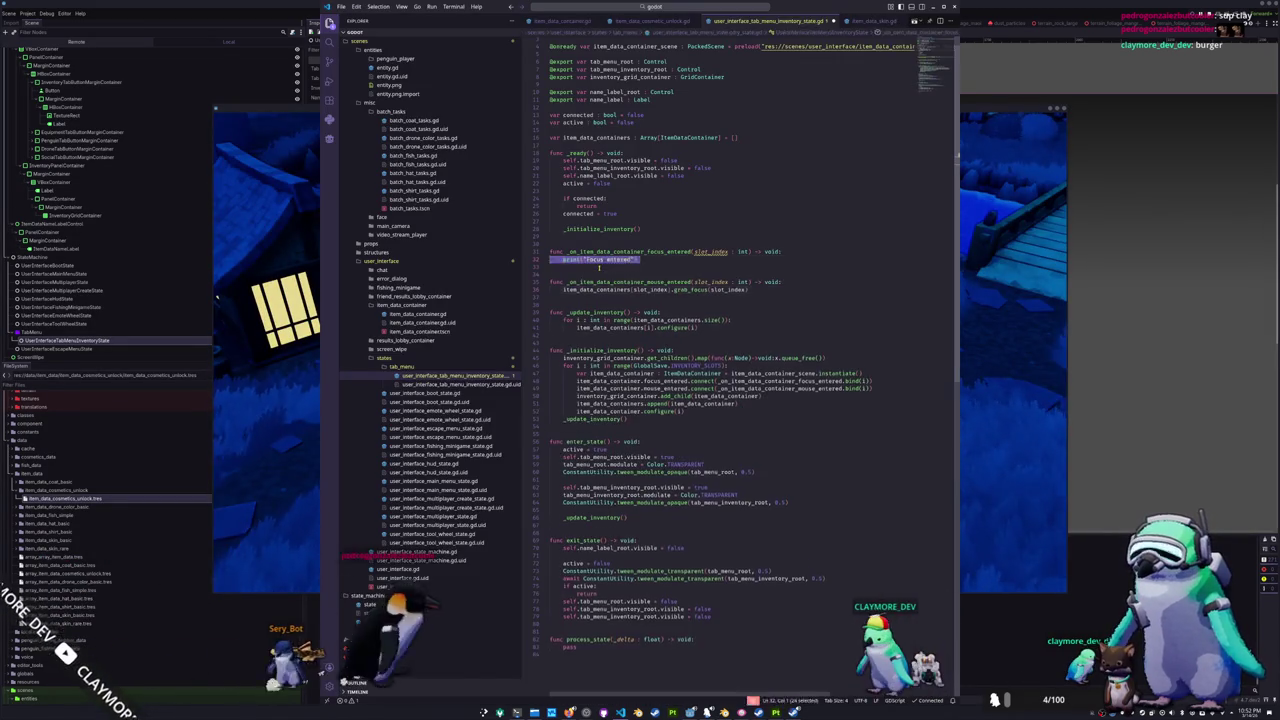
- In the focus handler, fetch the slot's container, position the name label above it, and skip empty slots
key("Home")
key("Return")
key("Return")
key("Return")
key("Up")
key("Up")
key("Up")
type("var item_data_container : Item")
key("Return")
type("= item_data_containers[slot_index]")
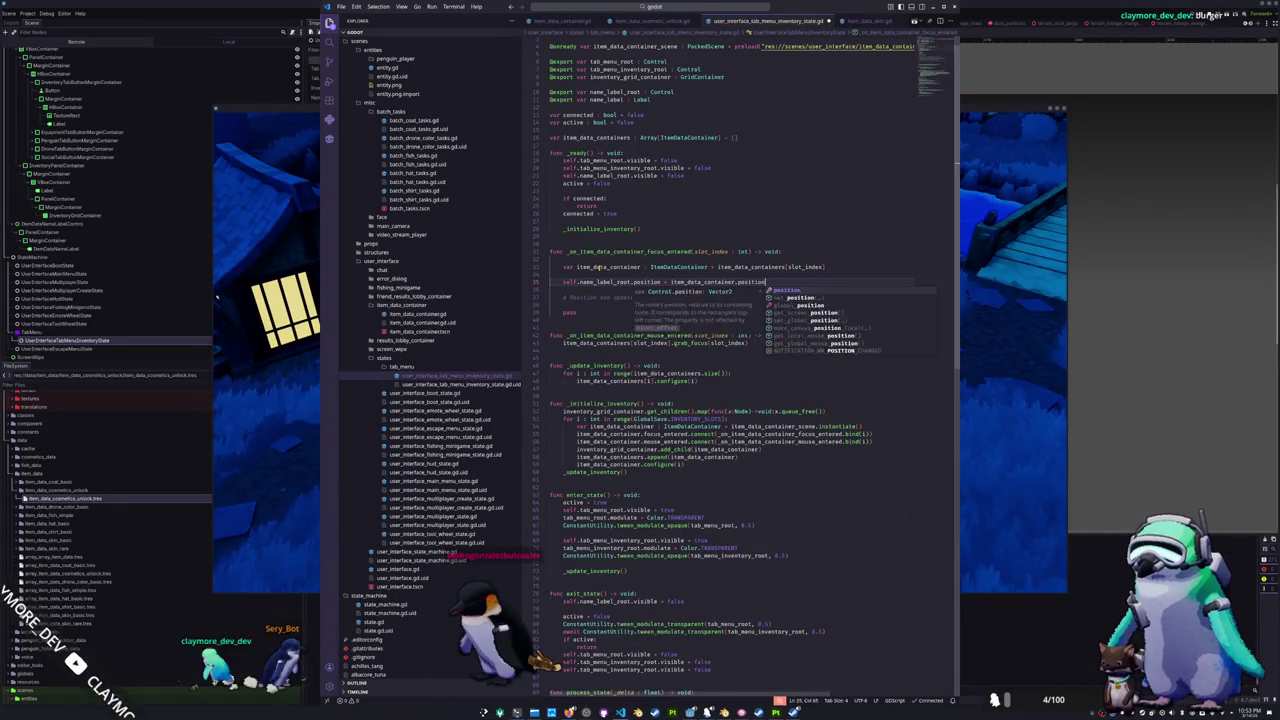
key("Return")
type("self.name_label_root.position = item_data_container.position - item_data_container.size.x/2+ Vector2(, 0)")
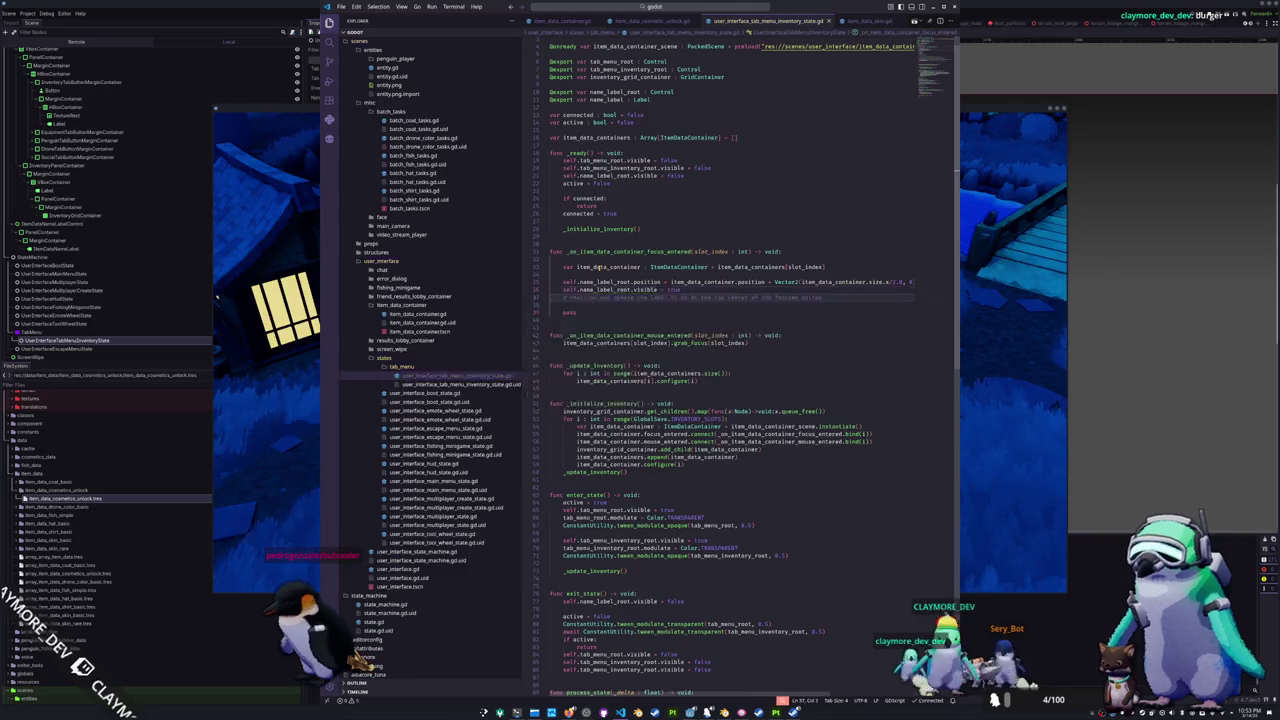
type("global")
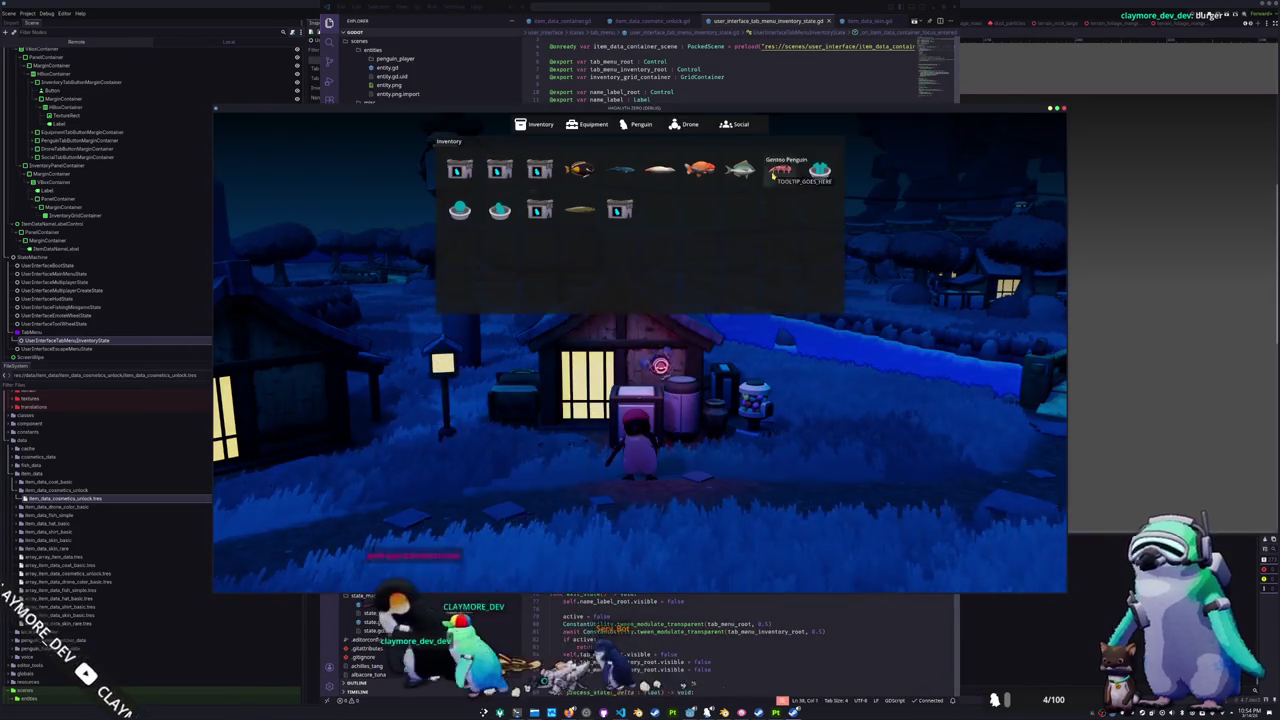
type("self.name_label_root.text = item")
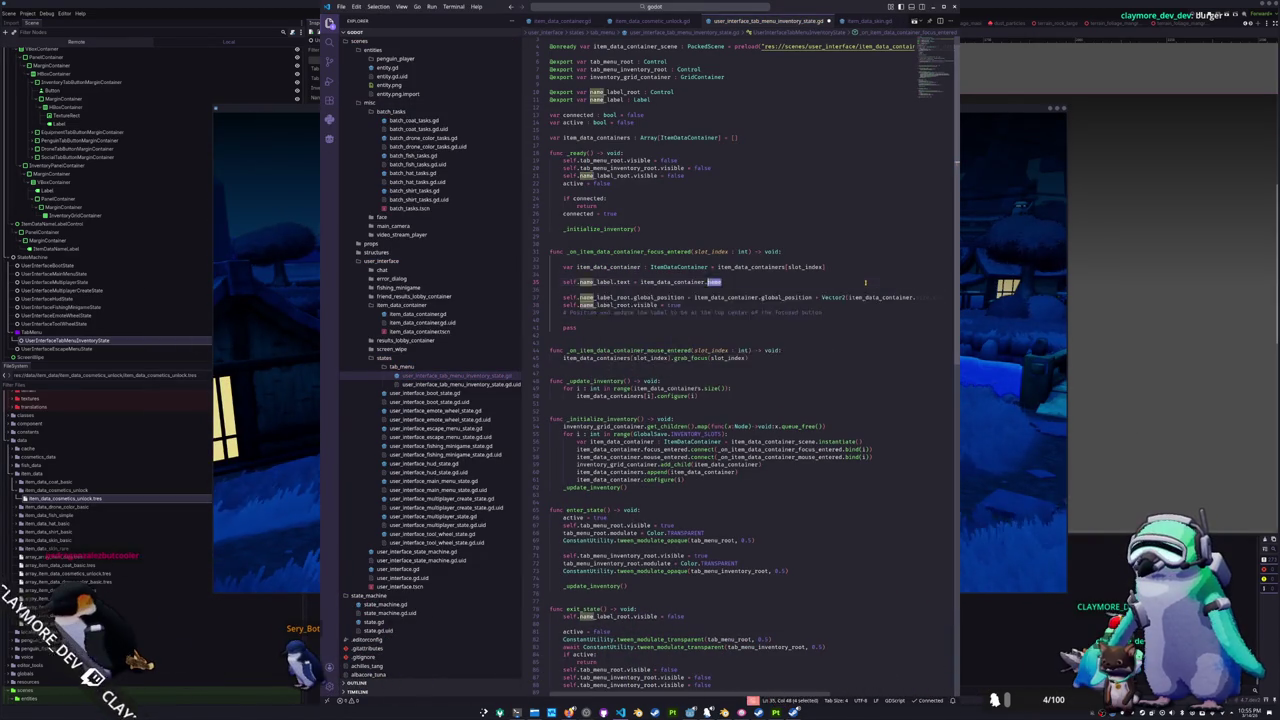
left_click(560, 20)
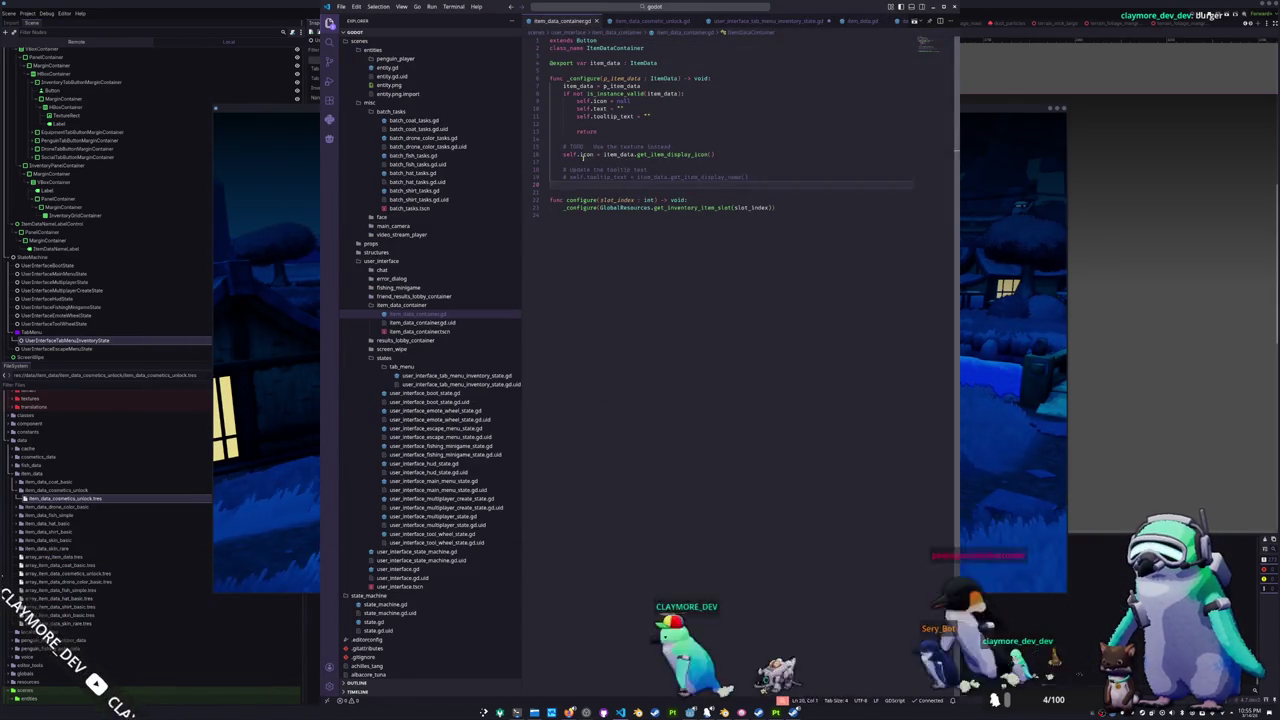
key("ctrl+Tab")
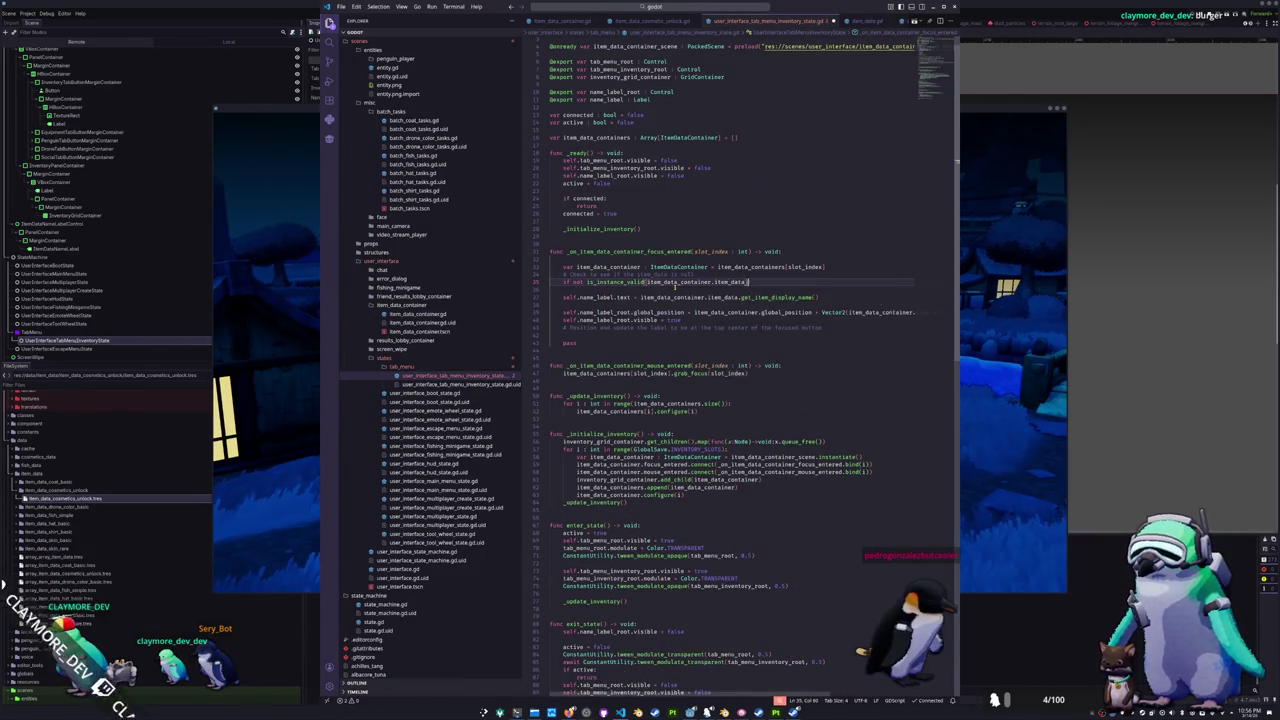
key("Tab")
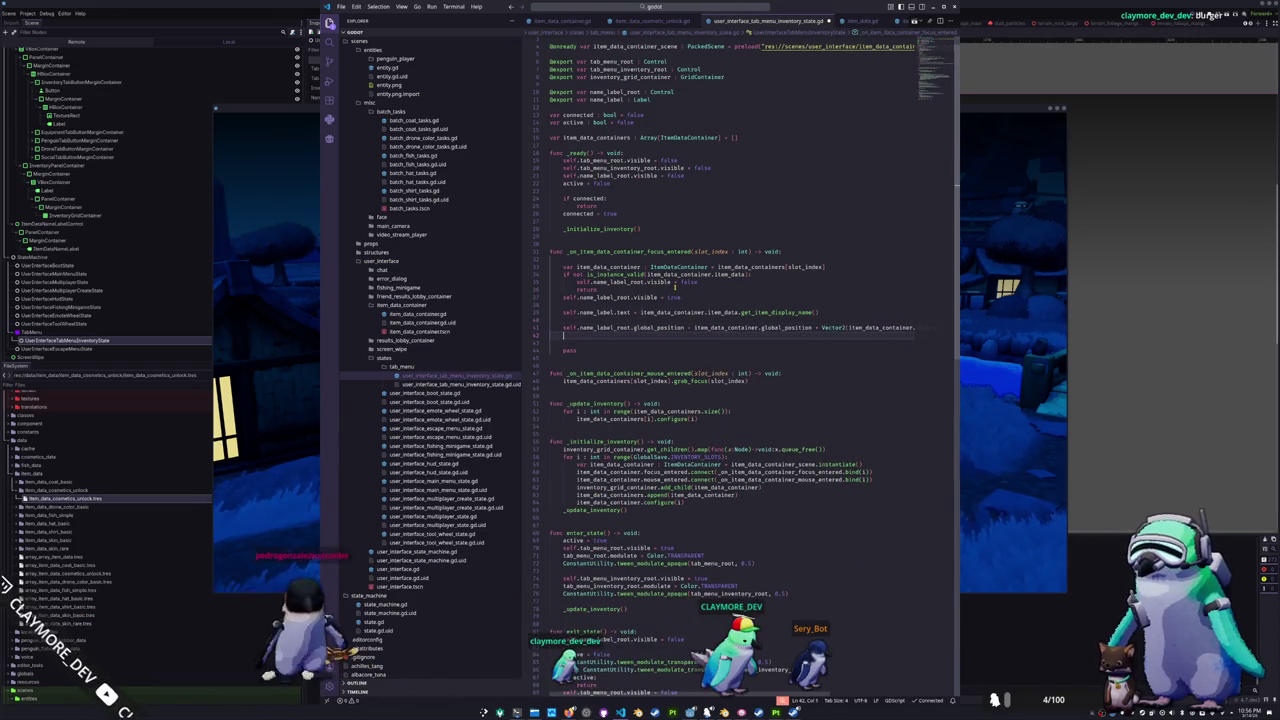
- Test the label in-game and raise it with a '.y -=' offset
key("alt+Tab")
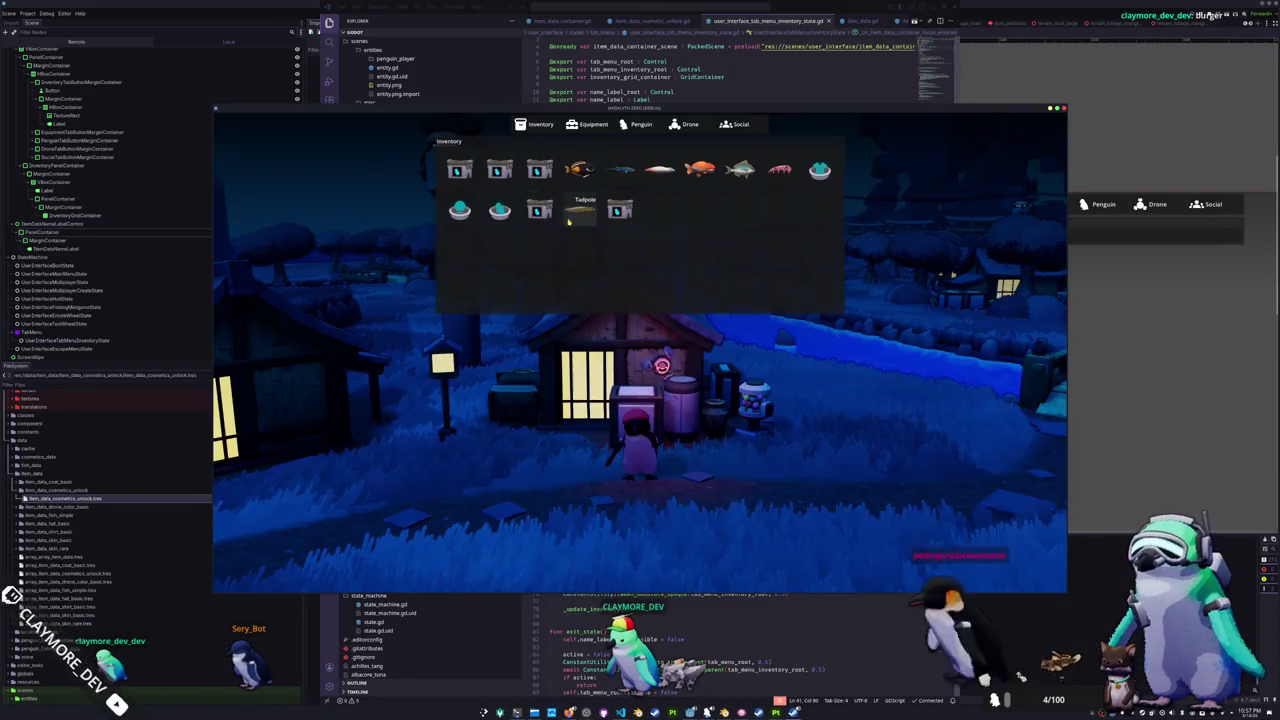
key("alt+Tab")
type(".y -=")
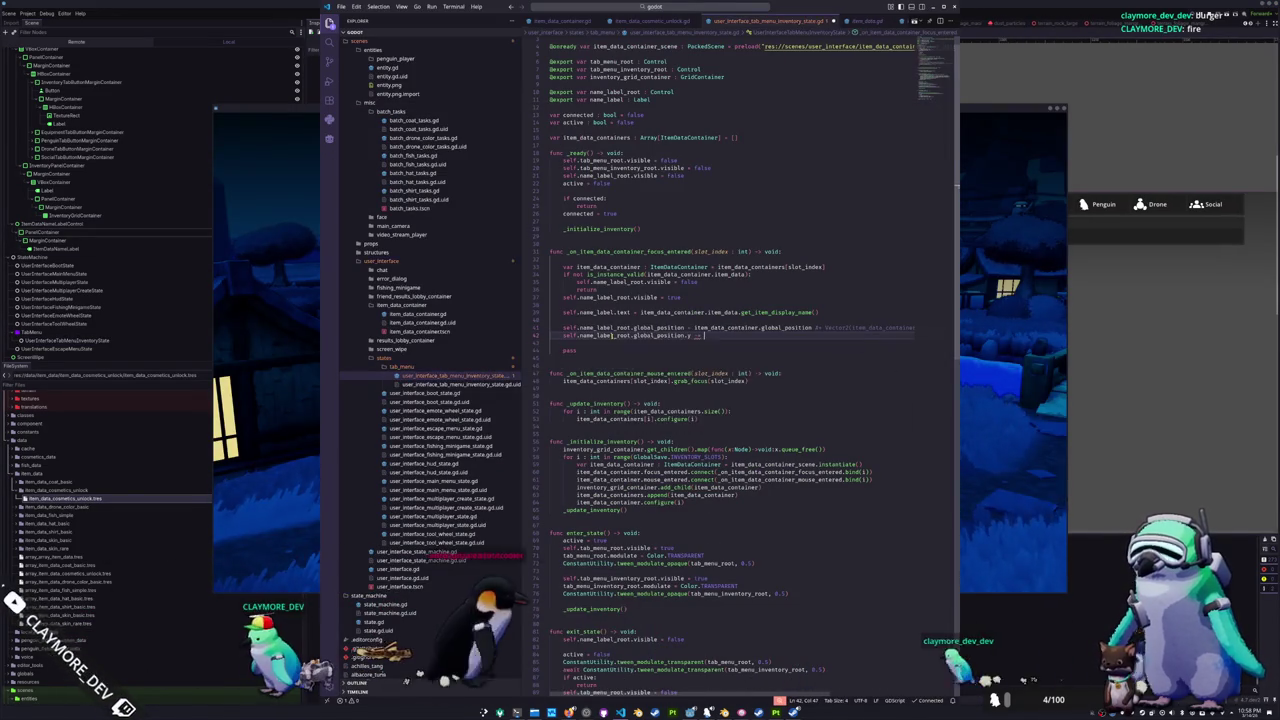
key("alt+Tab")
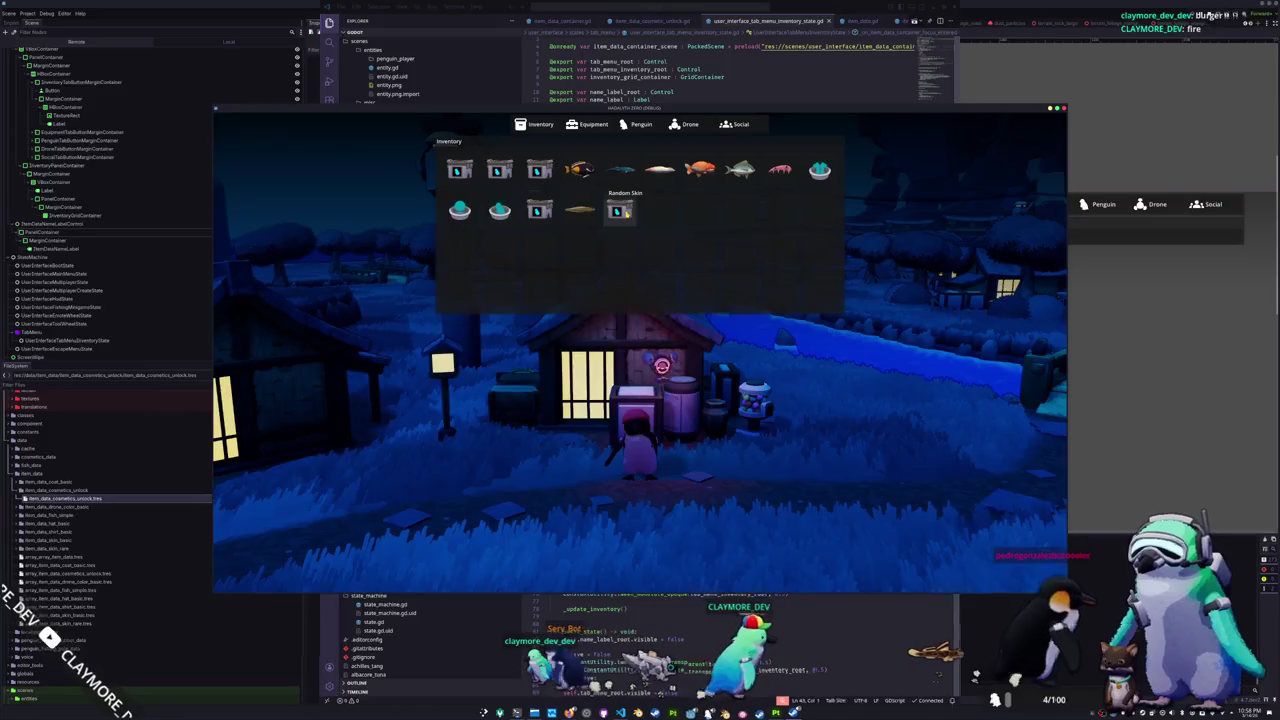
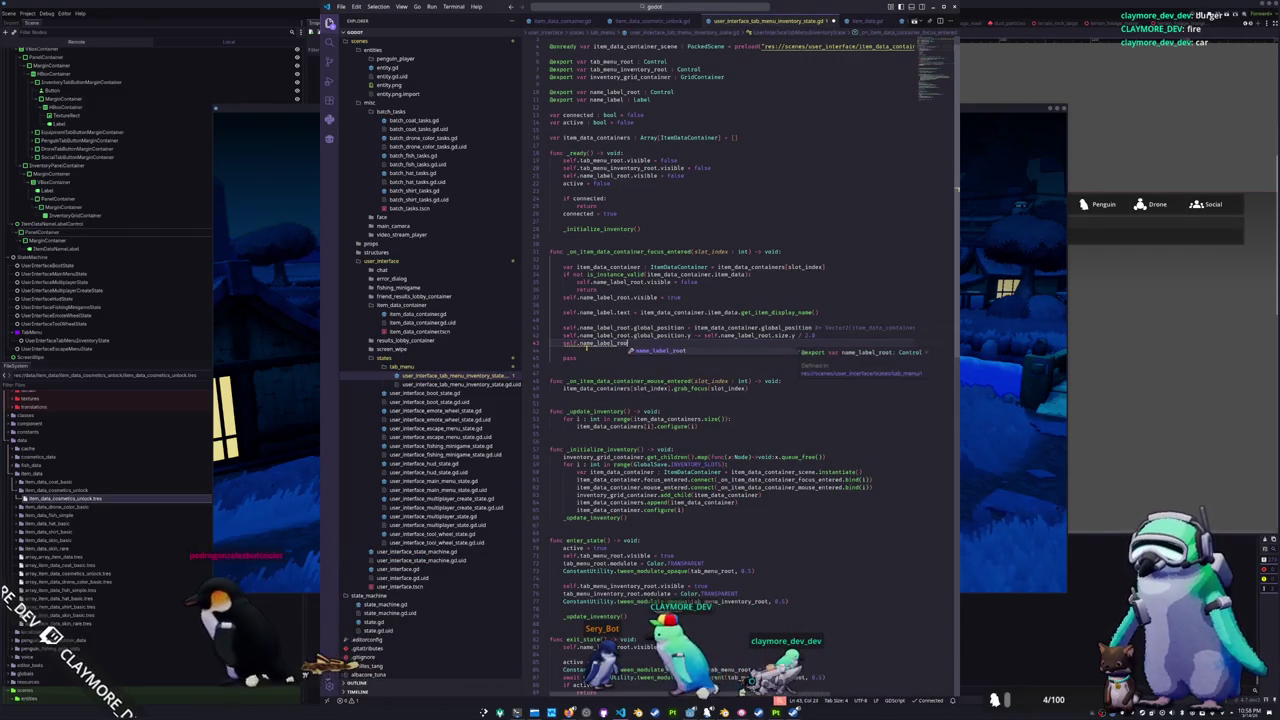
- Offset the name label by minus half its width, plus half item_data_container's width
type("_root.global_position.x -= 8")
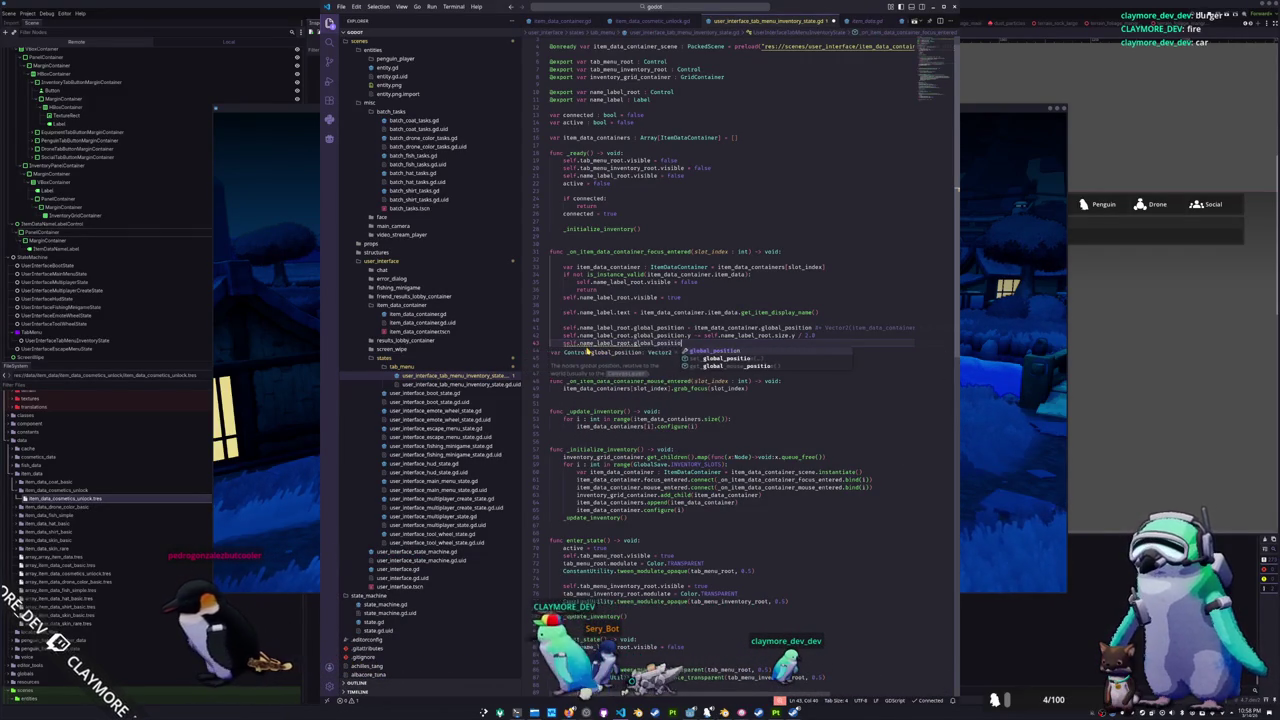
key("BackSpace")
type("self.name_label")
type("_root")
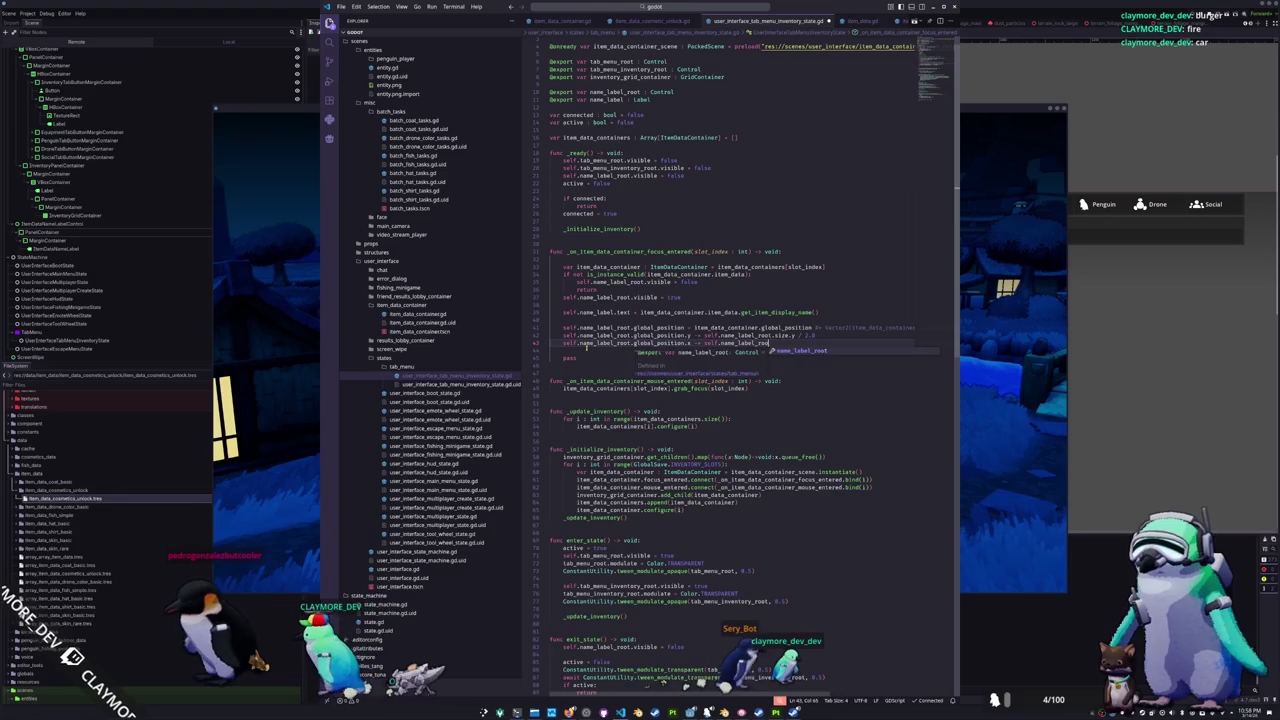
type(".size.x")
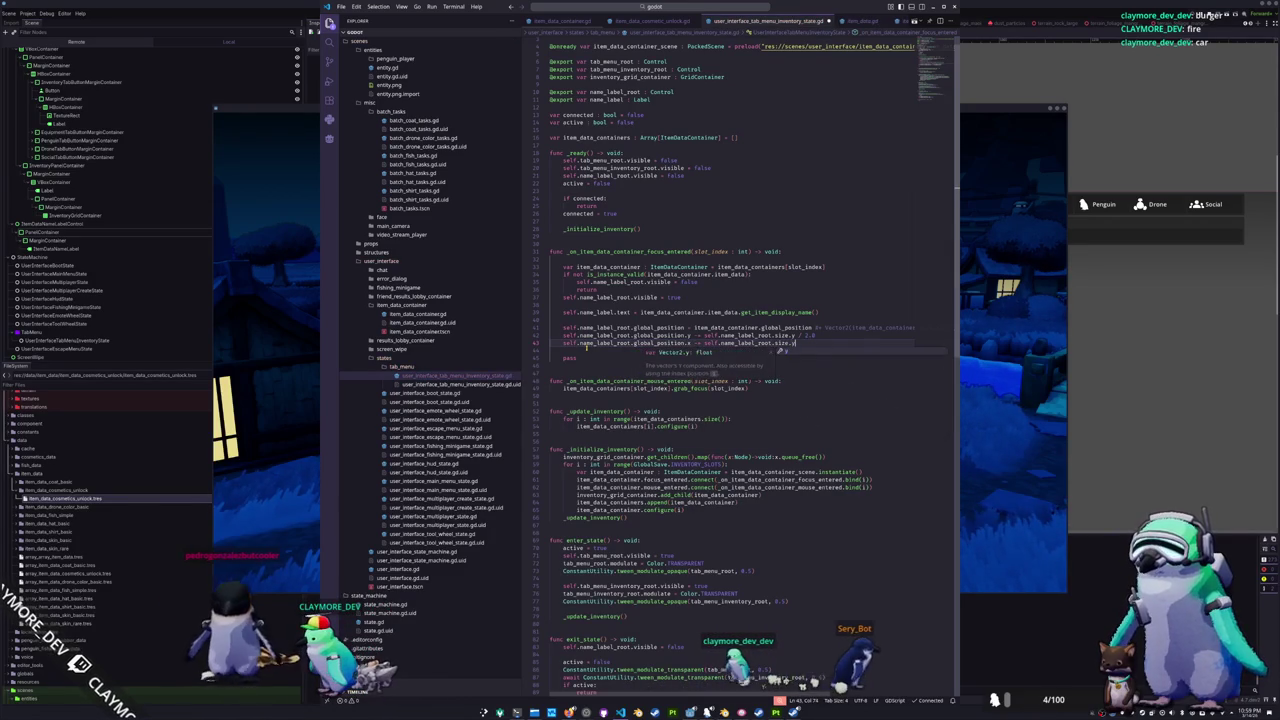
type(" / 2.0")
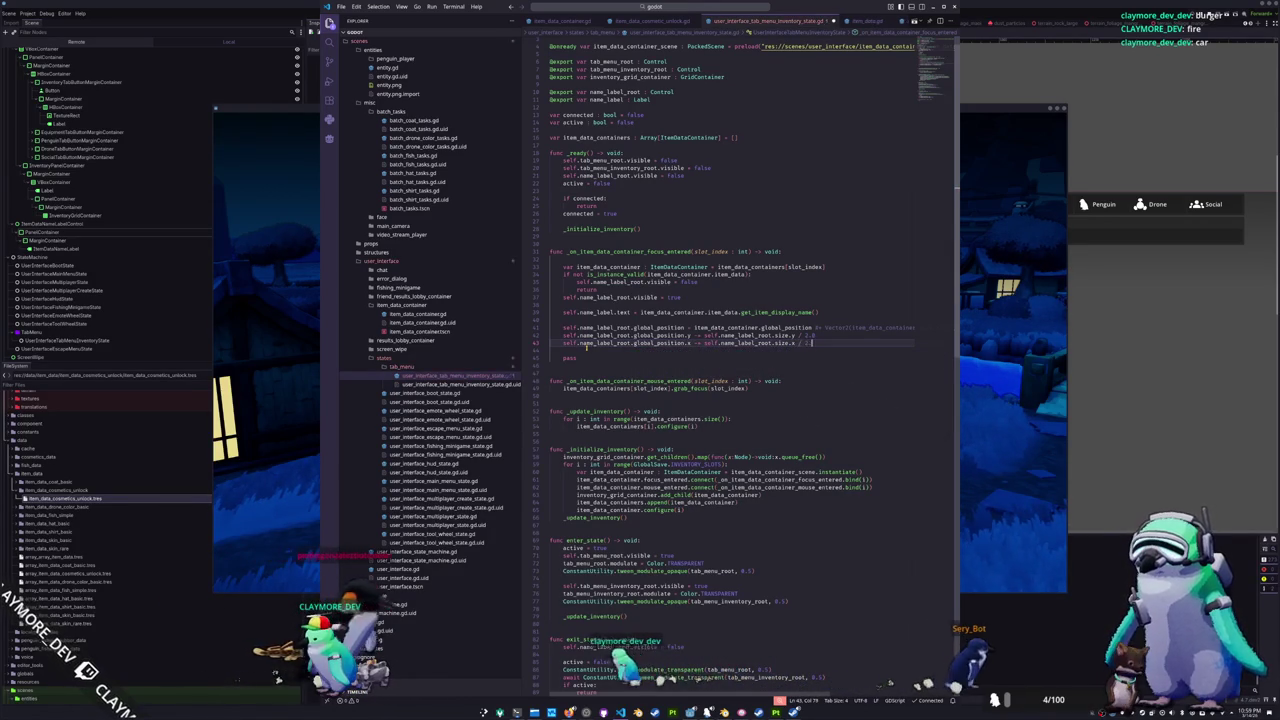
key("Return")
type("self.name_label_root.")
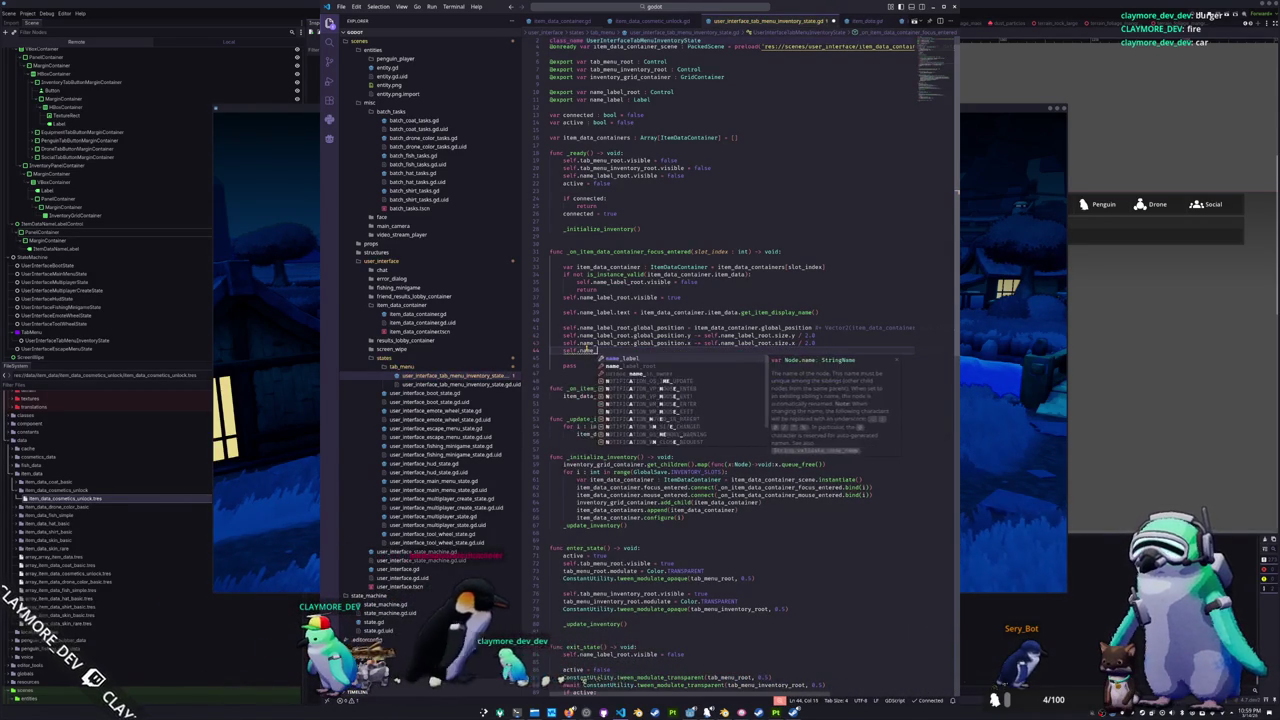
type("glob")
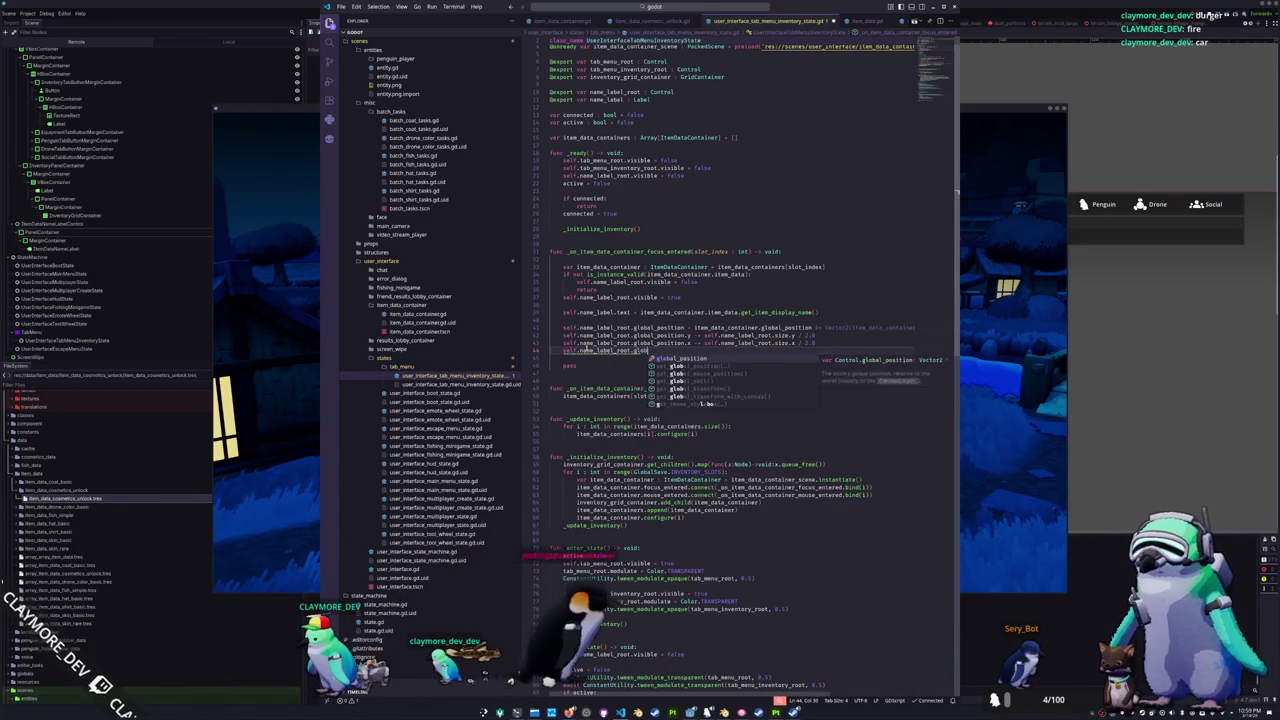
type("al_position.x += self.")
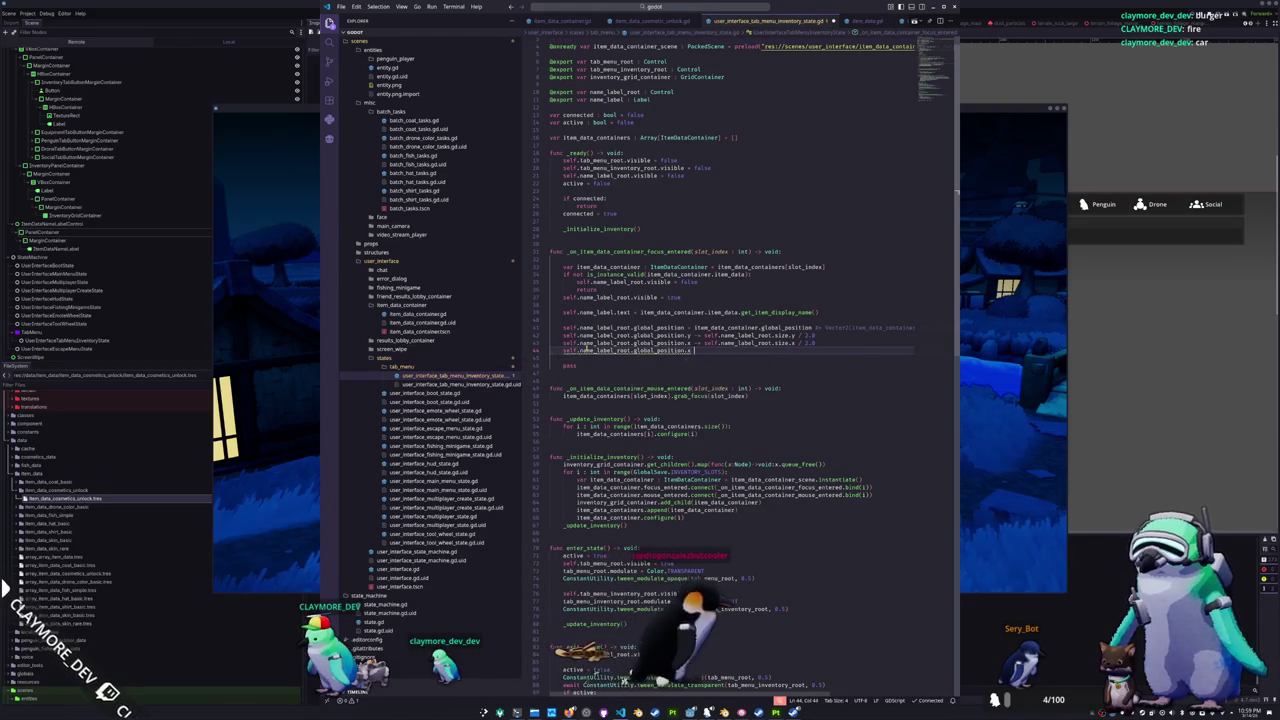
key("BackSpace")
key("BackSpace")
key("BackSpace")
type("item")
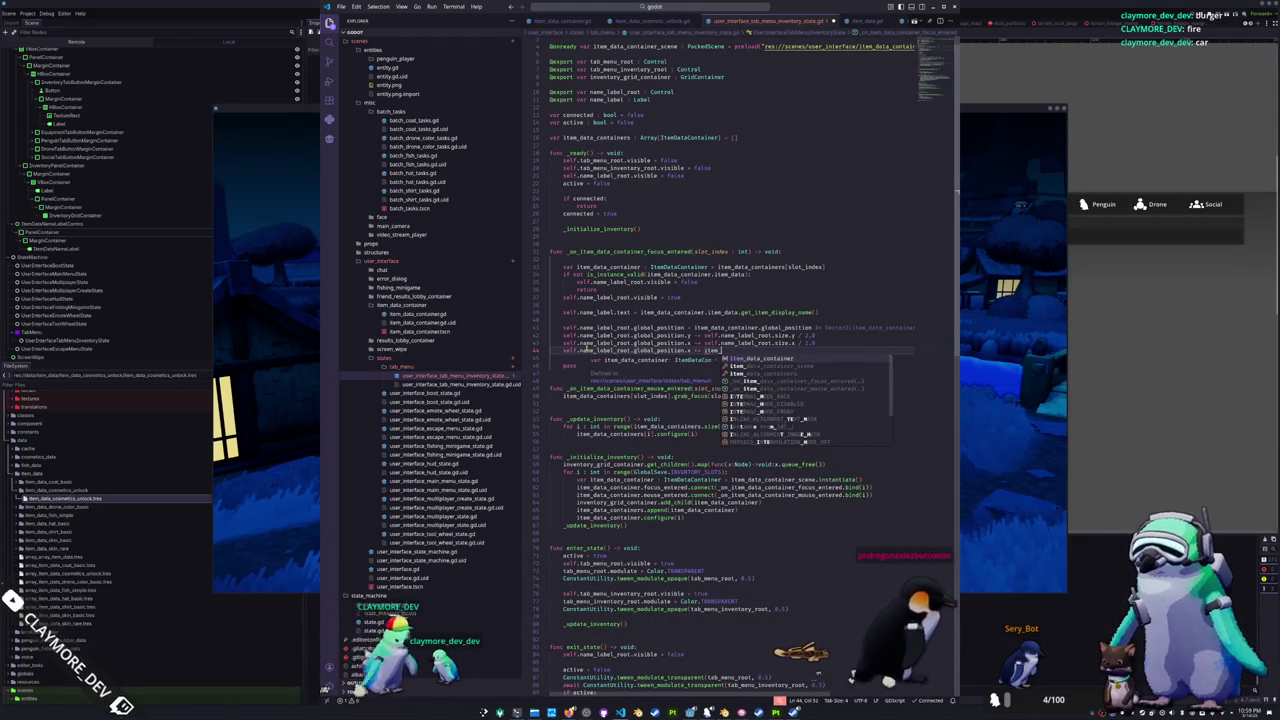
type("_data_container.size.x / 2.0")
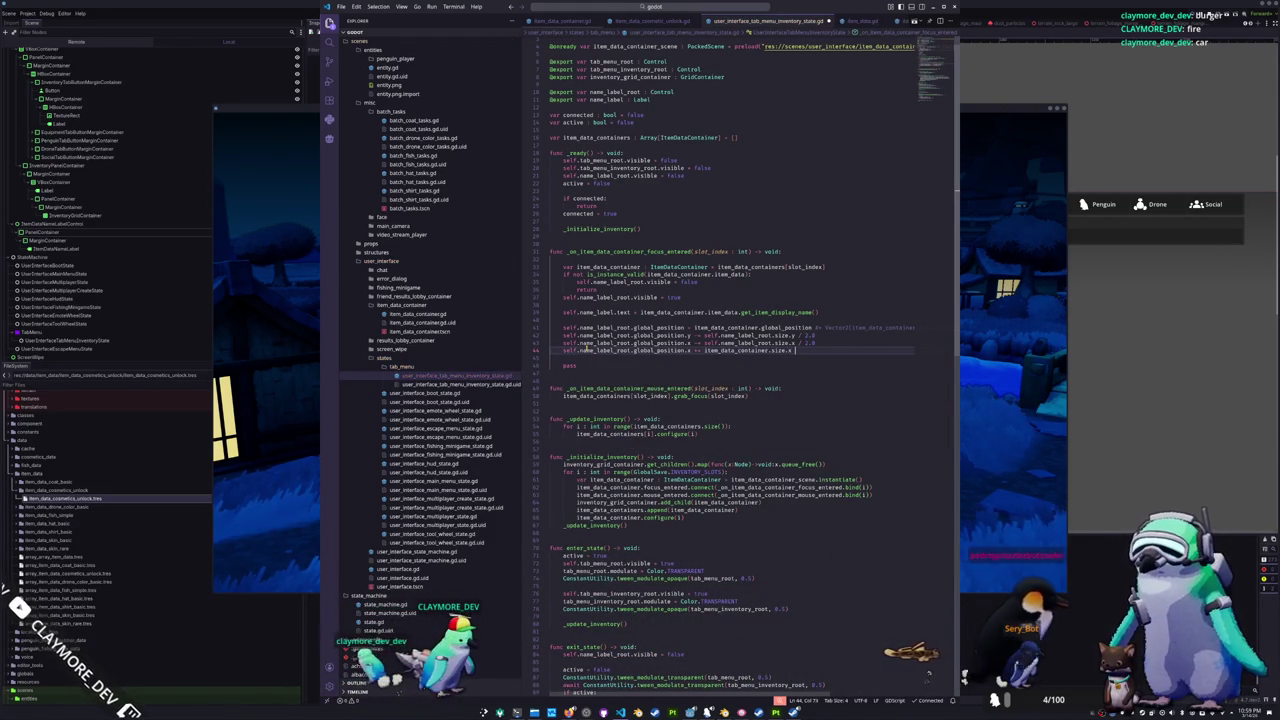
- Save the script and run the game to check item names across inventory slots
key("ctrl+s")
key("F5")
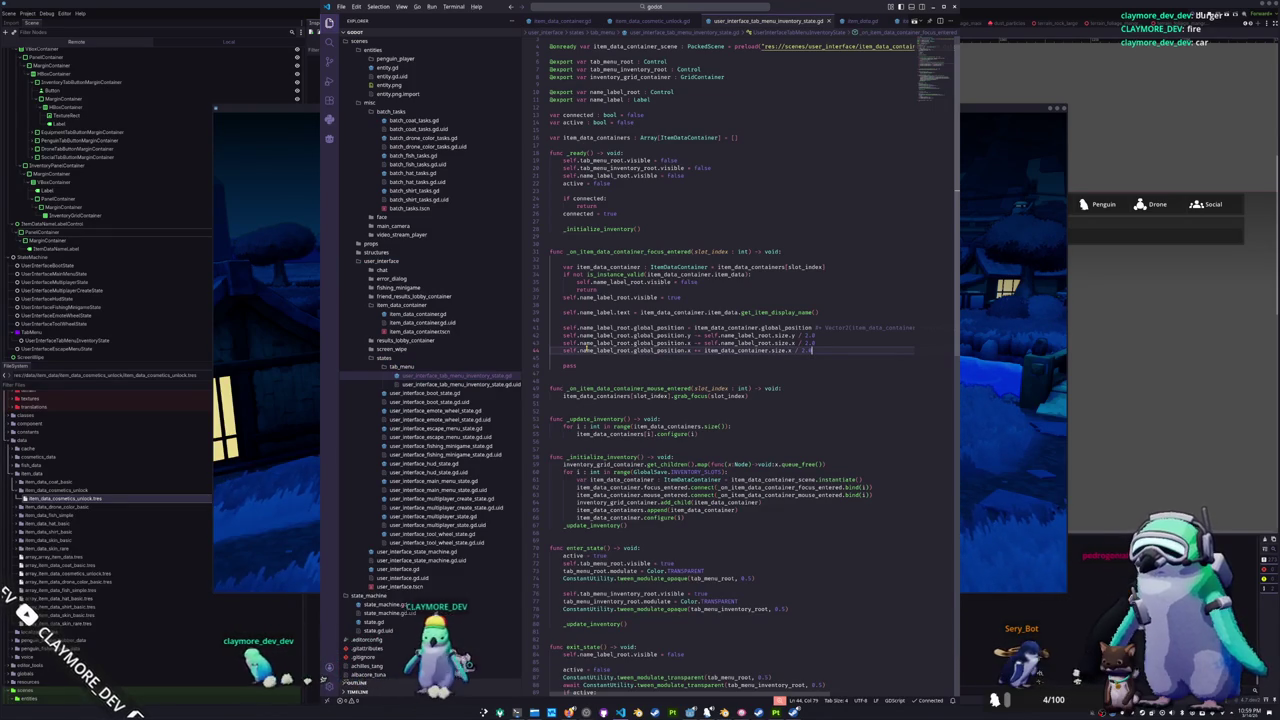
key("Left")
key("Left")
key("Left")
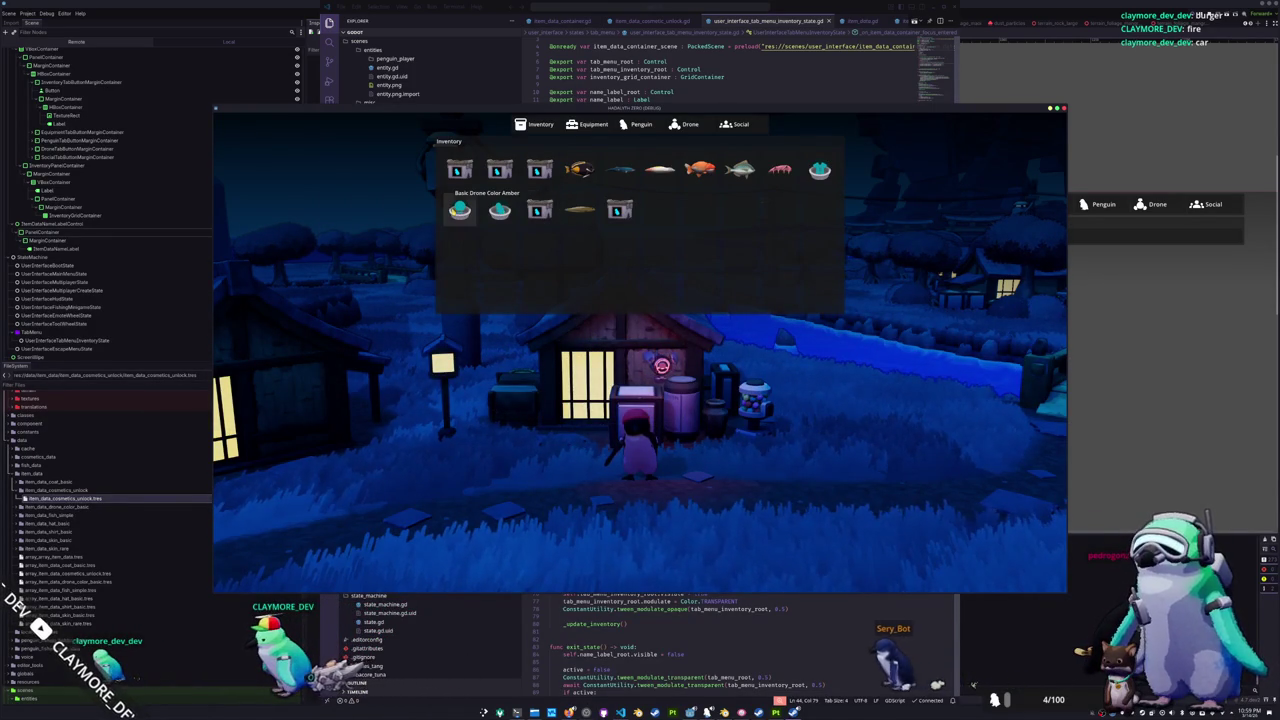
- Close the game and review the name_label_root offset code on lines 43-44
key("F8")
left_click(662, 343)
left_click(748, 342)
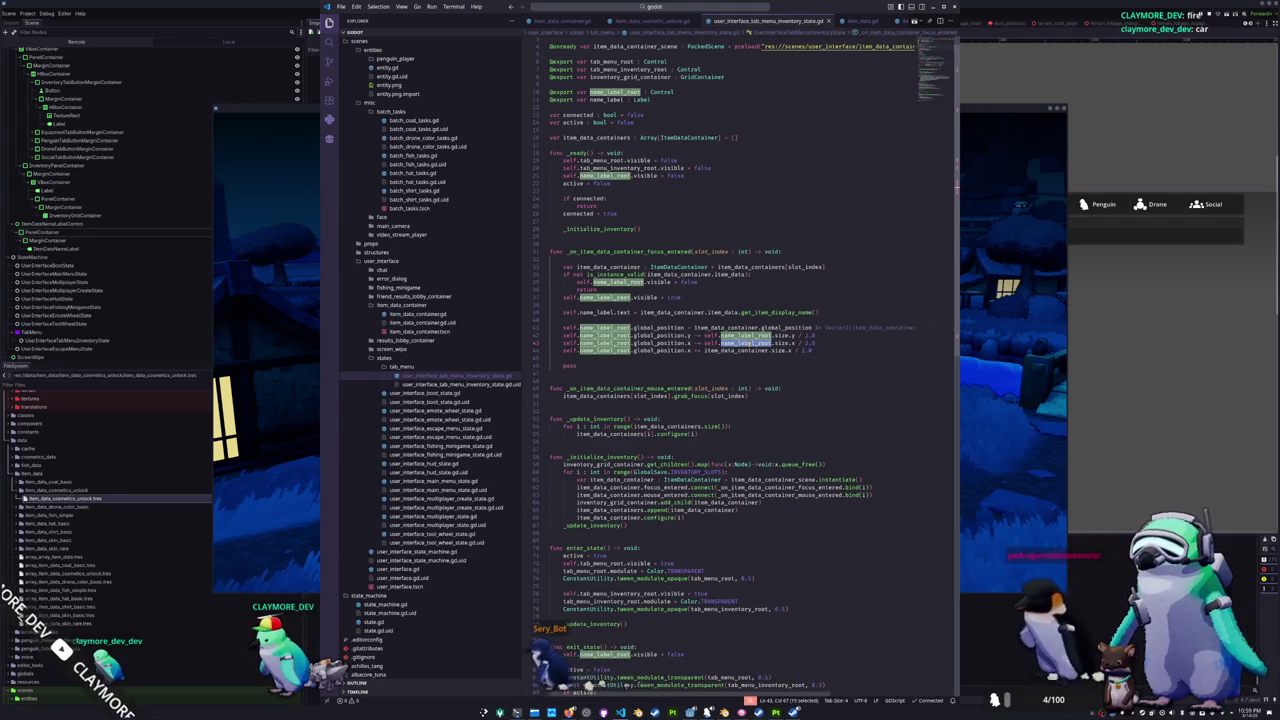
left_click(748, 358)
left_click(818, 342)
- Rerun the game to retest the label placement, then close it and return to Godot
key("F5")
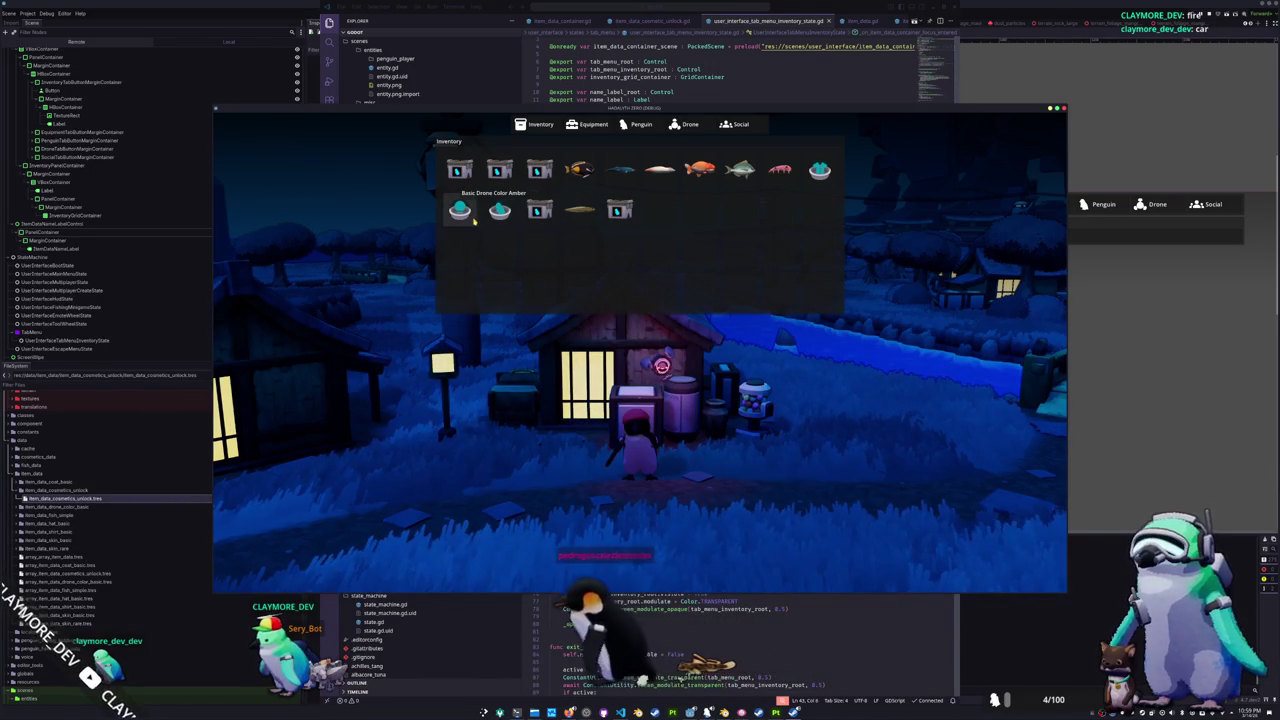
key("F8")
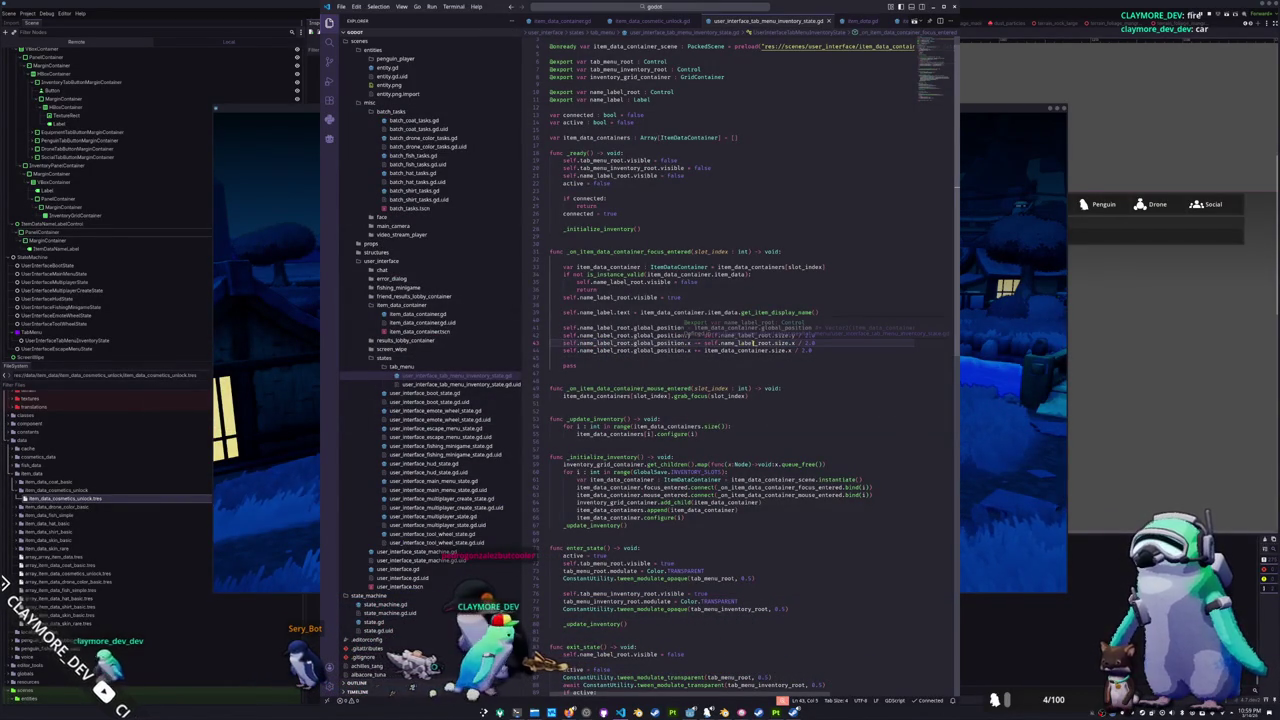
double_click(740, 335)
key("alt+Tab")
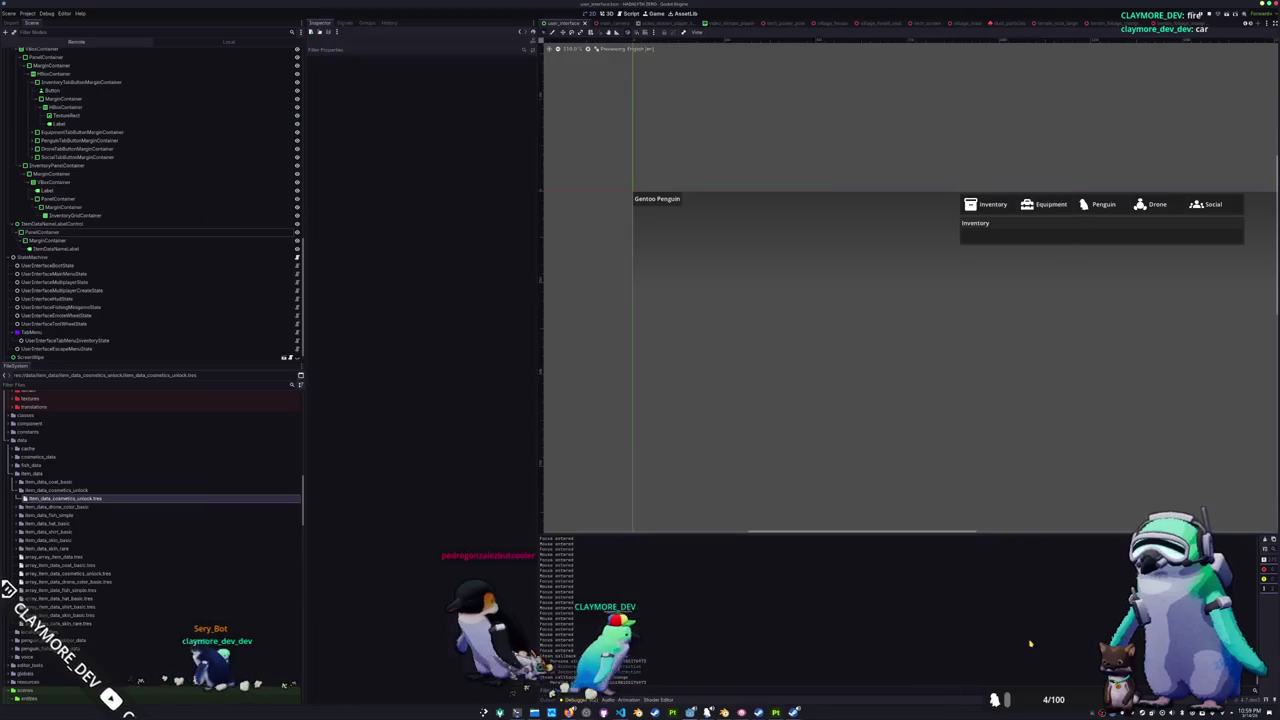
- Change ItemDataNameLabelControl's node type to MarginContainer, then go back to VS Code
left_click(130, 224)
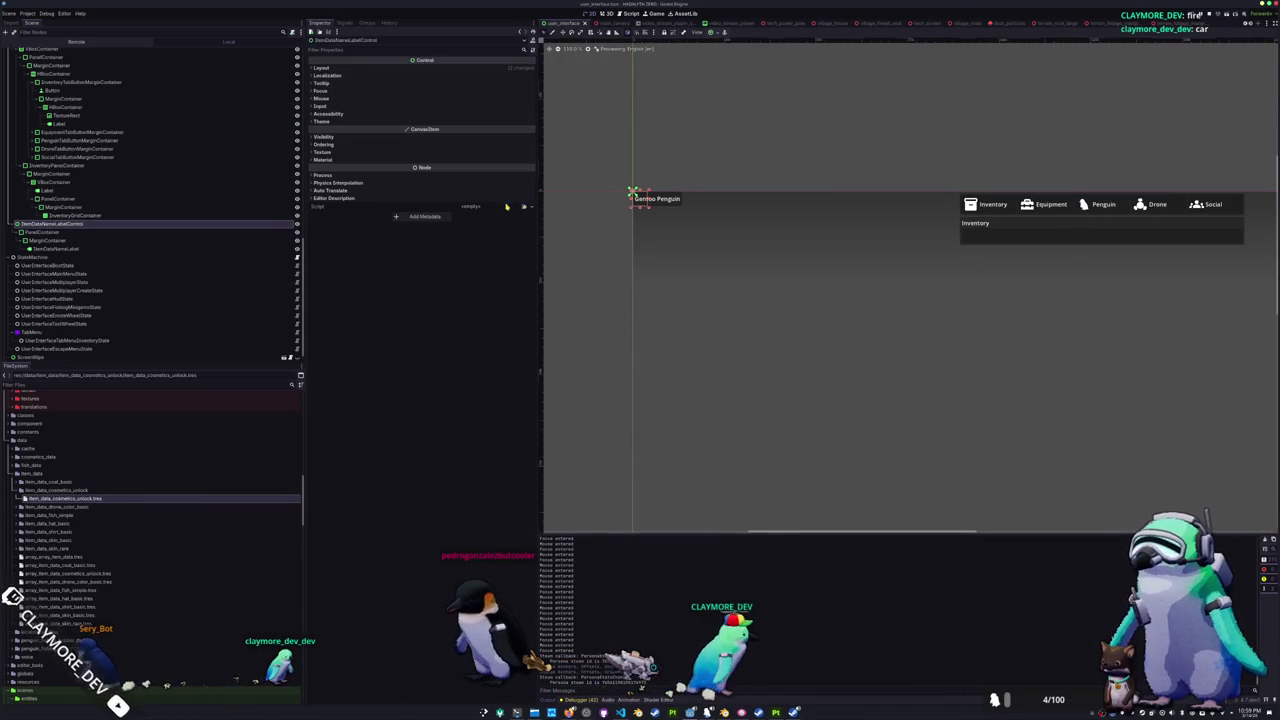
scroll(655, 195, "up", 5)
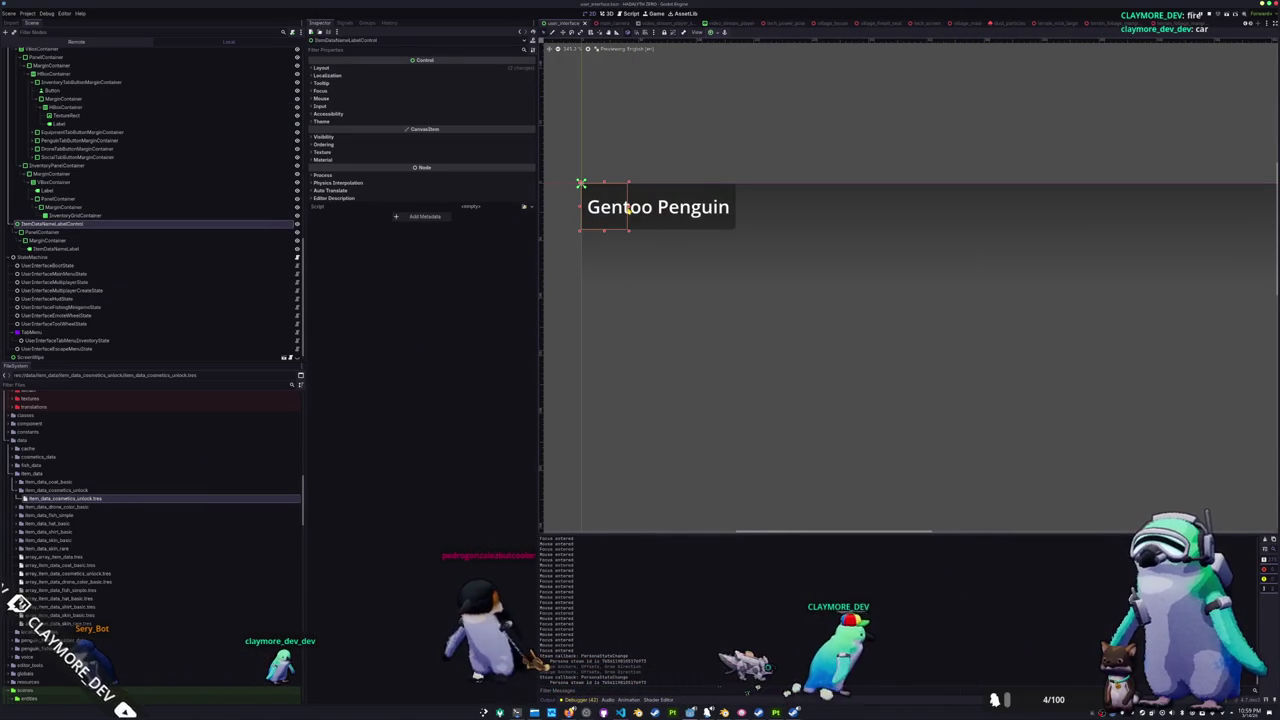
scroll(692, 208, "down", 1)
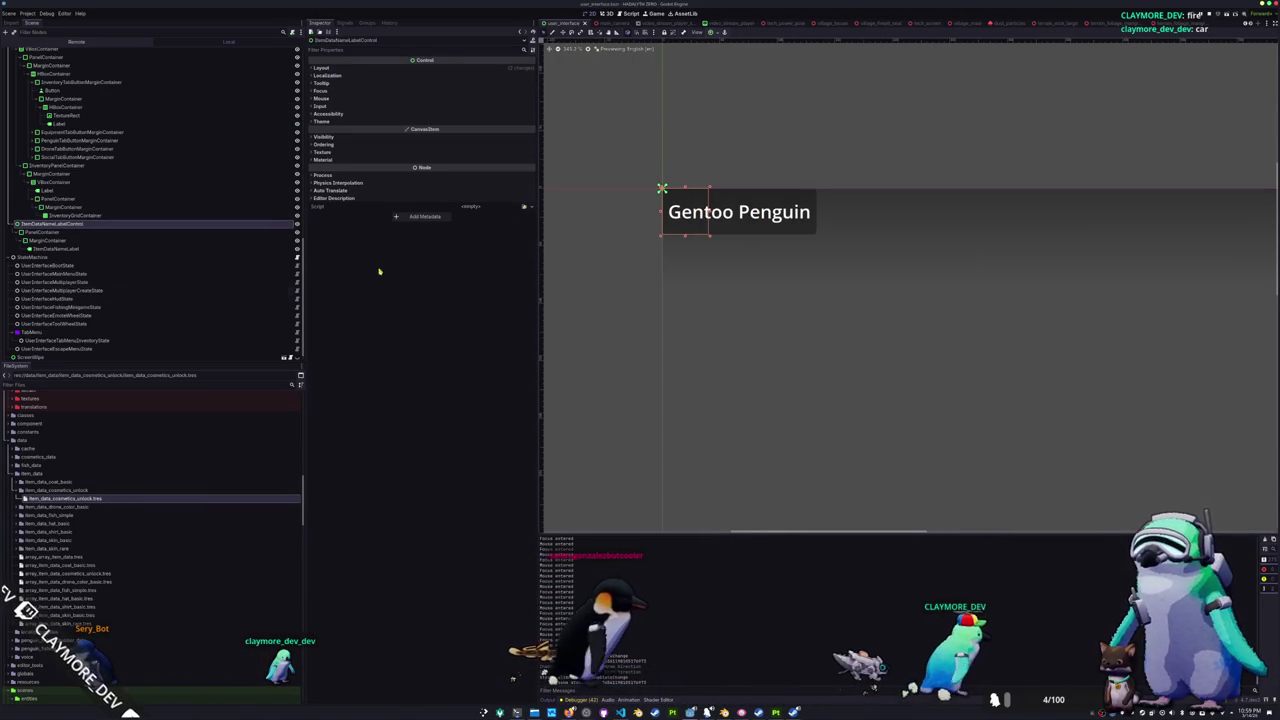
right_click(88, 224)
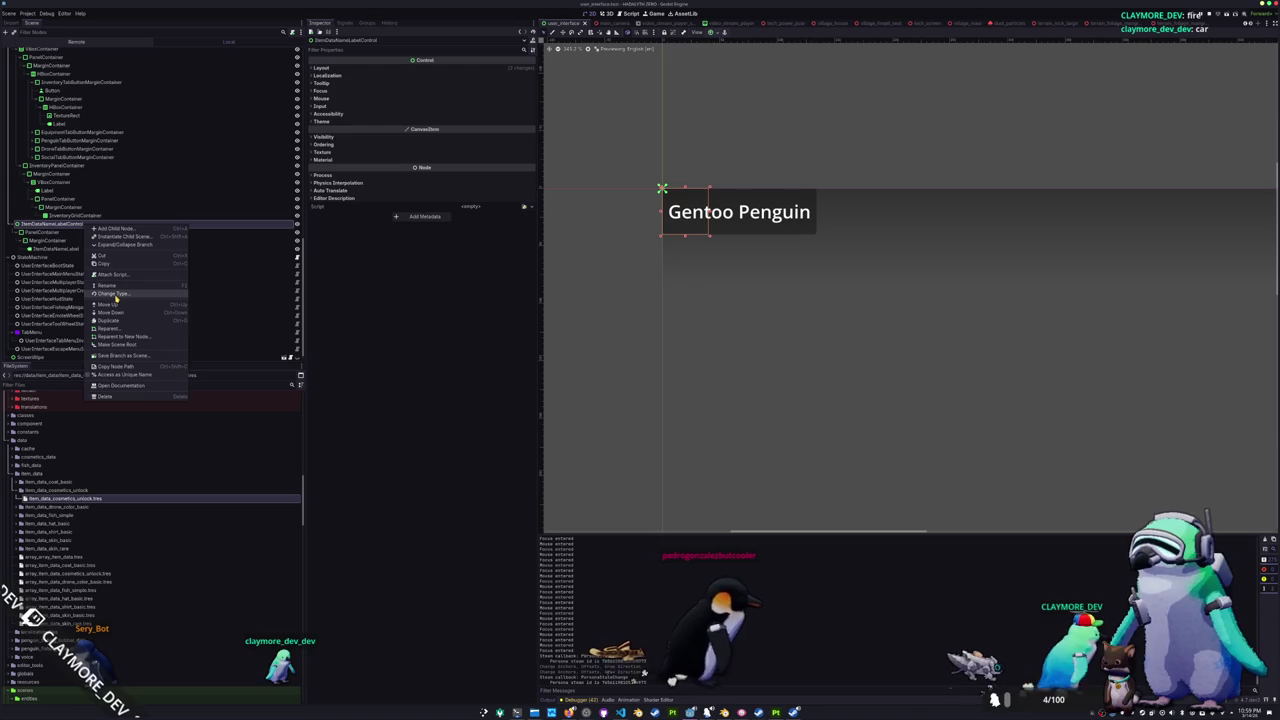
left_click(112, 293)
type("margin")
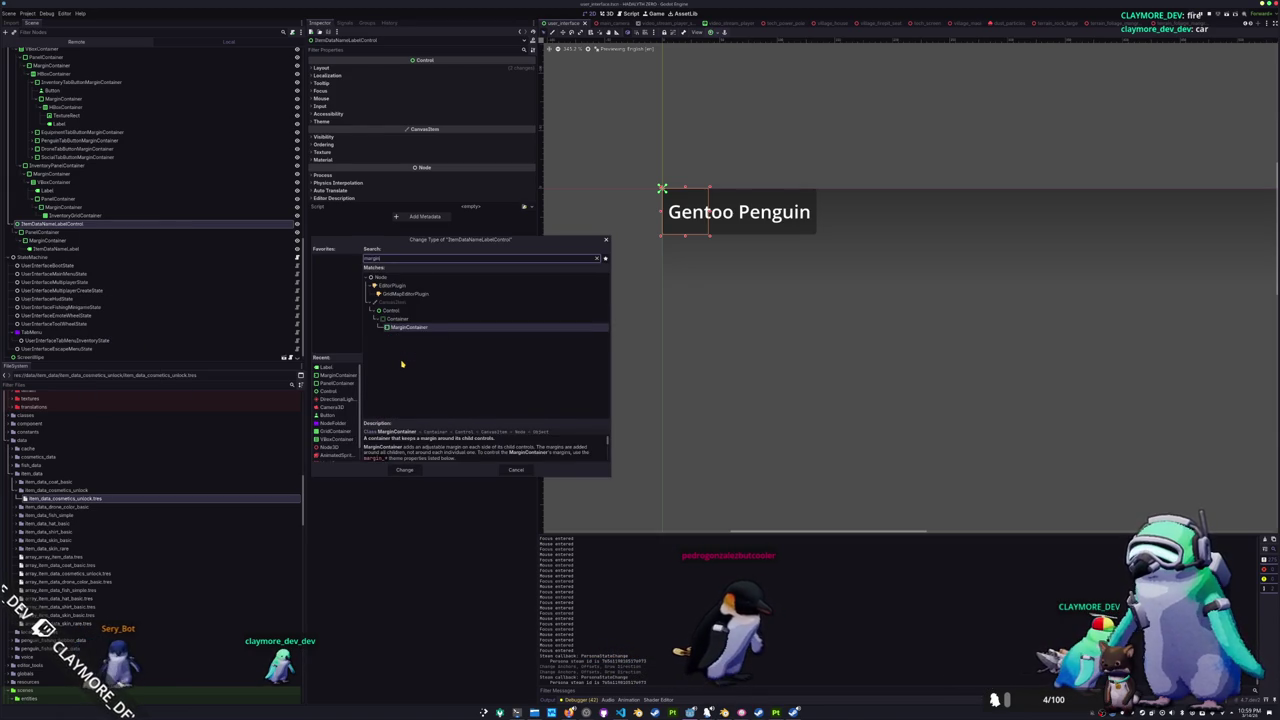
key("Return")
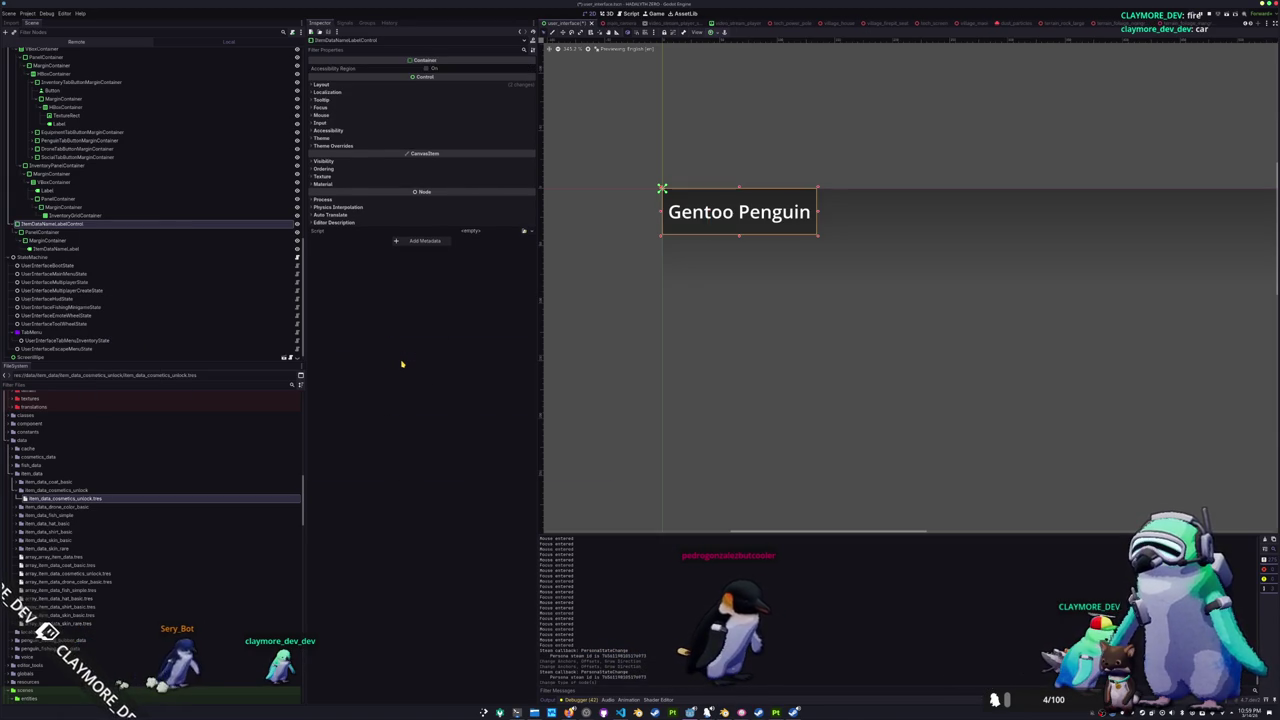
key("alt+Tab")
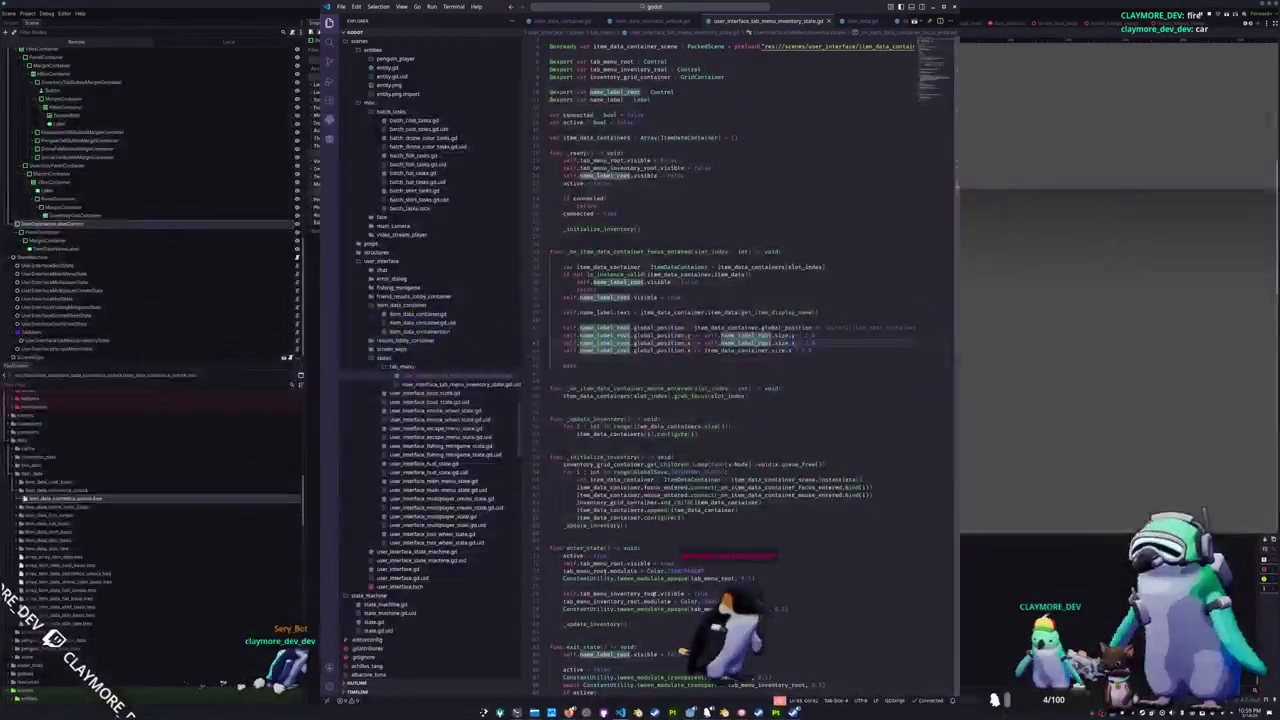
- Run the game from Godot and compare it with the script, ending on the null-instance debugger error
key("alt+Tab")
key("F5")
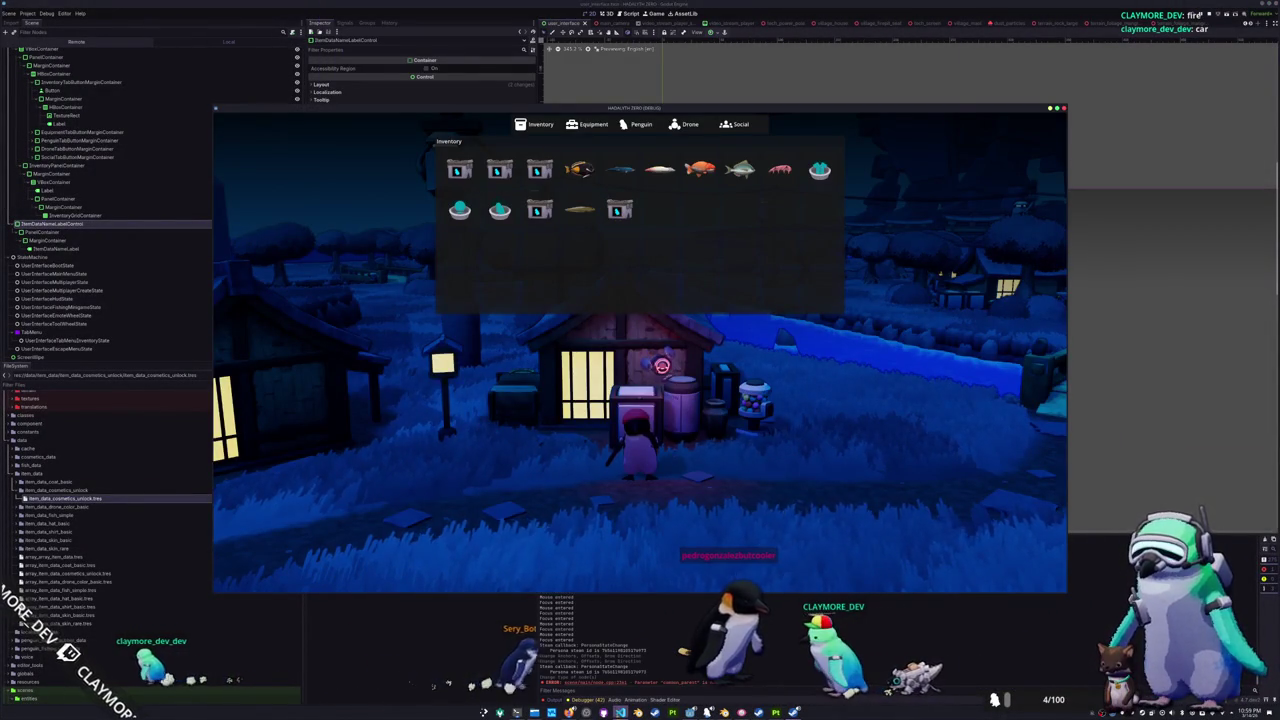
key("alt+Tab")
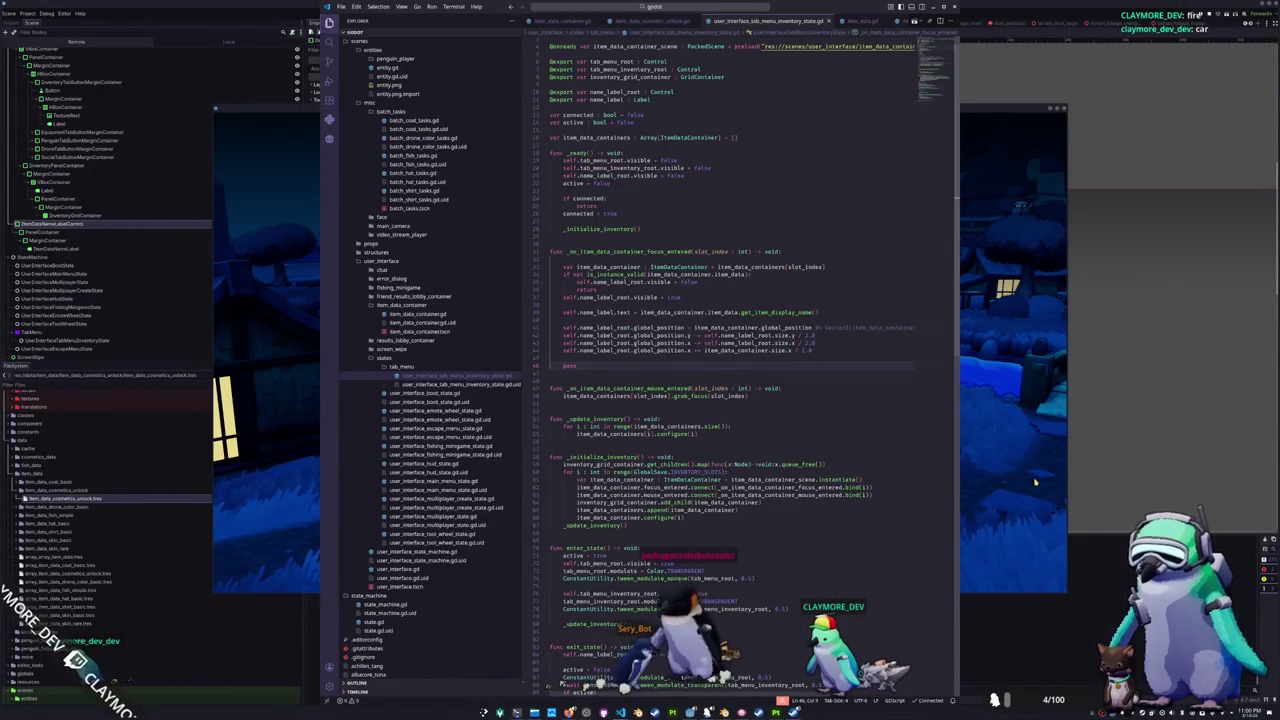
key("alt+Tab")
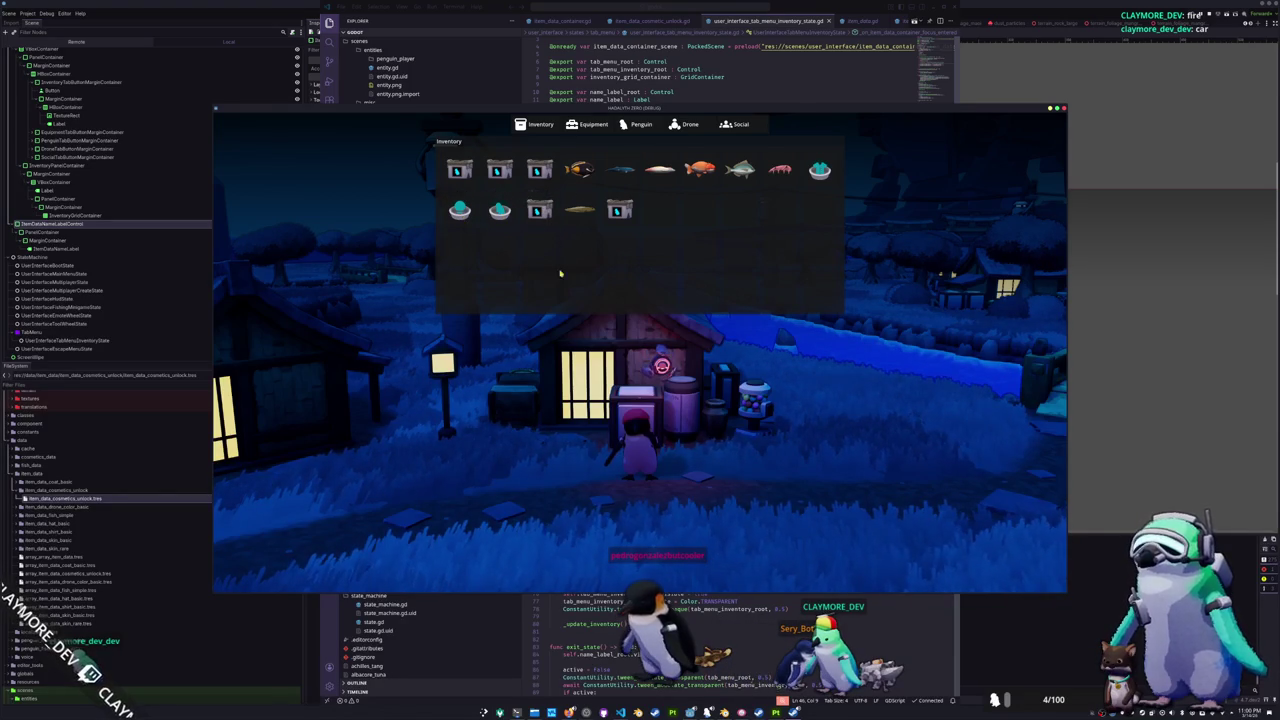
key("alt+Tab")
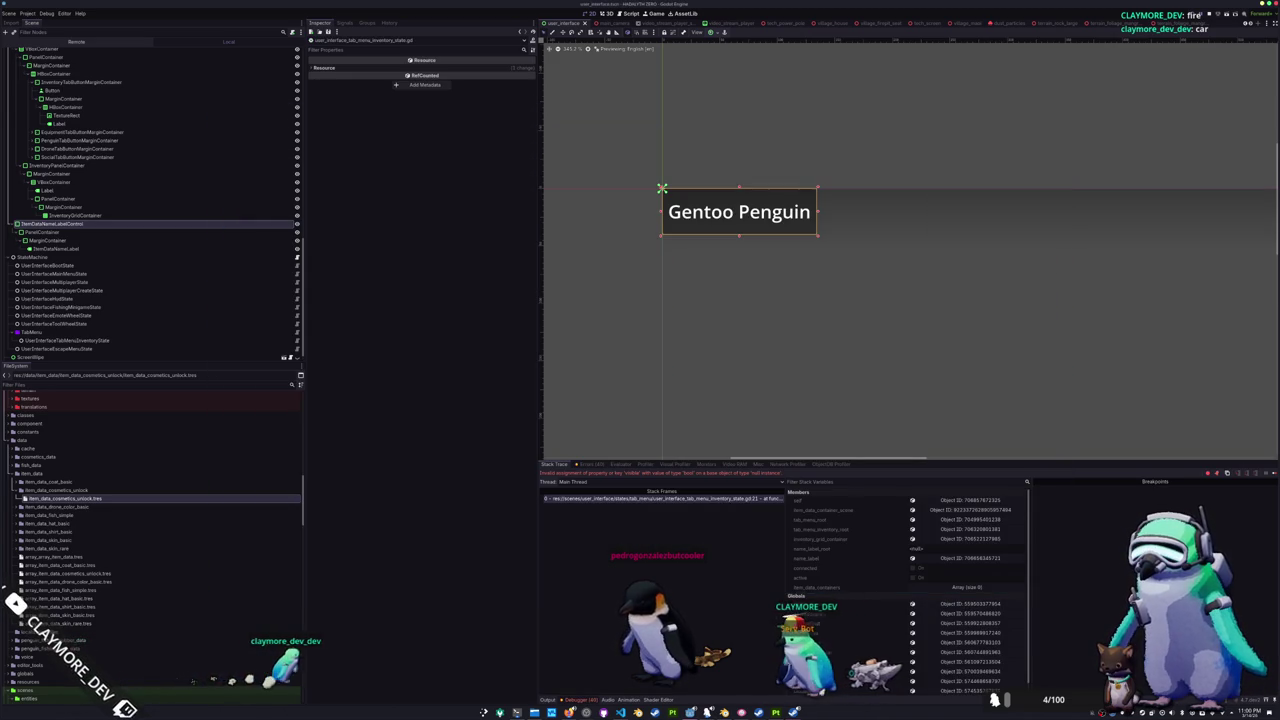
- Assign ItemDataNameLabelControl as UserInterfaceTabMenuInventoryState's Name Label Root and relaunch the game
left_click(60, 331)
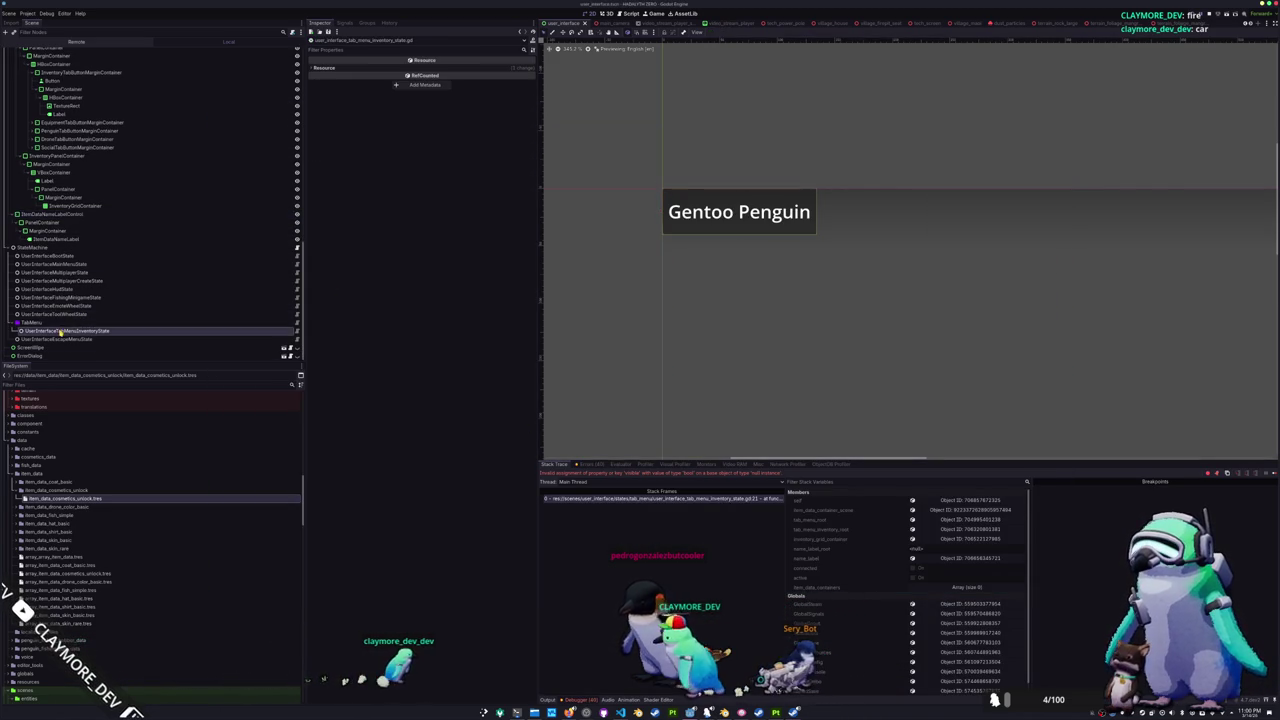
left_click(480, 106)
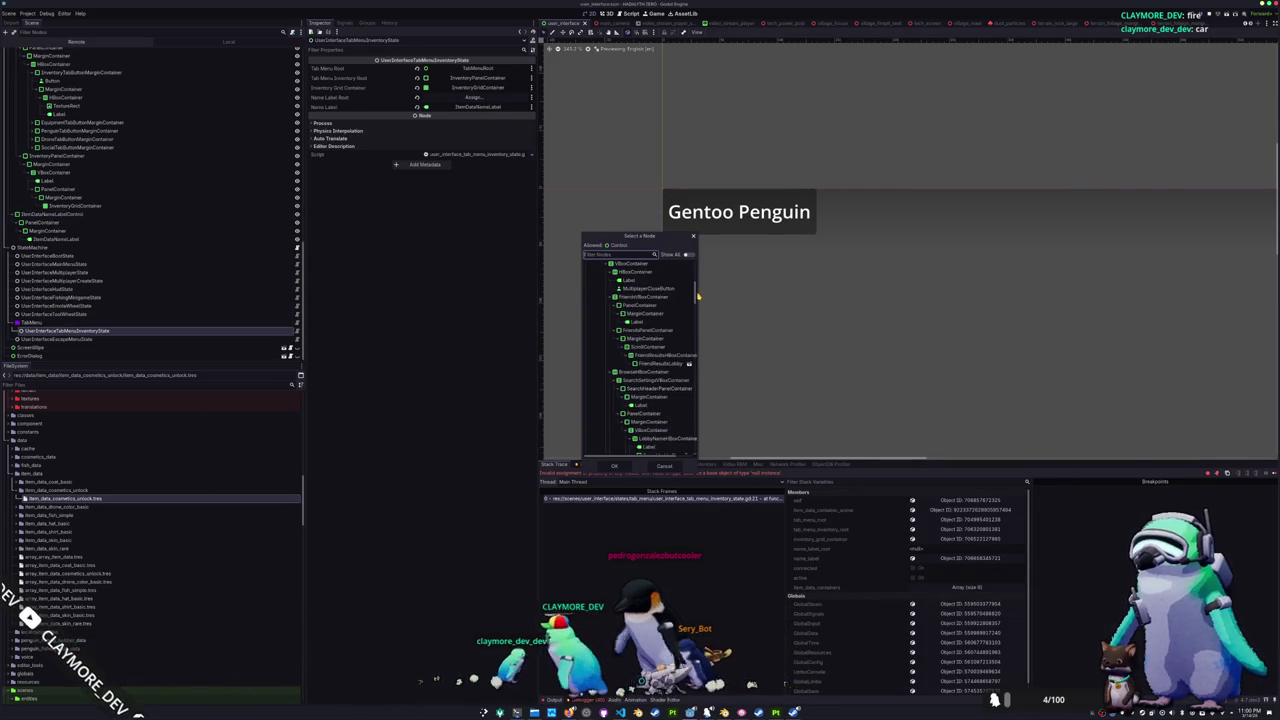
scroll(631, 398, "down", 10)
double_click(616, 409)
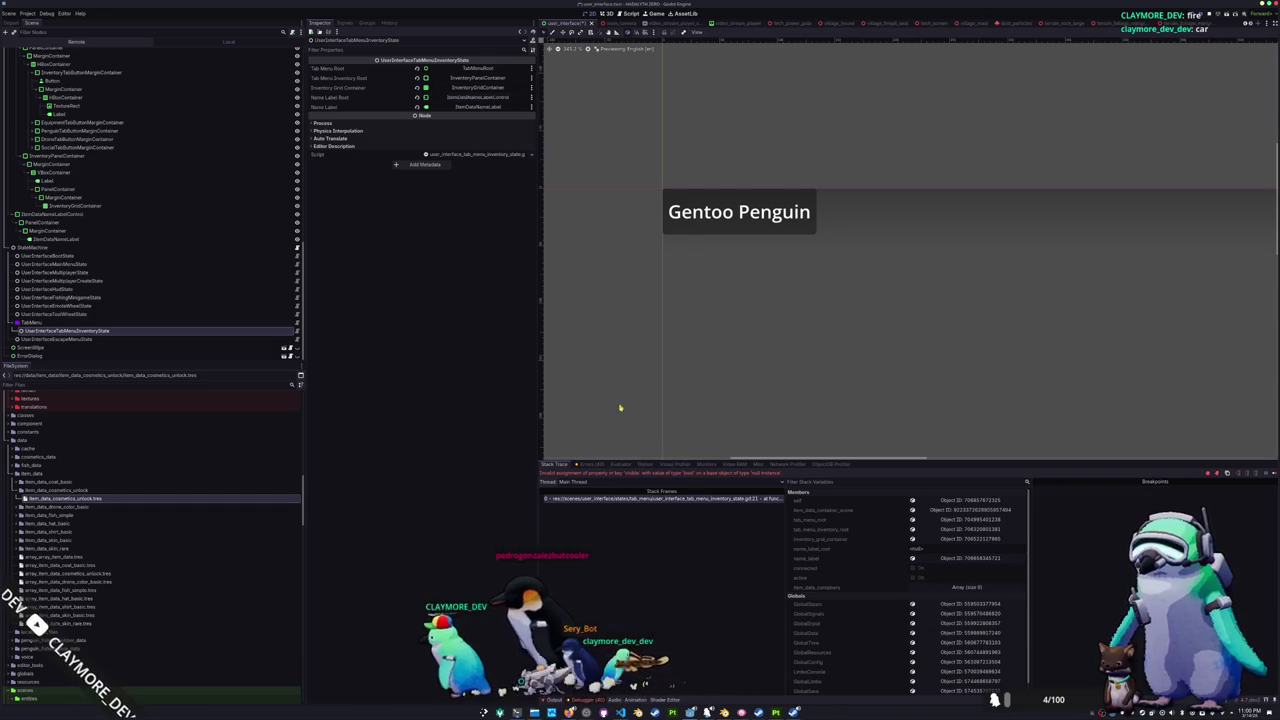
key("F5")
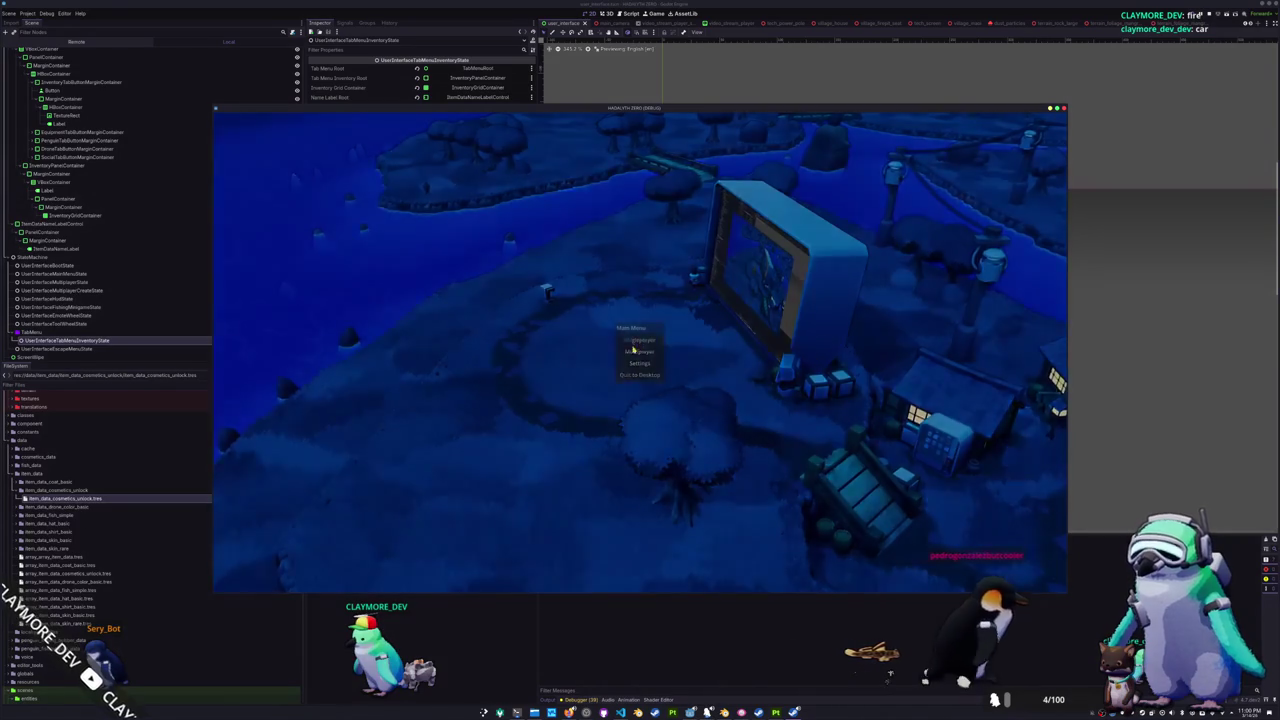
- Enter the game, open the Inventory tab menu to check it, then stop the game
left_click(633, 350)
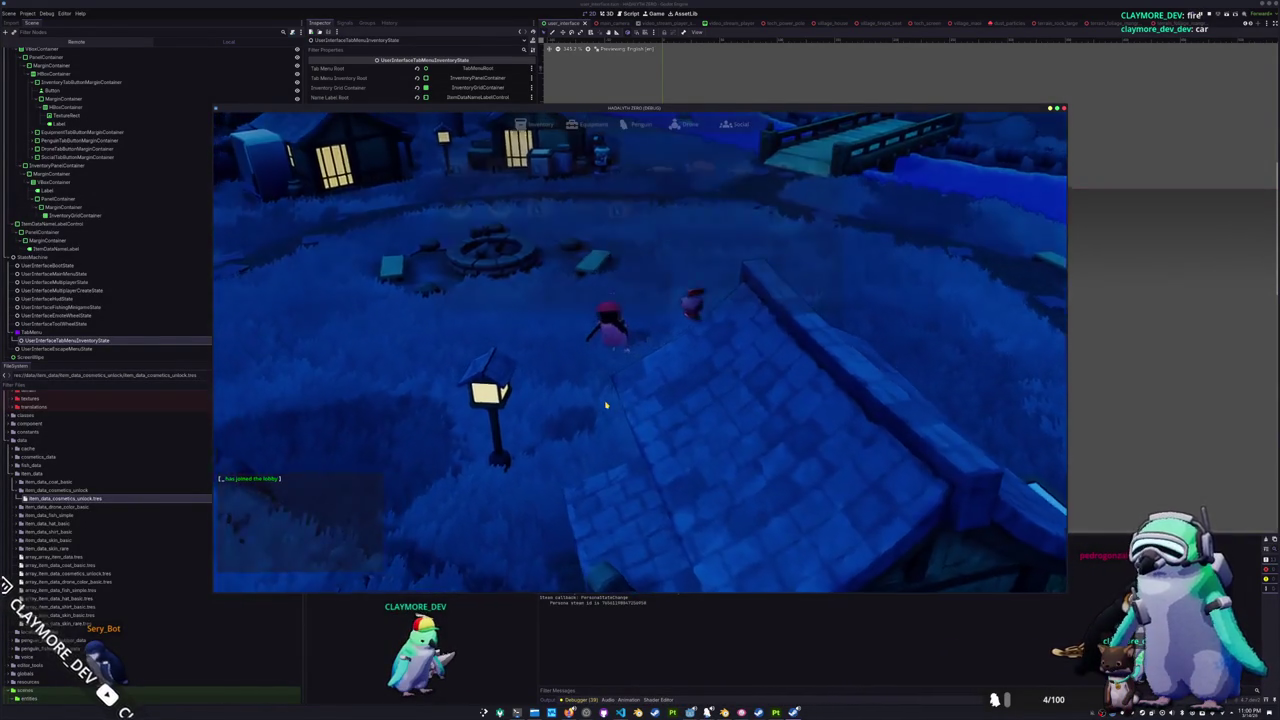
key("Tab")
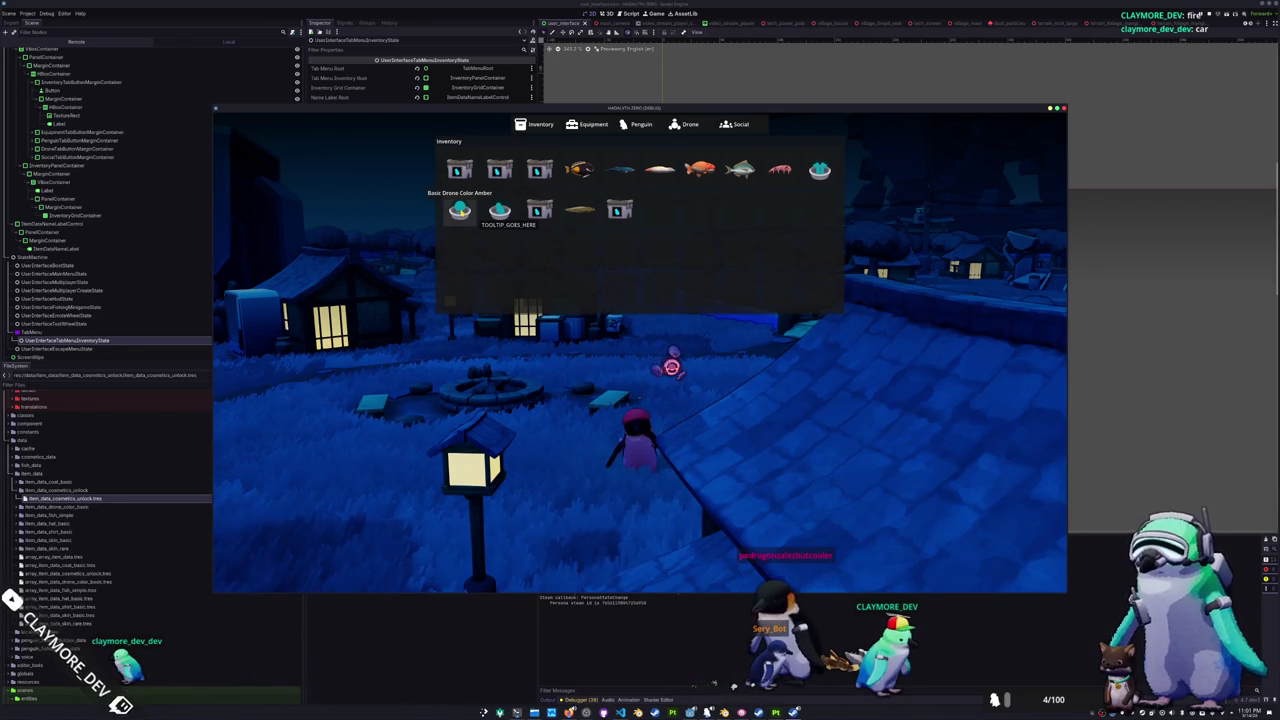
left_click(412, 684)
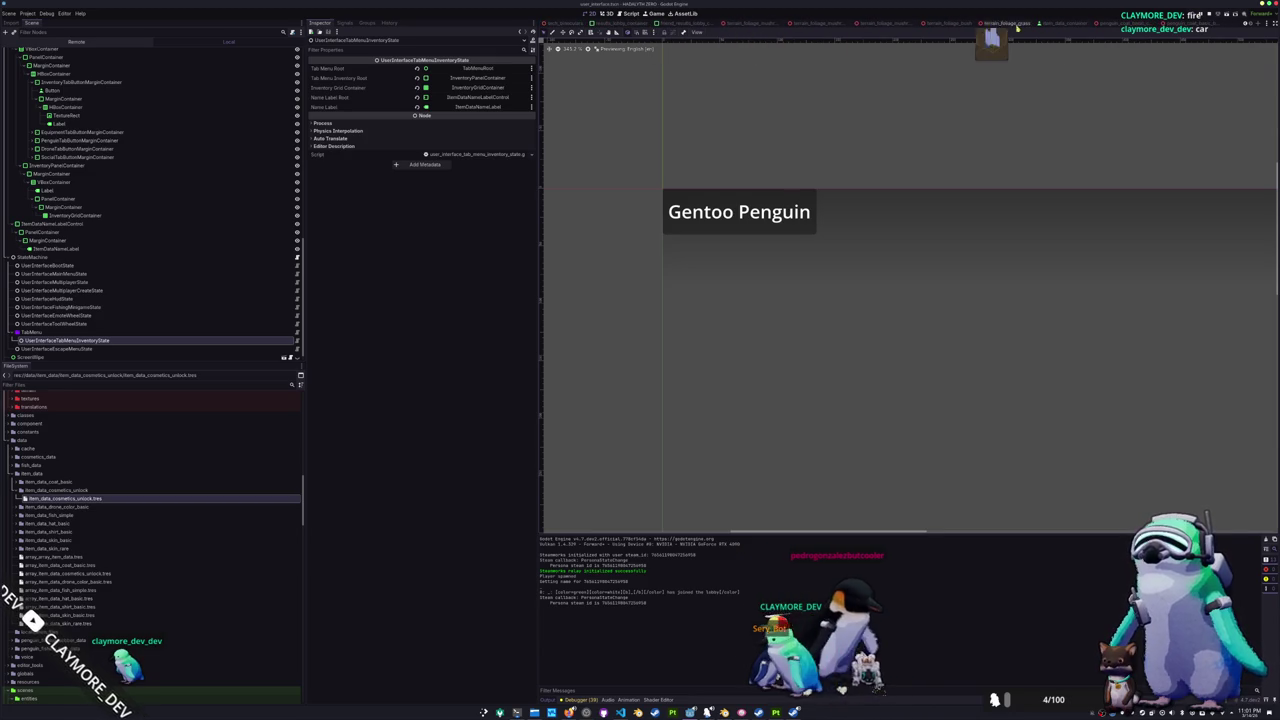
- Switch to the item_data_container scene tab
left_click(1070, 24)
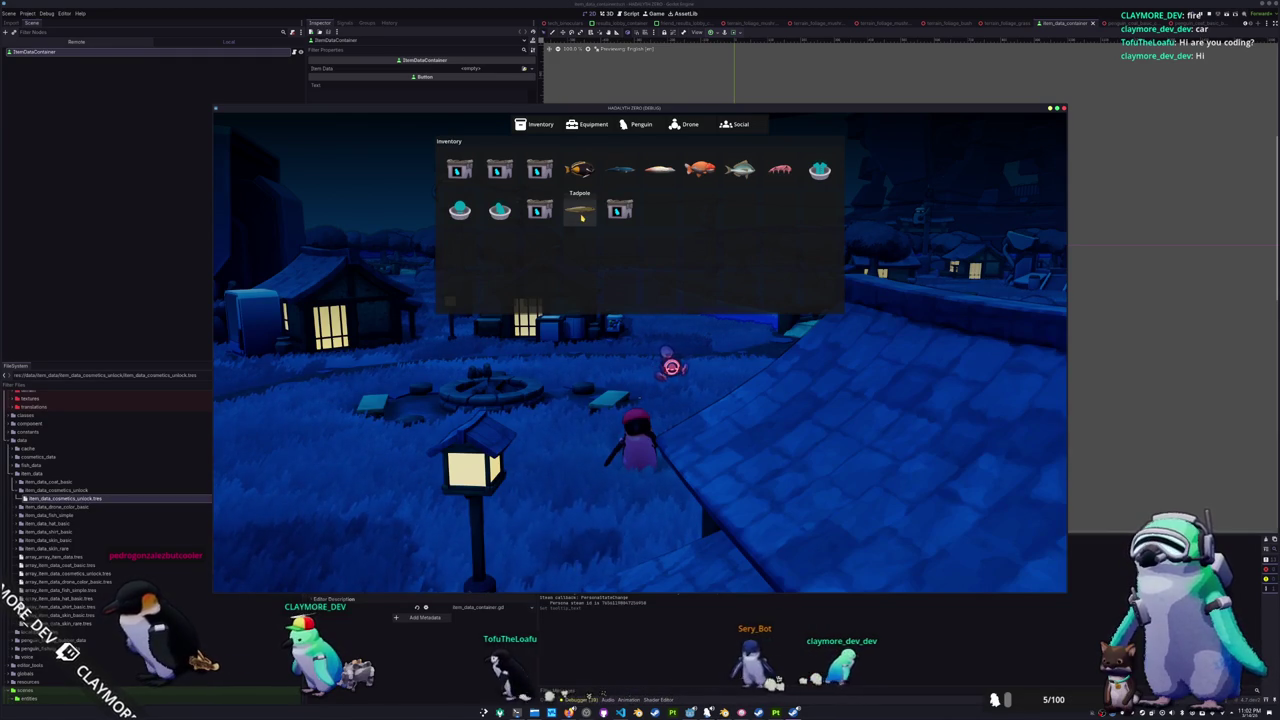
left_click_drag(619, 210, 459, 170)
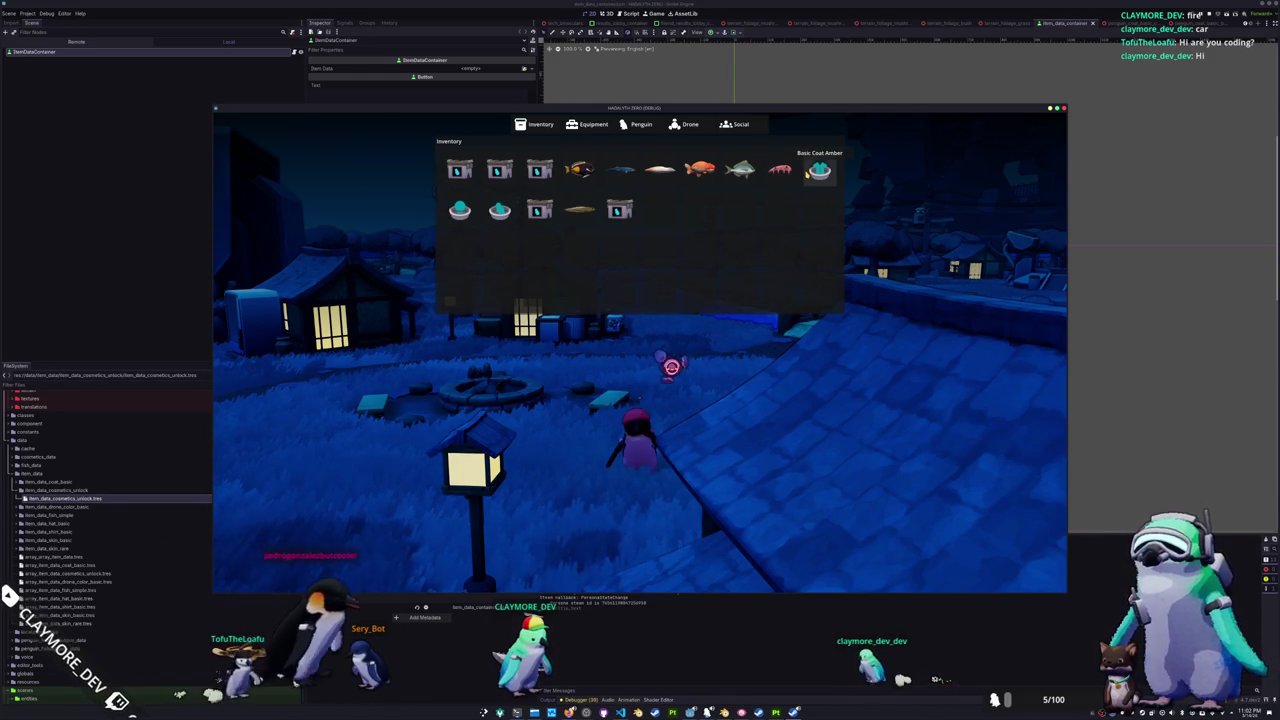
key("alt+Tab")
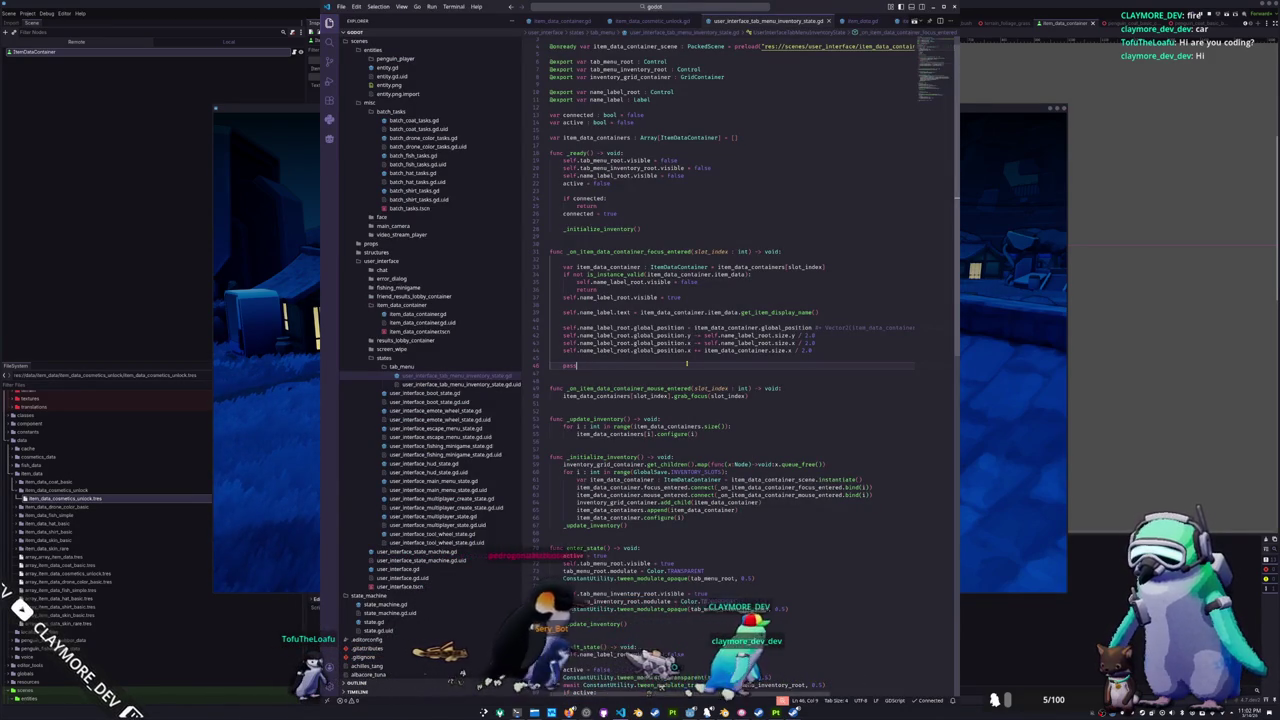
- Delete the leftover pass line and extra blank line, then review the focus handler around line 41
key("BackSpace")
key("BackSpace")
key("BackSpace")
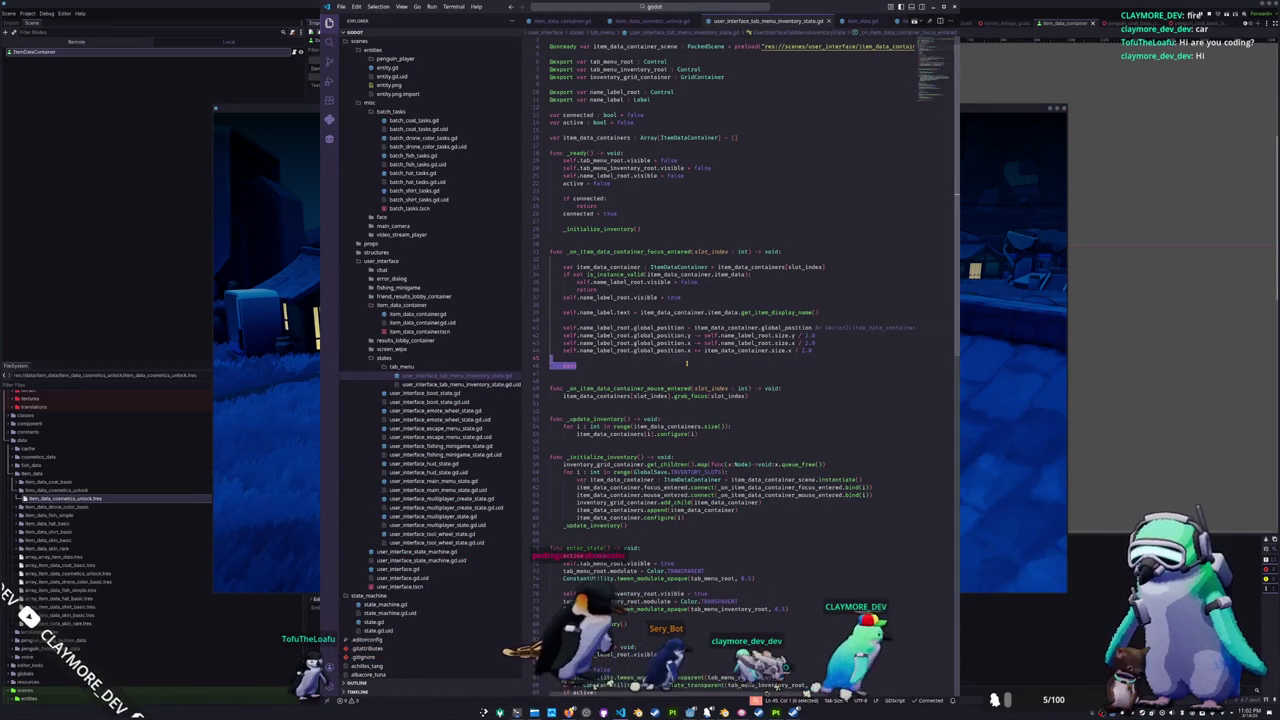
key("Delete")
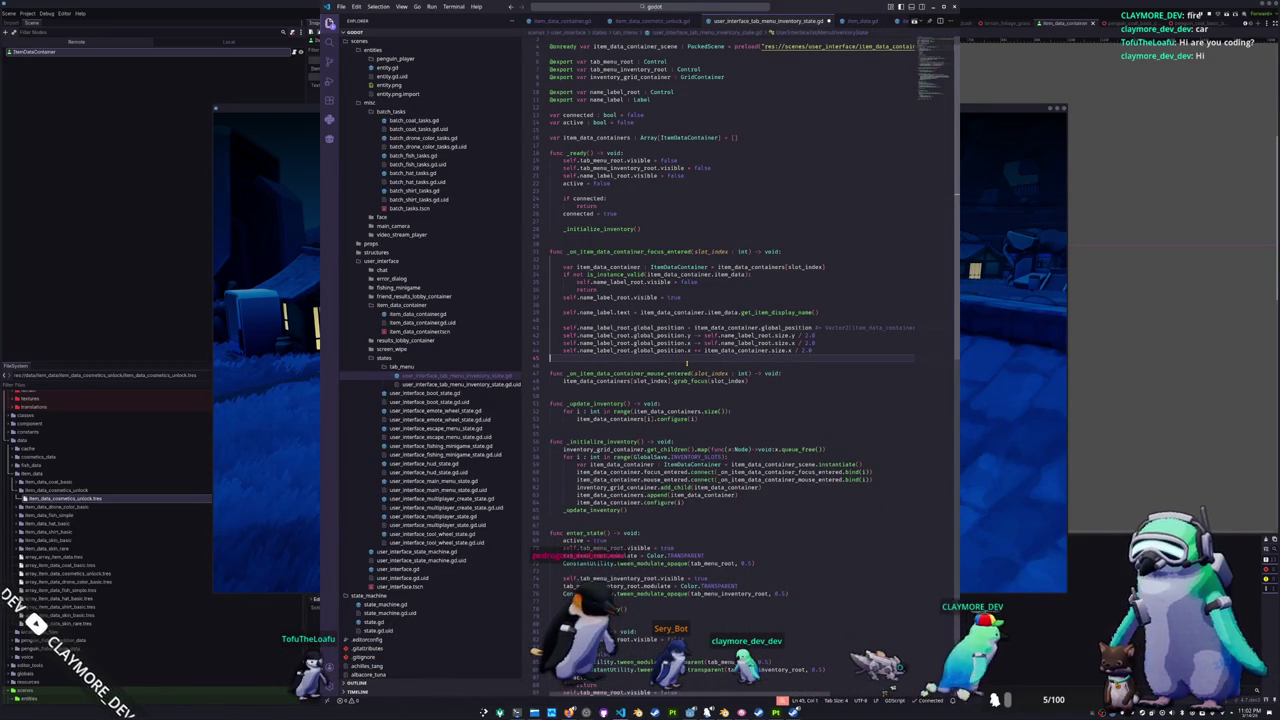
left_click(551, 267)
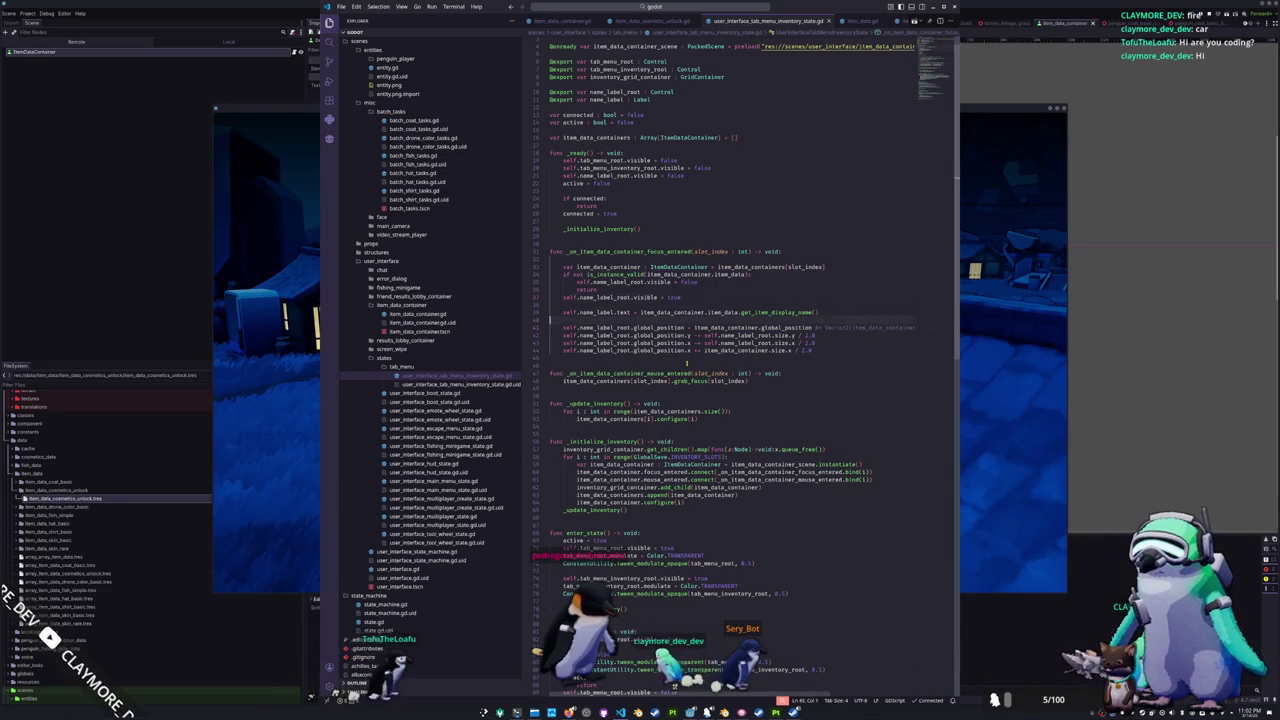
key("Down")
key("Down")
key("Down")
key("End")
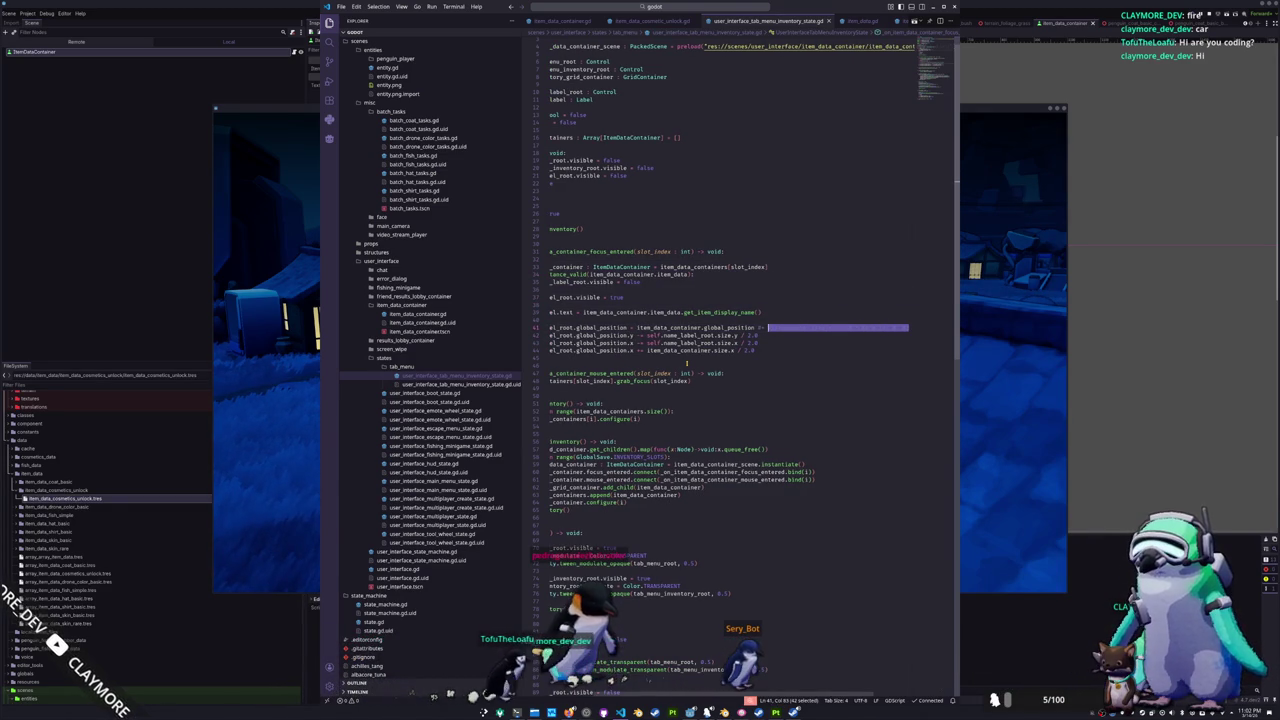
key("Down")
key("Home")
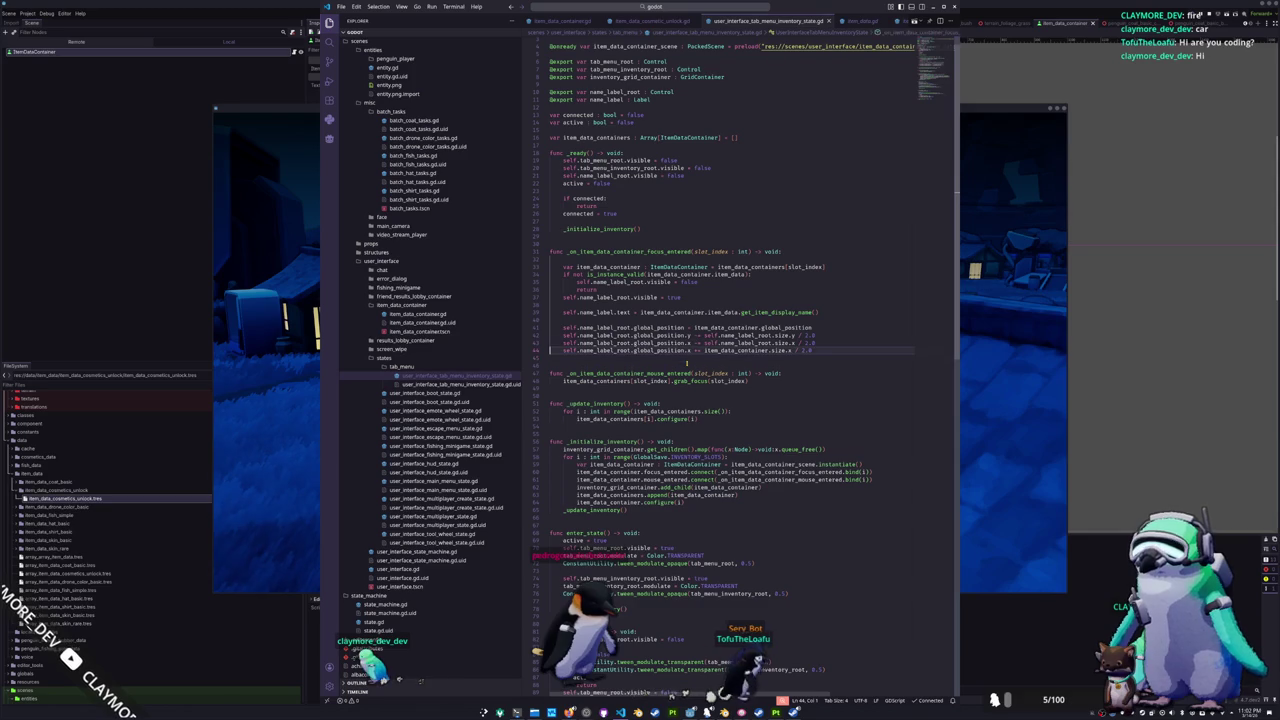
- Review the ready function and focus handler code, then switch back to the running game
key("Up")
key("Up")
key("Up")
key("Up")
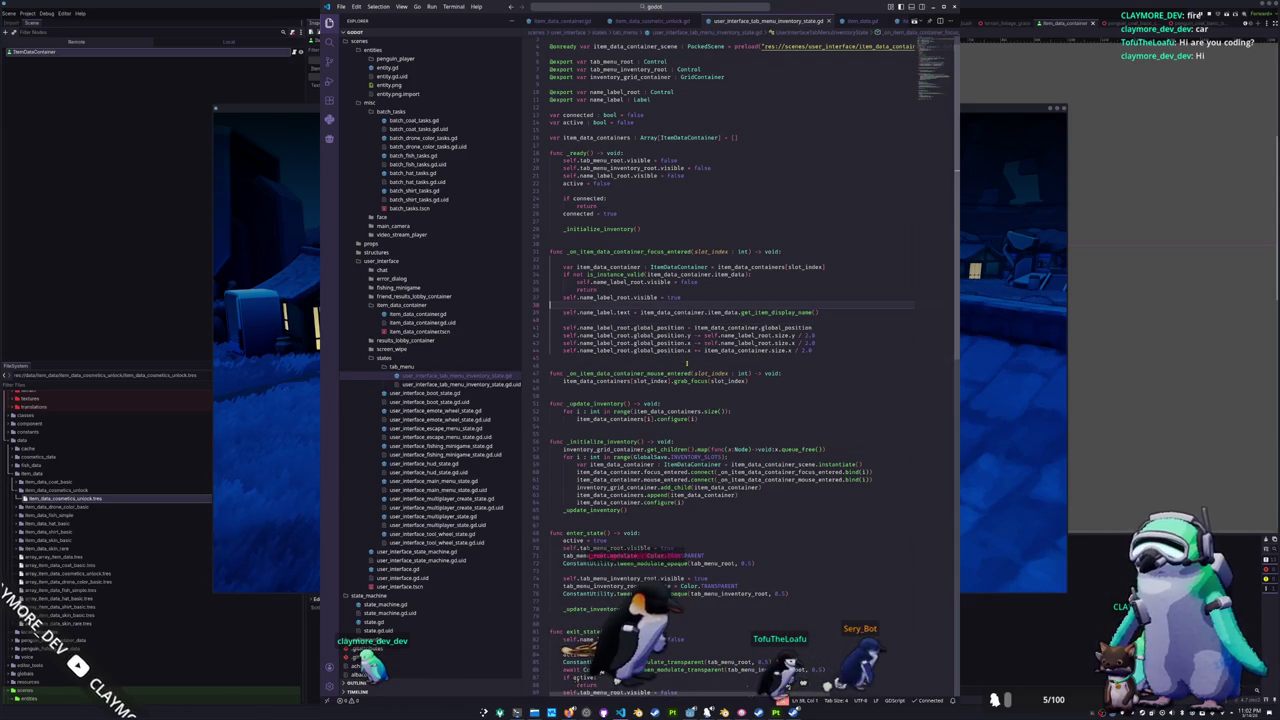
key("Up")
key("Up")
key("Up")
key("Up")
key("Down")
key("Down")
key("Down")
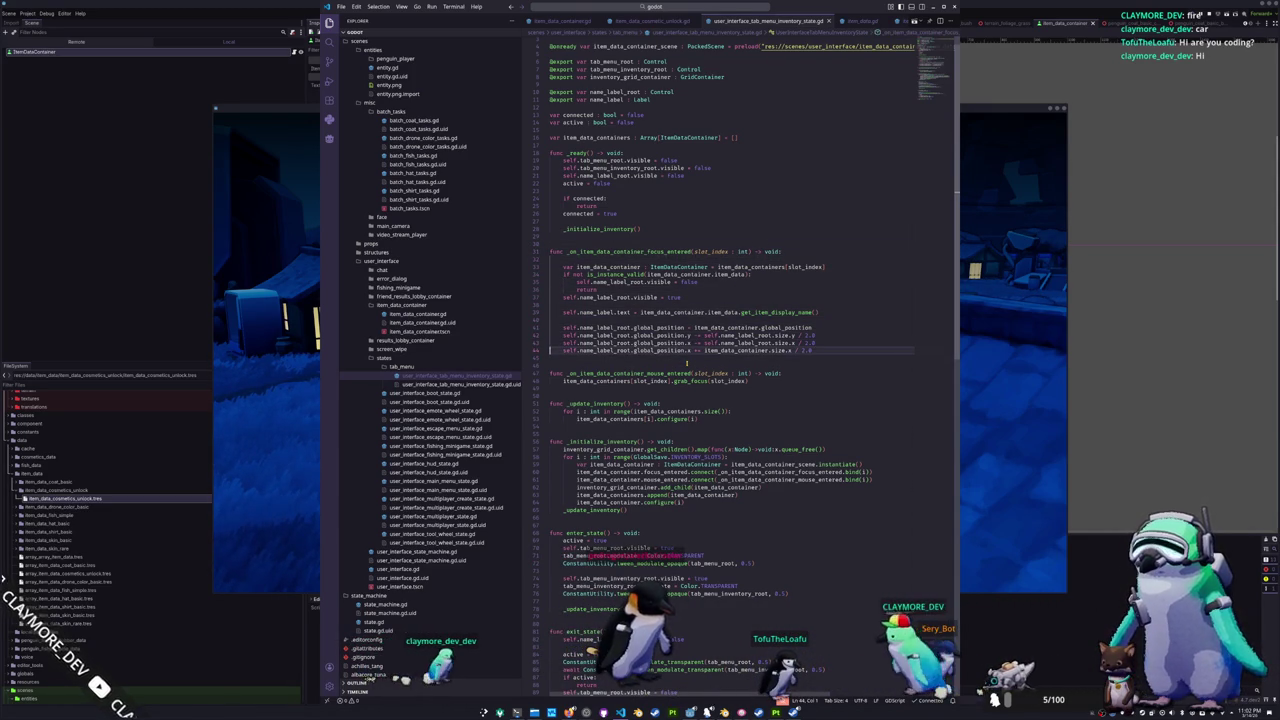
key("Down")
key("Down")
key("Down")
key("Down")
key("Down")
key("Down")
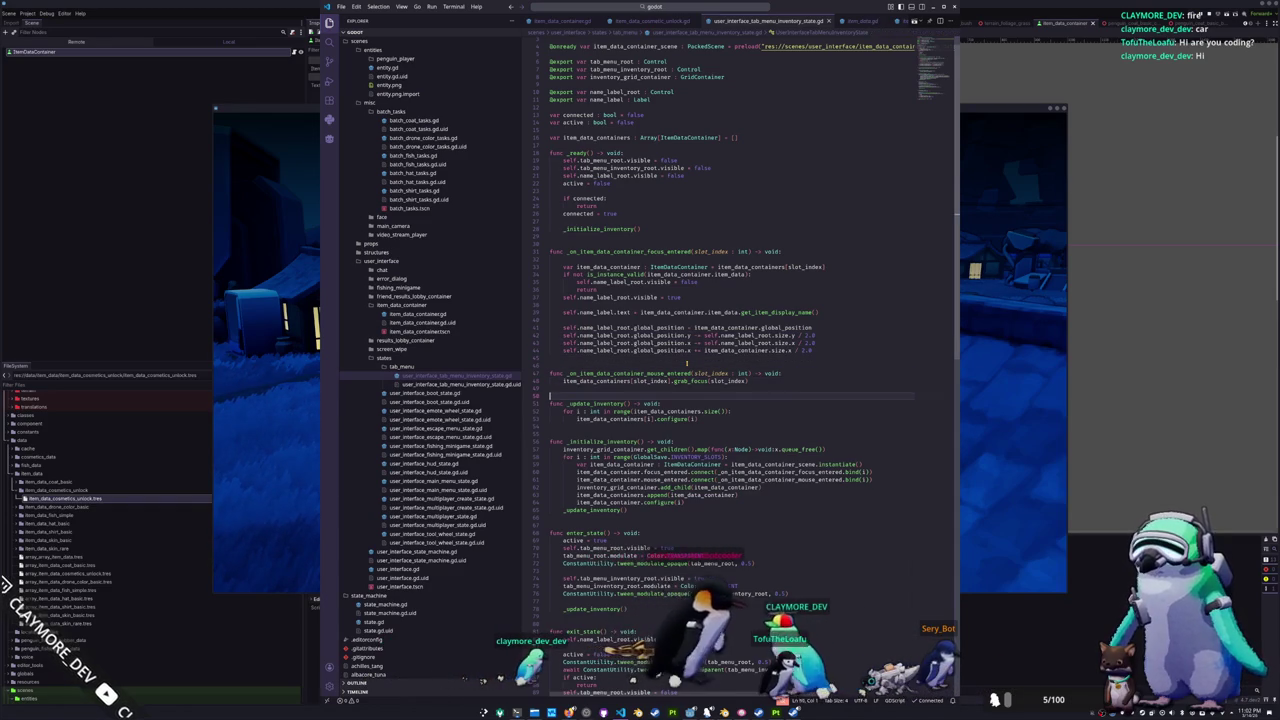
key("Down")
key("Down")
key("Down")
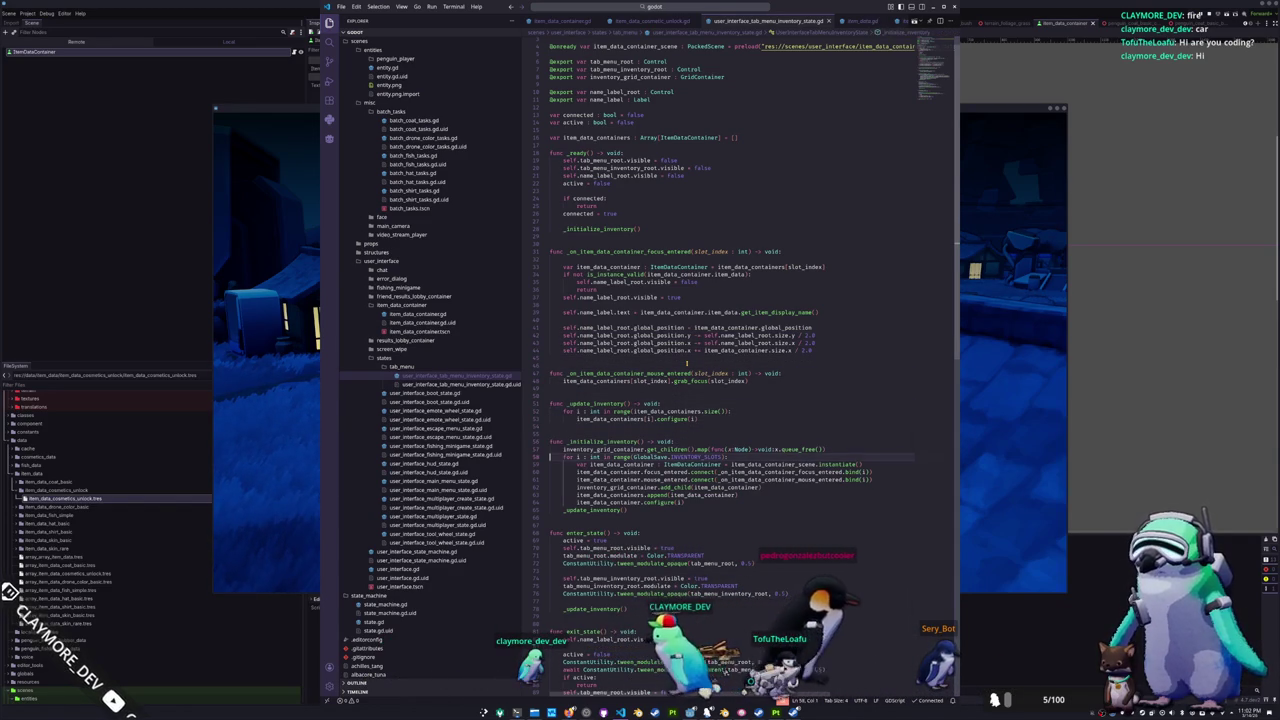
key("Down")
key("Down")
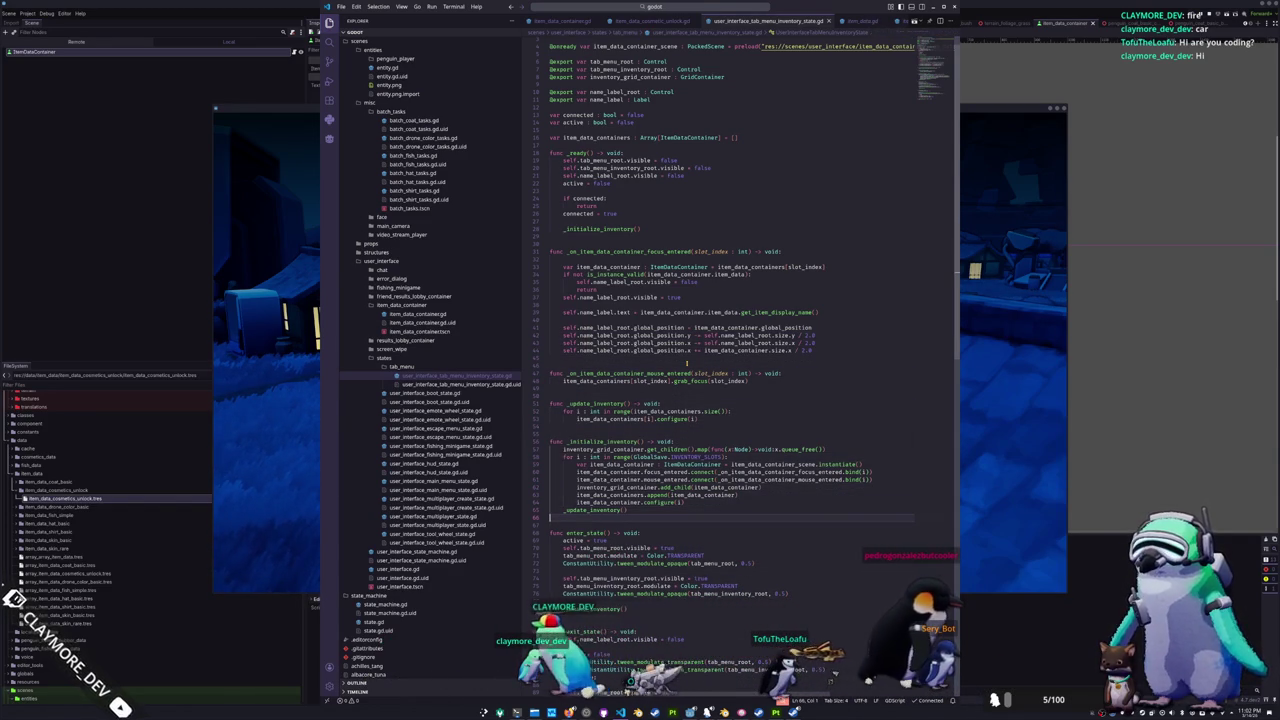
key("Up")
key("Up")
key("Up")
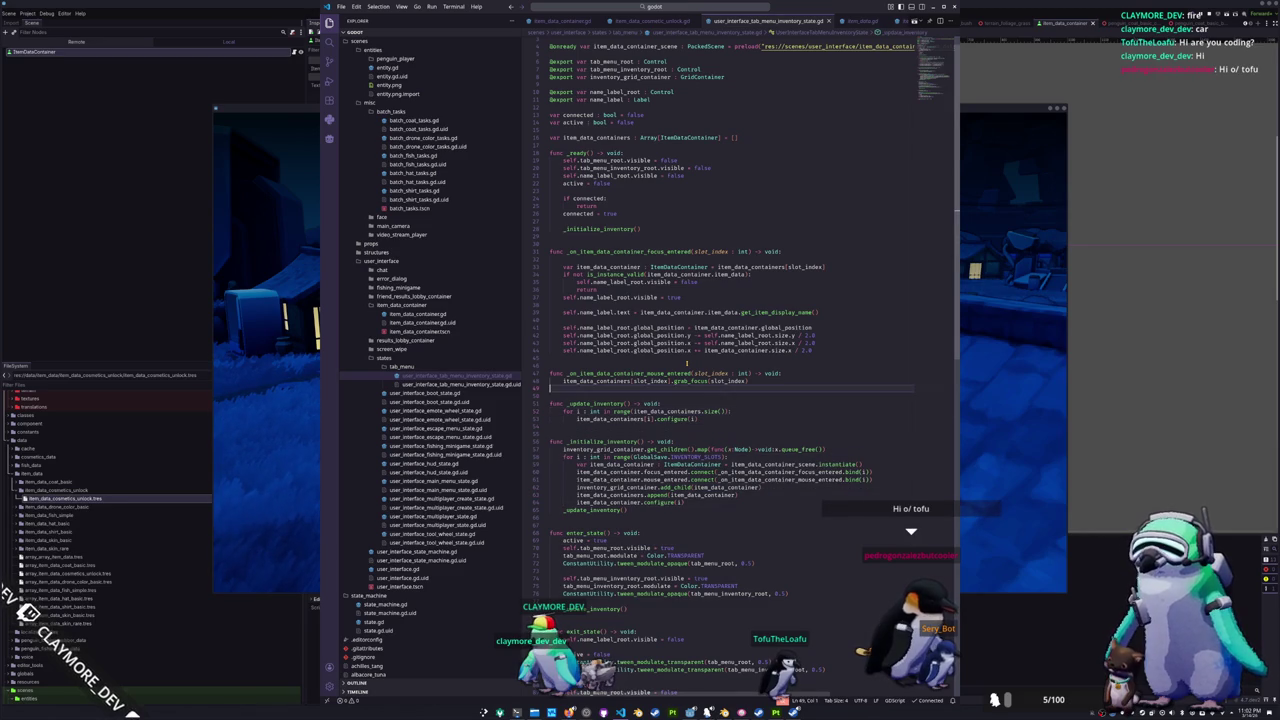
key("Up")
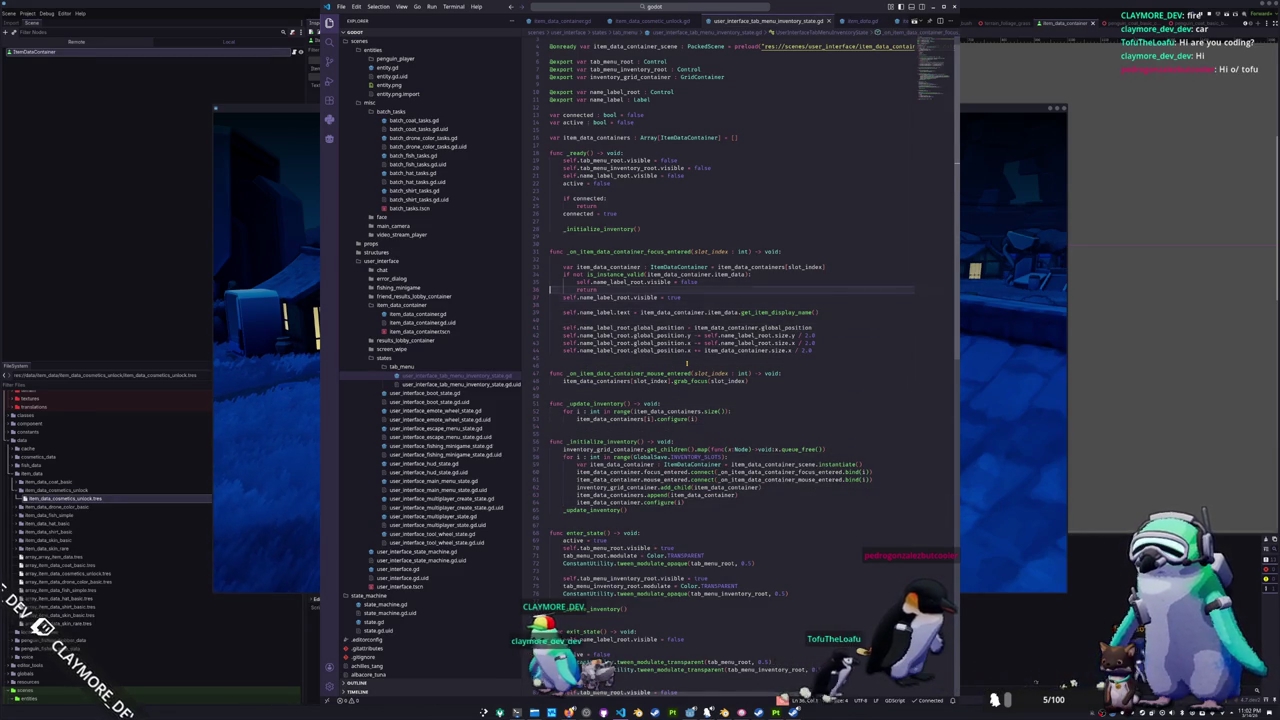
key("Up")
key("Up")
key("Up")
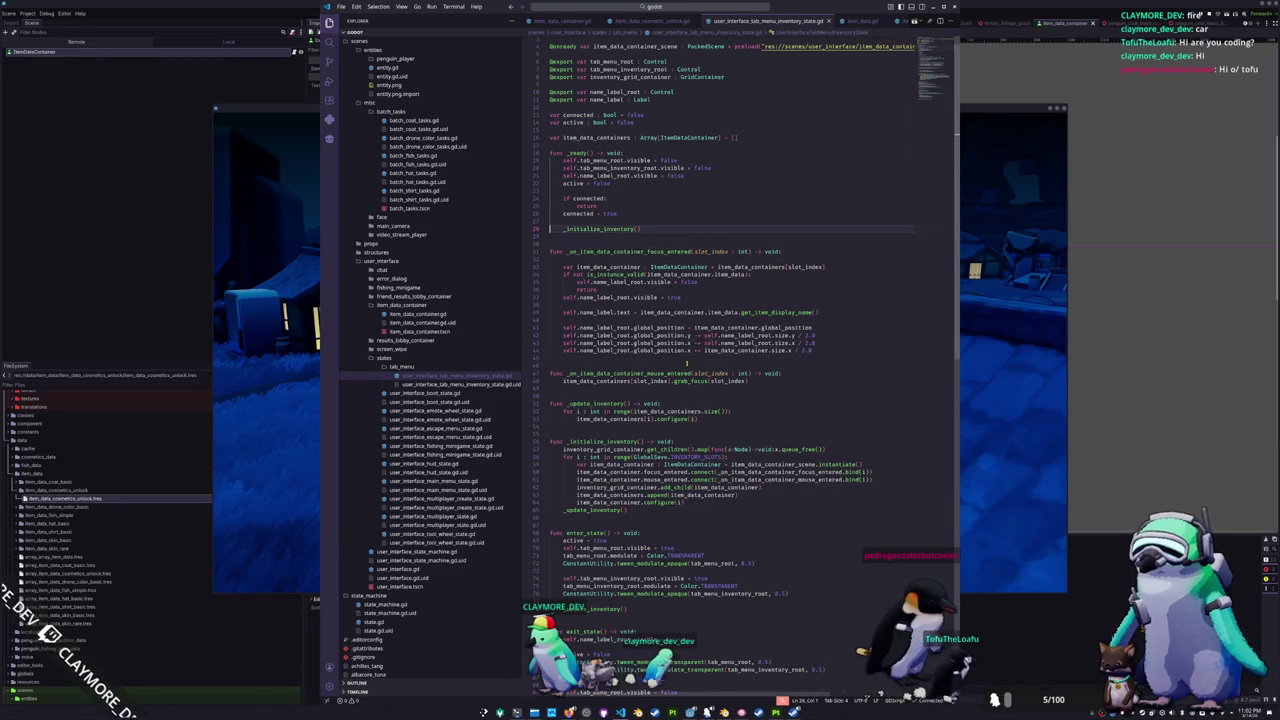
key("Up")
key("Up")
key("Up")
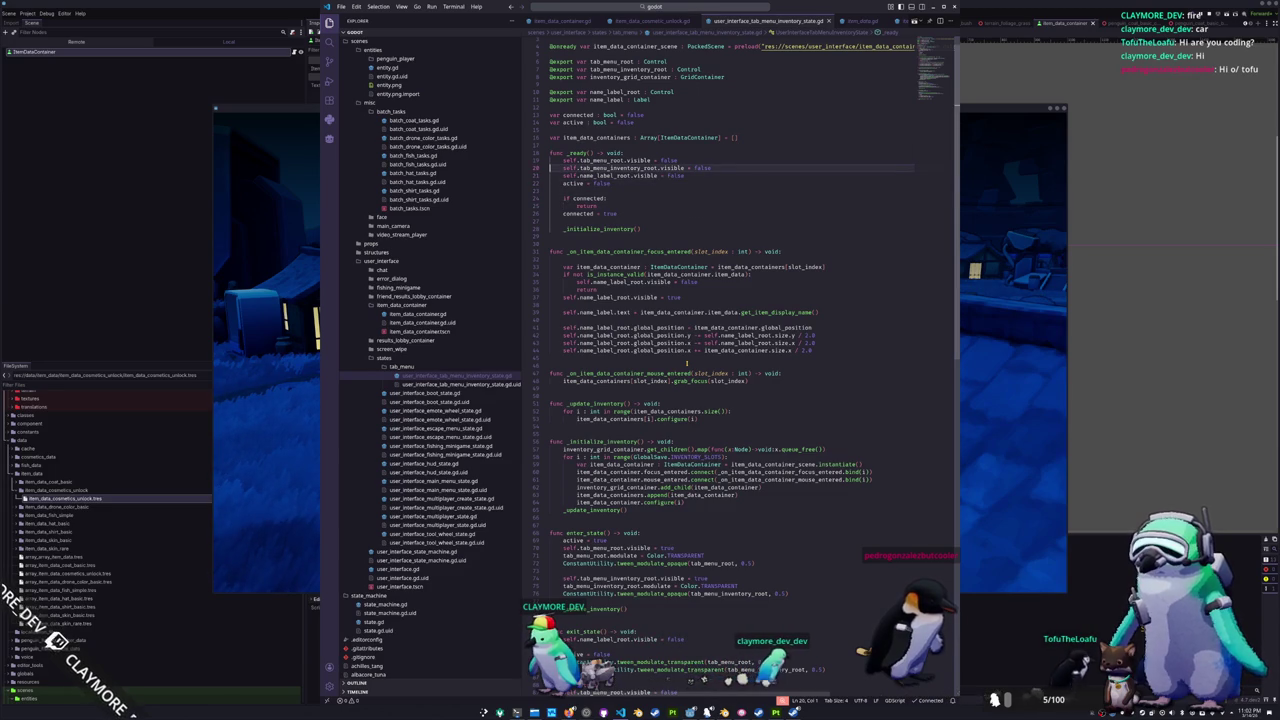
key("Down")
key("Down")
key("Down")
left_click(550, 305)
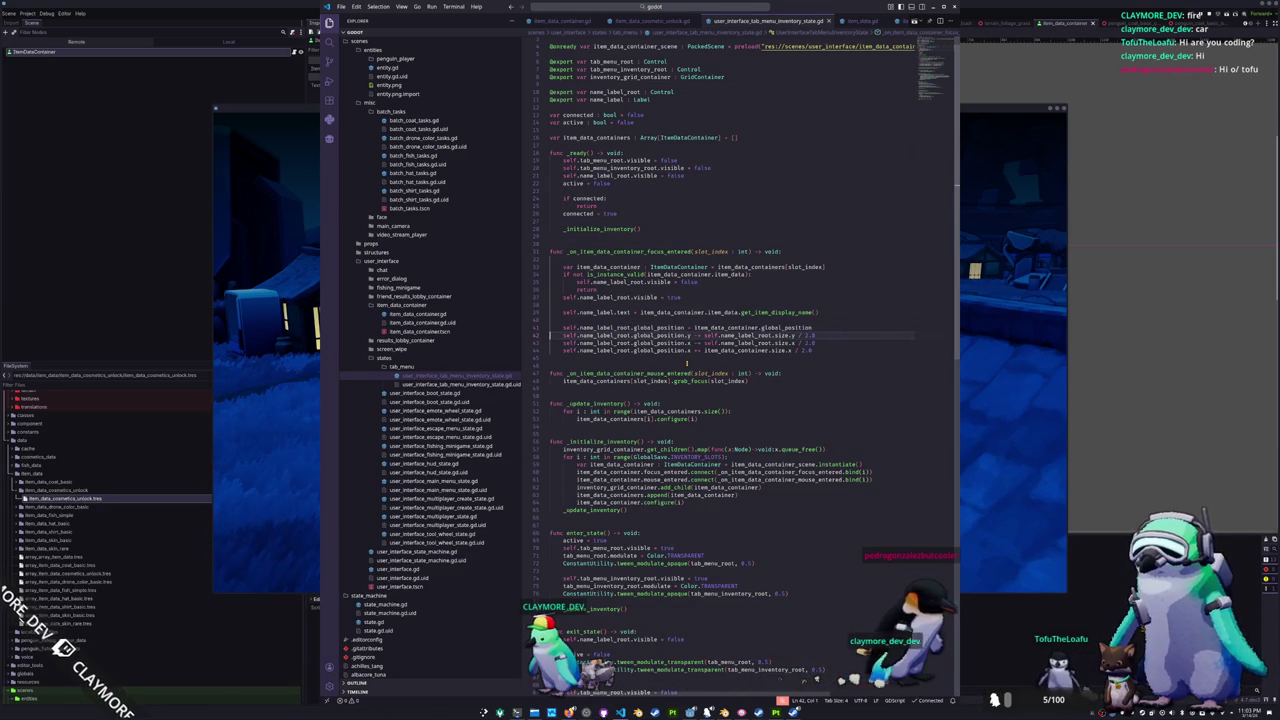
key("Down")
key("Down")
key("Down")
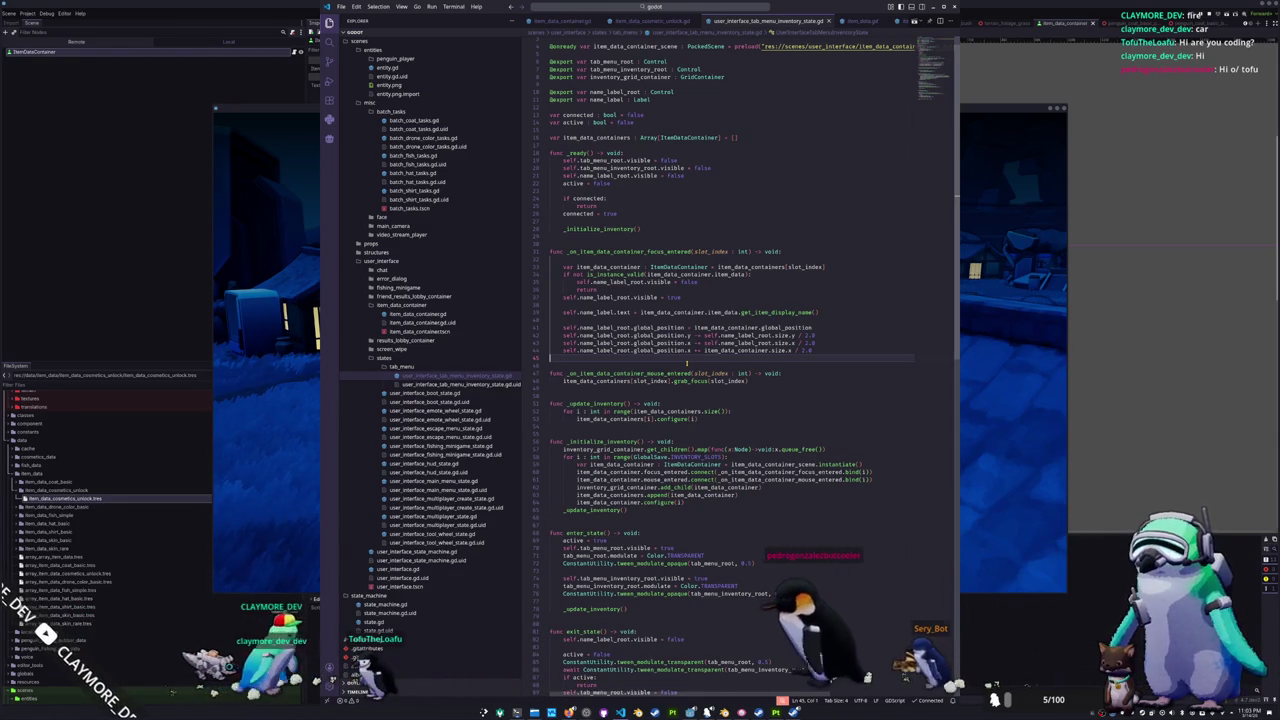
key("alt+Tab")
key("Tab")
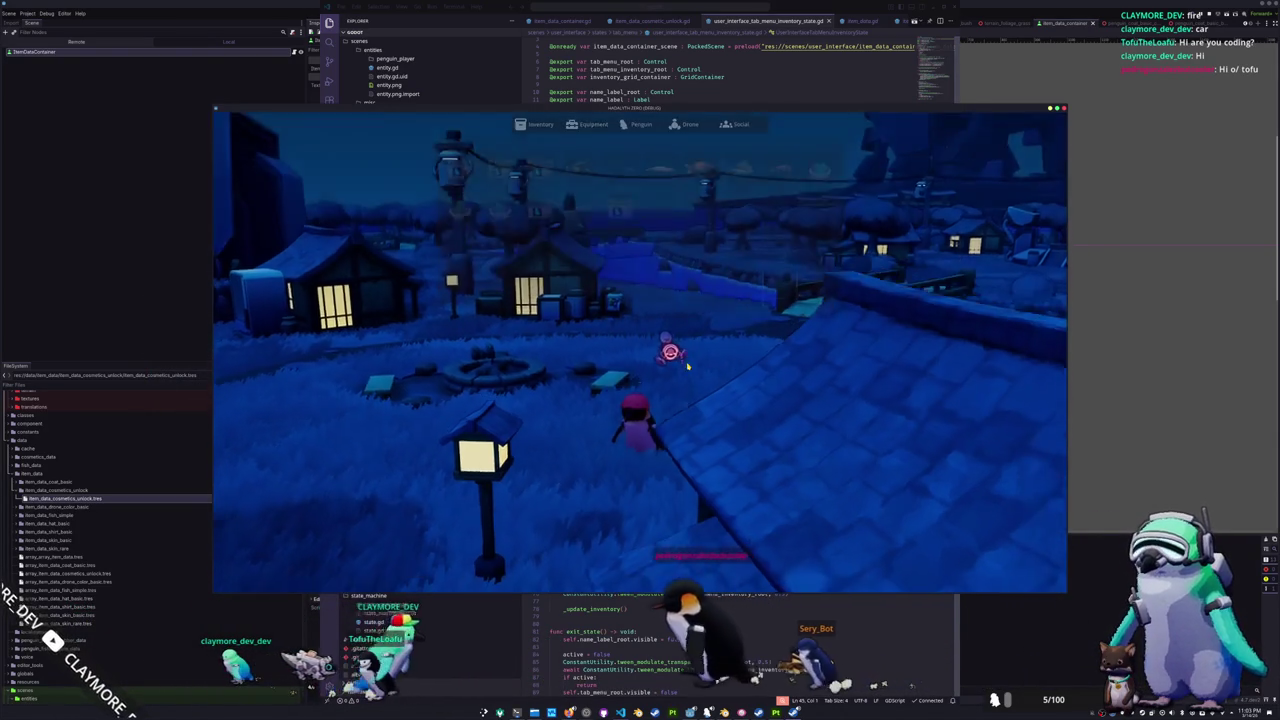
- Reopen the Inventory tab menu, look around the town, then stop the game
key("w")
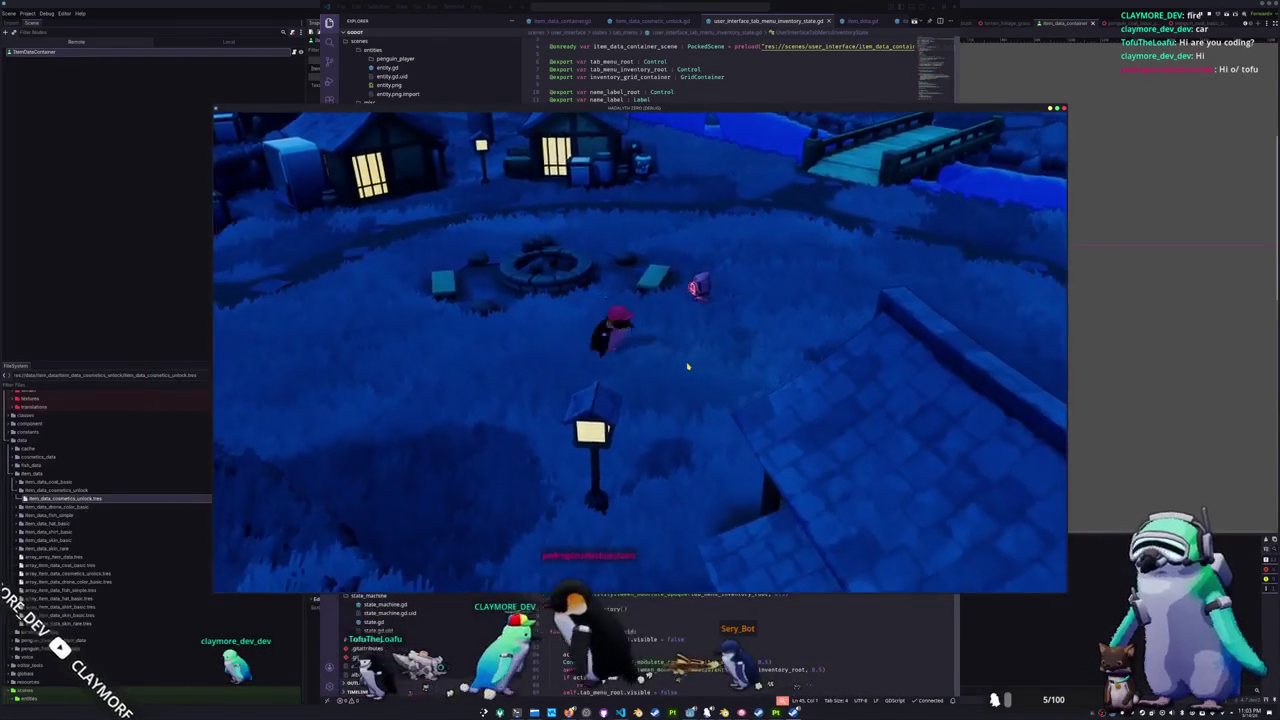
key("Tab")
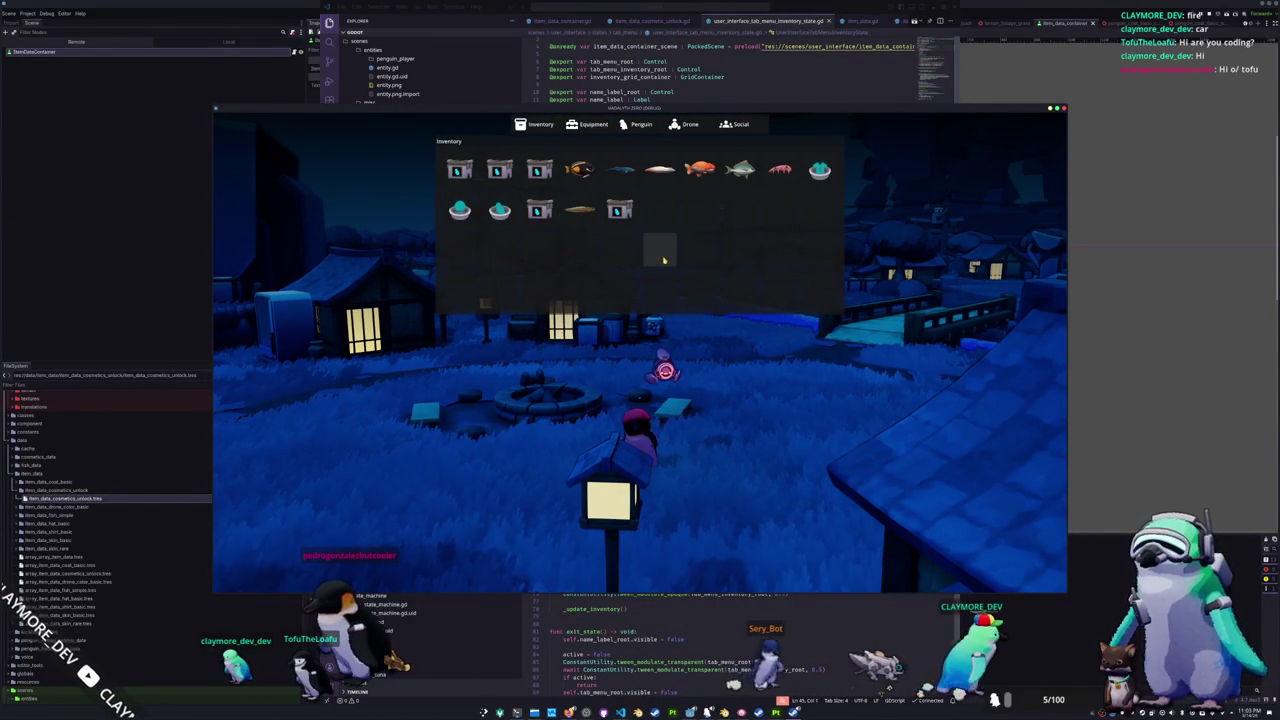
mouse_move(459, 172)
left_mouse_down()
mouse_move(366, 210)
mouse_move(540, 182)
left_mouse_up()
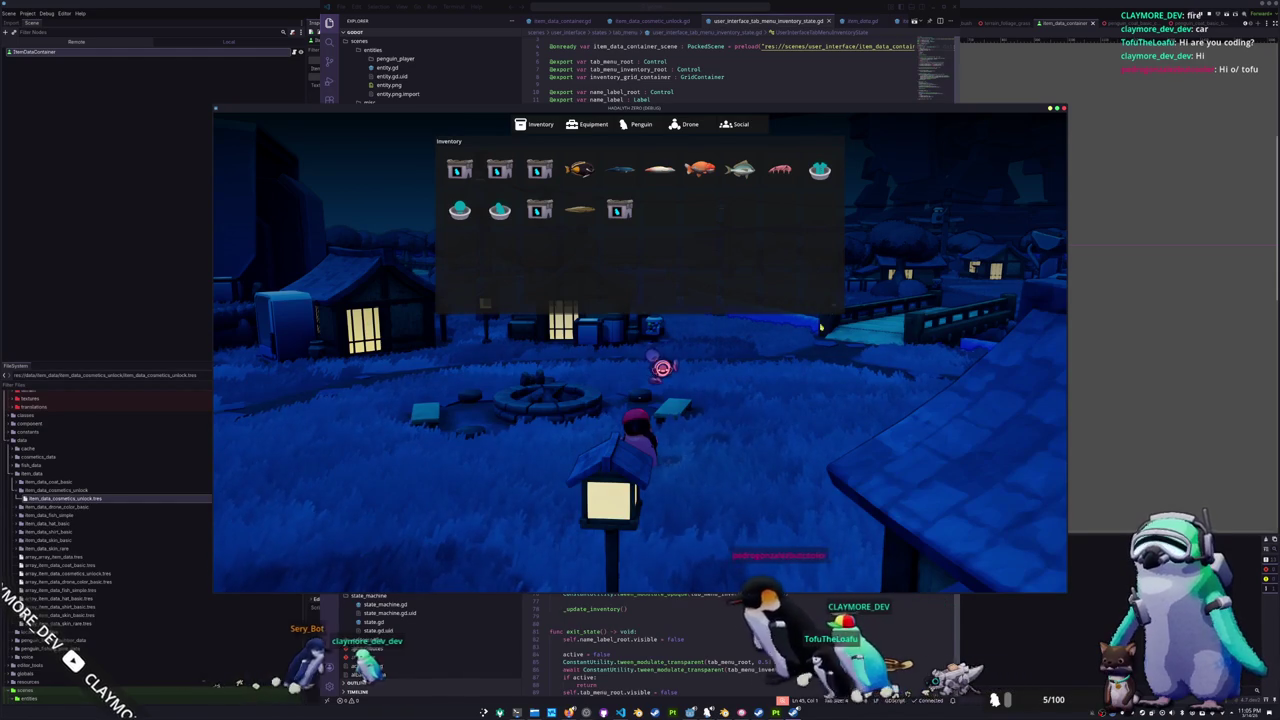
key("F8")
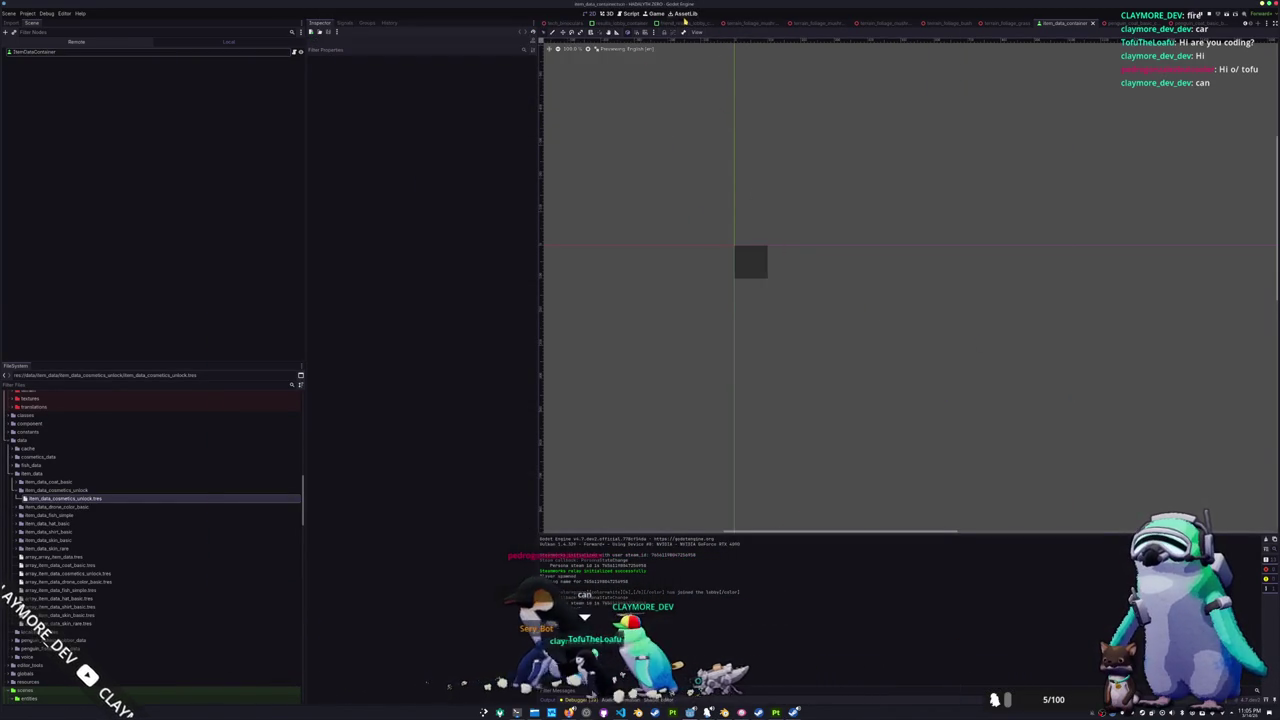
- Open the user_interface scene, inspect InventoryPanelContainer, and select the tab menu's VBoxContainer
scroll(760, 22, "down", 2)
left_click(805, 22)
scroll(691, 229, "down", 4)
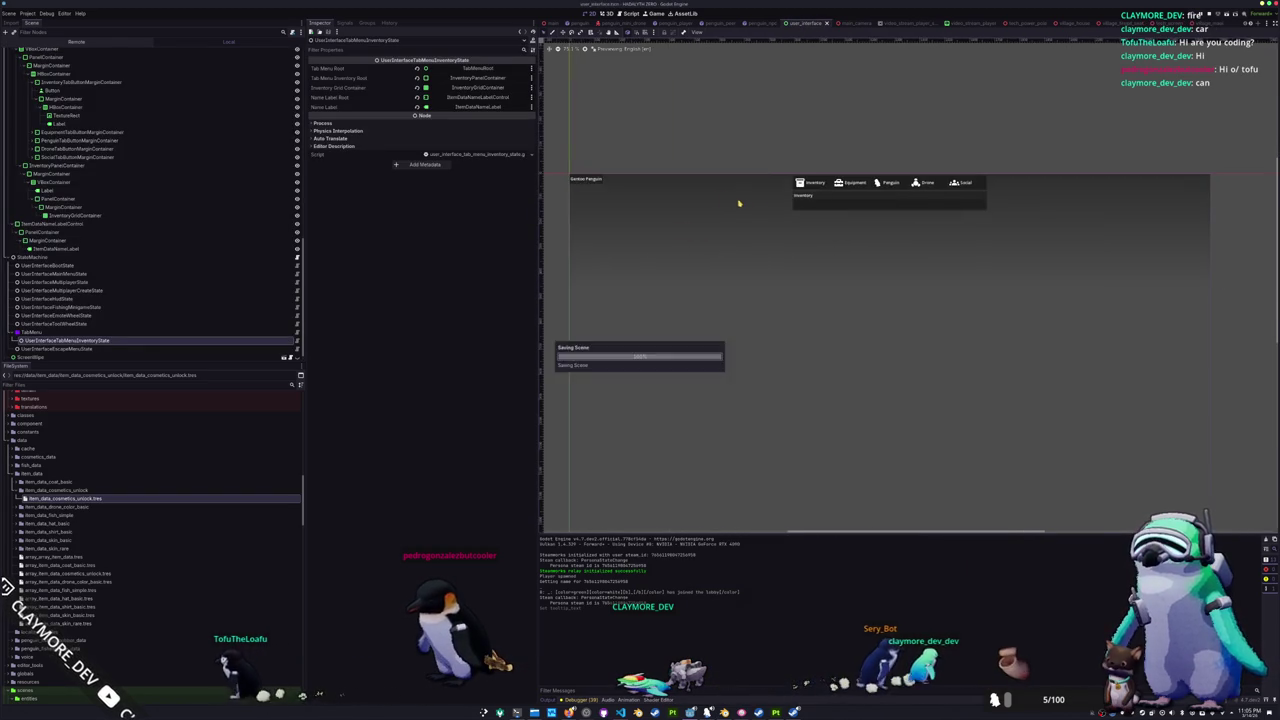
scroll(814, 206, "up", 3)
scroll(790, 200, "right", 2)
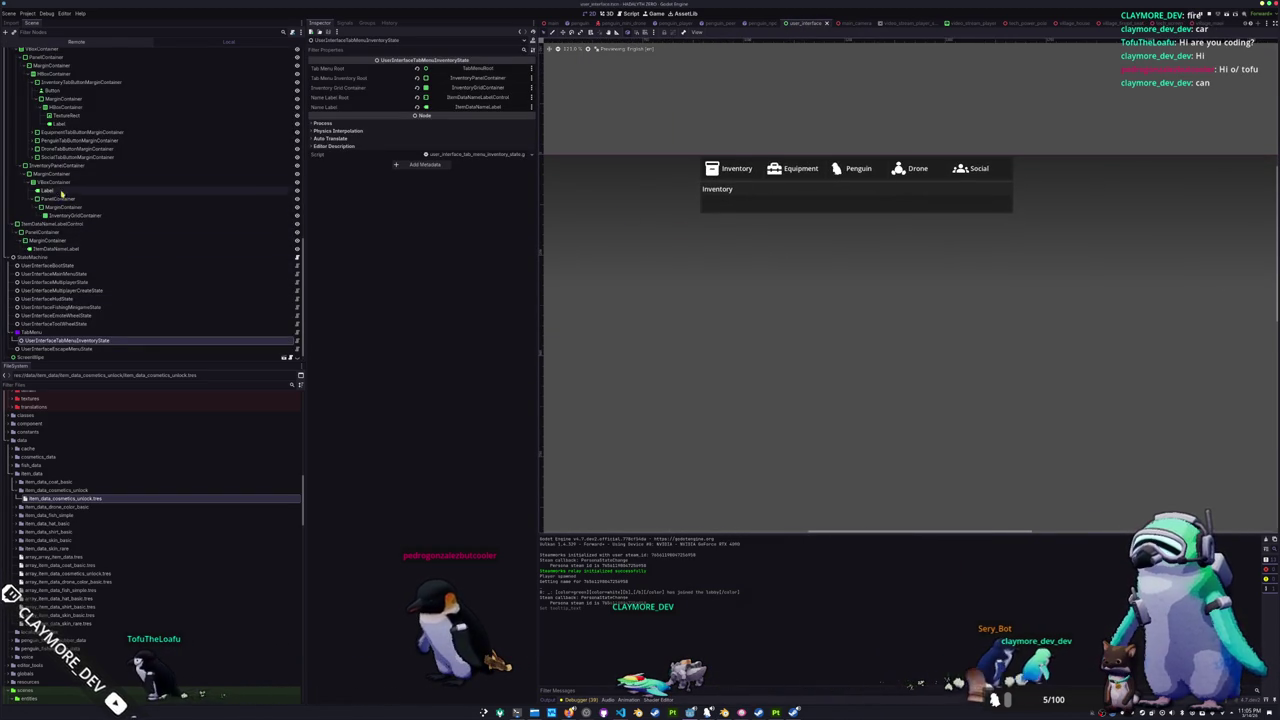
left_click(64, 166)
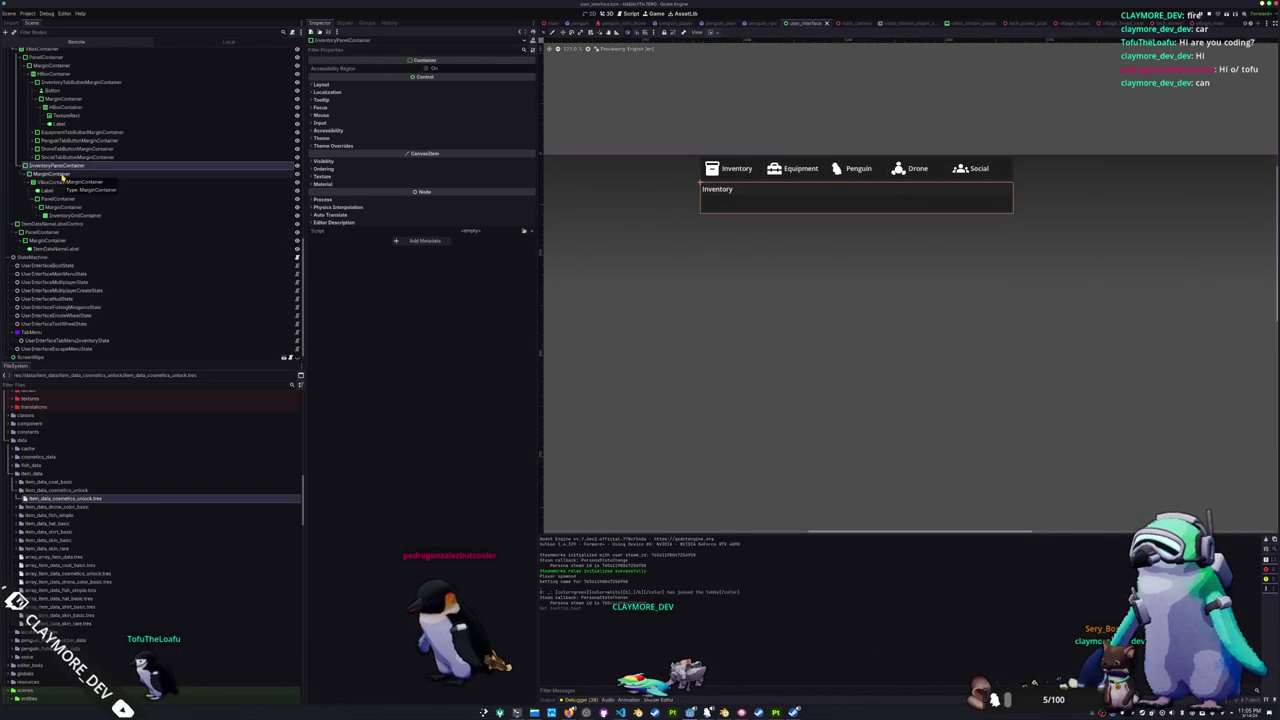
scroll(60, 176, "up", 3)
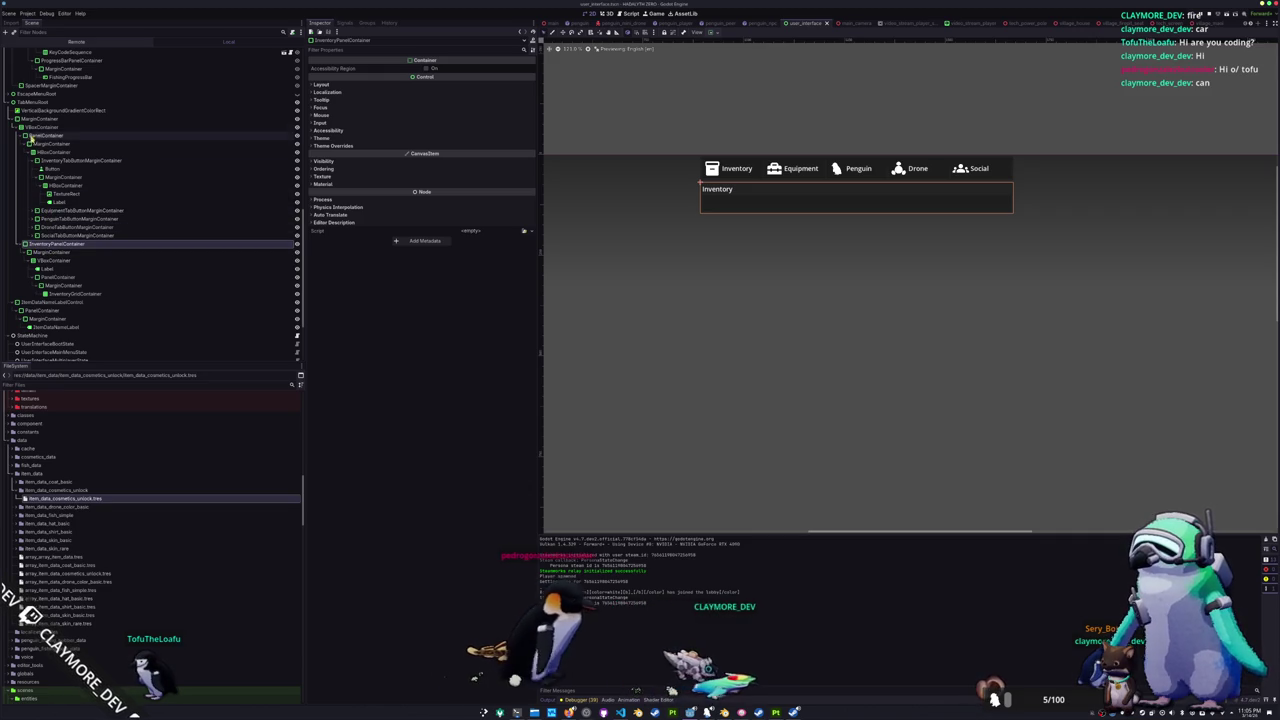
left_click(38, 127)
- Add an HBoxContainer, move InventoryPanelContainer into it, and rename it InventoryHBoxContainer
right_click(36, 128)
left_click(45, 136)
type("margin")
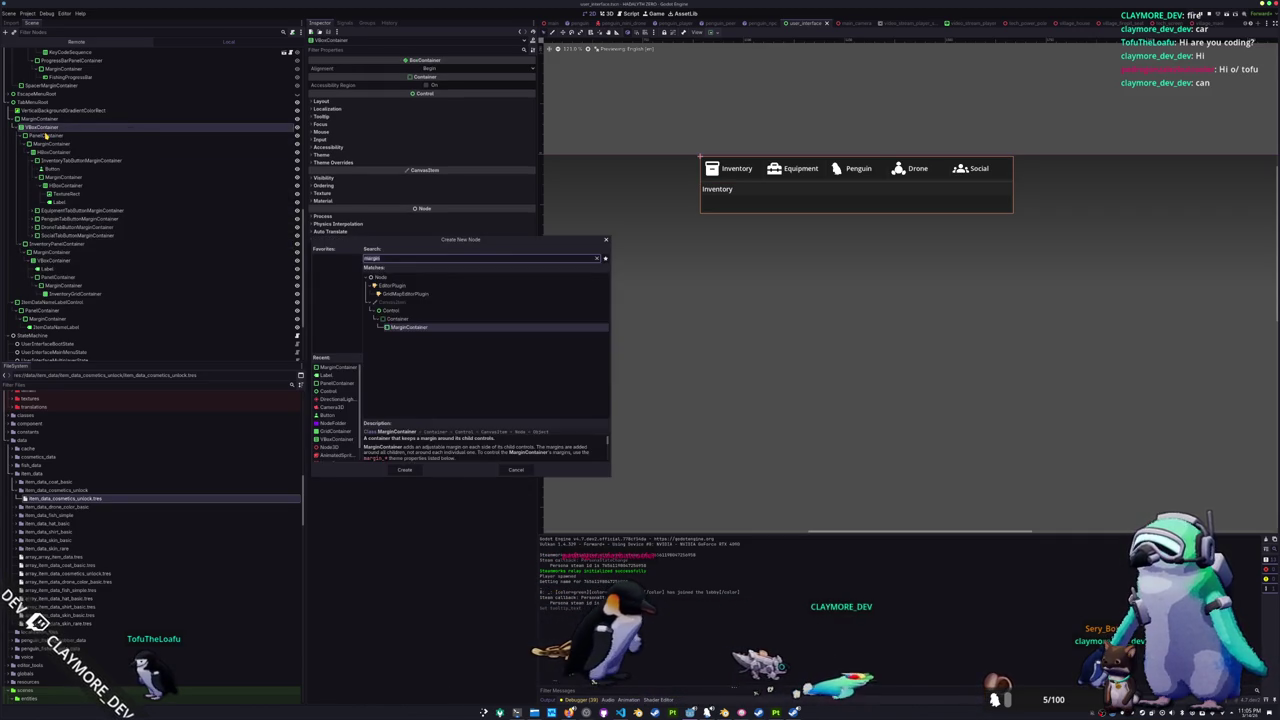
key("BackSpace")
key("BackSpace")
key("BackSpace")
type("hboxcont")
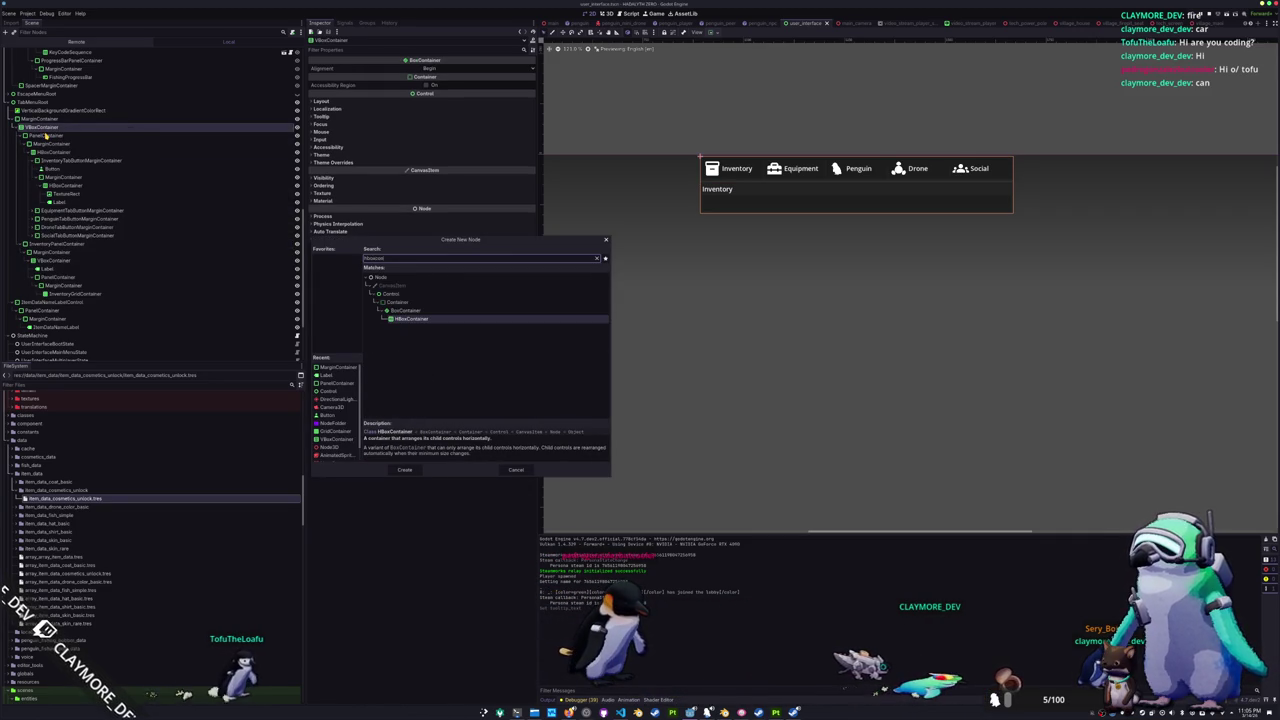
key("Return")
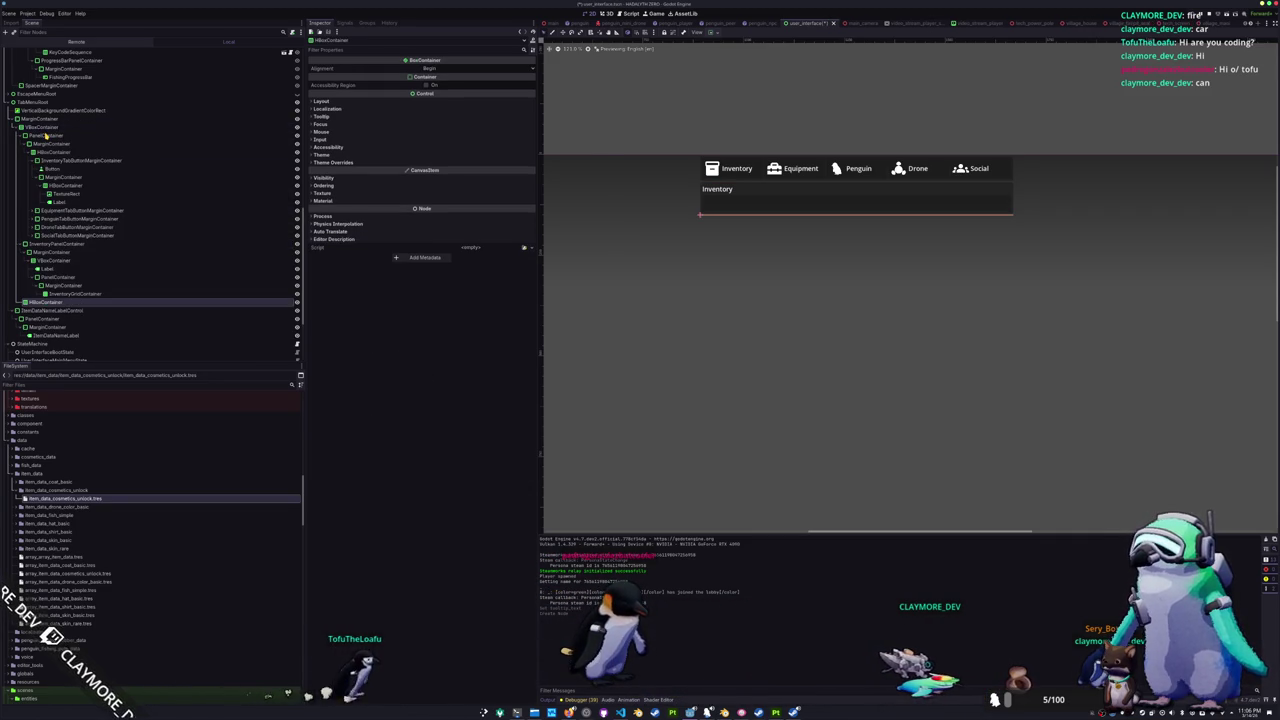
left_click_drag(45, 243, 52, 303)
left_click(50, 245)
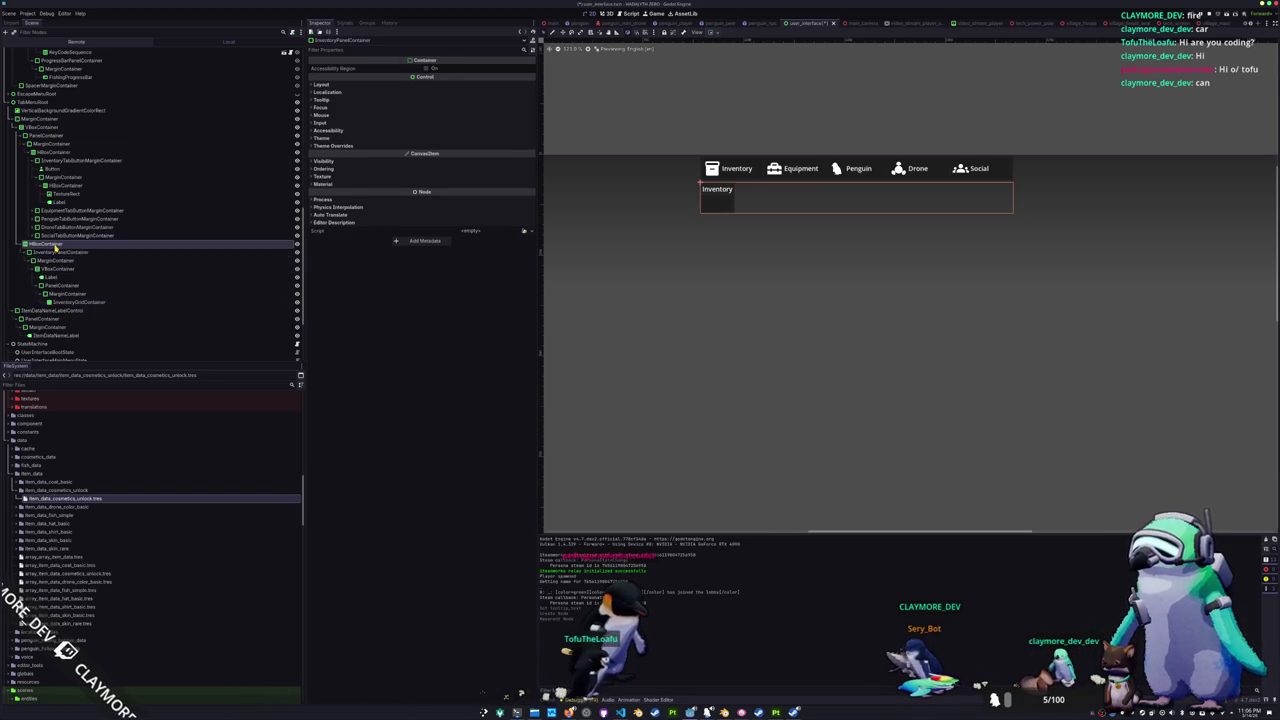
type("Inventory")
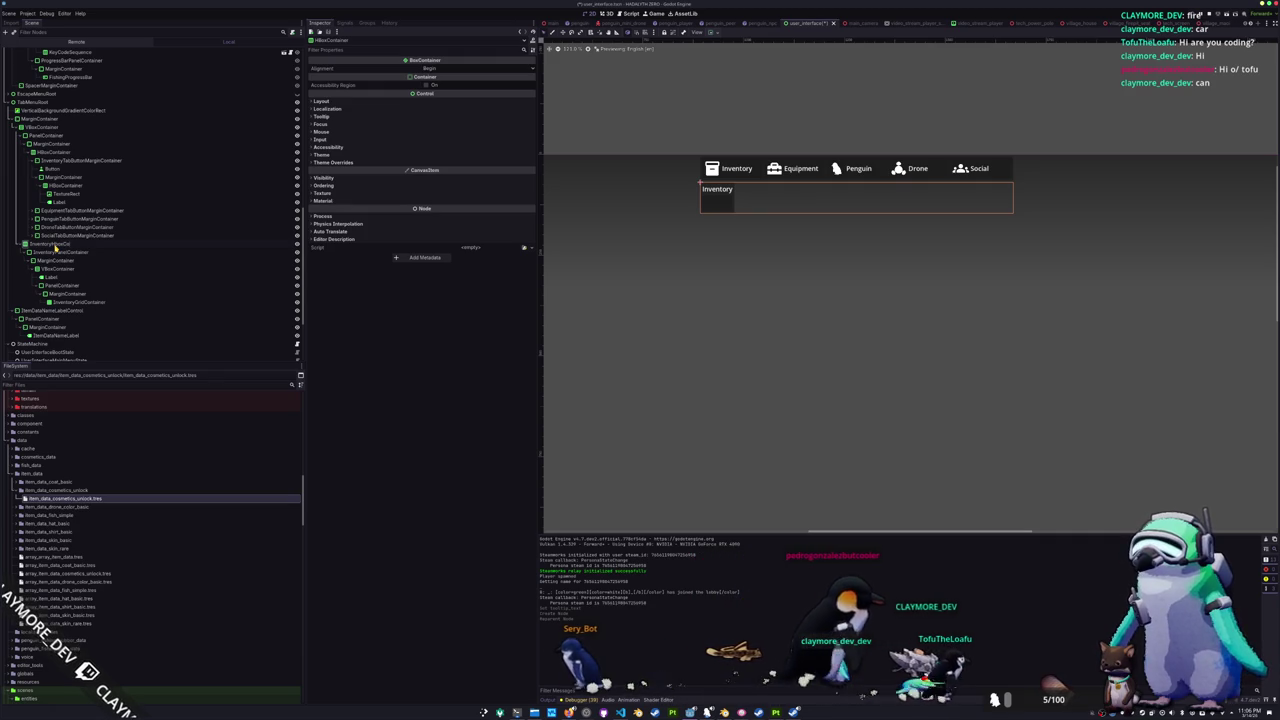
key("Return")
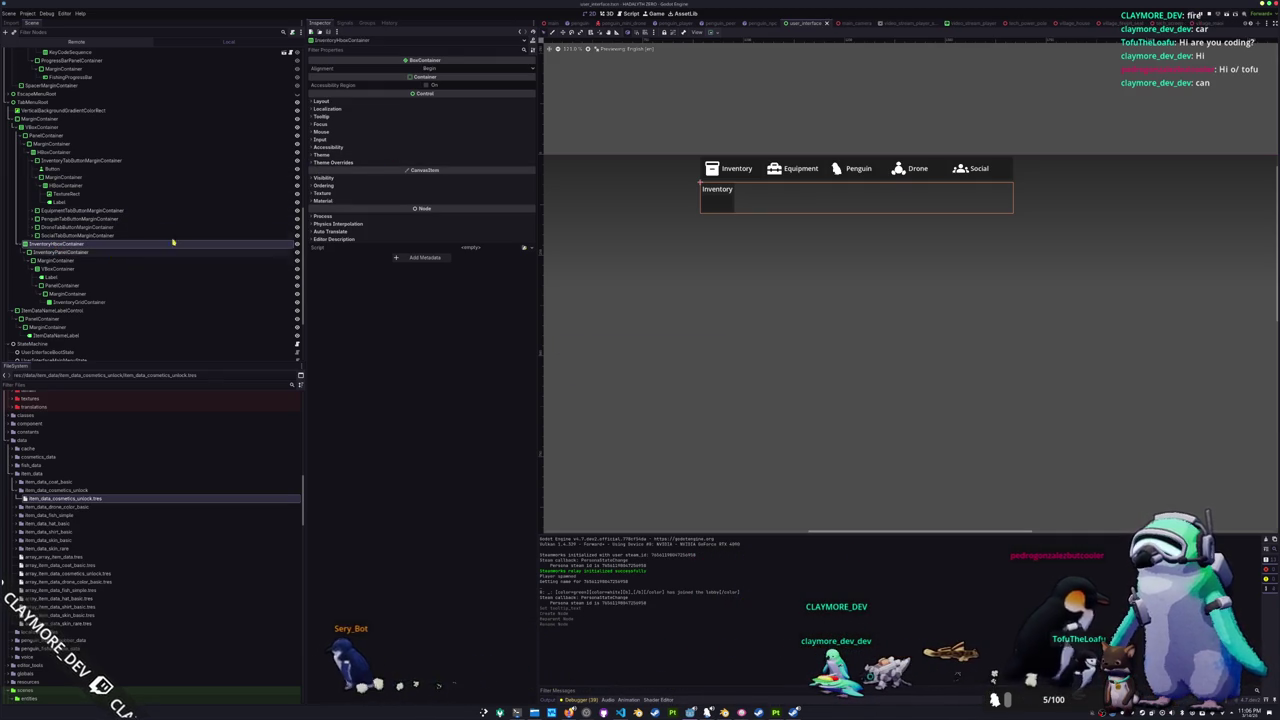
- Set InventoryPanelContainer's horizontal container sizing to Expand
left_click(86, 253)
left_click(716, 35)
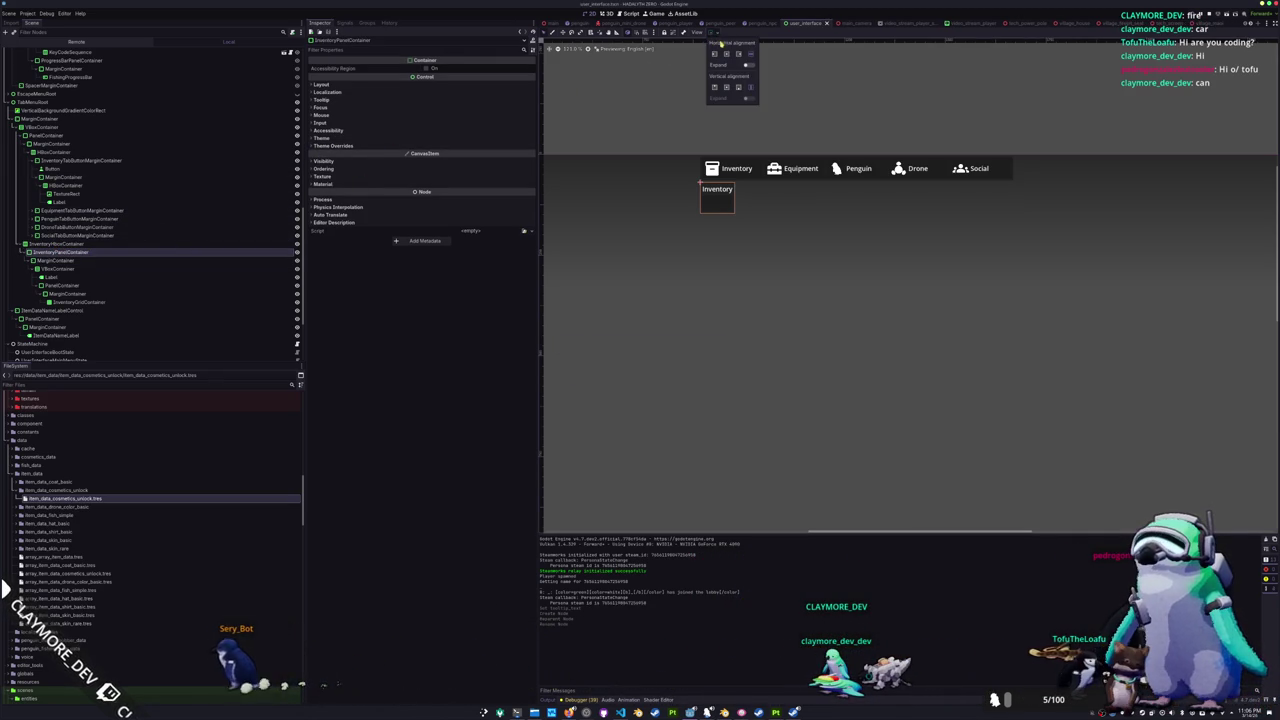
left_click(748, 66)
left_click(348, 315)
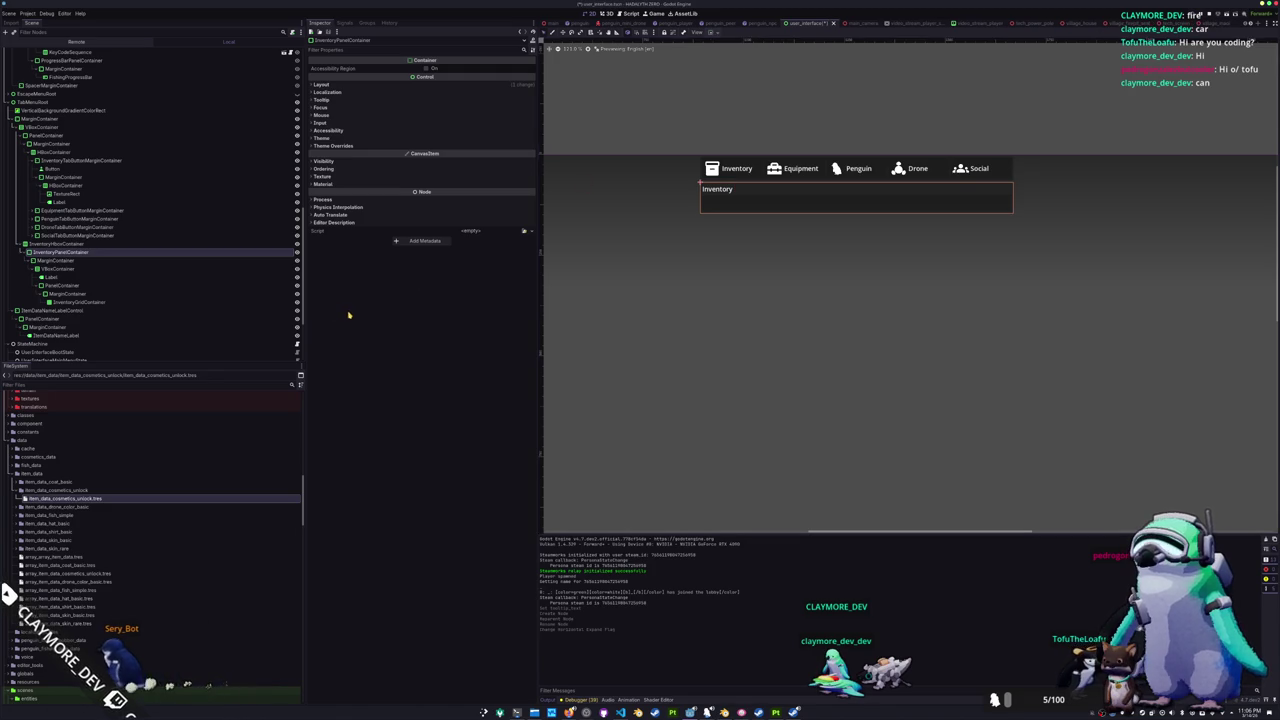
- Add a PanelContainer named ItemDataPanelContainer under InventoryHBoxContainer and save the scene
left_click(72, 244)
right_click(72, 244)
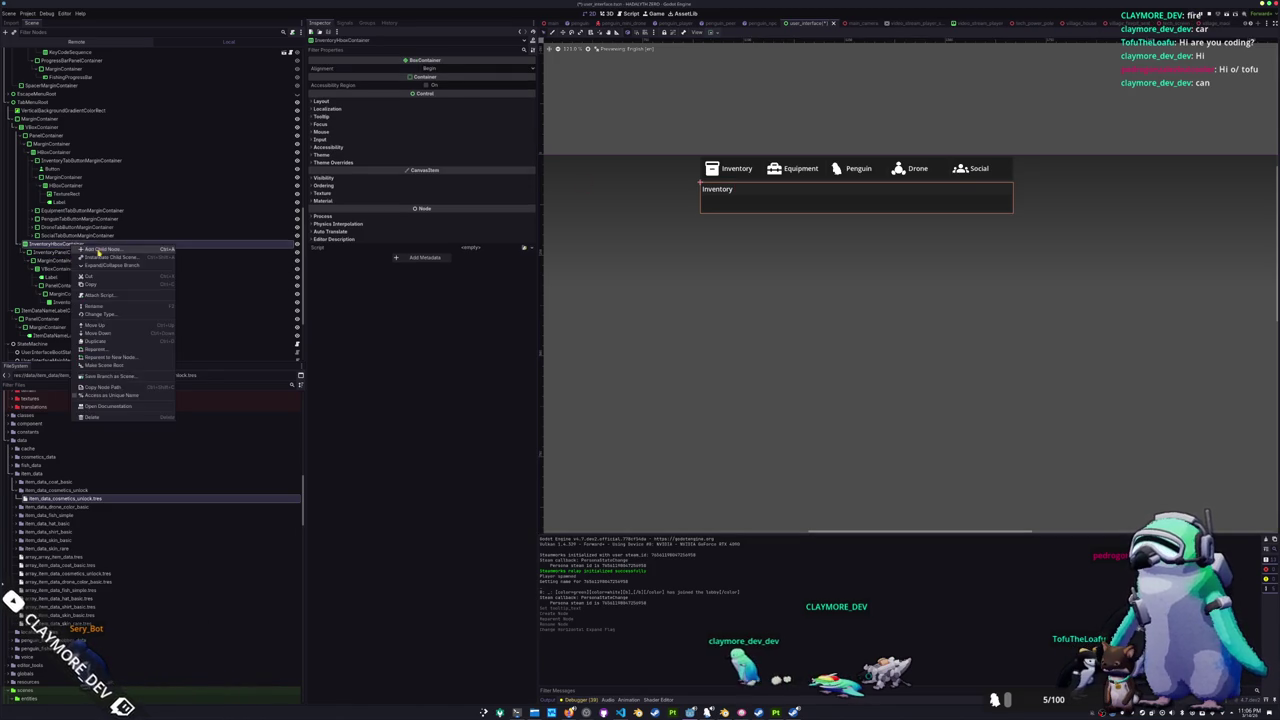
left_click(98, 252)
type("panelcontainer")
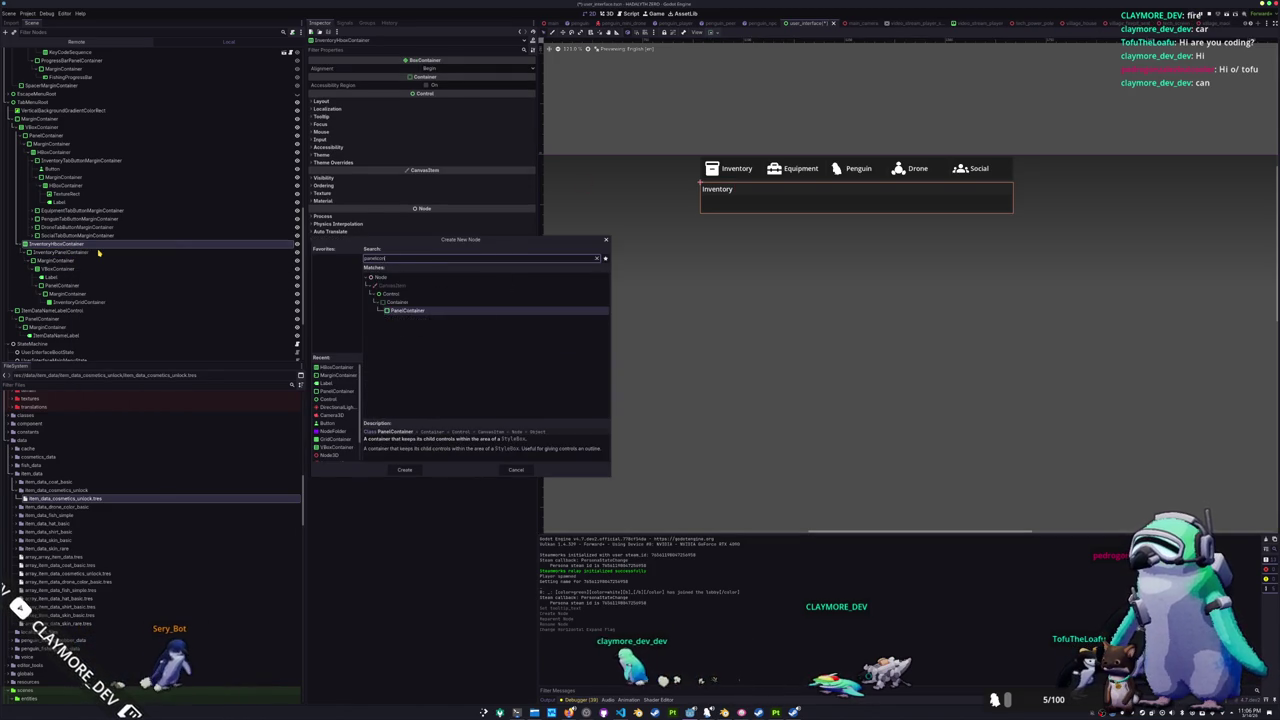
key("Return")
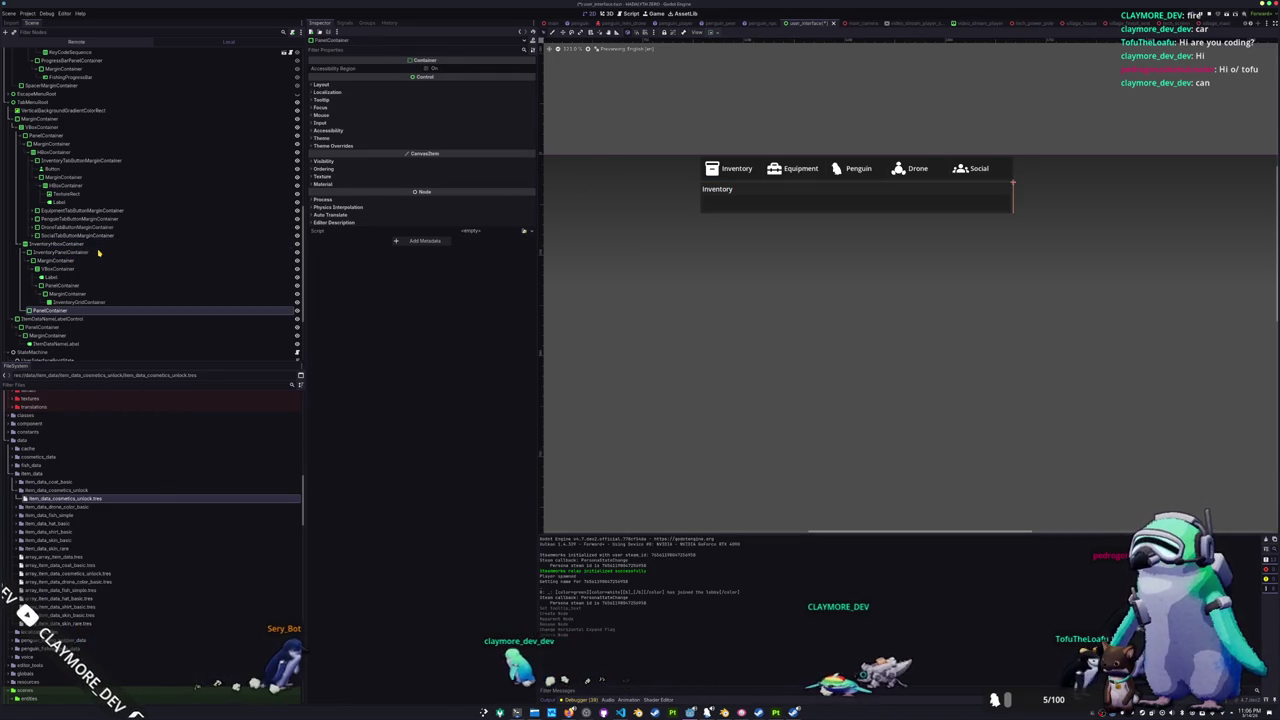
key("F2")
type("E")
type("temData")
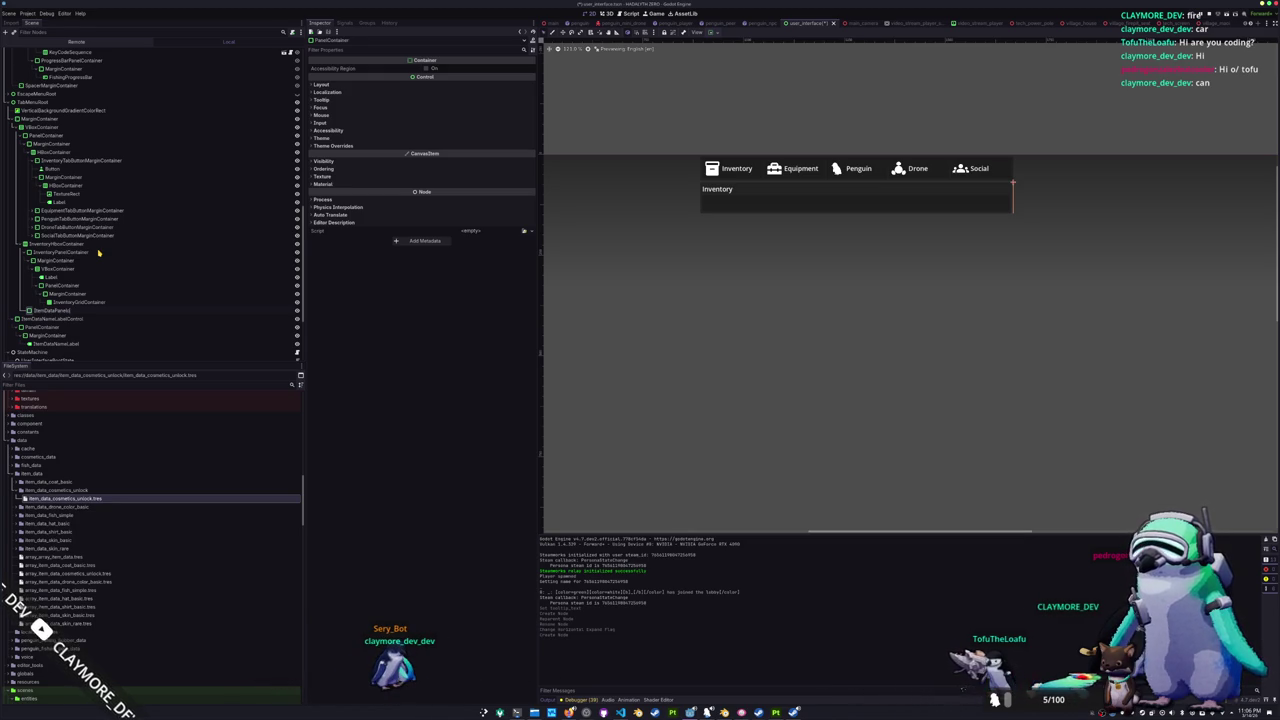
key("ctrl+s")
- Add a MarginContainer holding a VBoxContainer with a Label to the item data panel
right_click(45, 317)
left_click(77, 316)
key("ctrl+a")
type("margin")
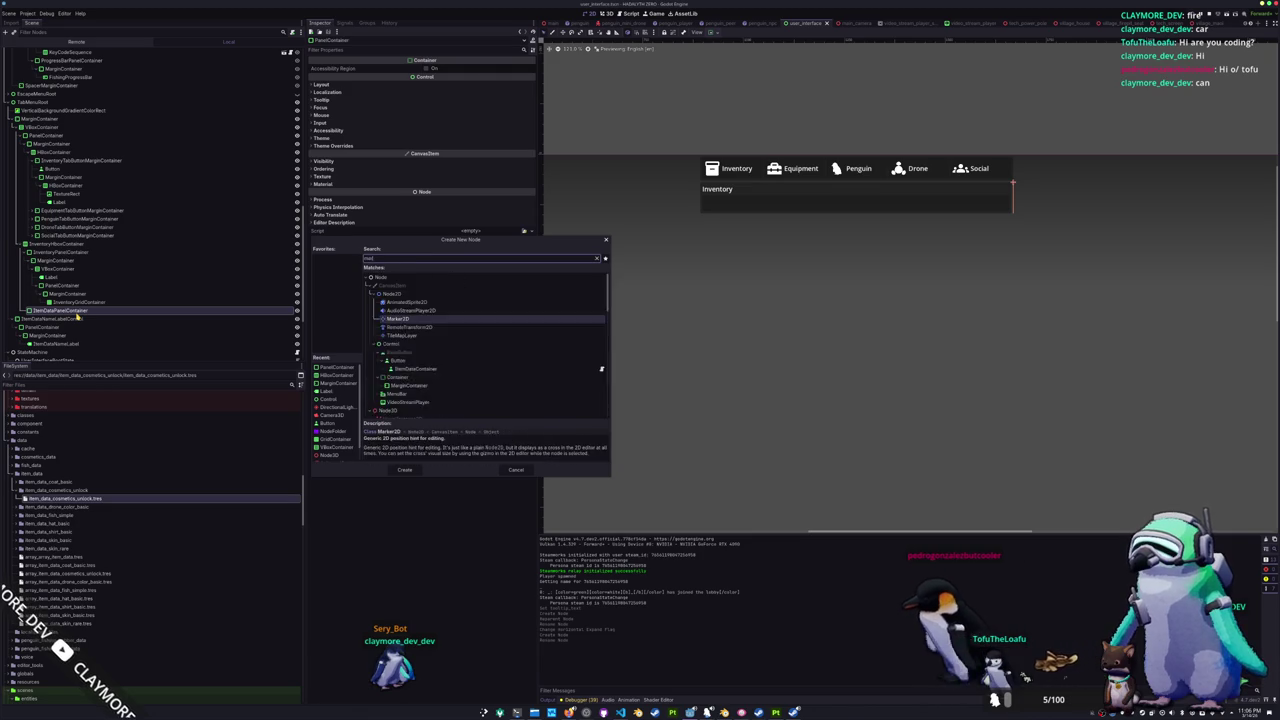
key("Return")
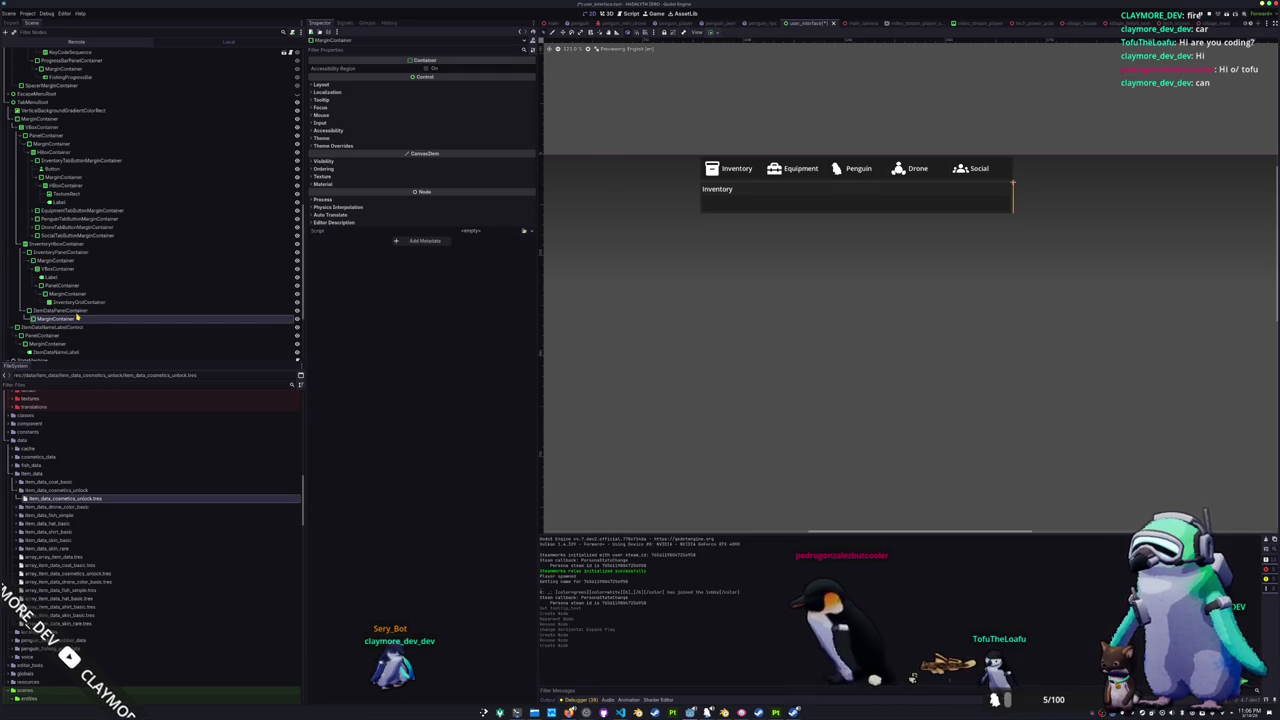
key("ctrl+a")
type("vbox")
key("Return")
key("ctrl+a")
type("label")
key("Return")
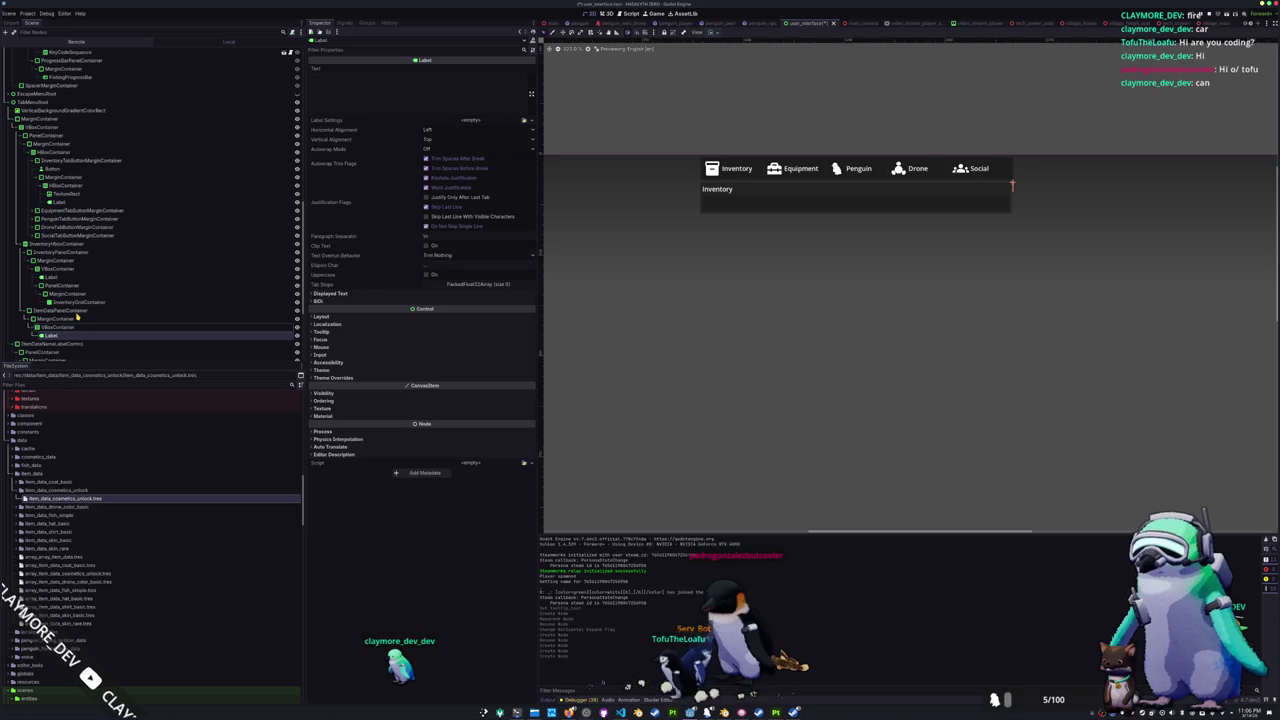
- Add a nested PanelContainer, MarginContainer, VBoxContainer and TextureRect beneath the Label
key("ctrl+a")
type("panel")
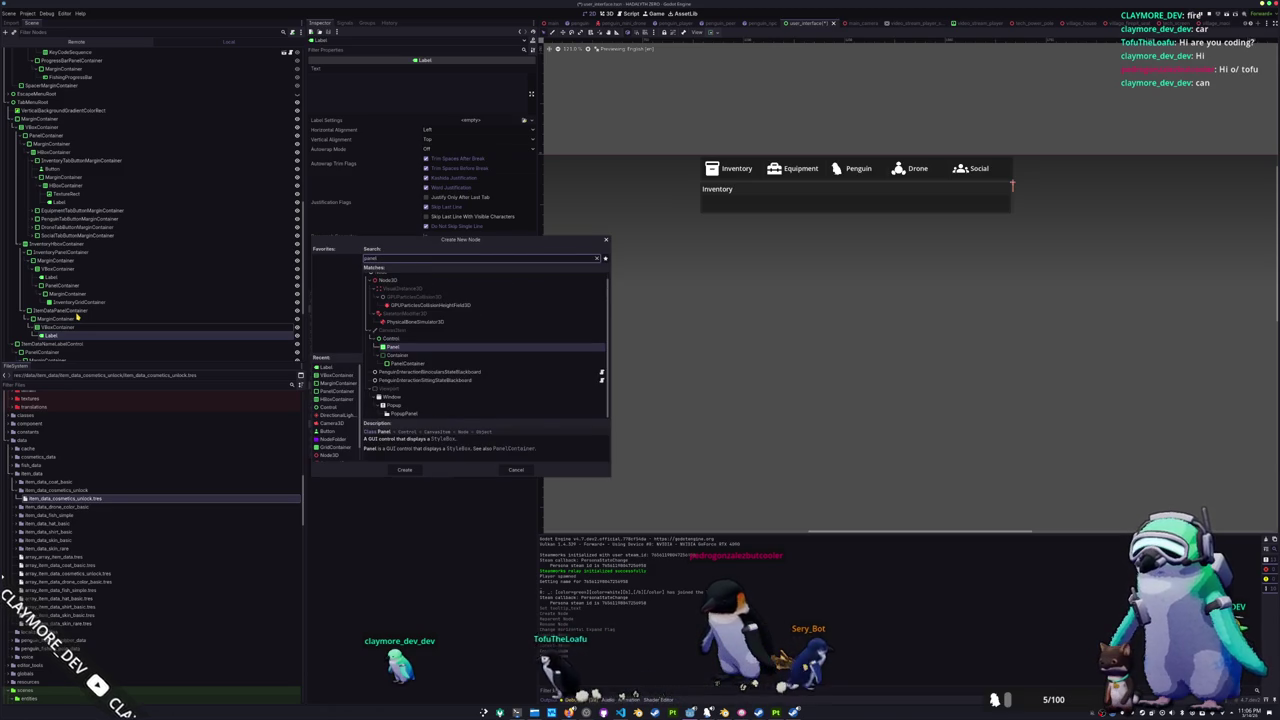
type("c")
key("Return")
key("ctrl+a")
type("marg")
key("Return")
key("ctrl+a")
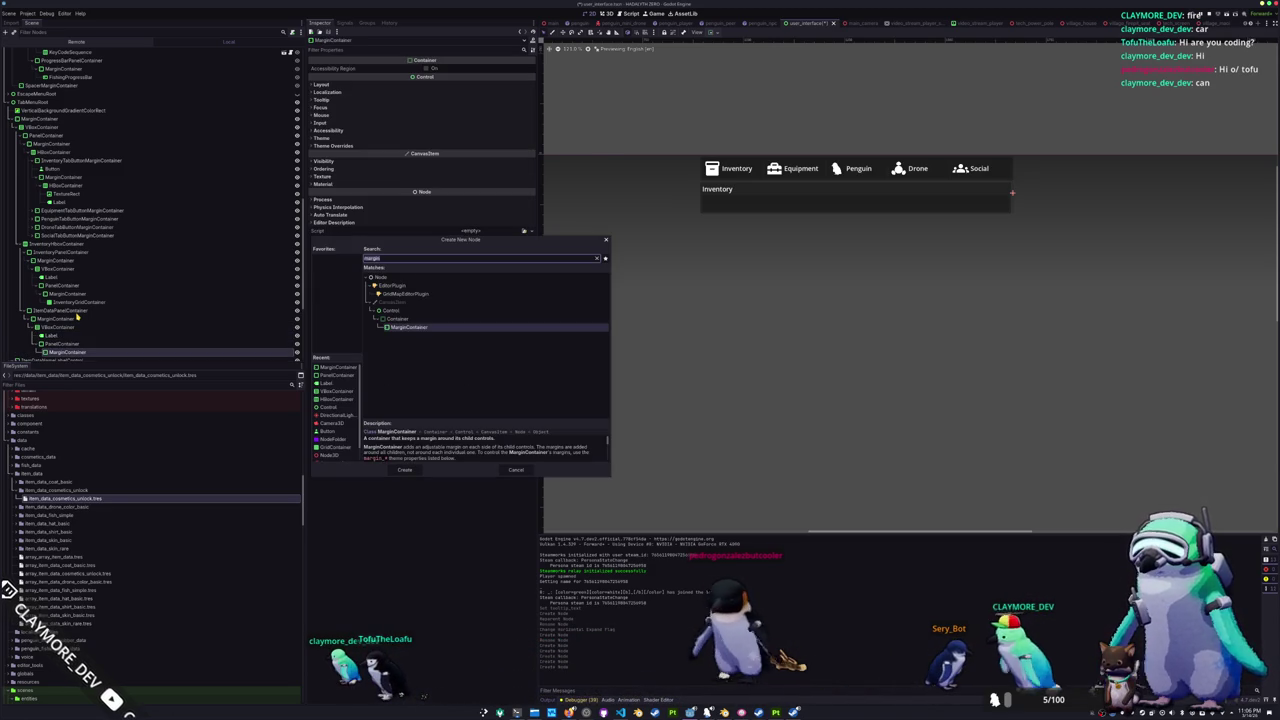
type("vbox")
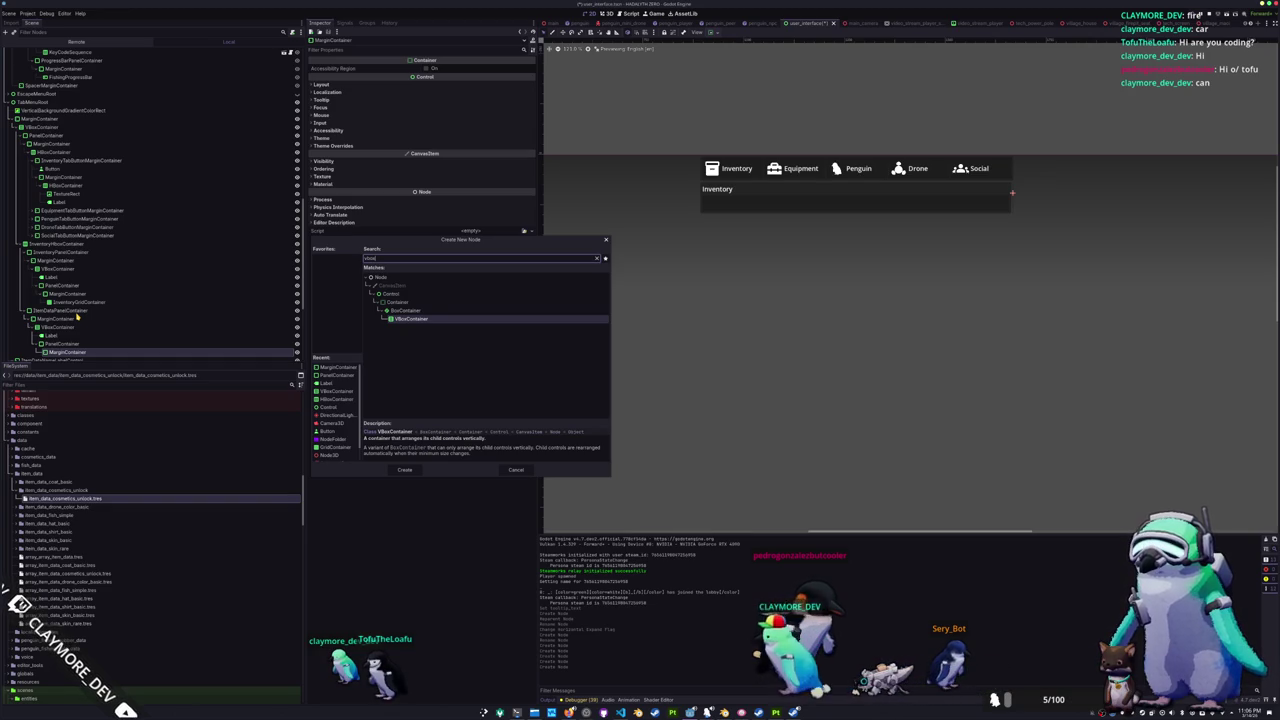
key("Return")
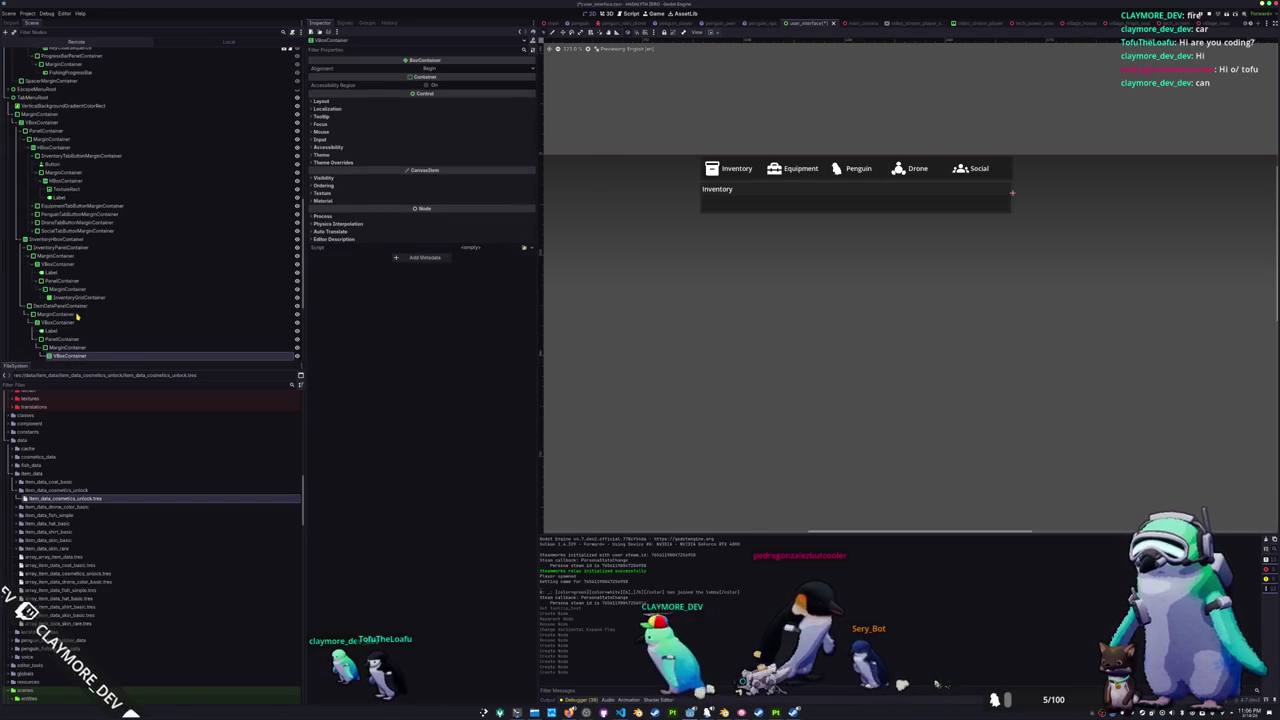
key("ctrl+a")
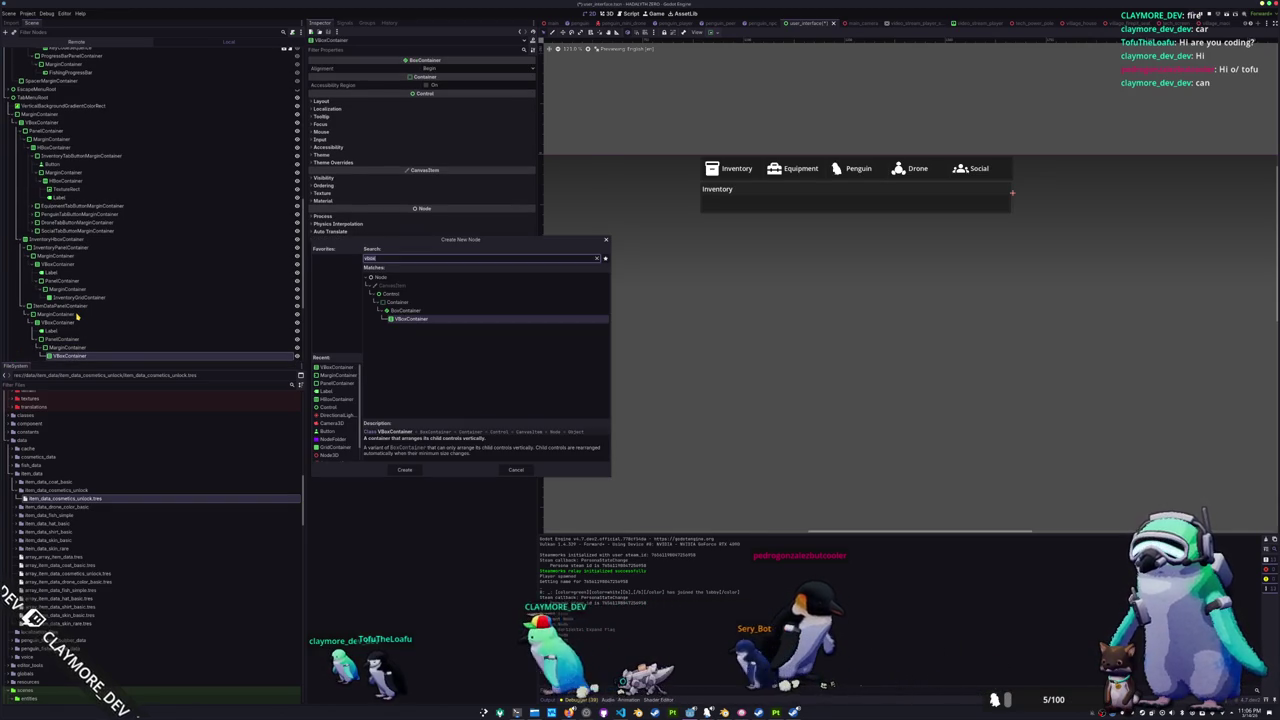
type("texturerect")
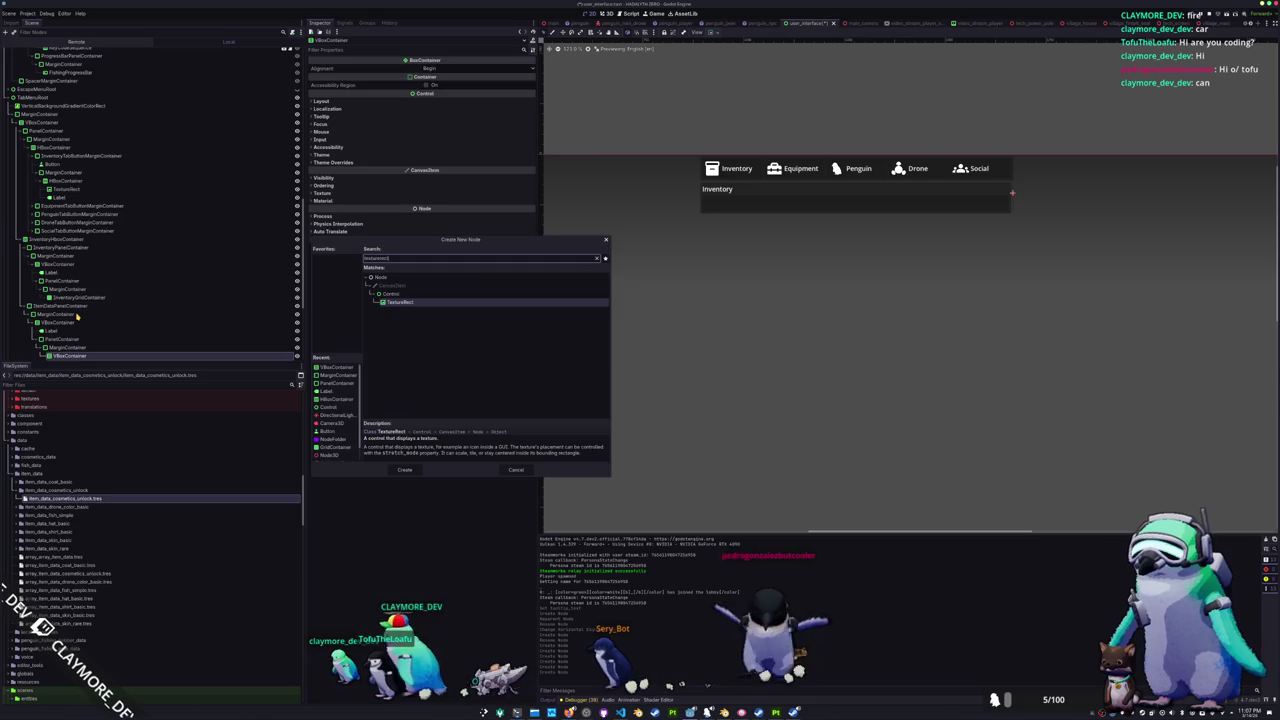
key("Return")
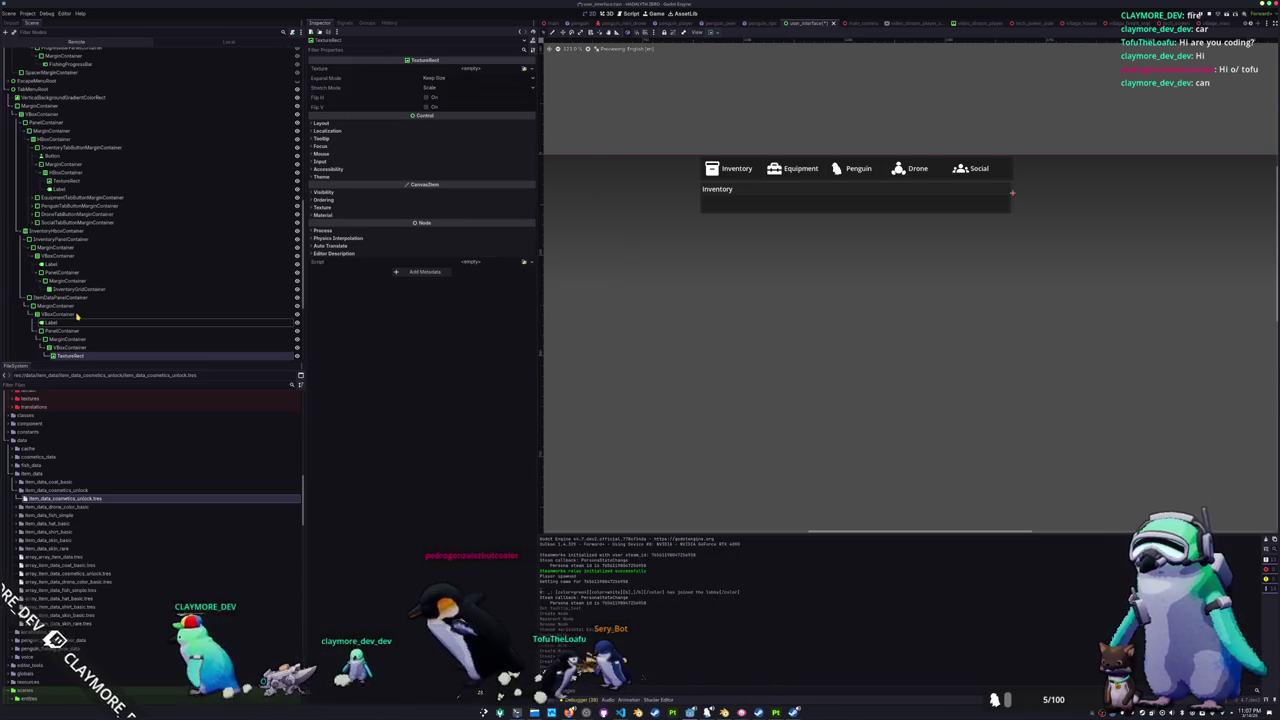
left_click(73, 323)
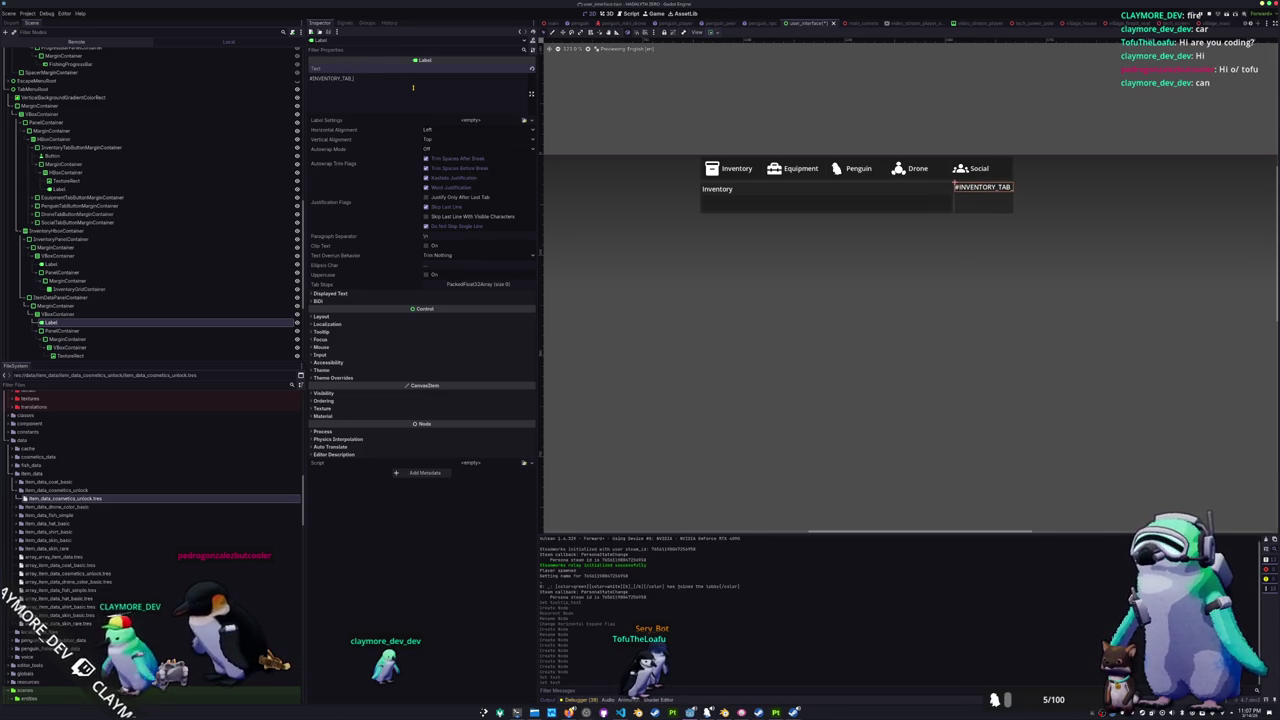
- Give the new label the #INVENTORY_TAB_MENU_ITEM_DATA key and start retyping the Inventory heading's key
type("MENU_ITEM_DATA")
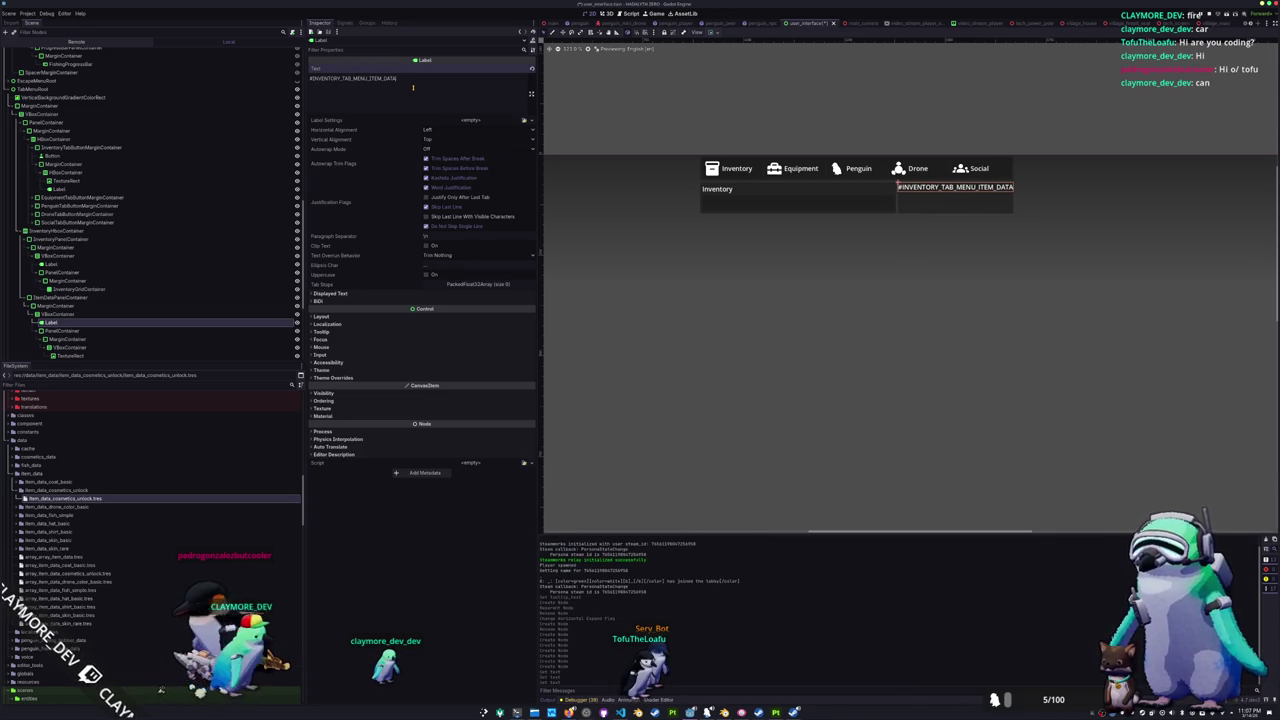
left_click(55, 264)
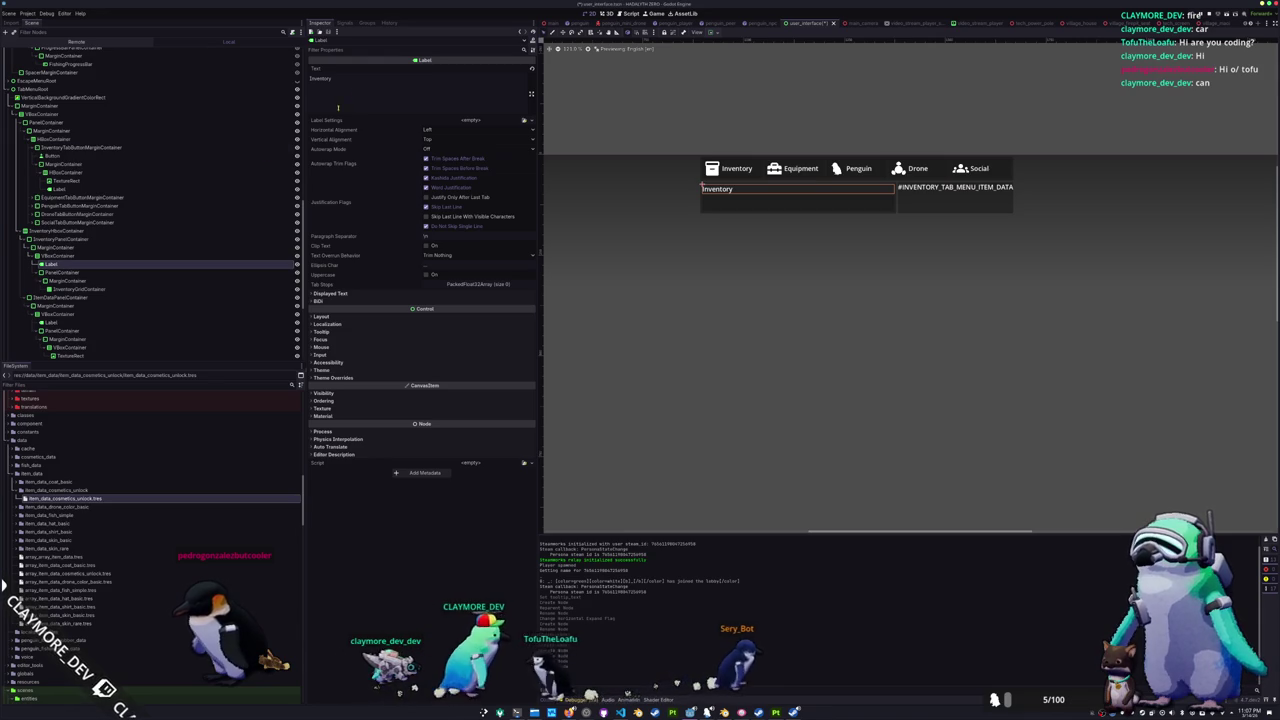
left_click(70, 190)
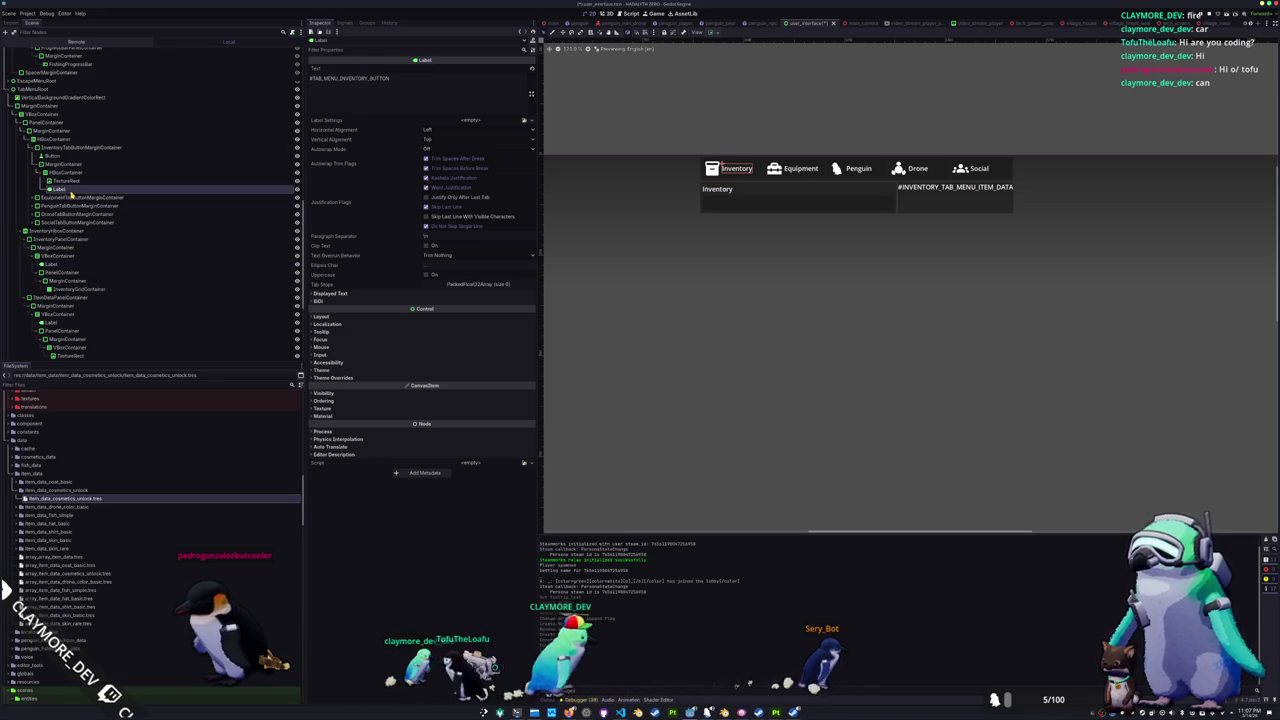
left_click(52, 264)
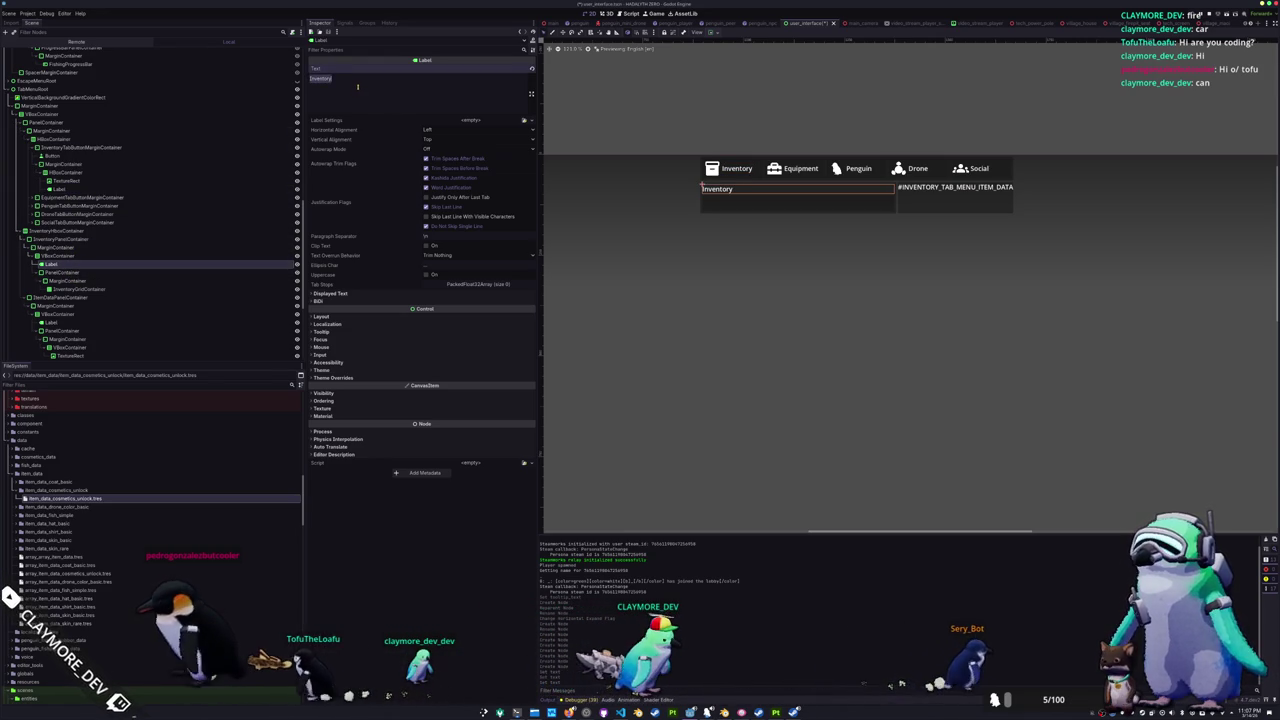
type("#INVENTORY_TAB_MENU_INVENTO")
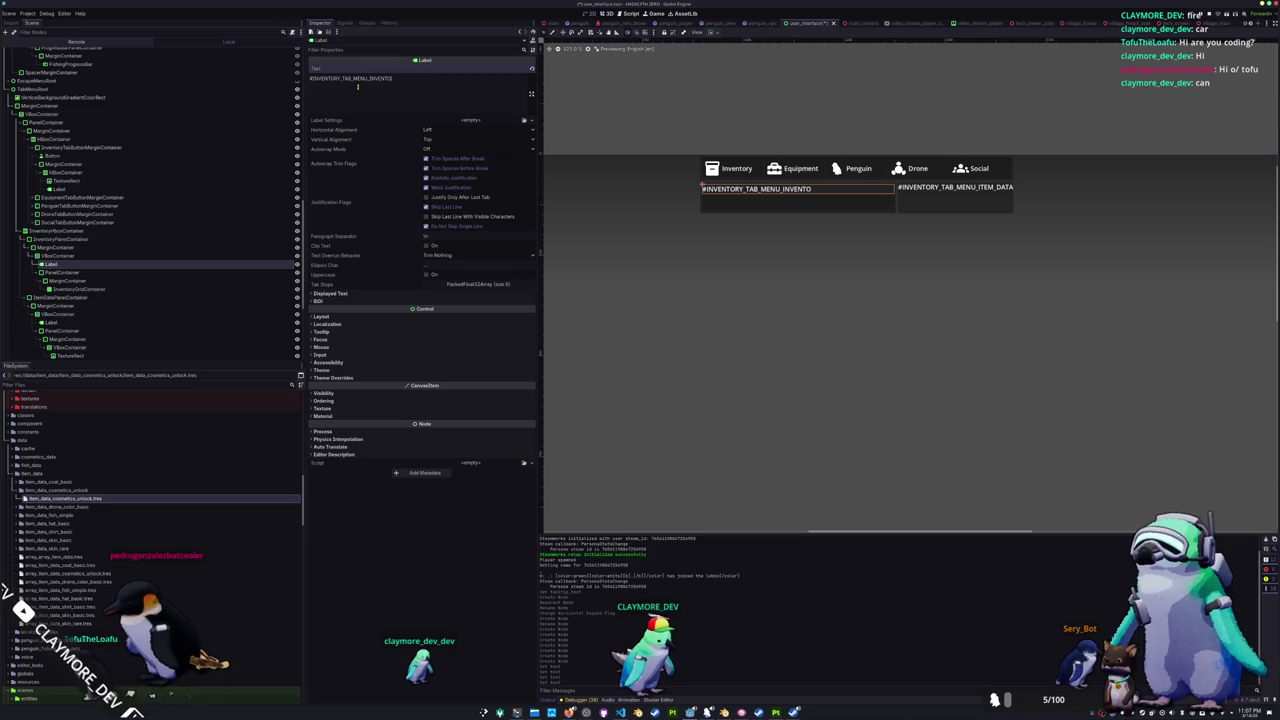
- Launch LibreOffice Calc from the application launcher
key("super")
type("calc")
key("Return")
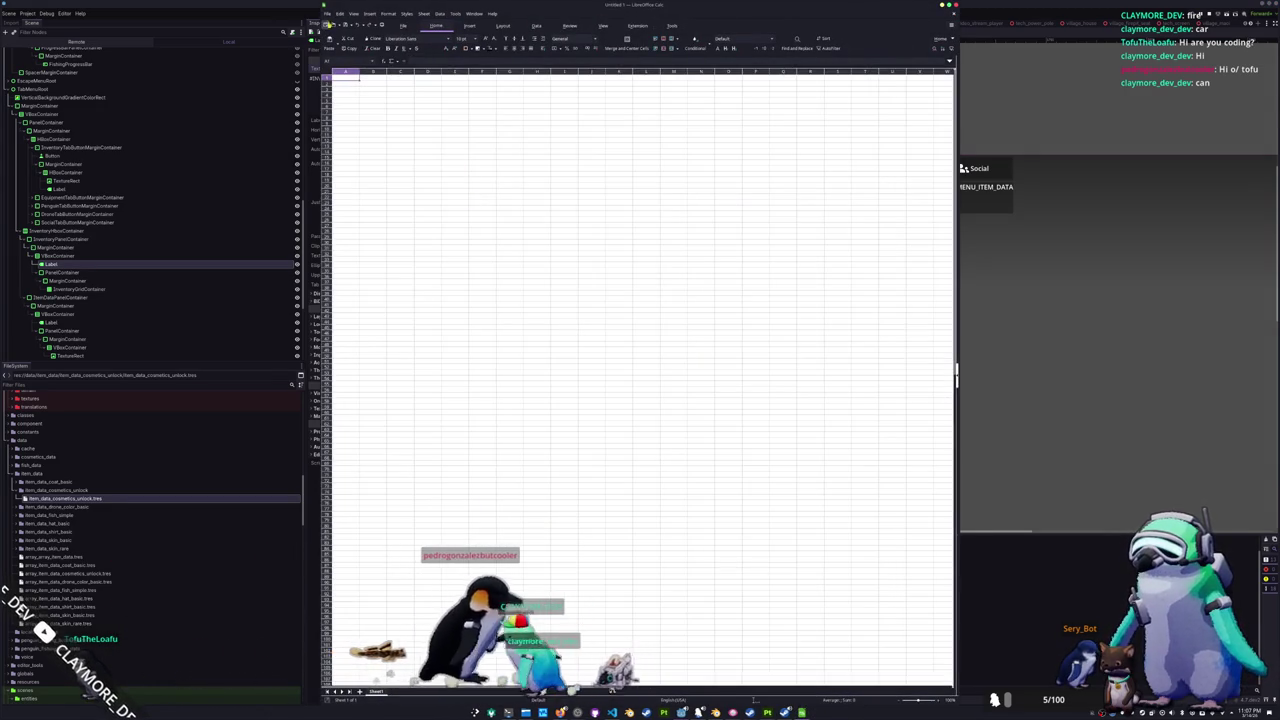
- Open translations.csv in Calc, accepting the text import settings
left_click(330, 32)
left_click(345, 45)
left_click(414, 371)
double_click(414, 371)
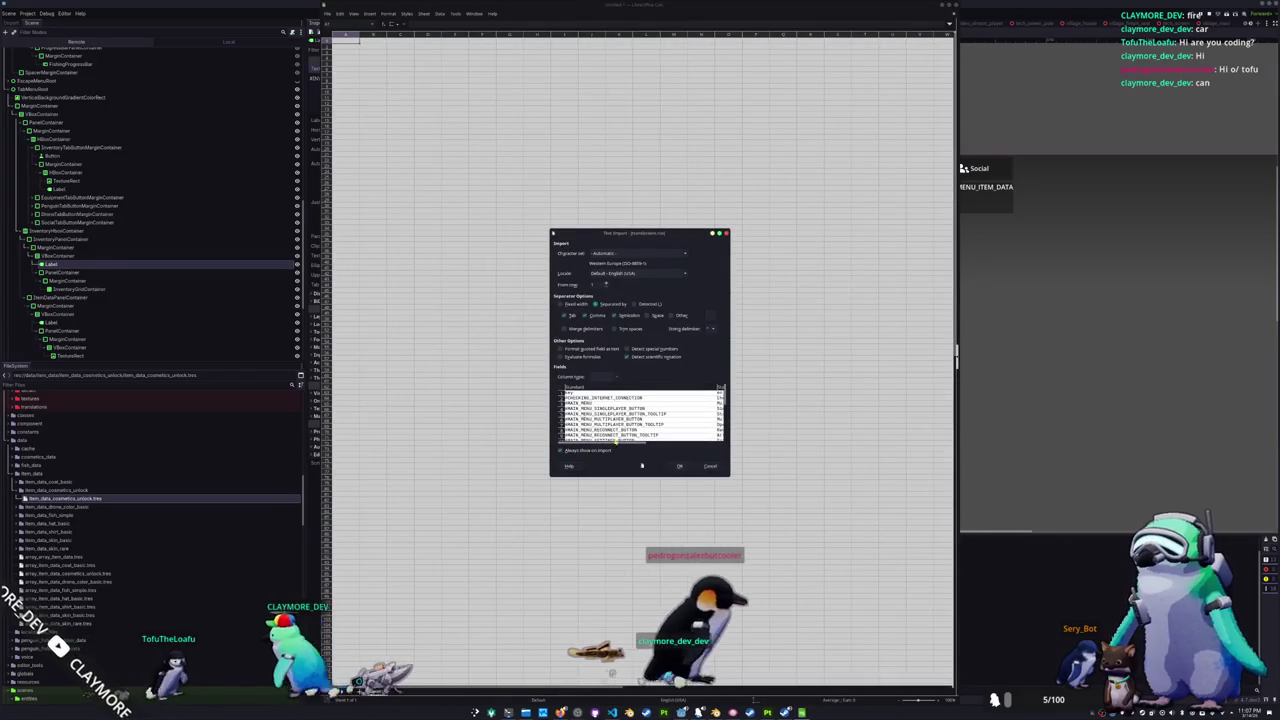
left_click(679, 466)
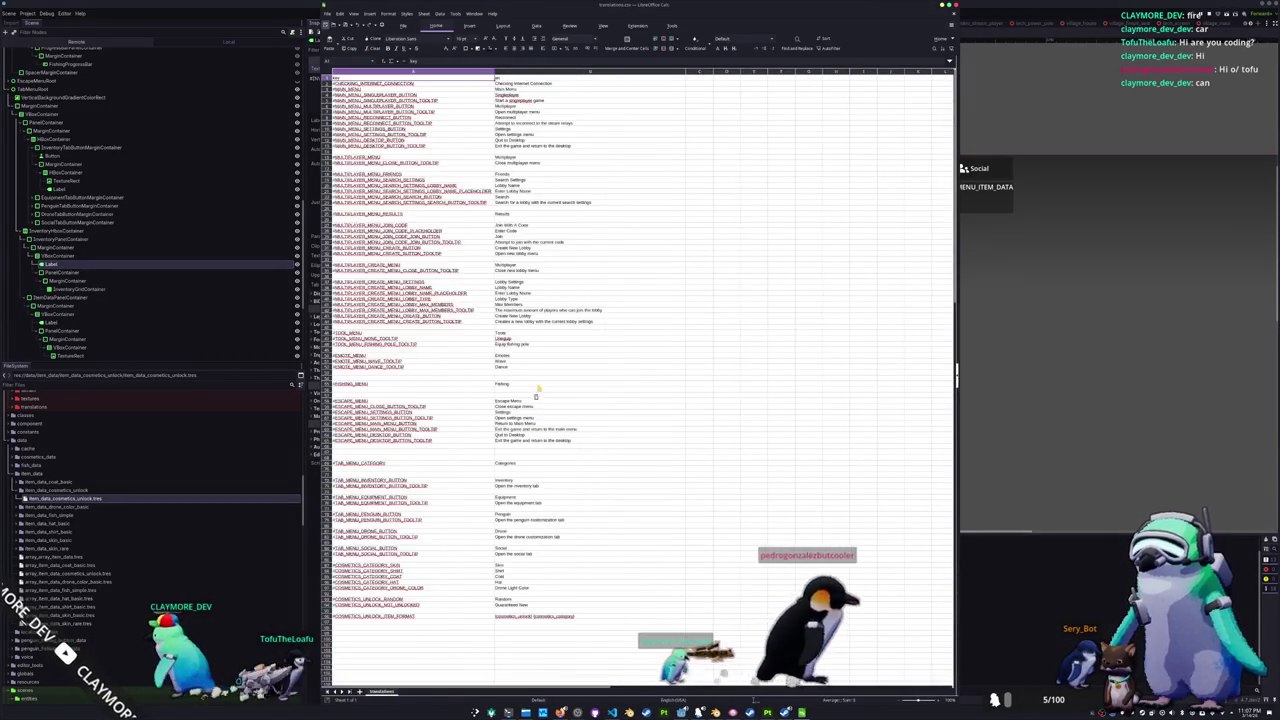
- Move the TAB_MENU and COSMETICS translation rows further down to make room
scroll(548, 400, "down", 1)
left_click_drag(353, 551, 560, 610)
scroll(426, 566, "down", 5)
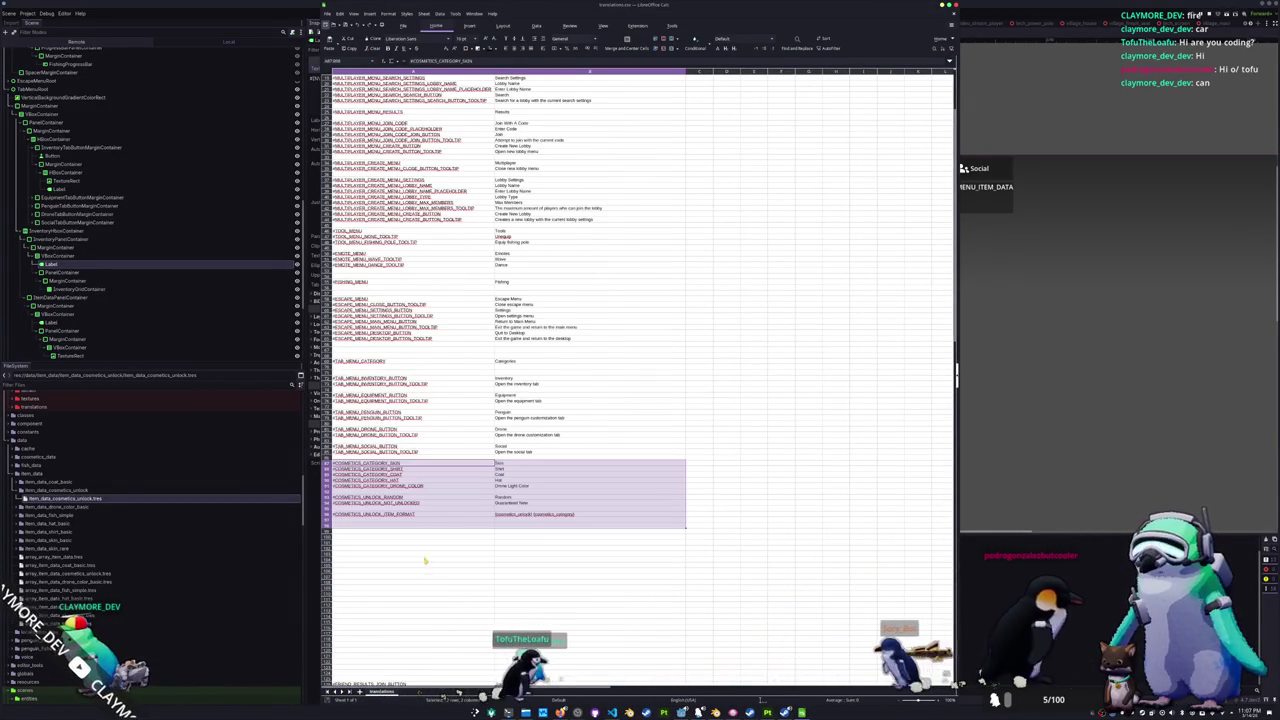
mouse_move(387, 396)
left_mouse_down()
mouse_move(410, 522)
mouse_move(400, 578)
left_mouse_up()
key("Delete")
scroll(352, 600, "down", 7)
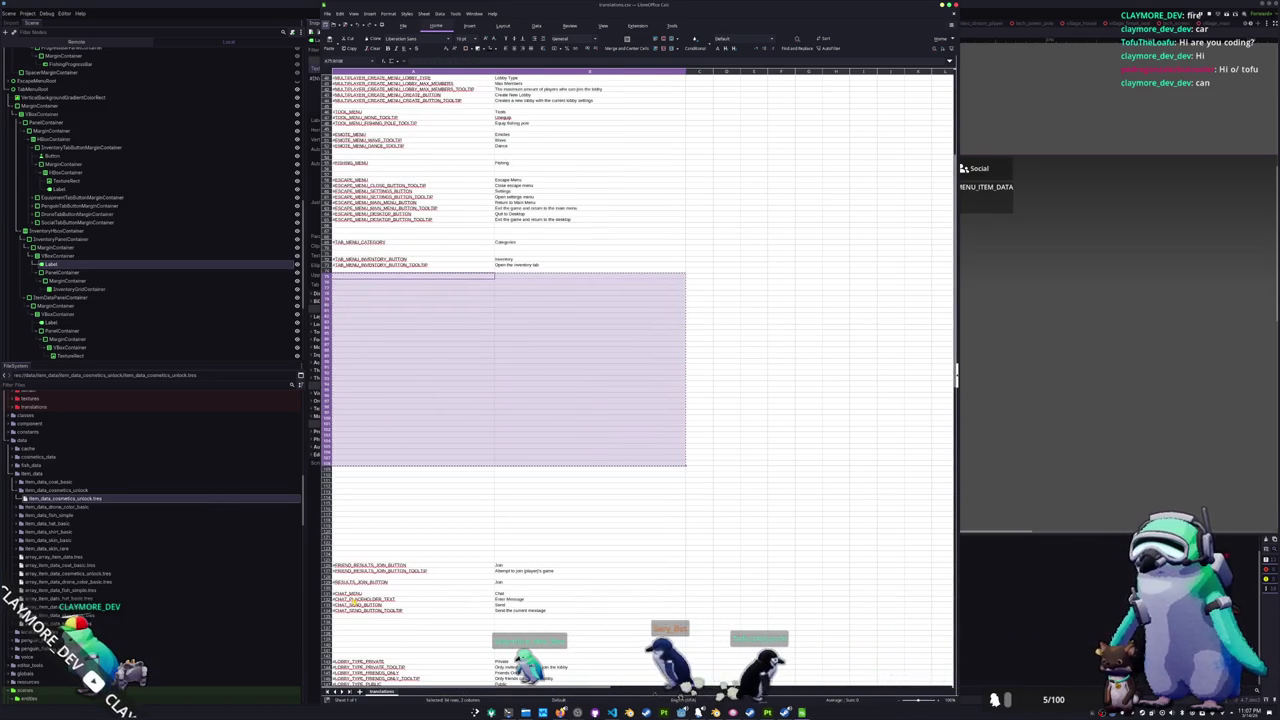
key("ctrl+v")
scroll(361, 545, "down", 4)
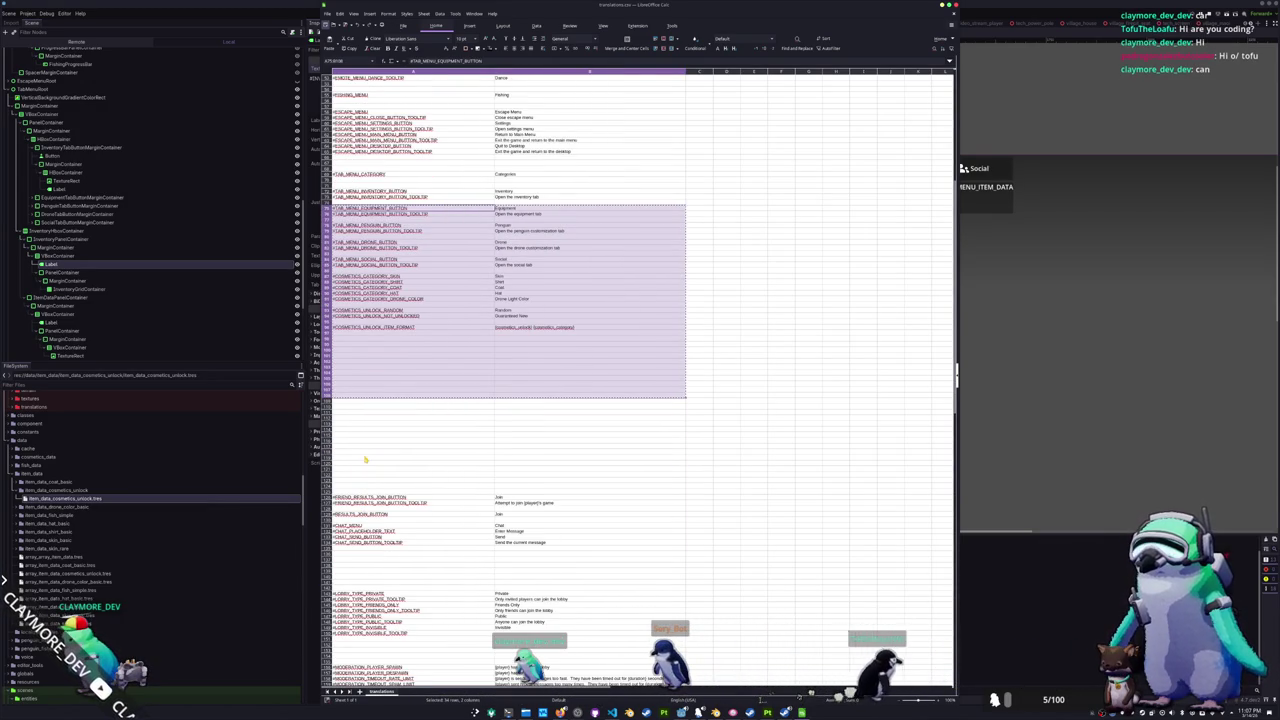
scroll(366, 460, "down", 1)
left_click(367, 447)
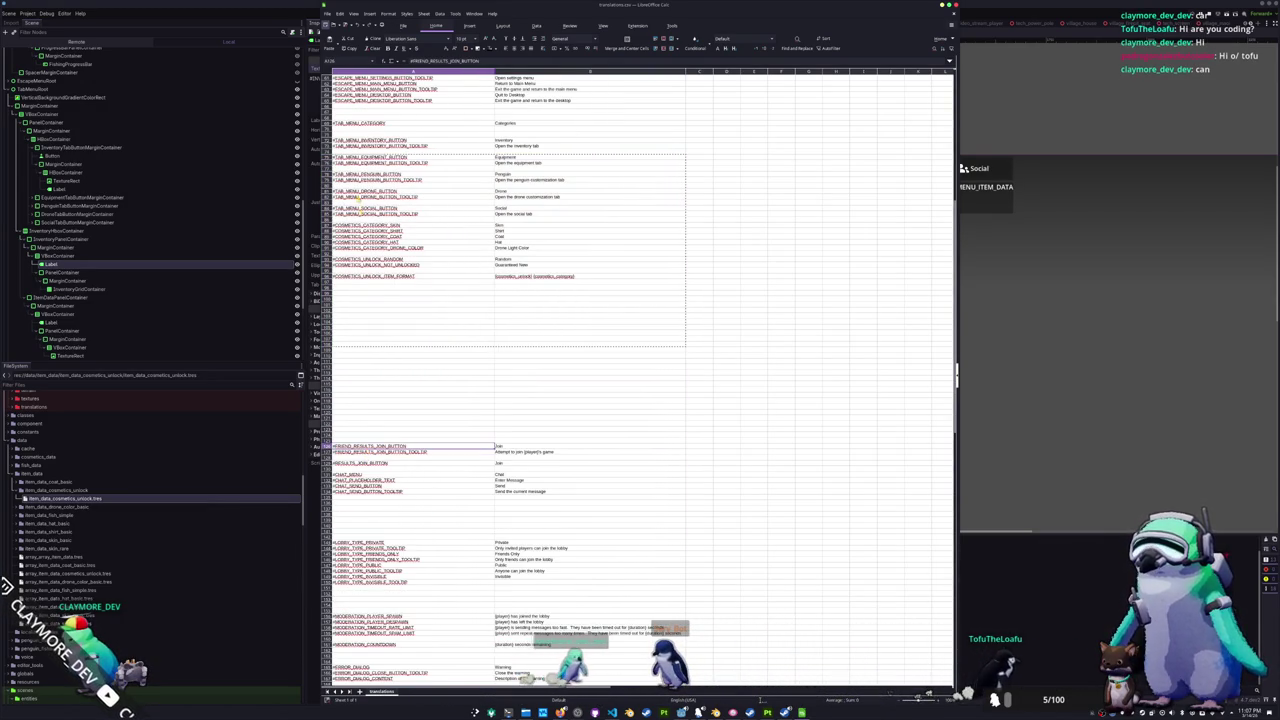
mouse_move(400, 158)
left_mouse_down()
mouse_move(480, 172)
mouse_move(634, 389)
mouse_move(650, 600)
mouse_move(725, 645)
left_mouse_up()
scroll(477, 365, "down", 10)
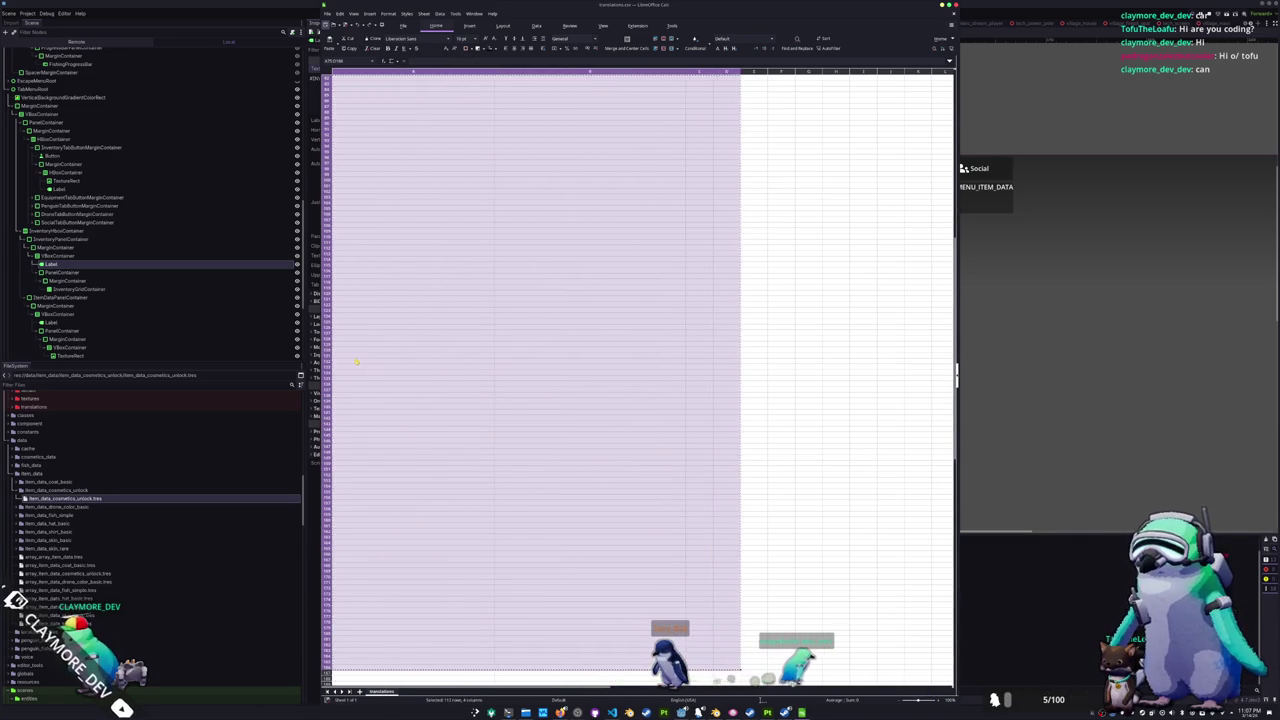
scroll(356, 362, "up", 15)
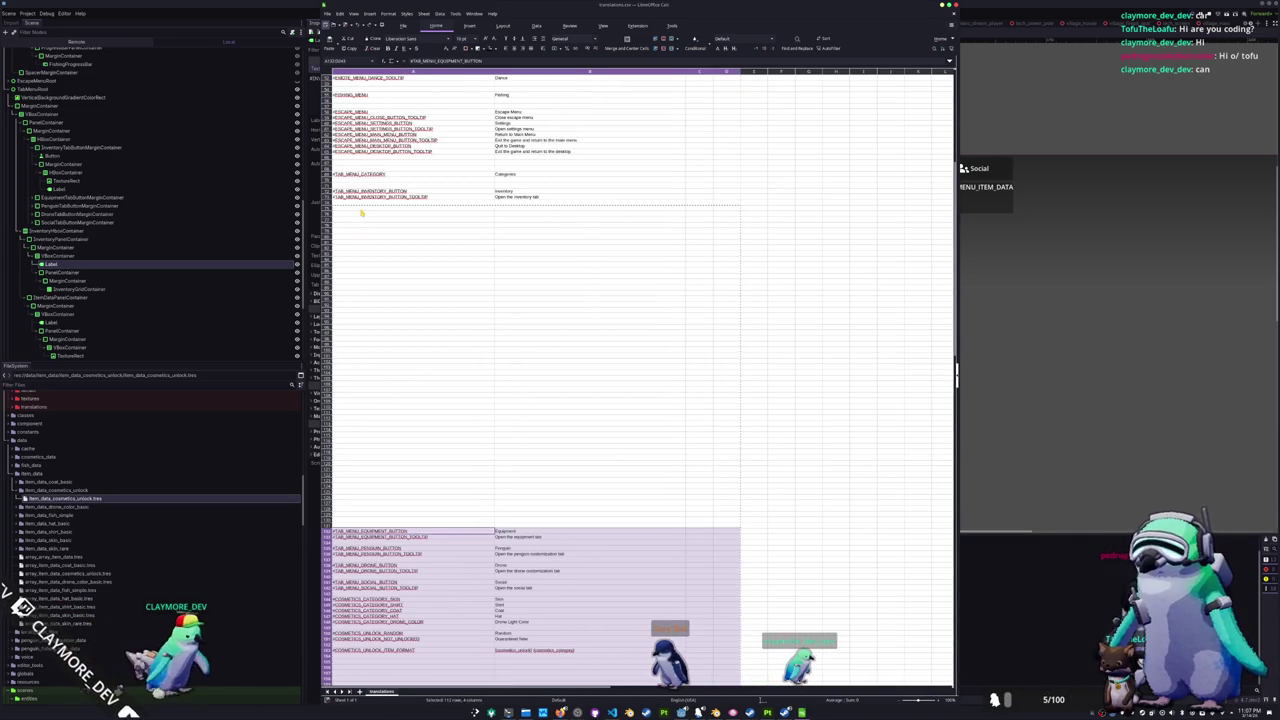
left_click(361, 214)
scroll(435, 367, "up", 3)
- Add the #TAB_MENU_INVENTORY_INVENTORY key with the English text Inventory
type("#TAB_MENU_INVENTORY_INVENTO")
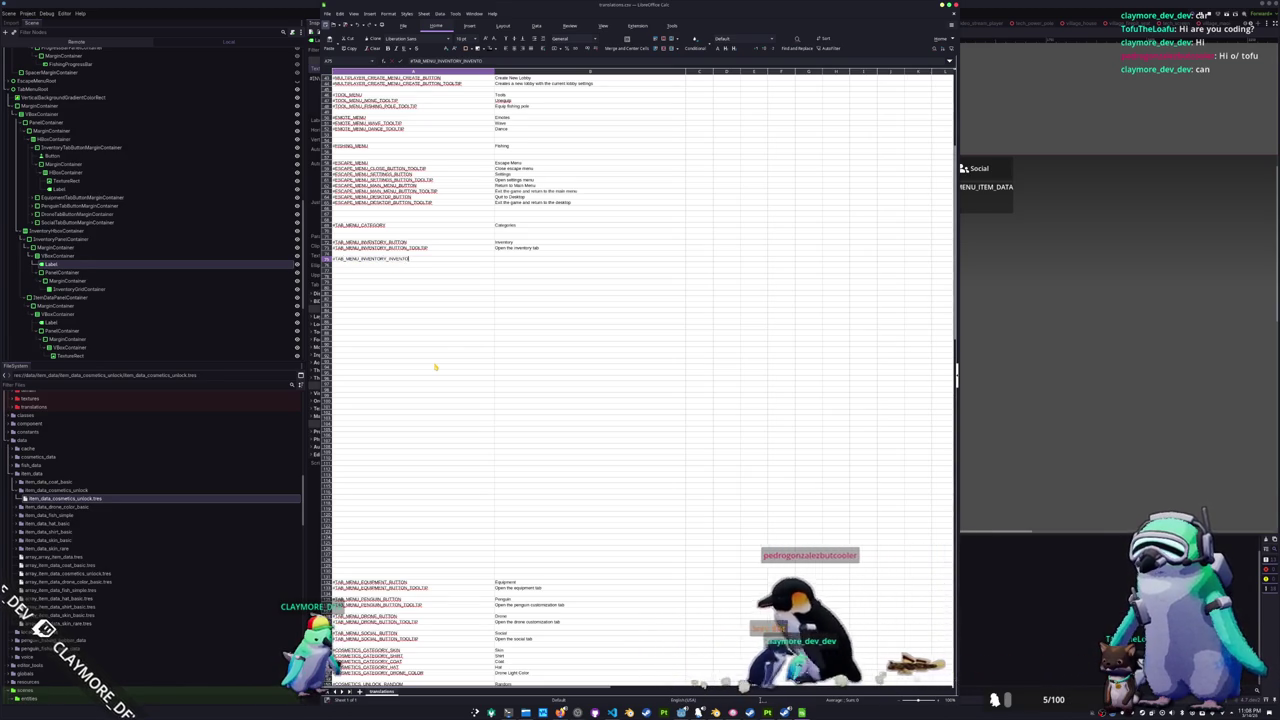
type("RY")
key("Tab")
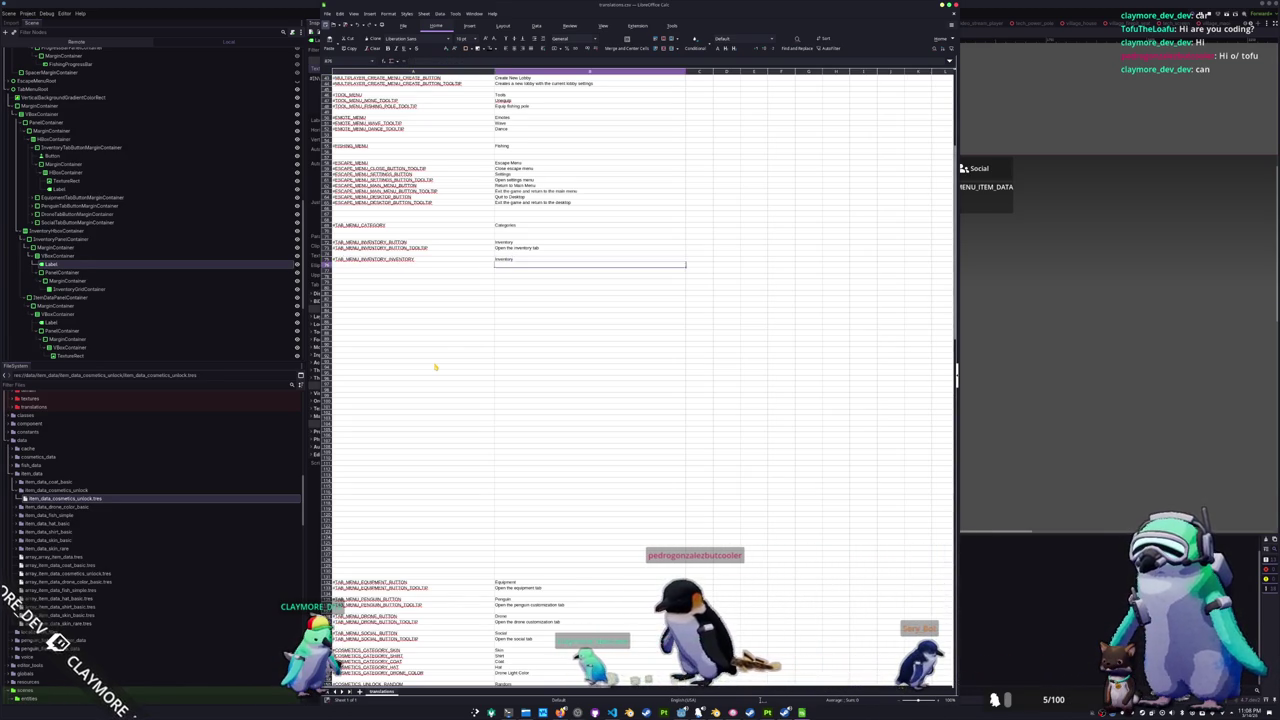
key("Left")
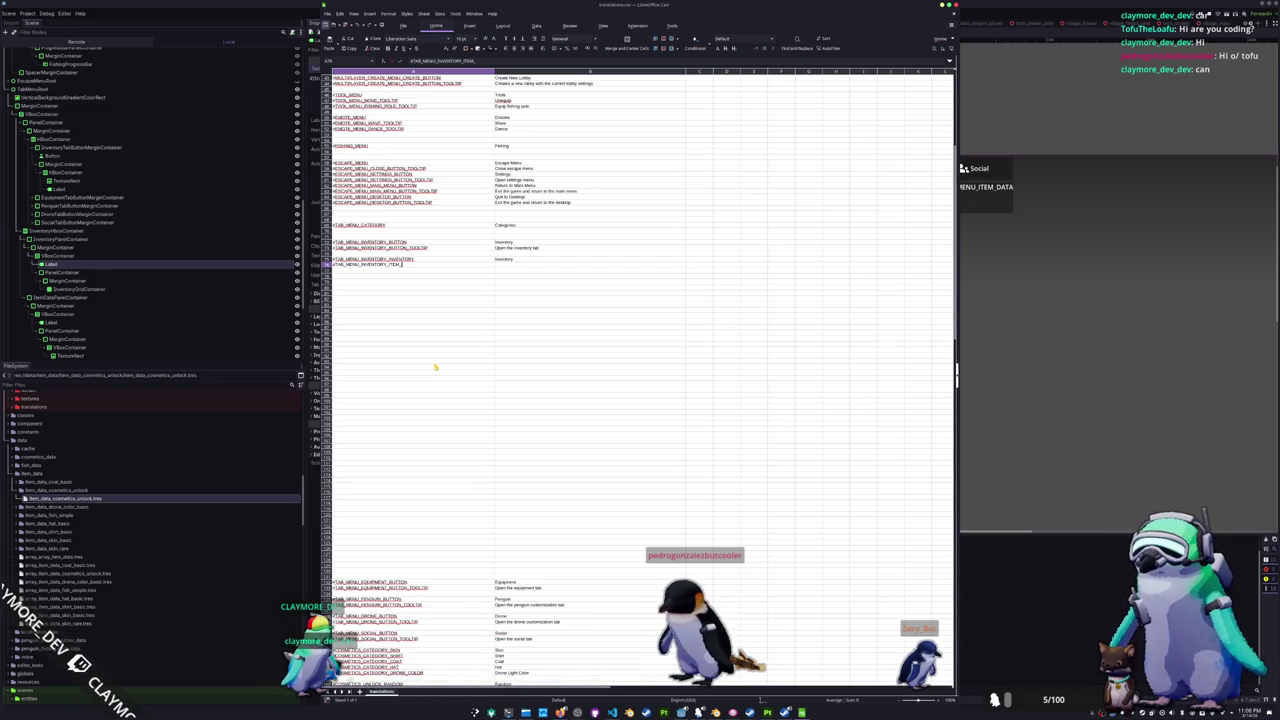
key("alt+Tab")
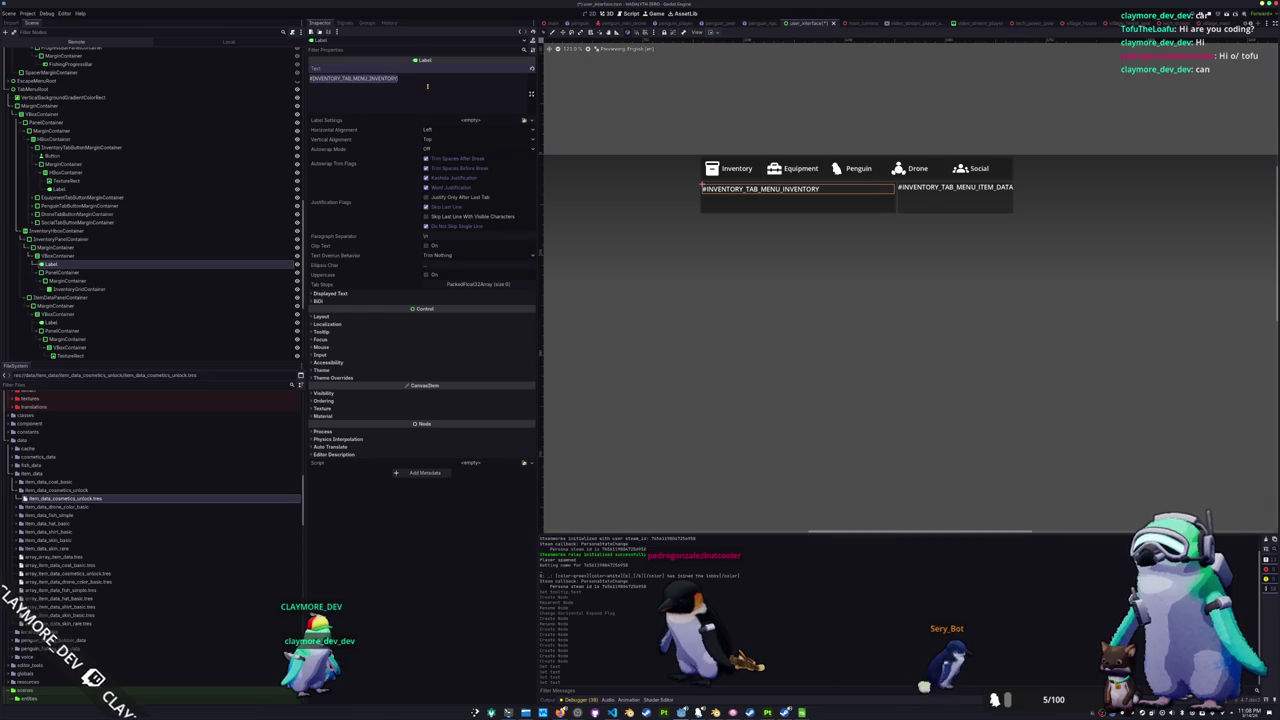
- Point the Inventory heading label at the #TAB_MENU_INVENTORY_INVENTORY key, checking the spreadsheet
type("#T")
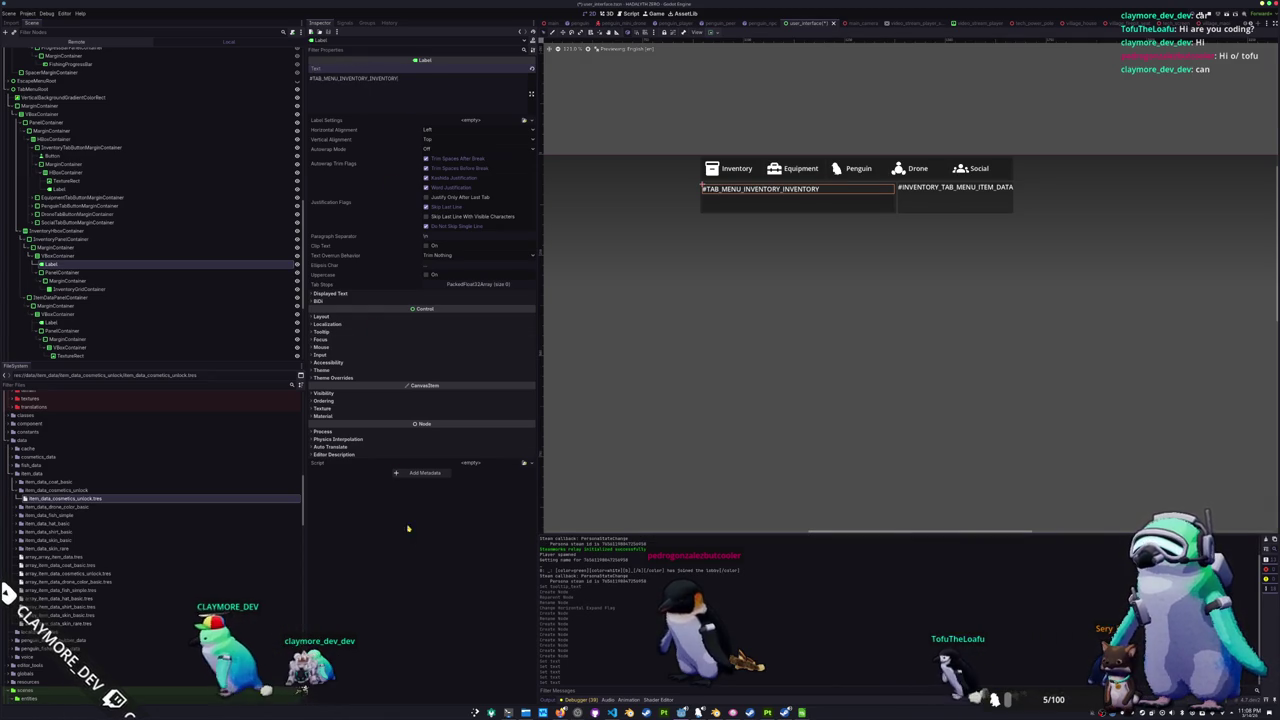
left_click(762, 703)
left_click(525, 587)
key("alt+Tab")
- Replace the item data label's text with #TAB_MENU_INVENTORY_ITEM_DATA
left_click(50, 322)
triple_click(429, 101)
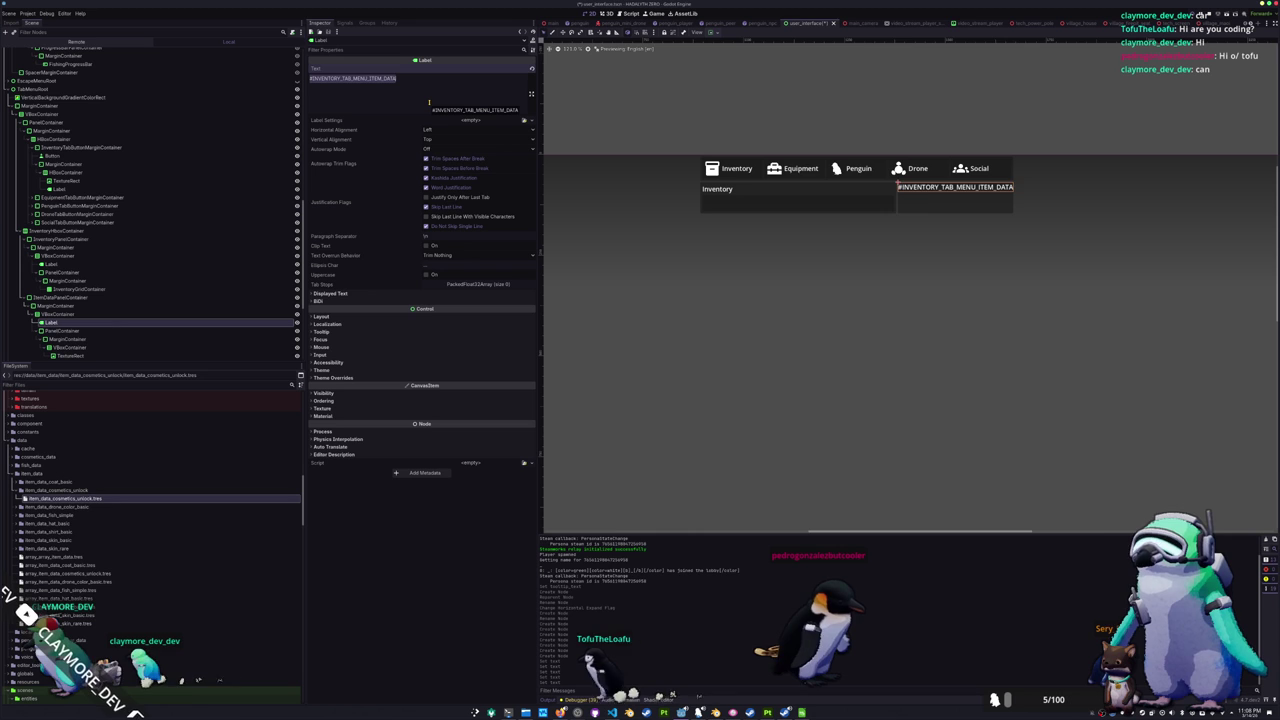
type("#TAB_MENU_INVENTORY_ITEM_DATA")
key("alt+Tab")
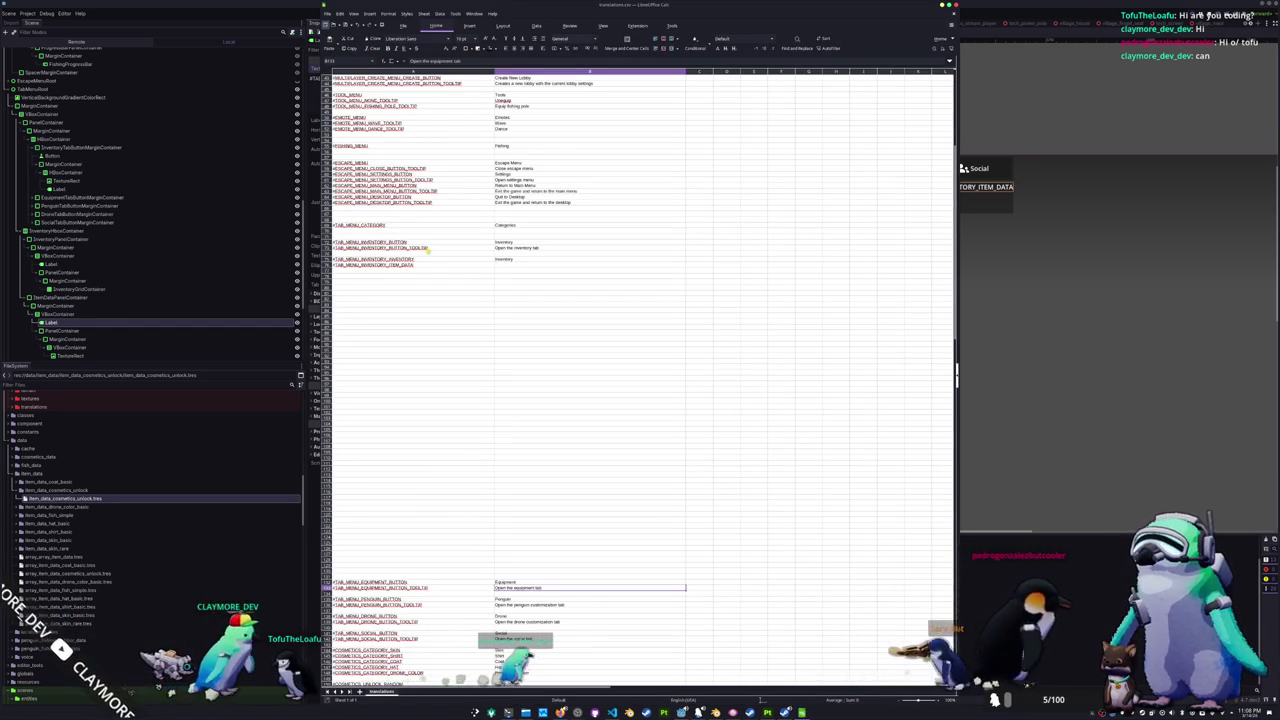
- Enter Item Details as the #TAB_MENU_INVENTORY_ITEM_DATA translation and save translations.csv
left_click(522, 265)
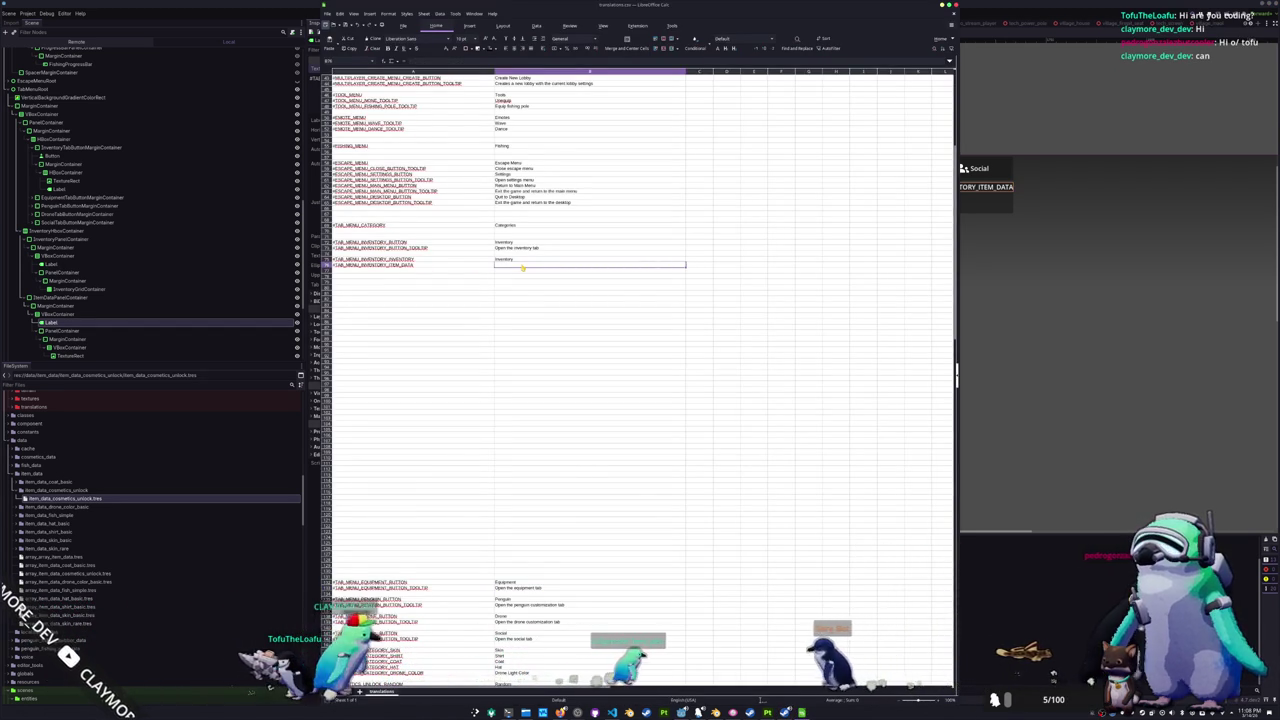
type("Item Da")
type("tails")
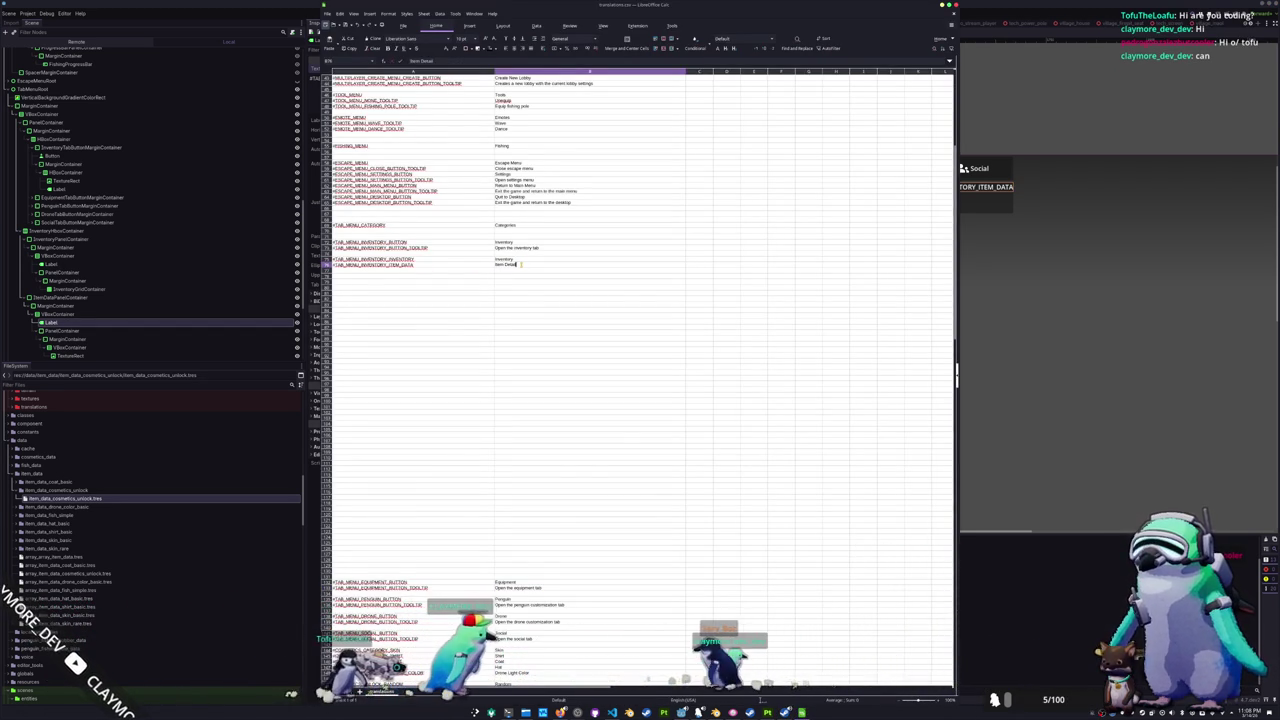
key("ctrl+s")
key("Return")
key("alt+Tab")
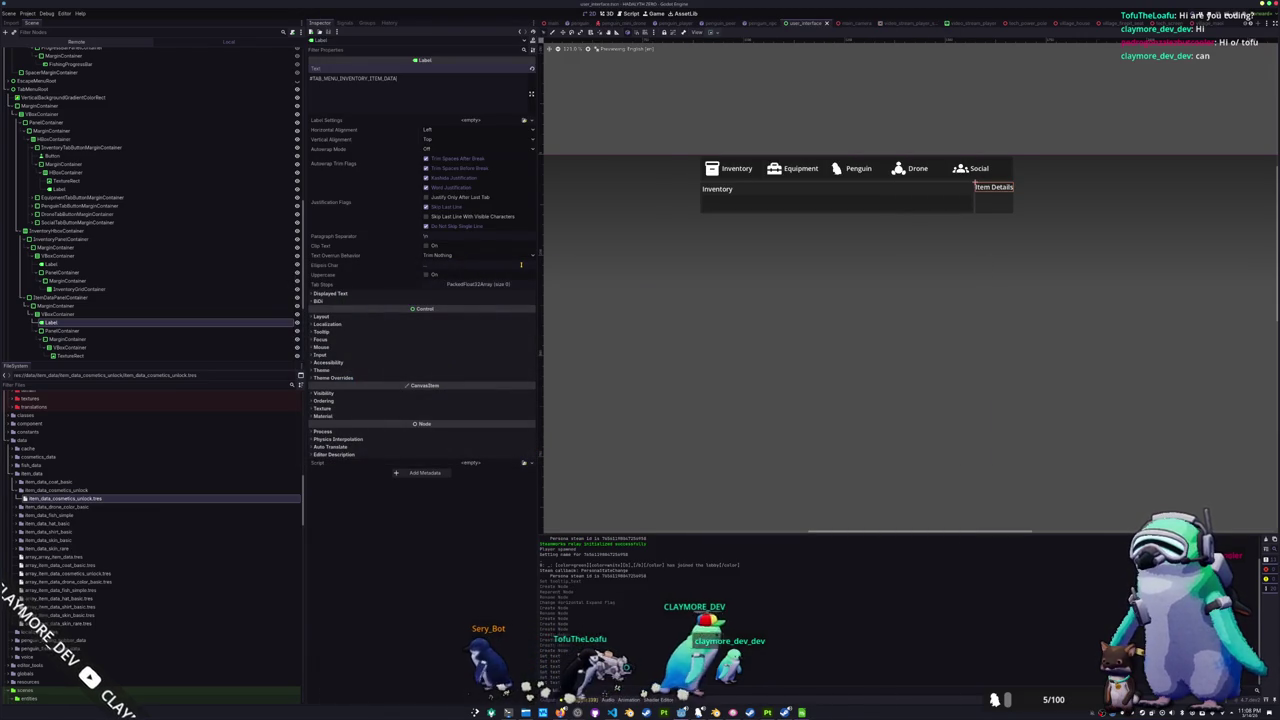
- Set left, top, right and bottom margin constants of both MarginContainers to 5
left_click_drag(897, 345, 718, 393)
scroll(720, 385, "up", 2)
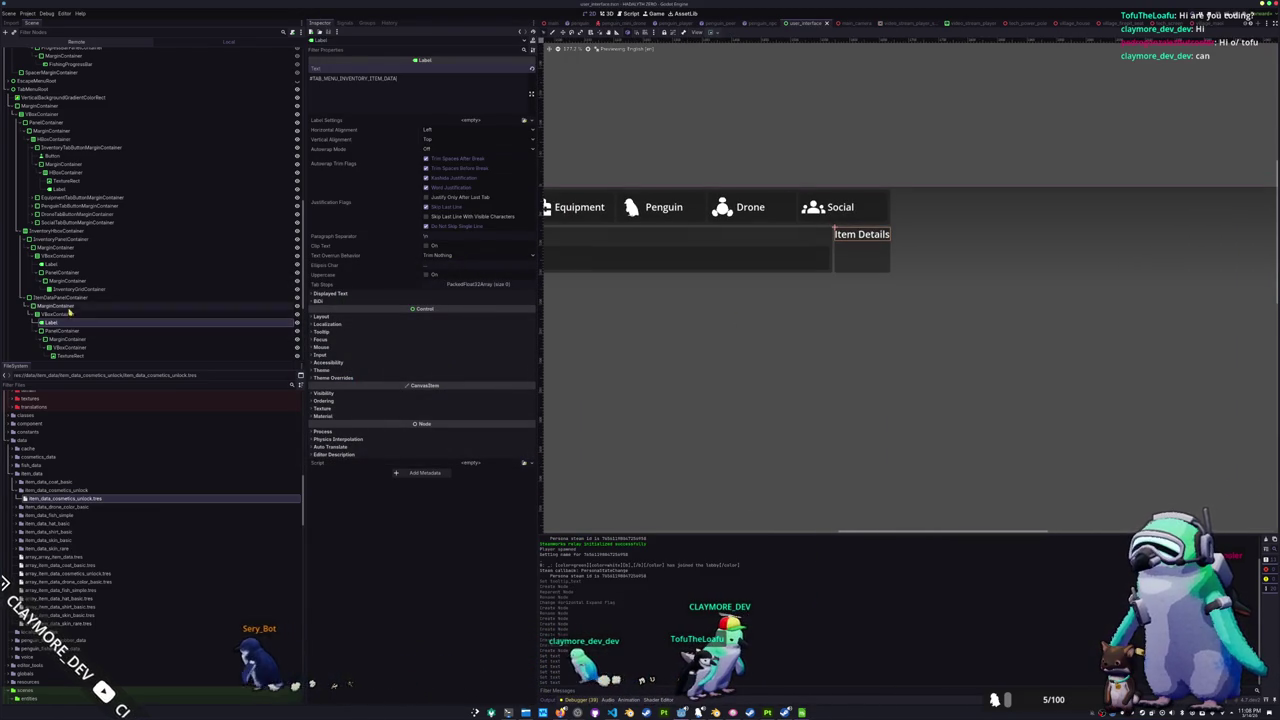
left_click(60, 305)
left_click(68, 340, "ctrl")
scroll(183, 300, "down", 2)
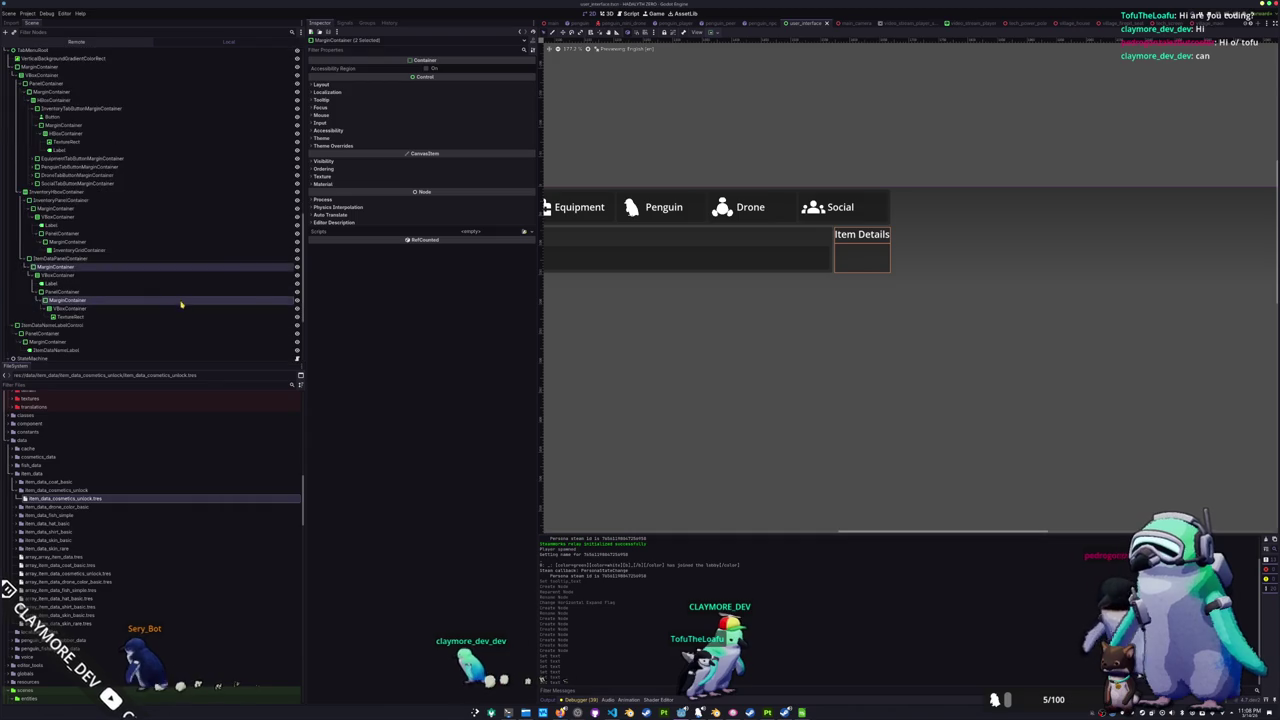
left_click(410, 145)
left_click(440, 153)
left_click(450, 161)
type("5")
left_click(450, 171)
type("5")
left_click(450, 180)
type("5")
left_click(450, 190)
type("5")
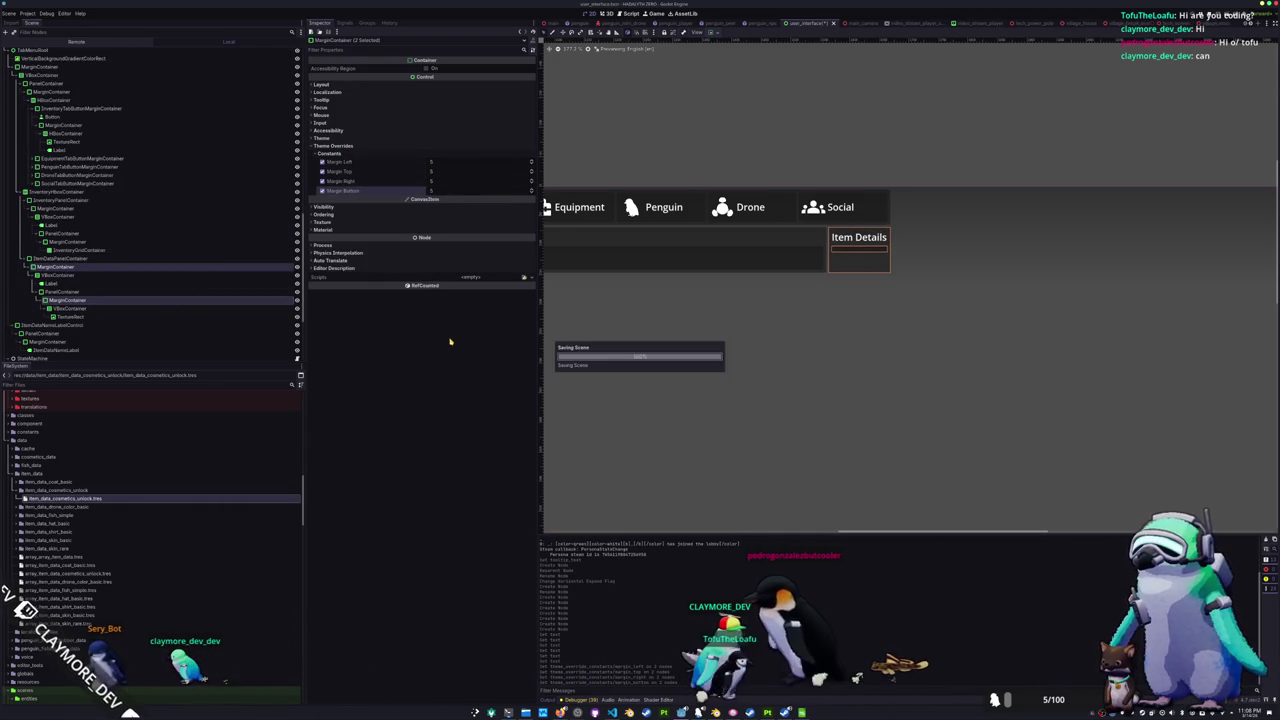
- Give the TextureRect the penguin texture with Fit Width Proportional and Keep Aspect, then run
left_click(120, 317)
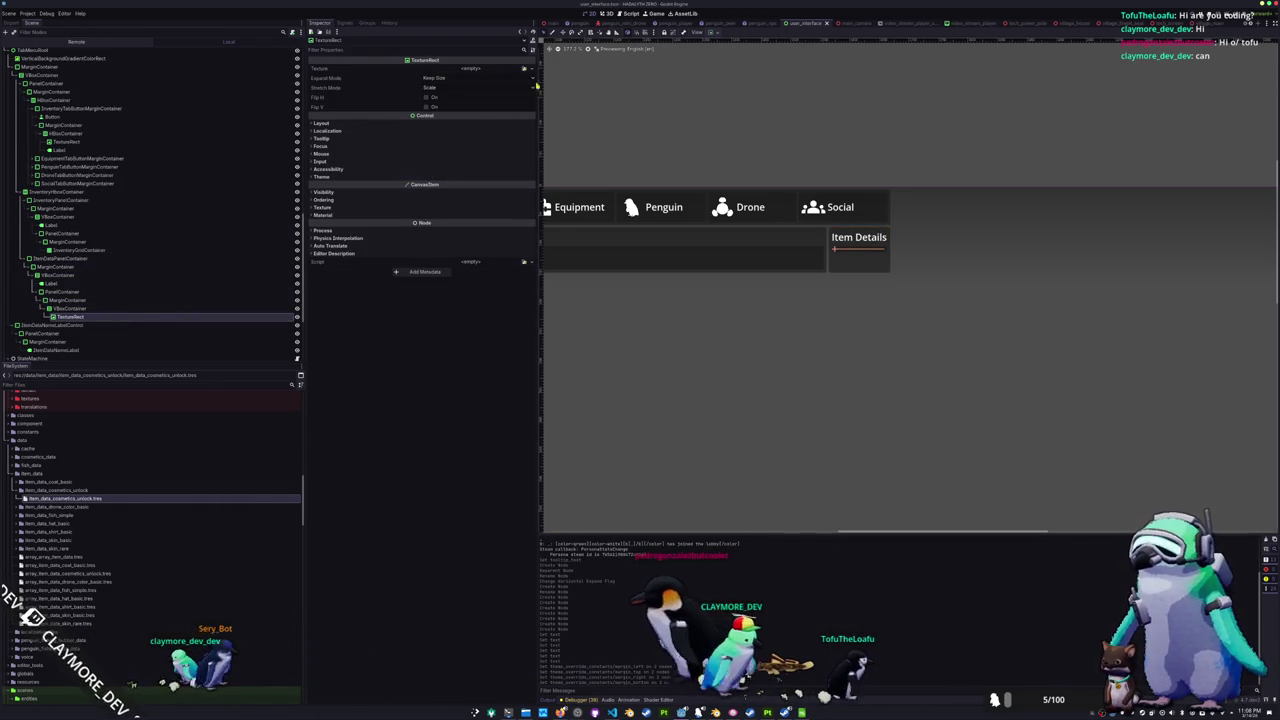
left_click(470, 67)
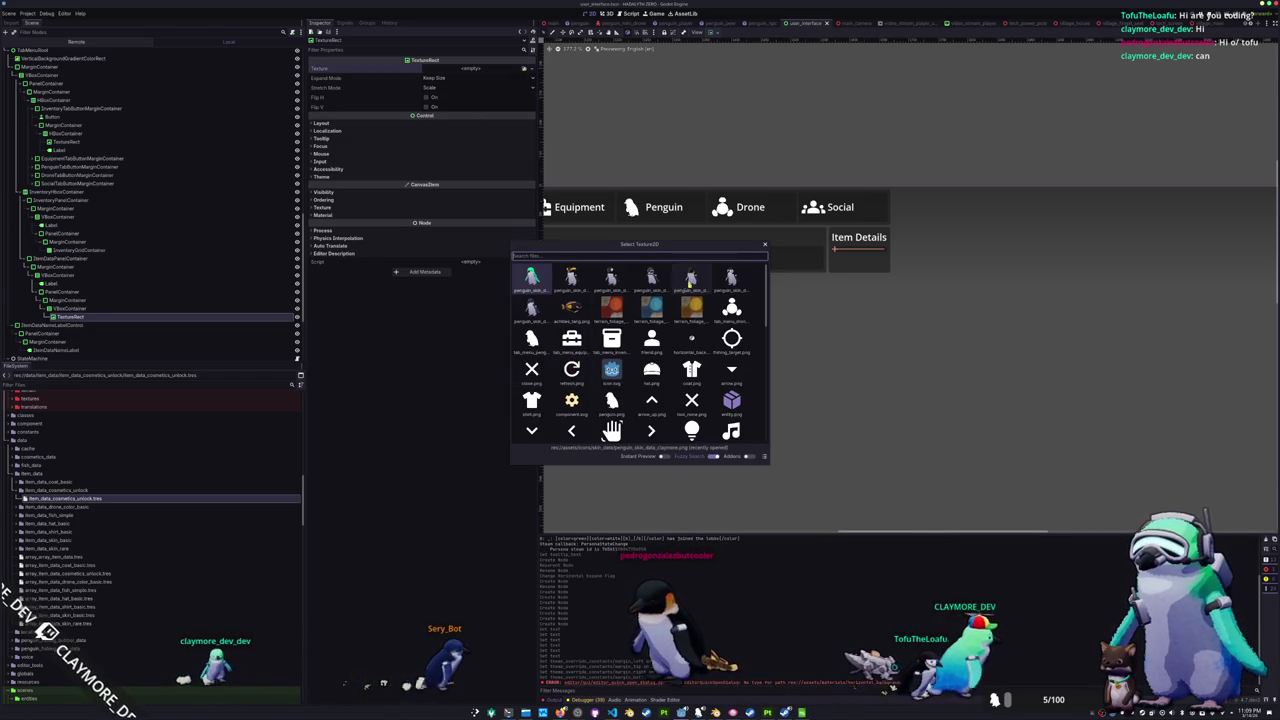
key("Return")
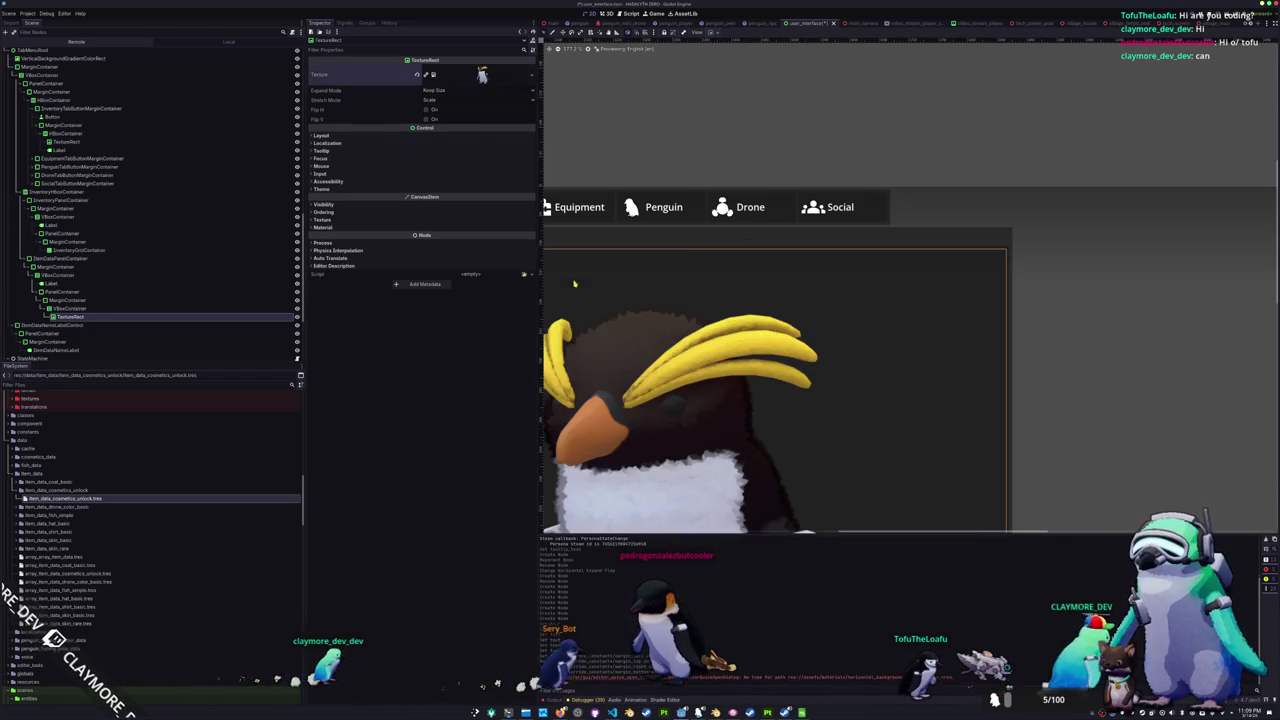
left_click(428, 90)
left_click(446, 123)
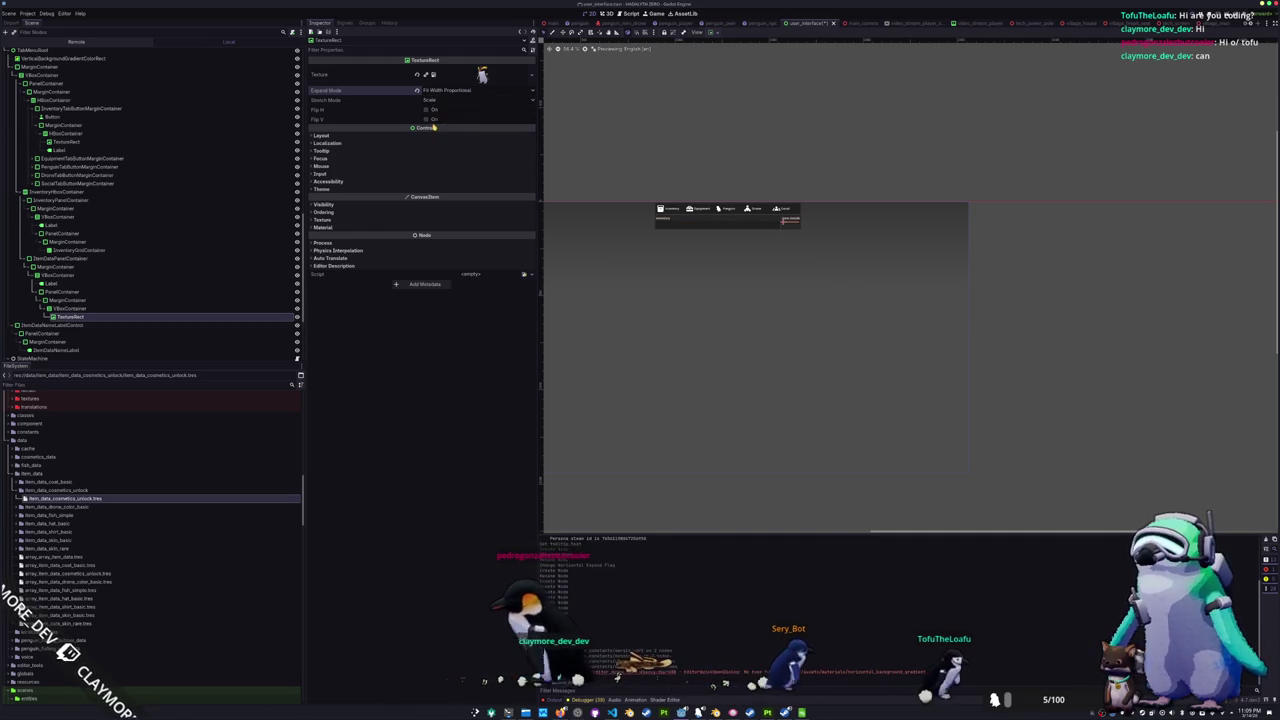
left_click(436, 101)
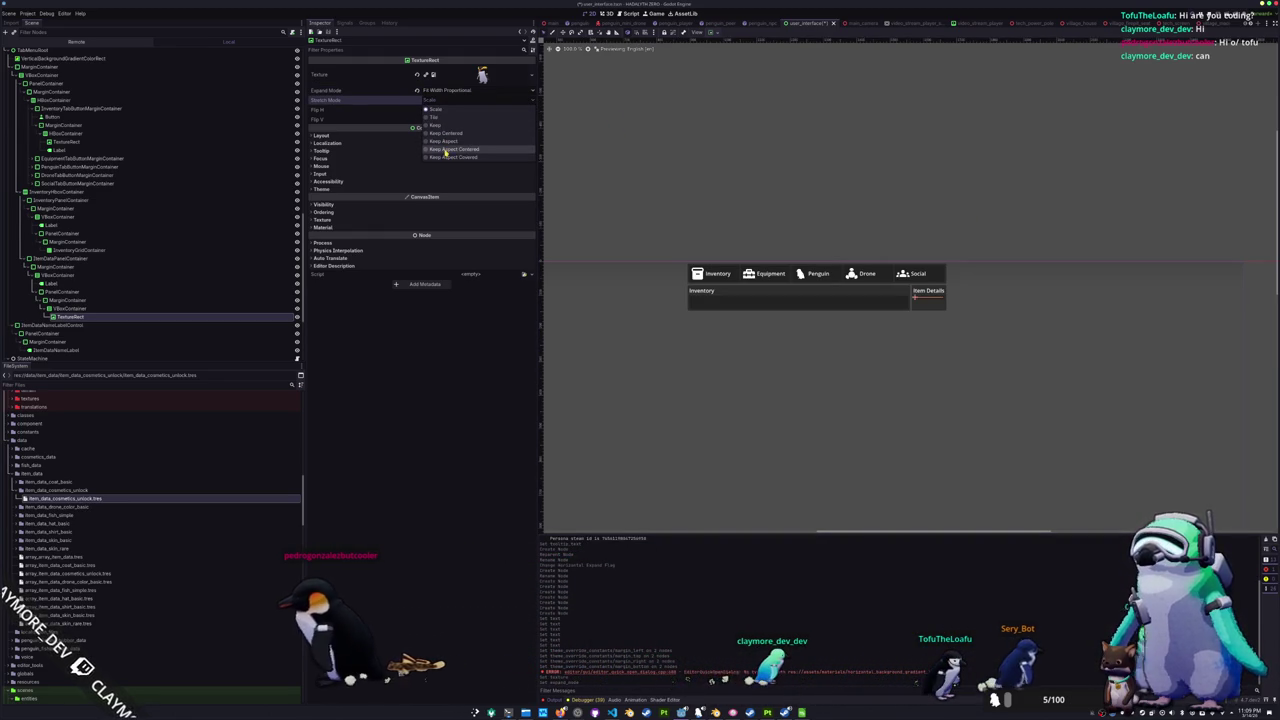
left_click(446, 142)
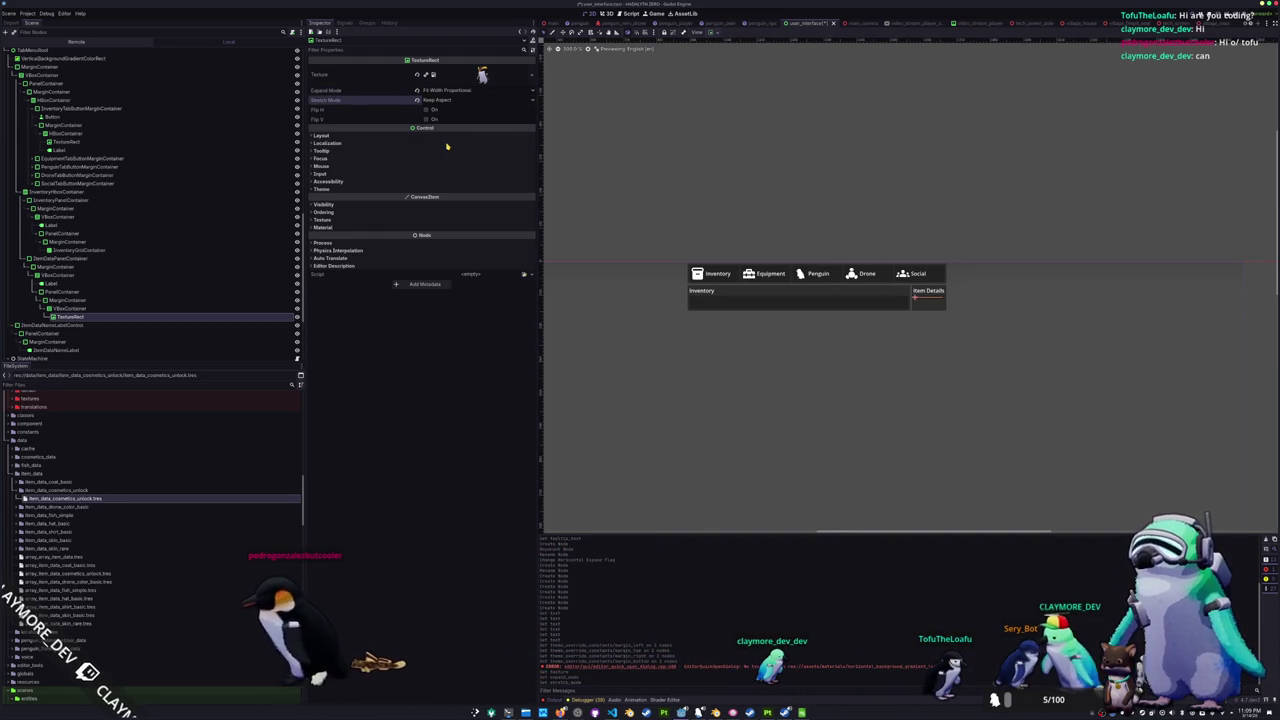
left_click(341, 136)
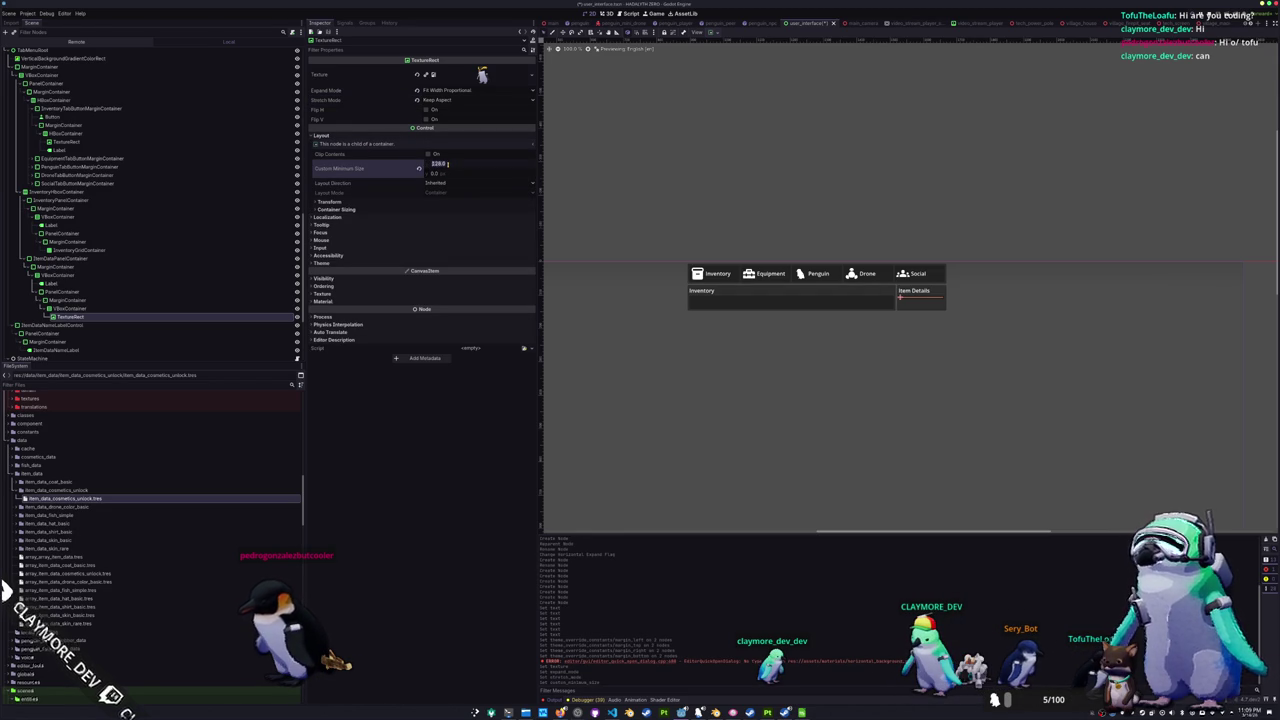
type("56")
key("F6")
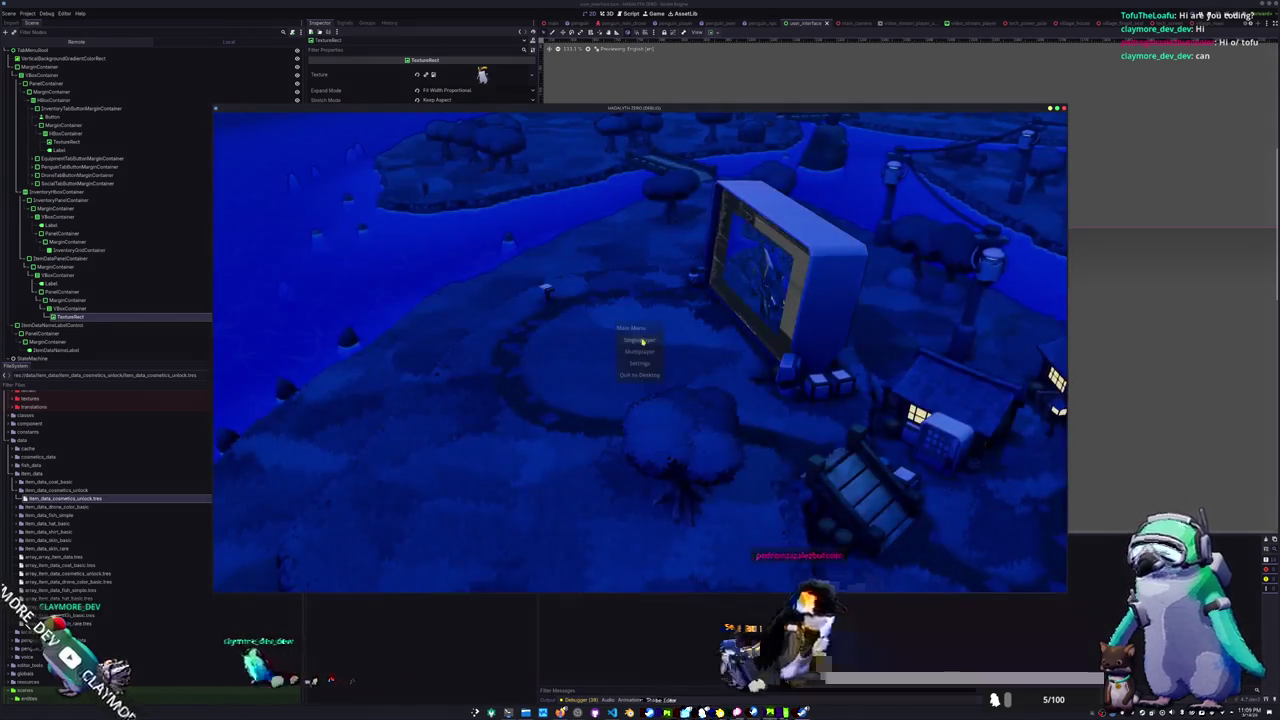
- Check the tab menu in game, set the image's minimum size to 250, and rerun
left_click(642, 341)
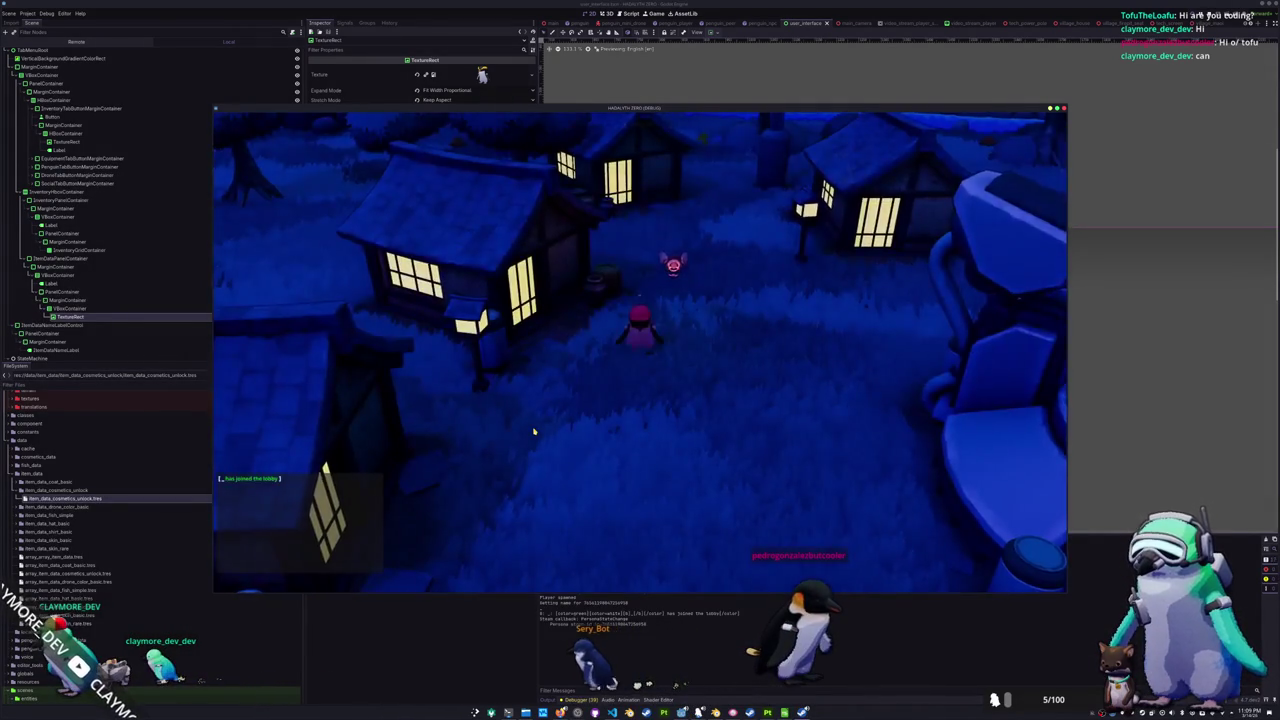
key("Tab")
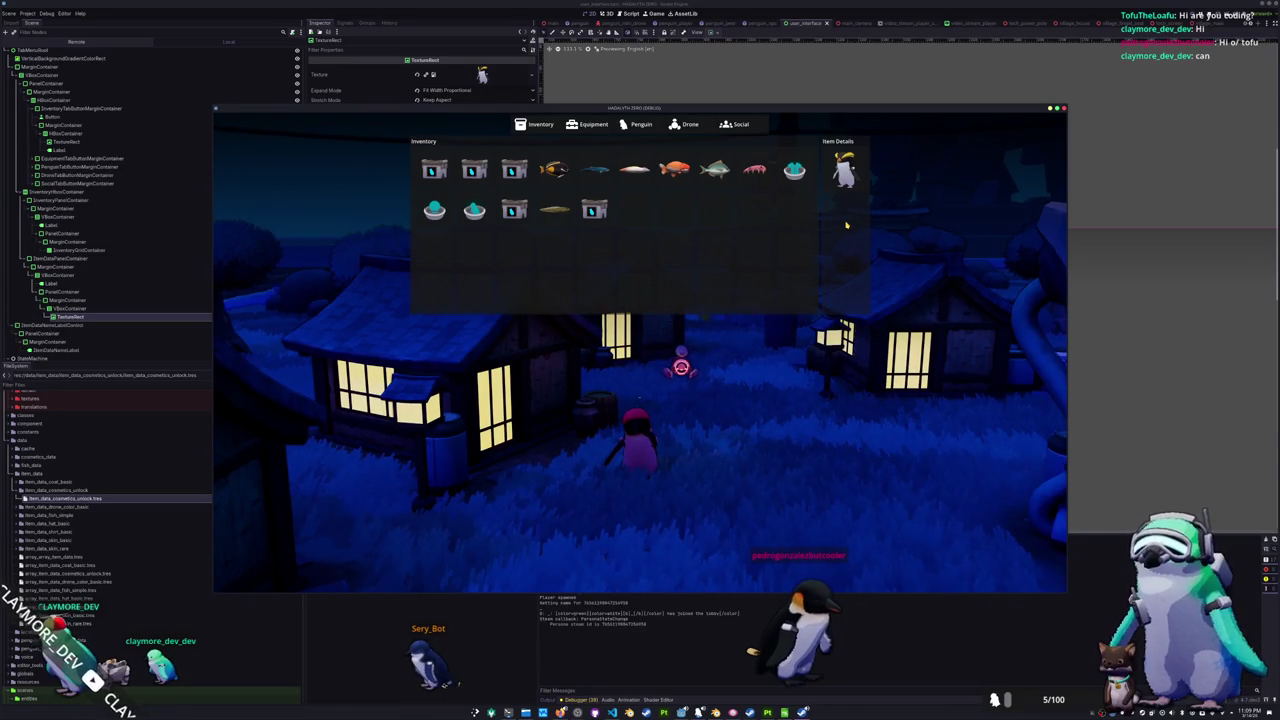
key("F8")
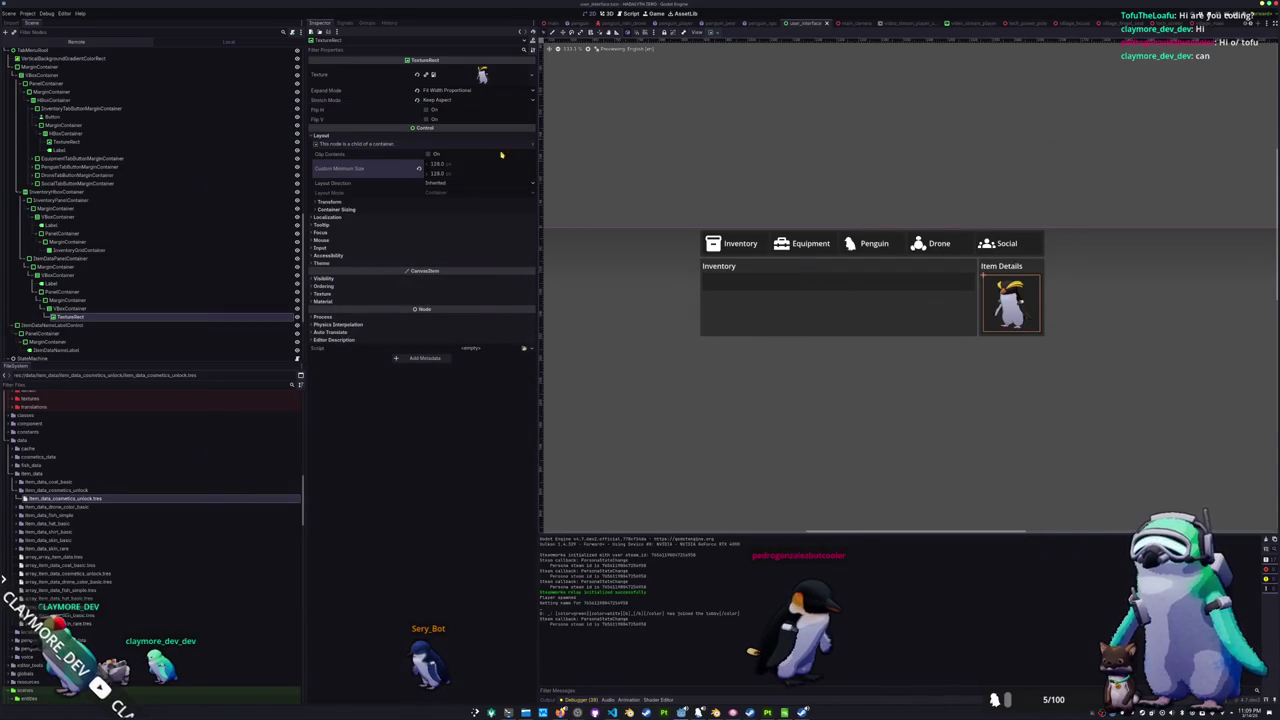
type("50")
key("Return")
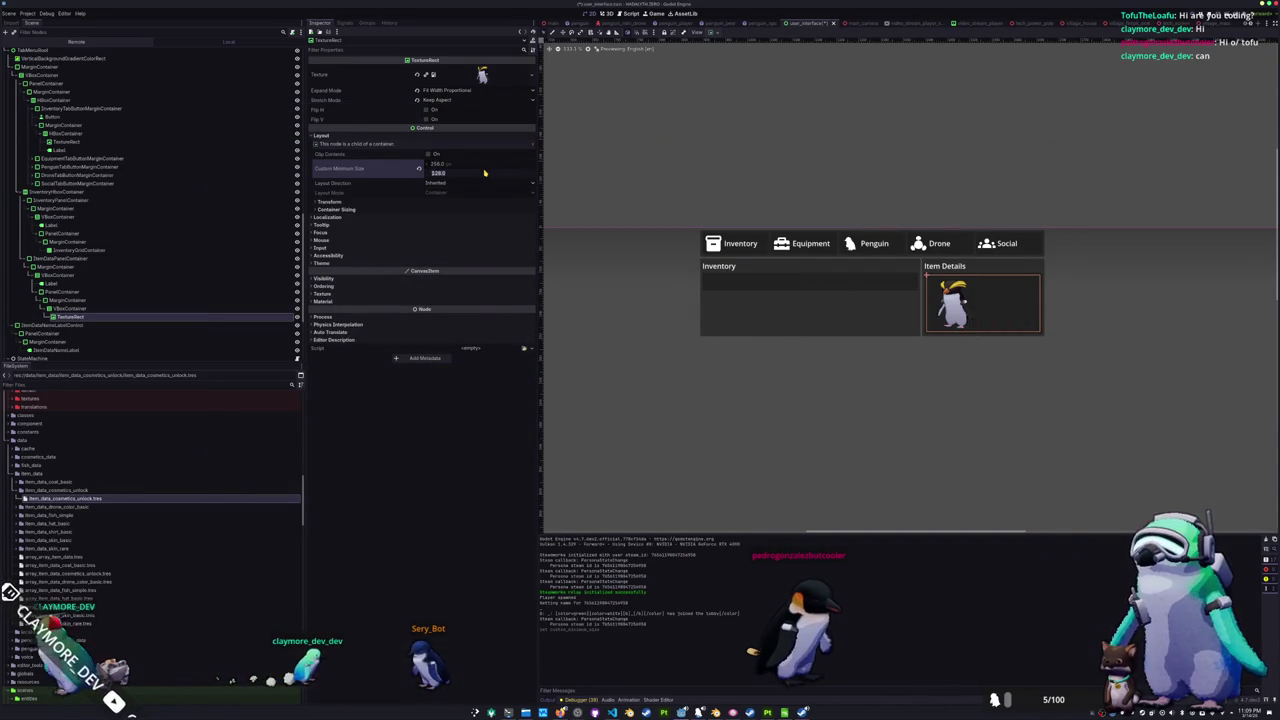
key("F5")
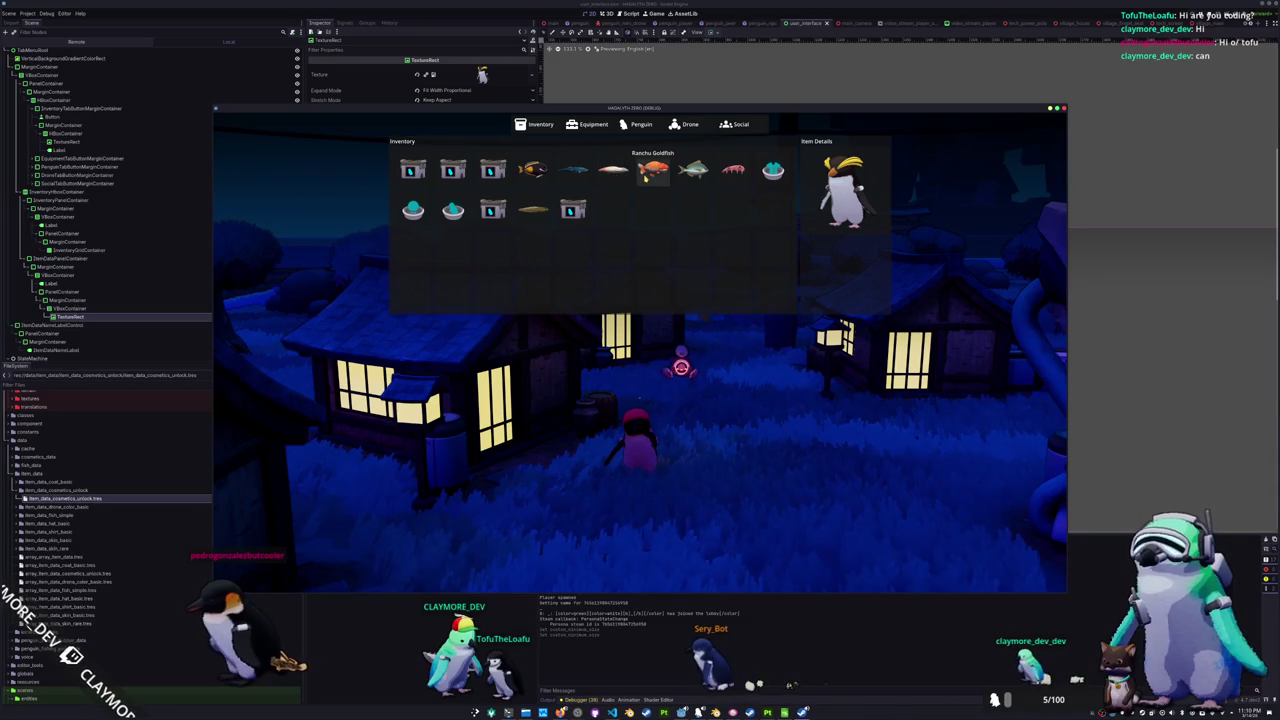
key("F8")
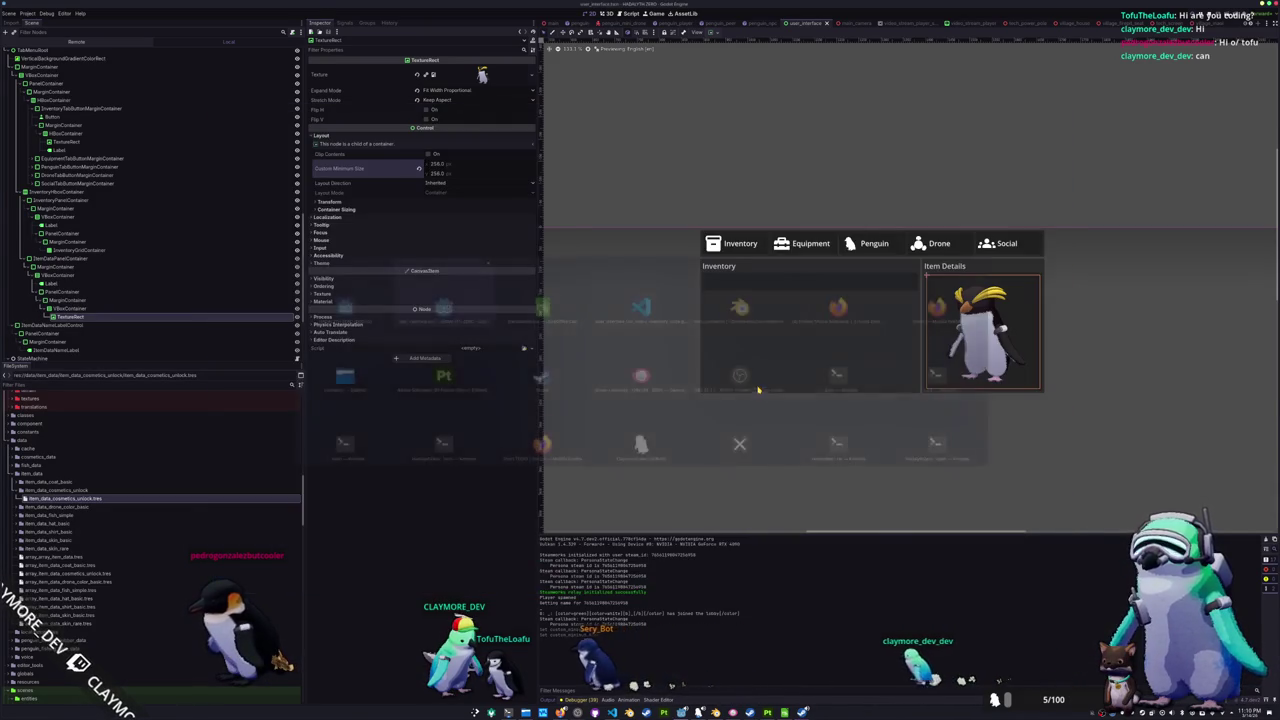
- Delete the penguin TextureRect and select the details panel's VBoxContainer
left_click(99, 318)
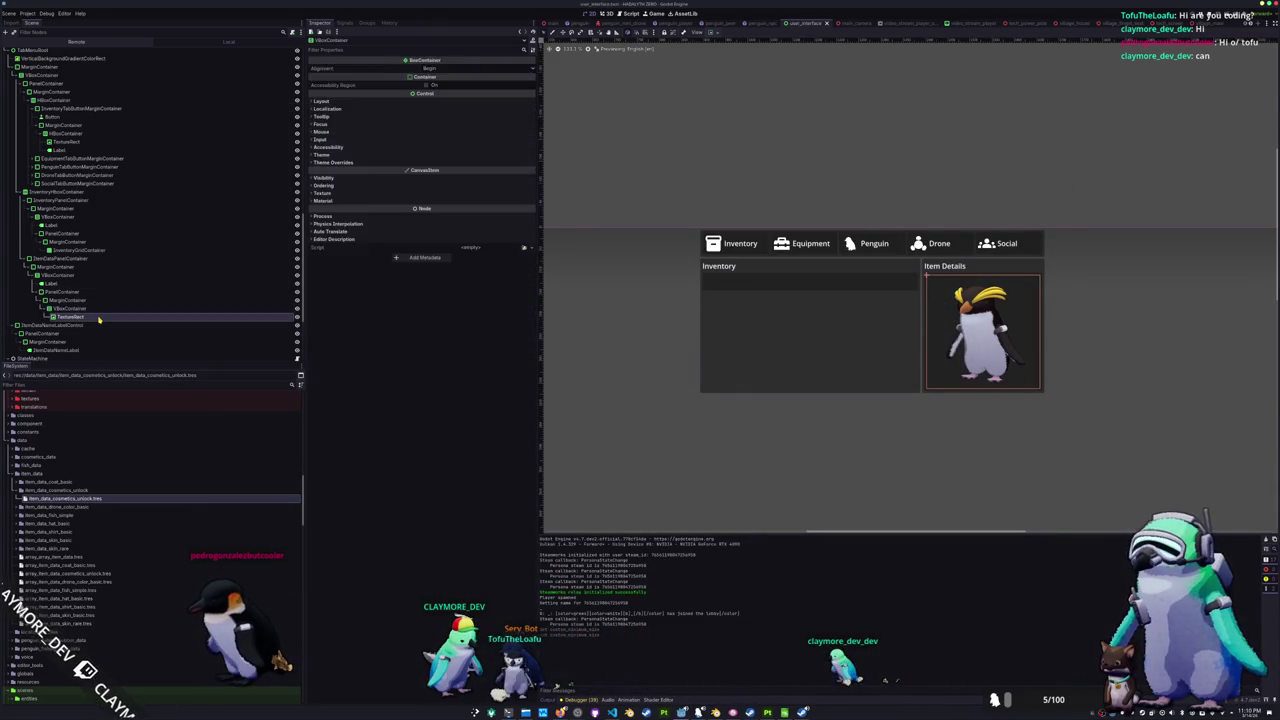
key("Return")
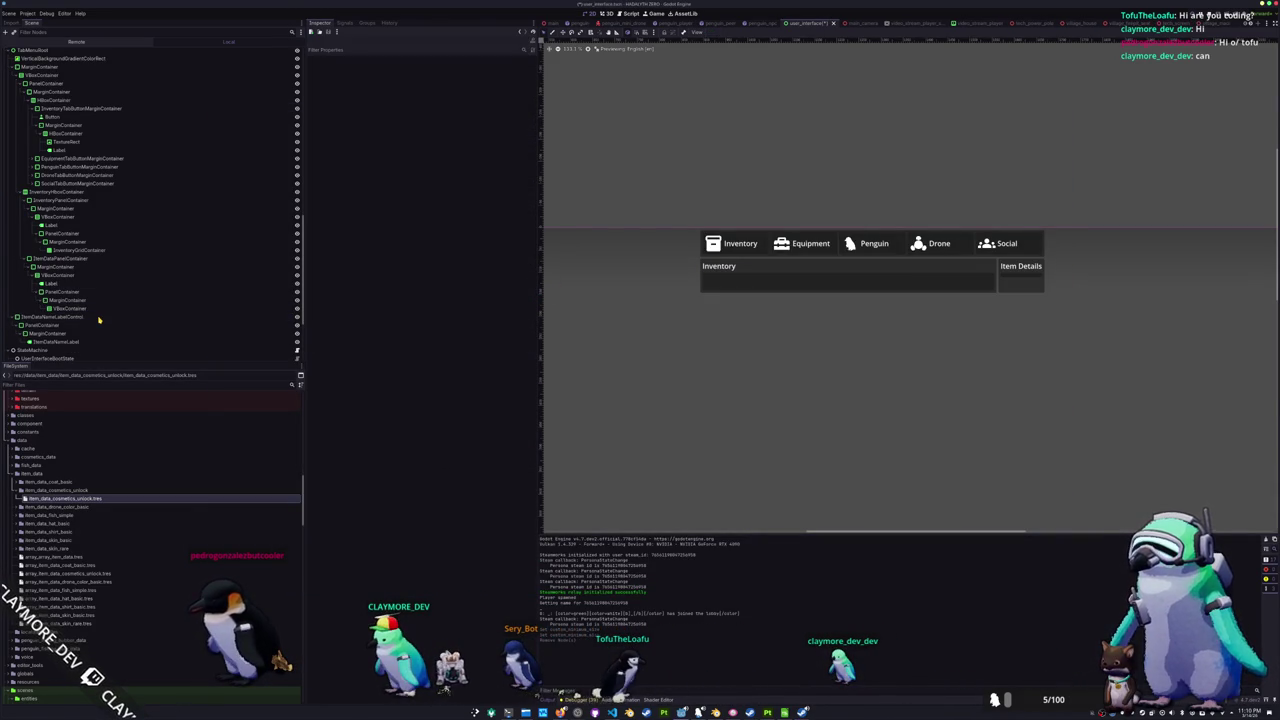
left_click(92, 312)
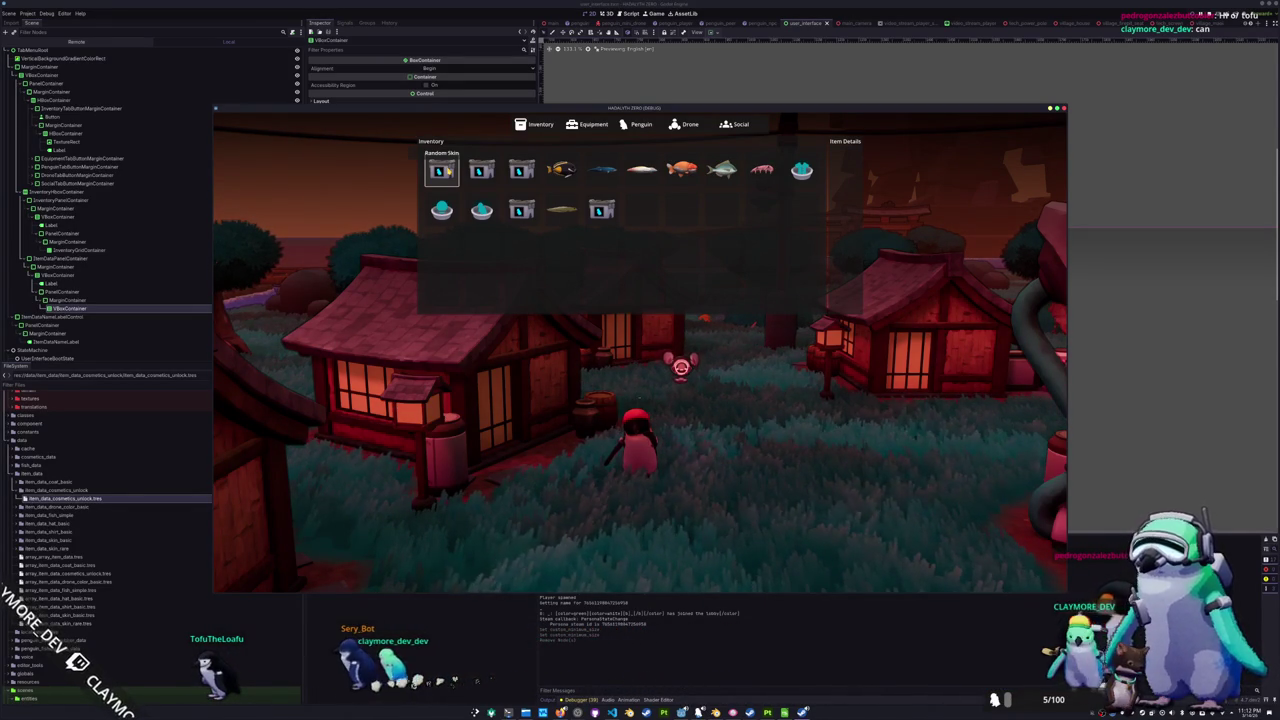
- Close the in-game inventory and walk the character to the water
key("i")
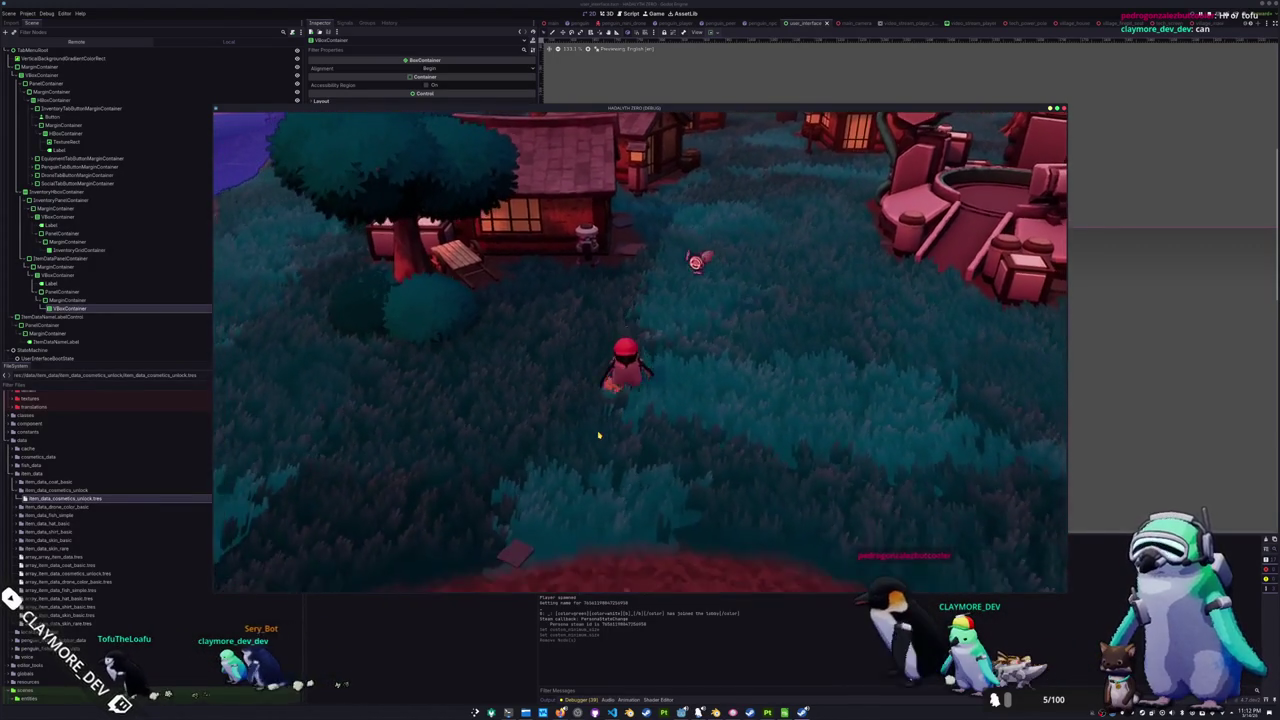
key("a")
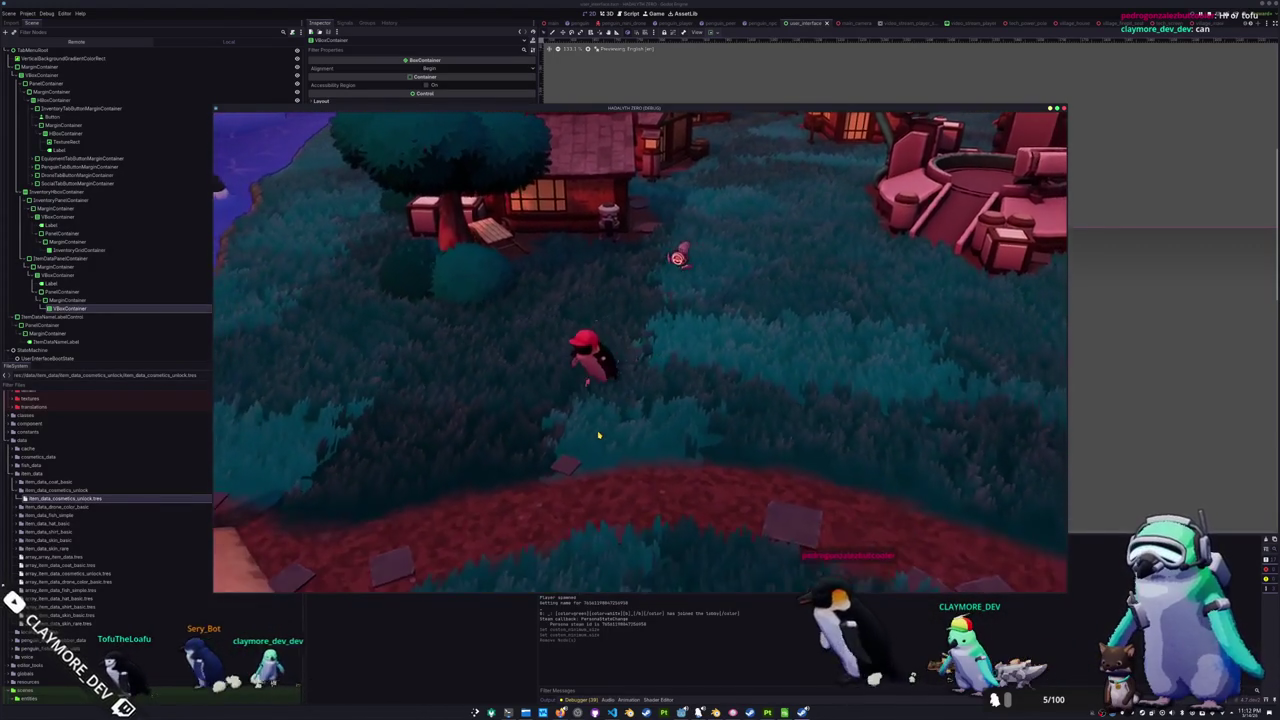
key("a")
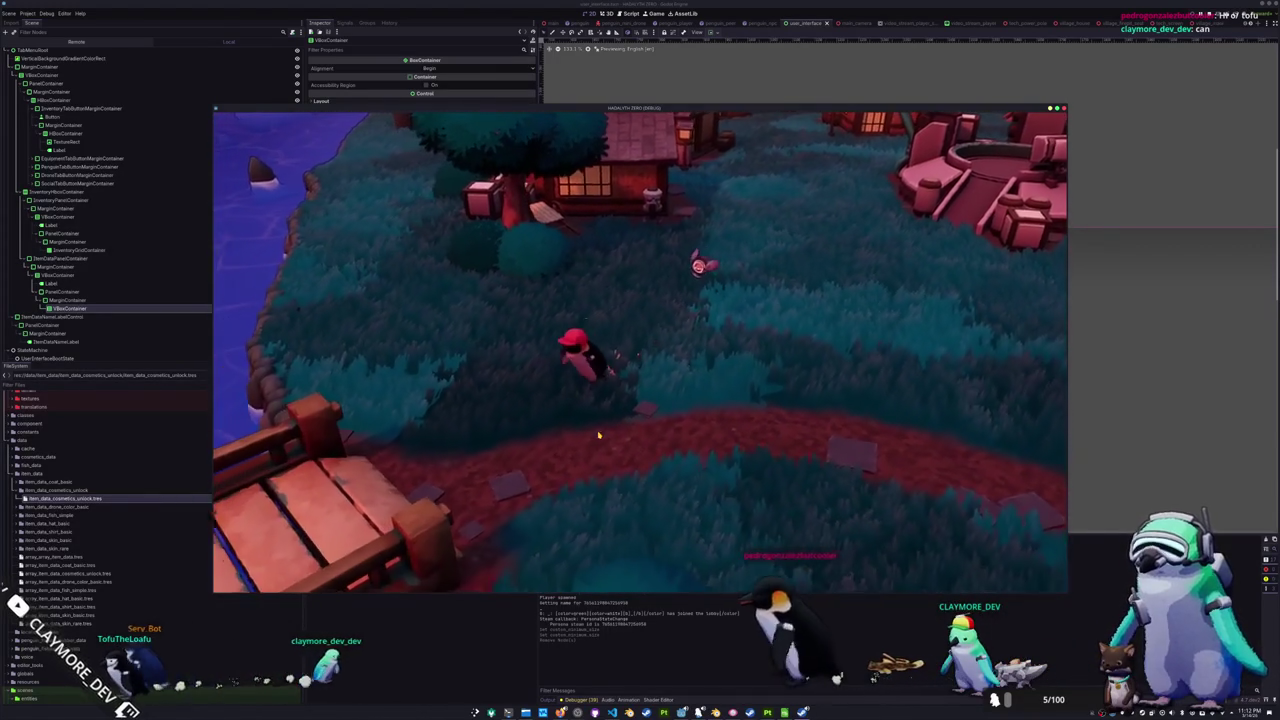
key("w")
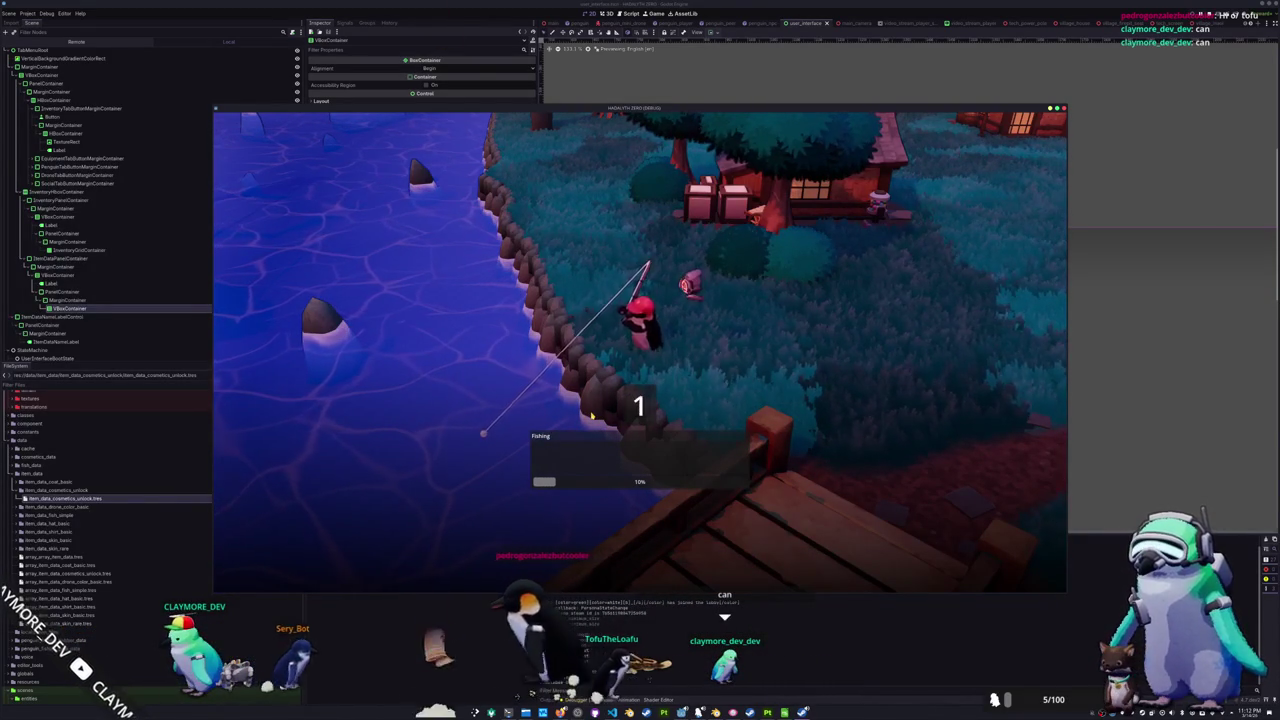
- Complete the fishing arrow prompts to reel in a fish
key("Up")
key("Down")
key("Up")
key("Left")
key("Left")
key("Down")
key("Left")
key("Right")
key("Down")
key("Up")
key("Up")
key("Up")
key("Down")
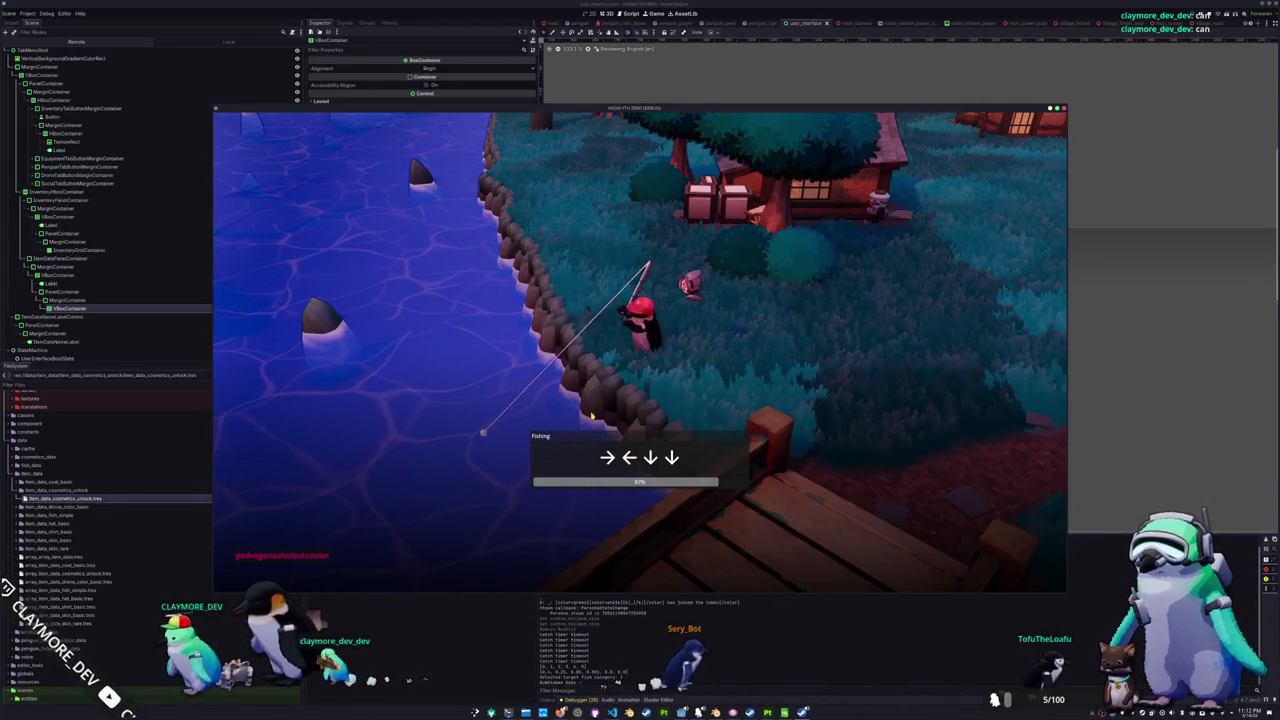
key("Down")
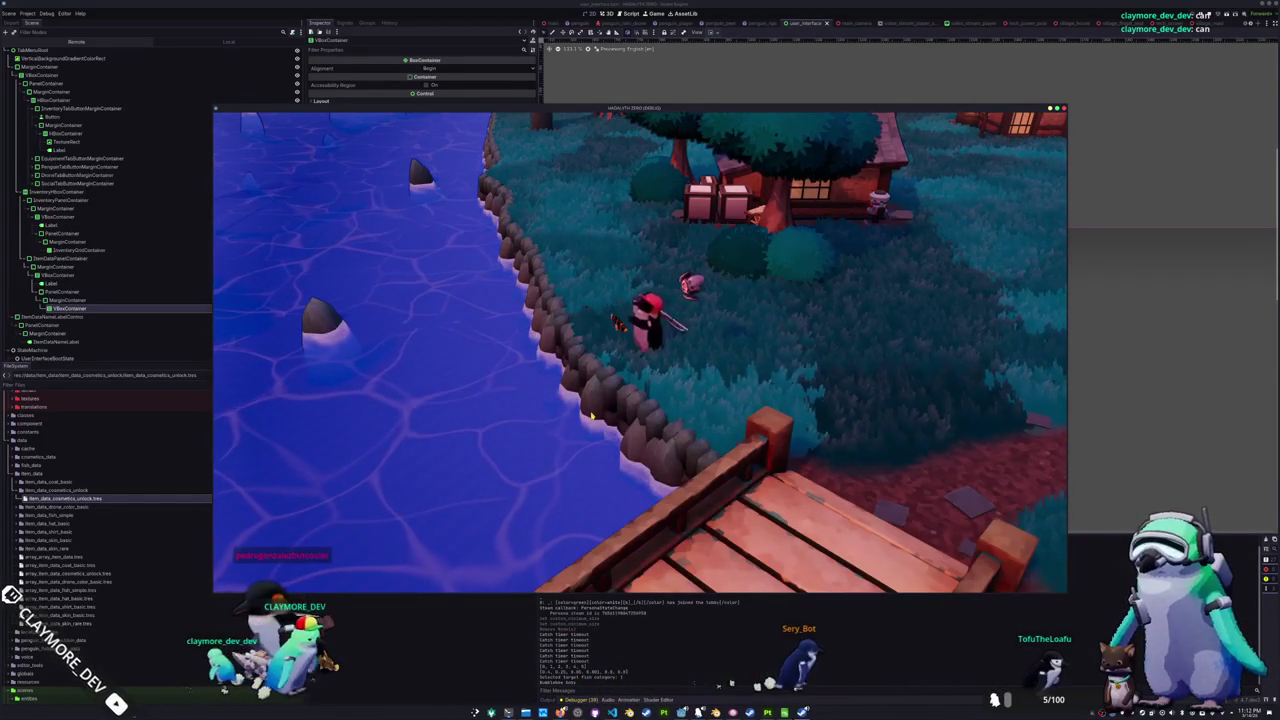
- Check that the Bumblebee Goby is in the inventory, then bring up the inventory menu script
key("w")
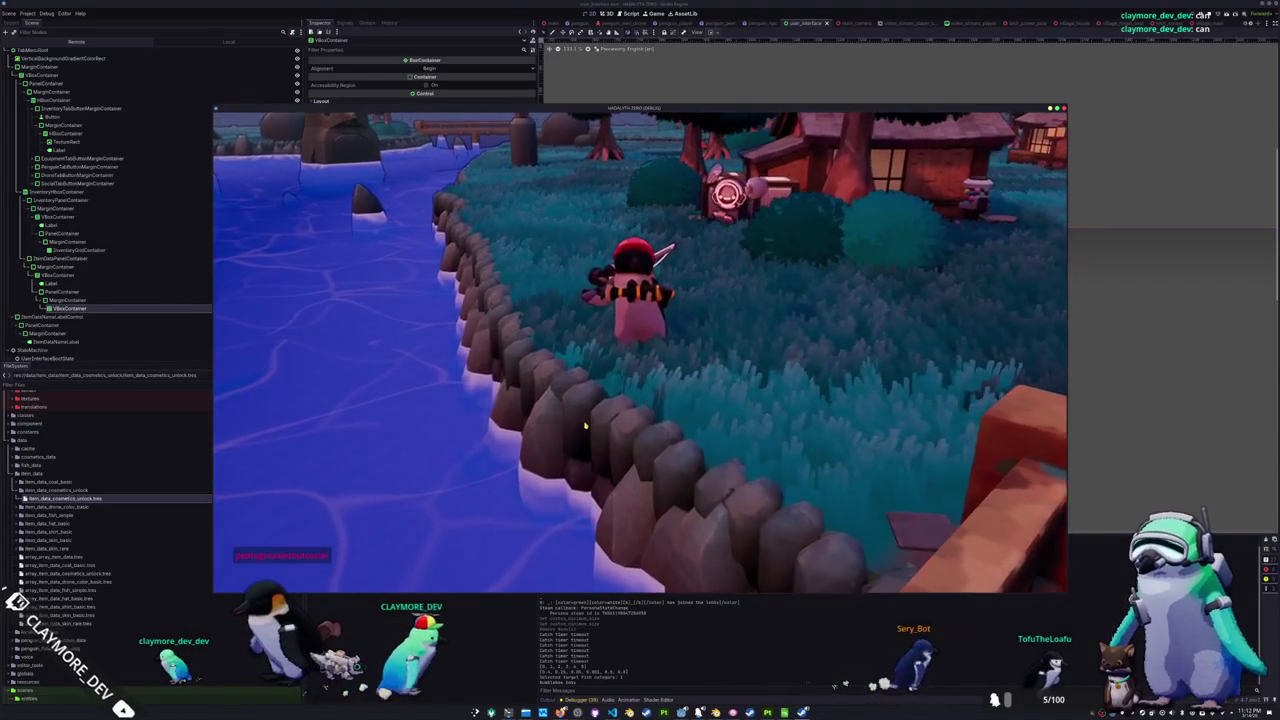
key("i")
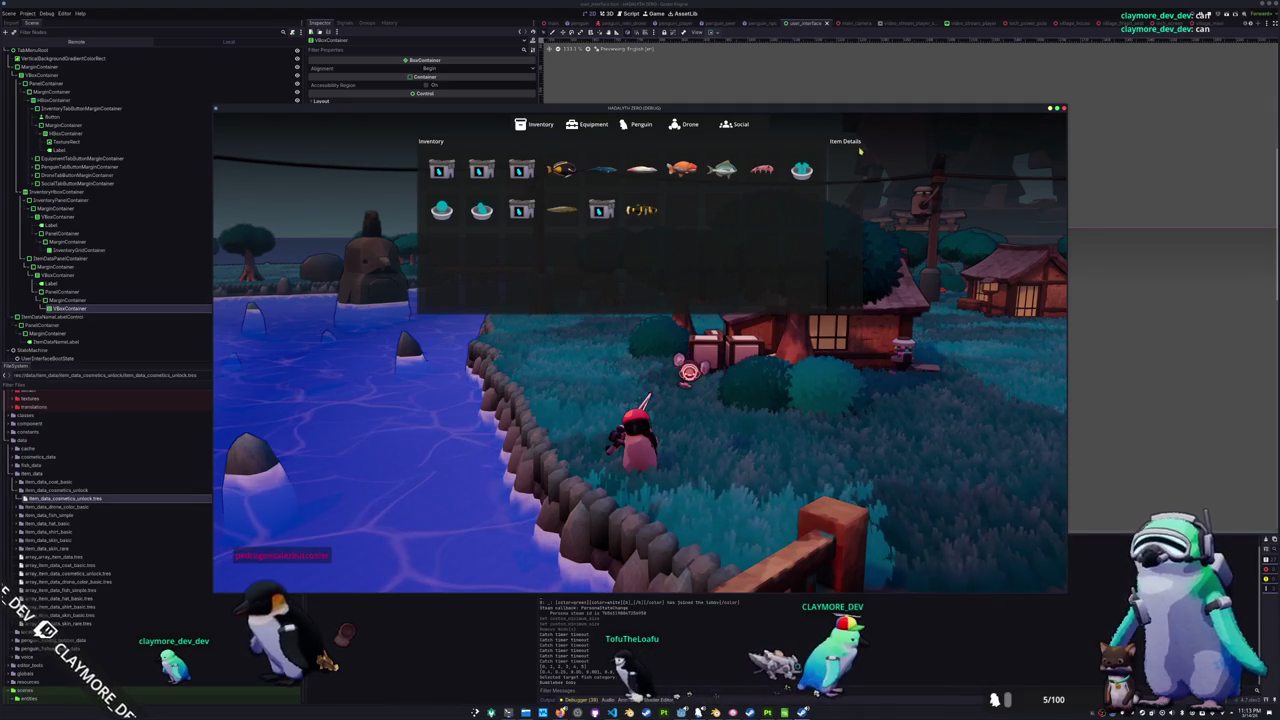
key("Escape")
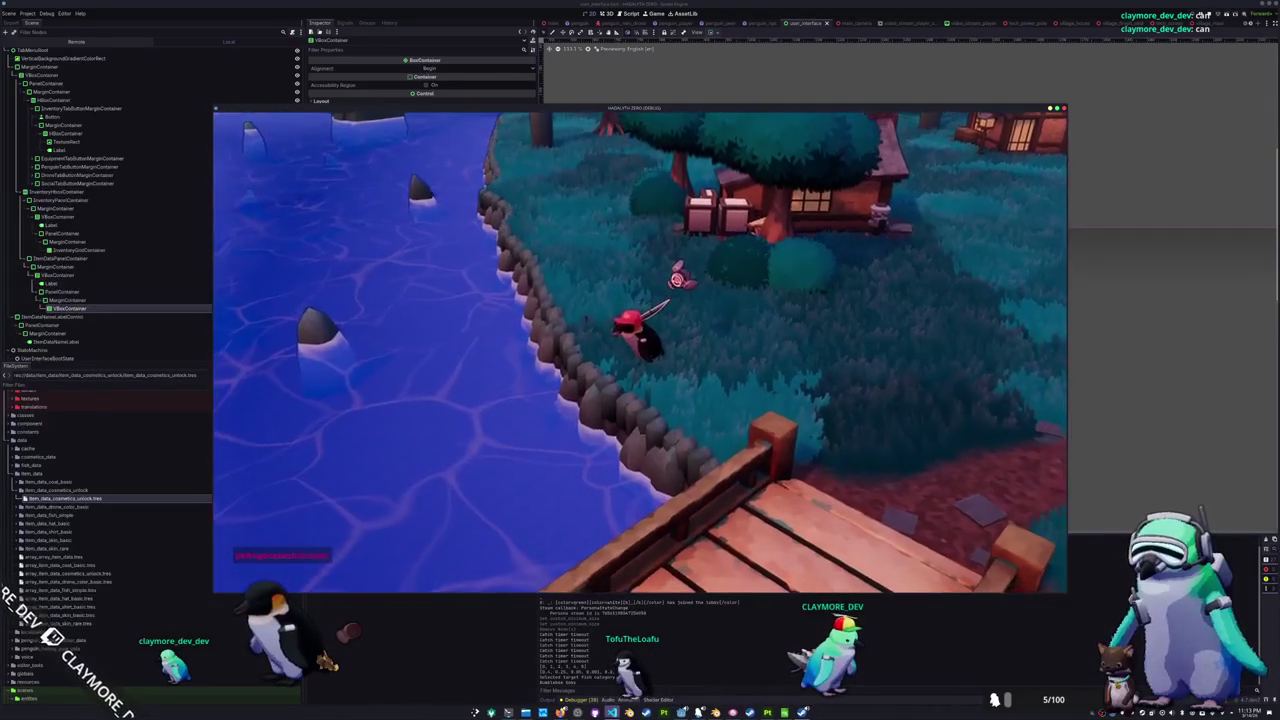
key("alt+Tab")
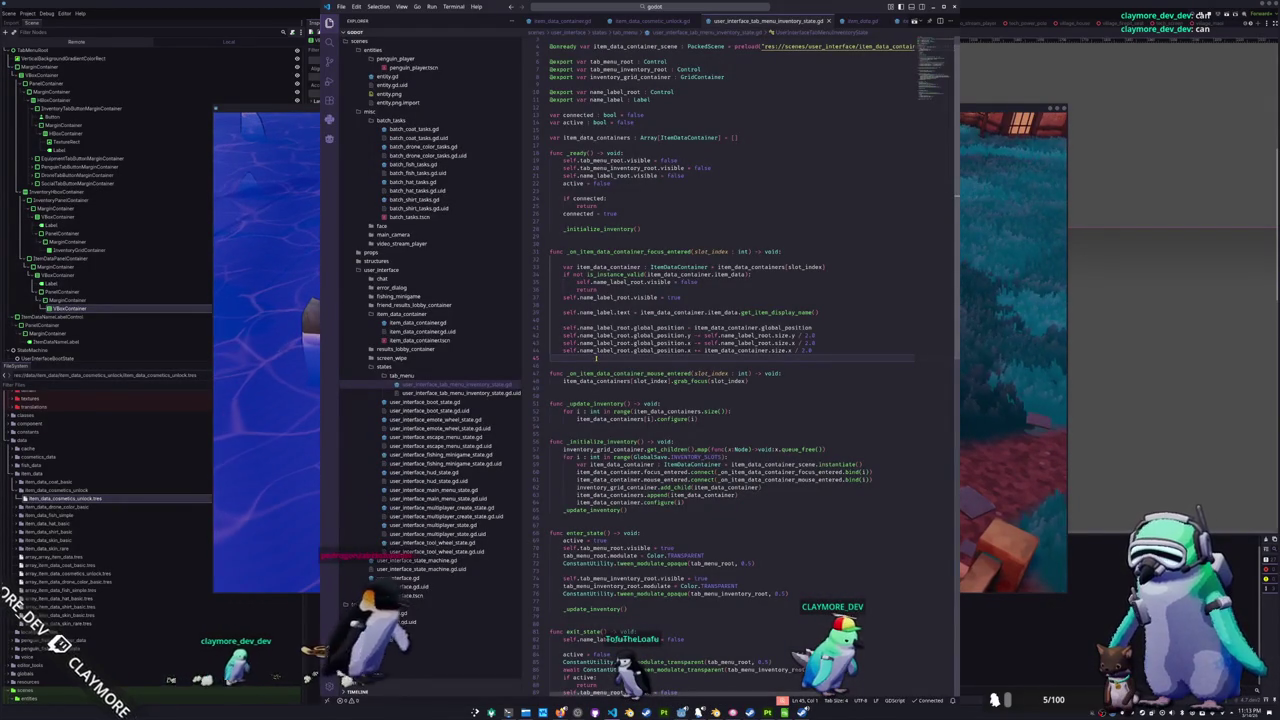
- Review the top of the inventory state script, then select PanelContainer in the Godot 2D view
scroll(577, 419, "up", 2)
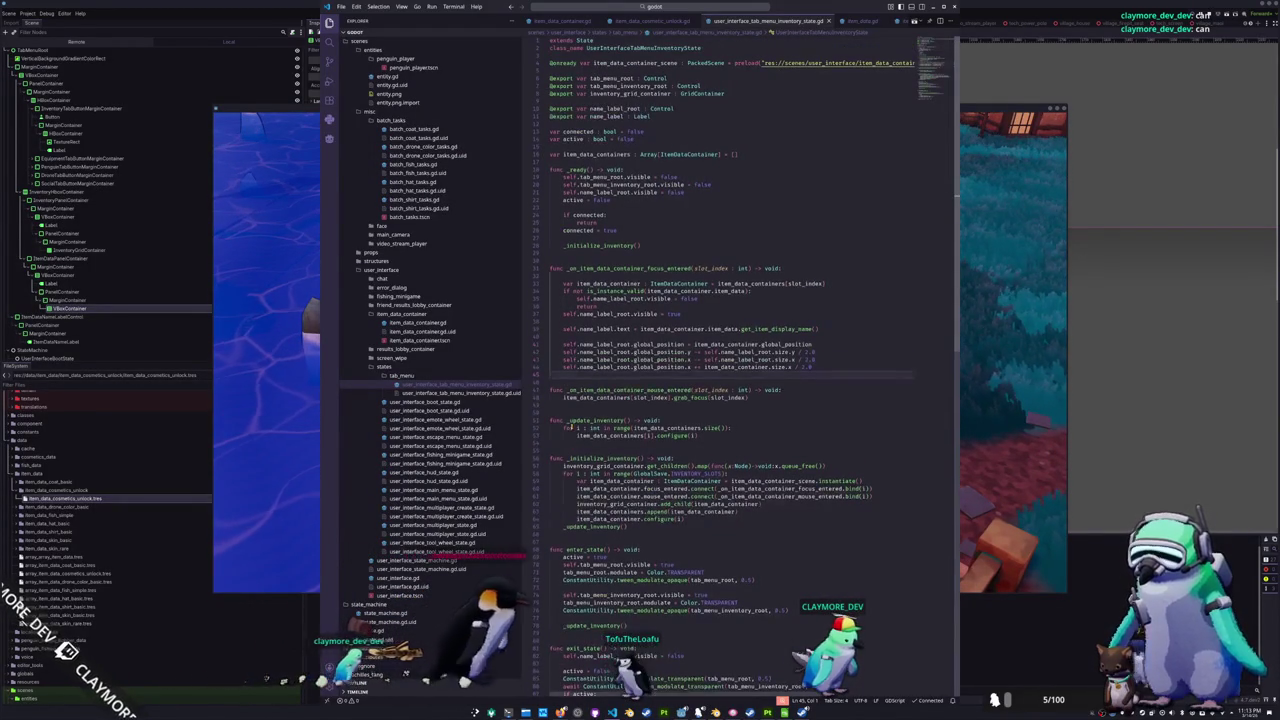
key("alt+Tab")
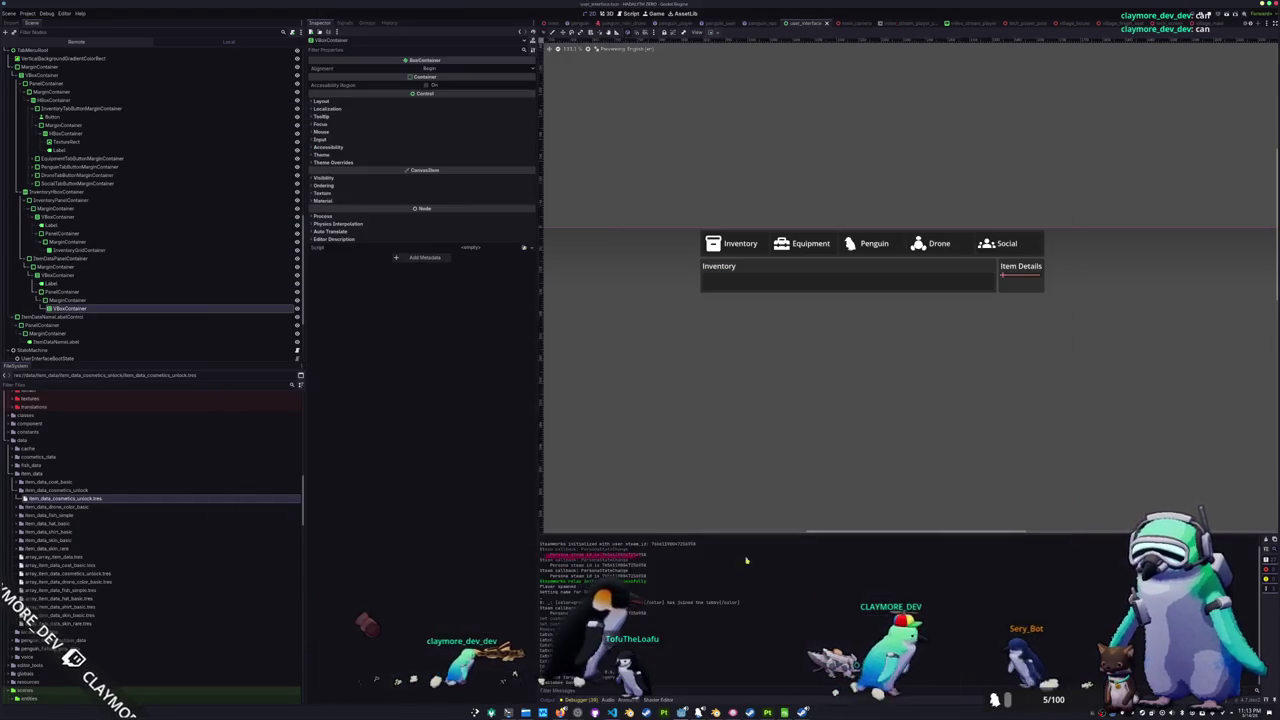
left_click_drag(788, 381, 652, 347)
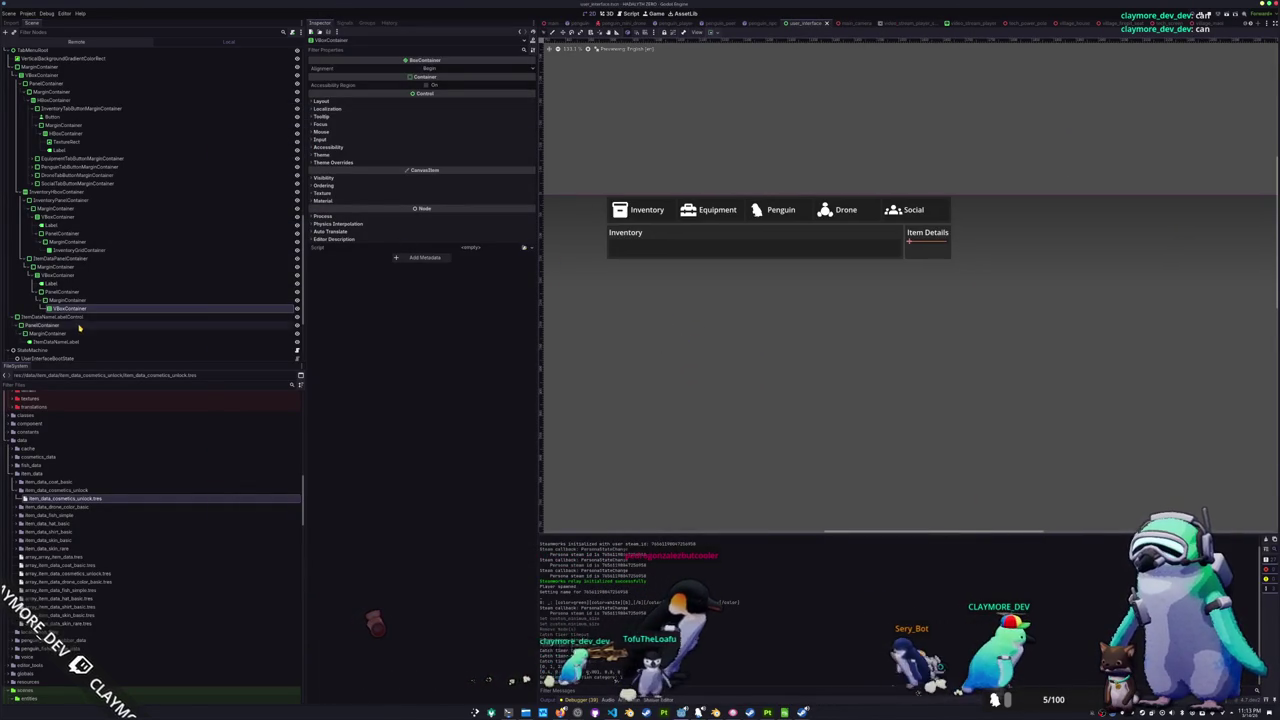
left_click(78, 292)
- Inspect container sizing options on VBoxContainer and ItemDataPanelContainer
left_click(62, 275)
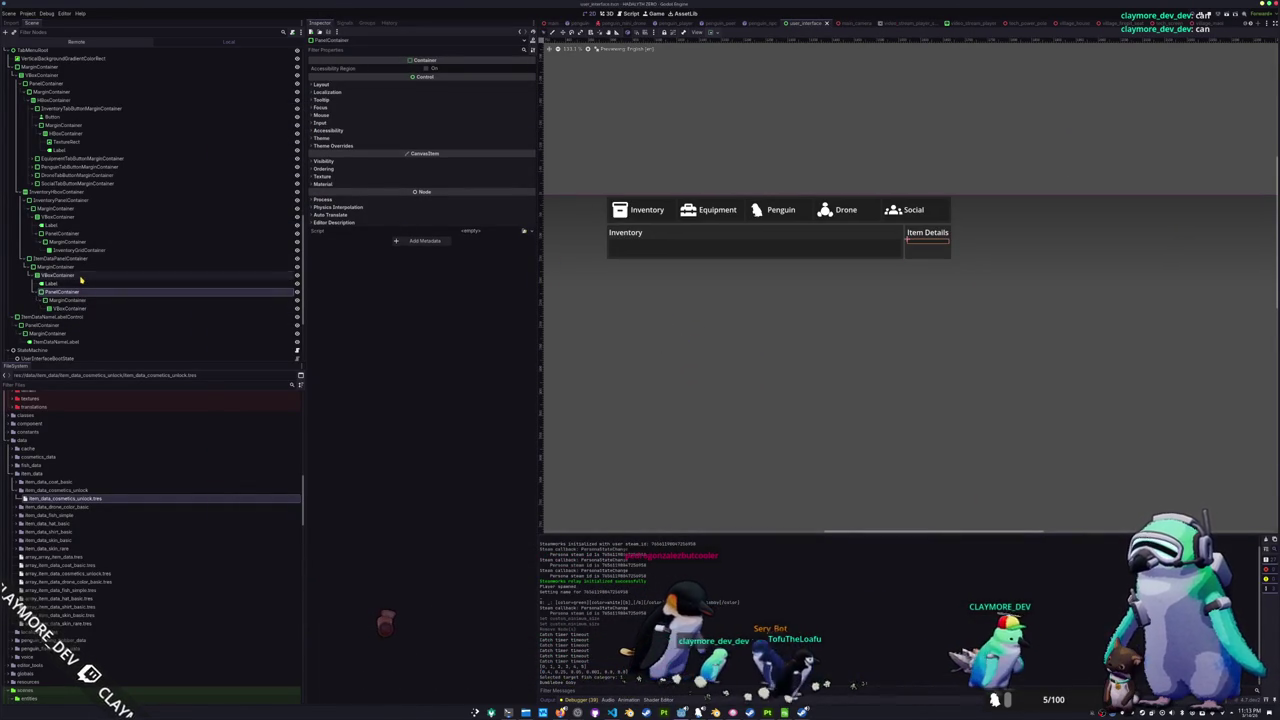
left_click(716, 34)
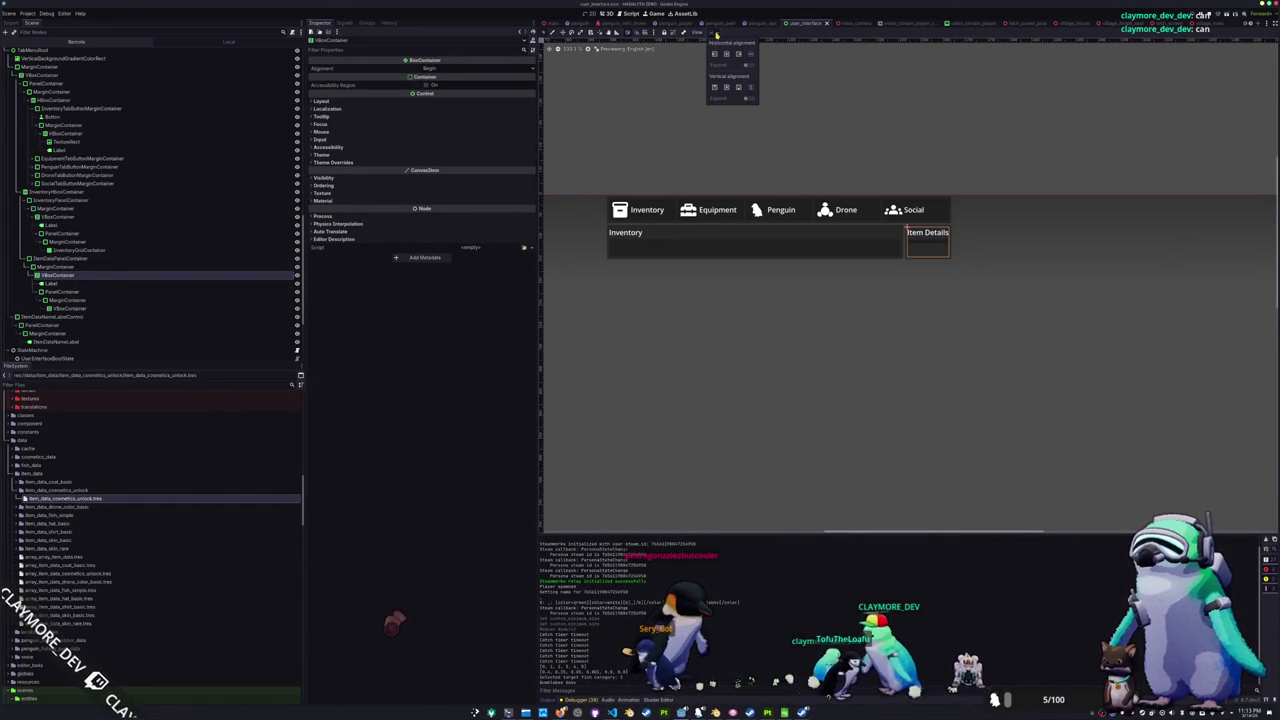
left_click(60, 258)
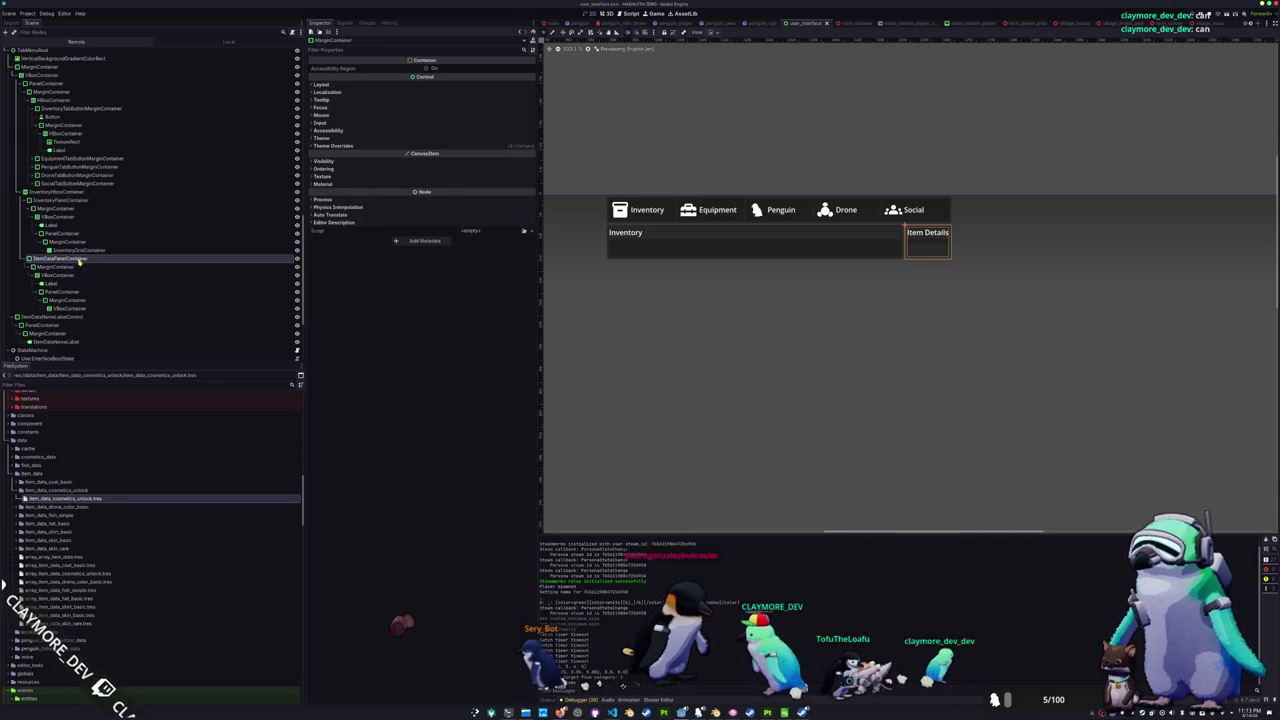
left_click(715, 33)
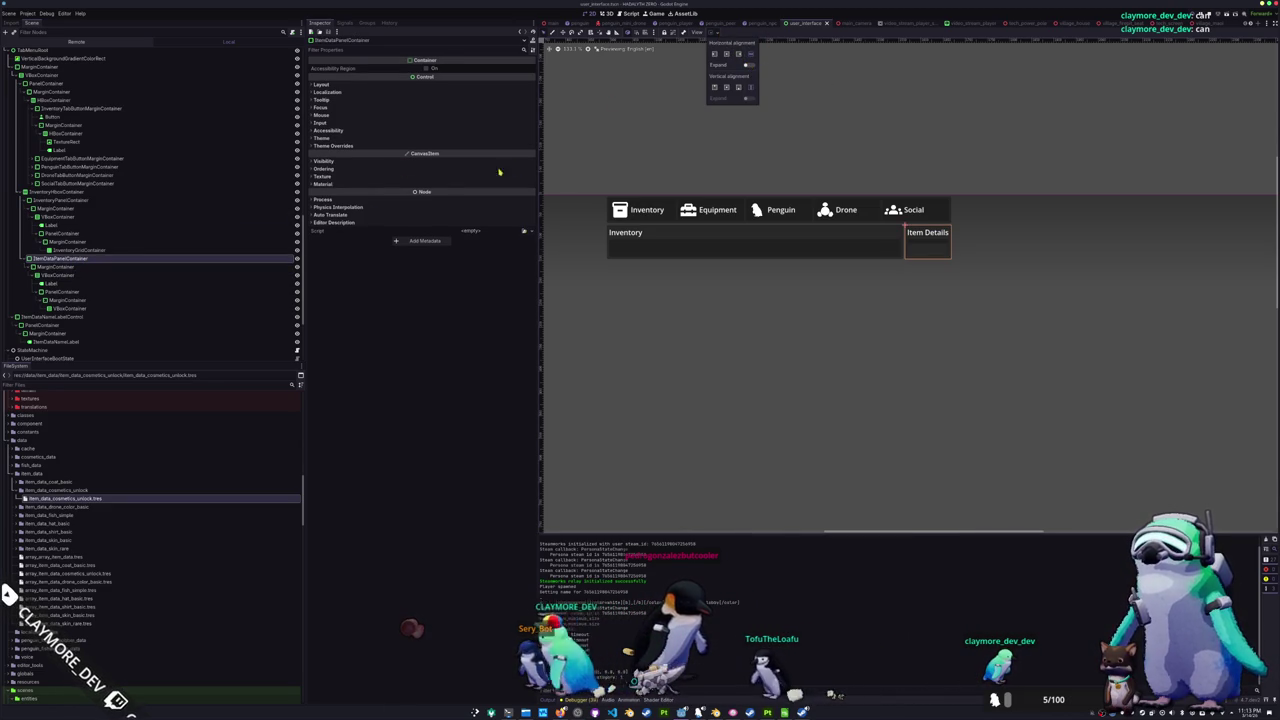
left_click(55, 267)
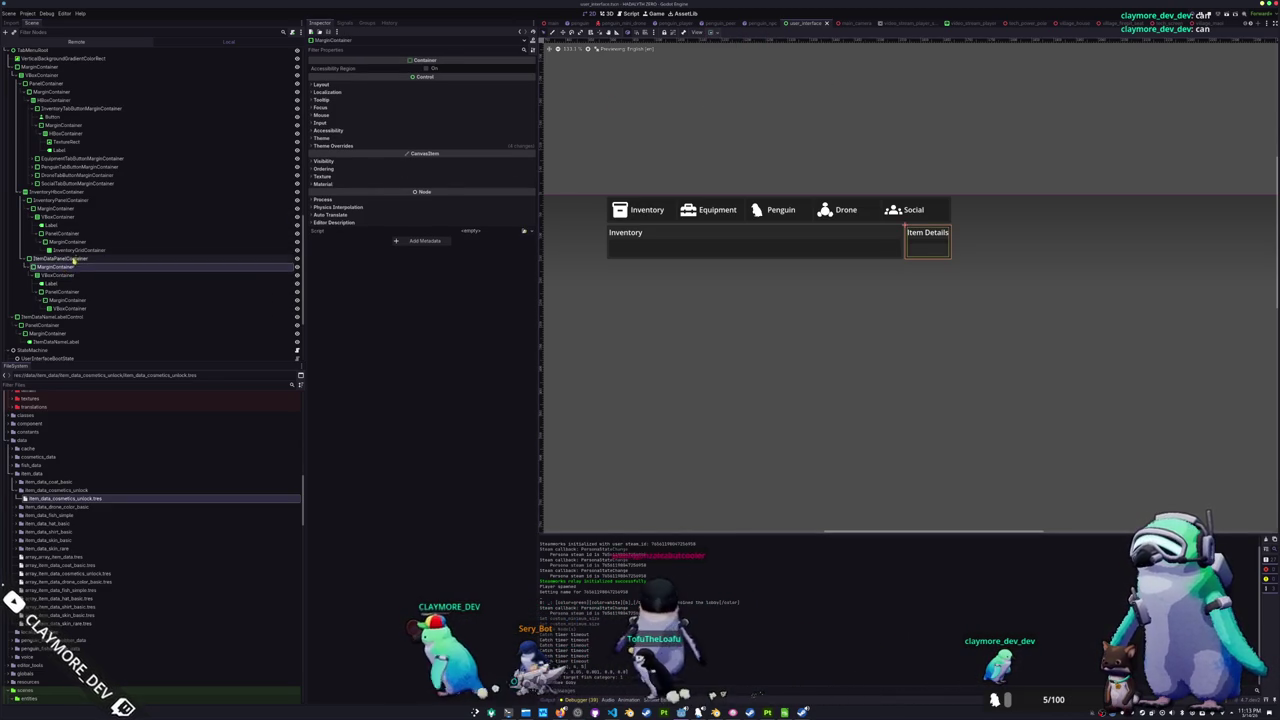
- Enable vertical Expand/Fill on the Item Details inner PanelContainer
key("Down")
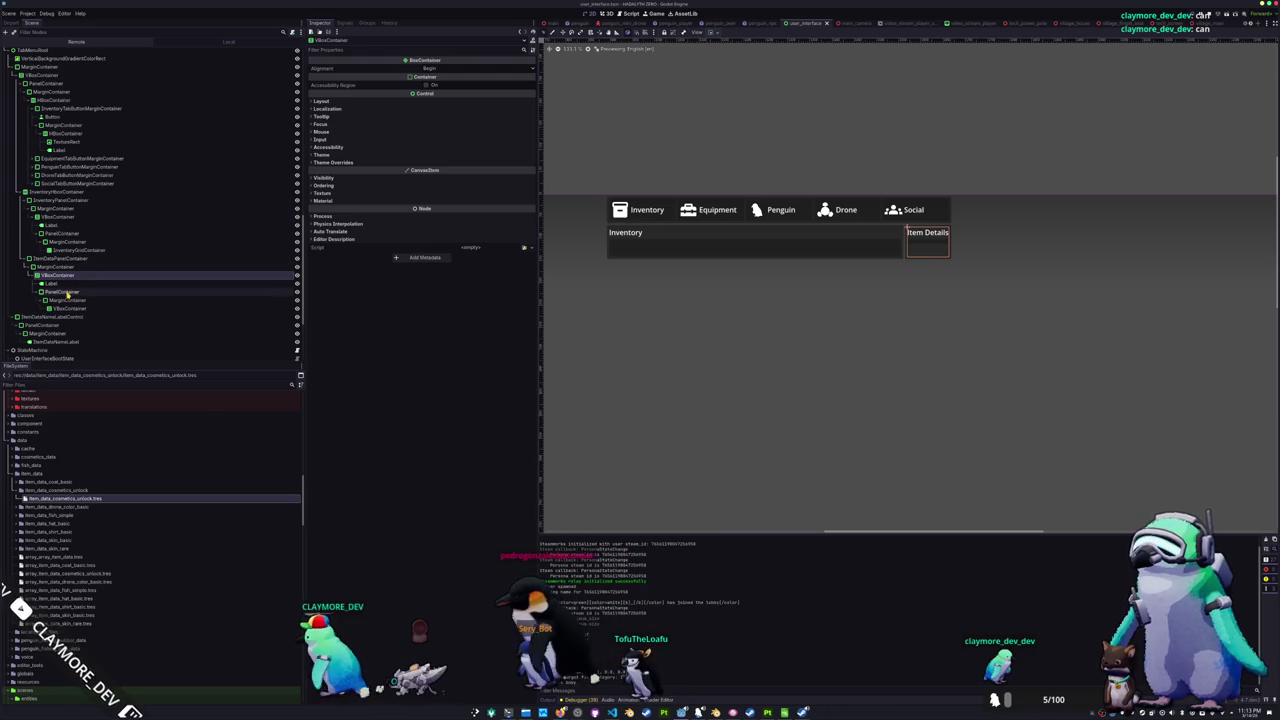
key("Down")
key("Down")
left_click(717, 34)
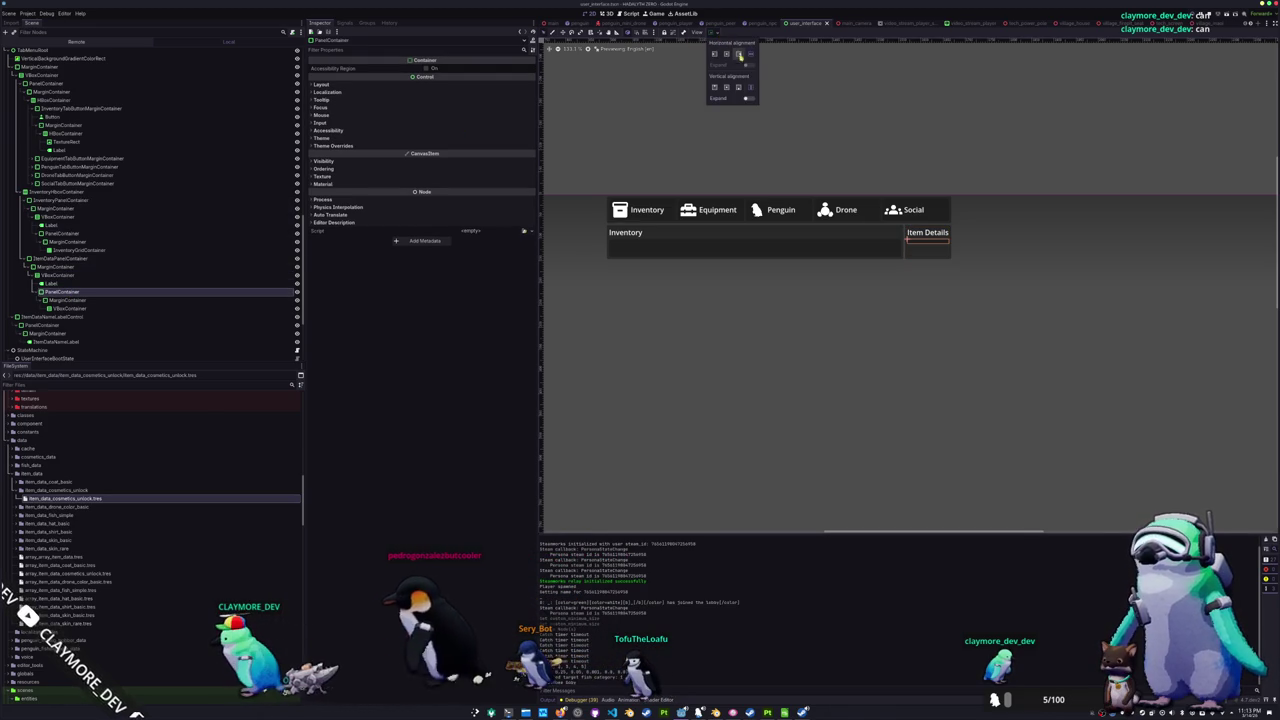
left_click(747, 99)
left_click(415, 369)
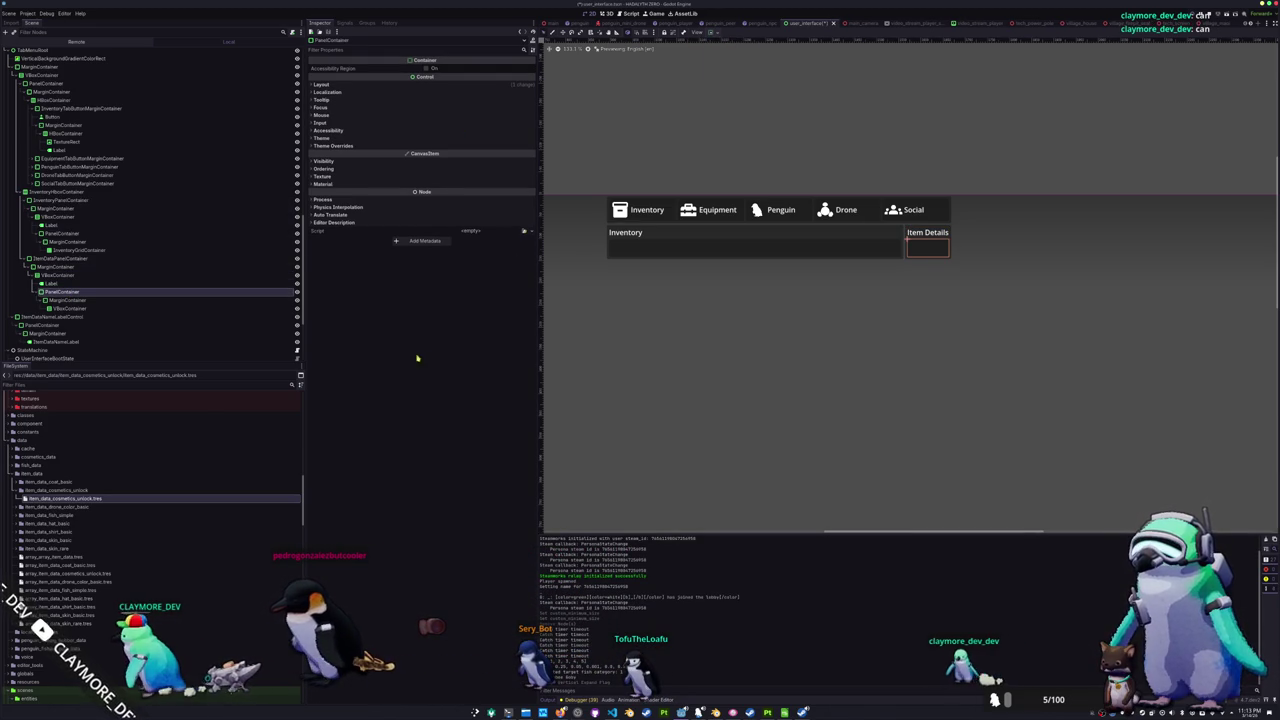
left_click(111, 308)
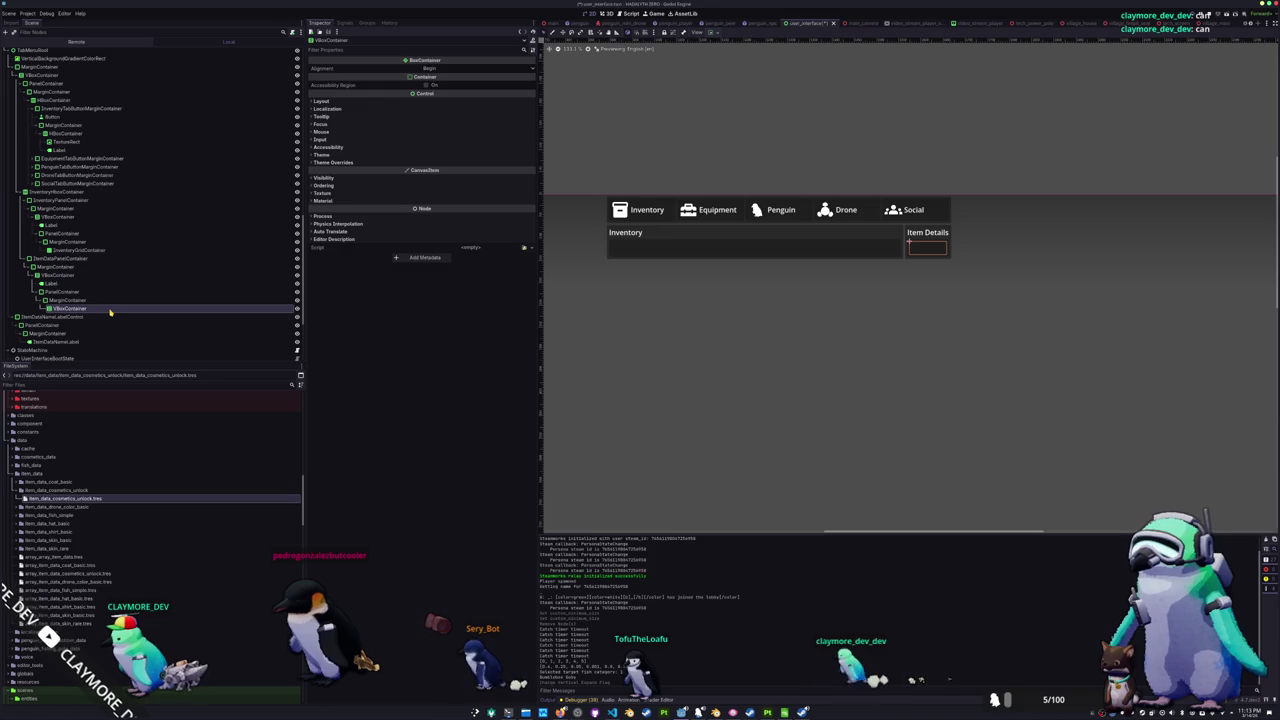
- Add a Label child node to the inner VBoxContainer
right_click(111, 313)
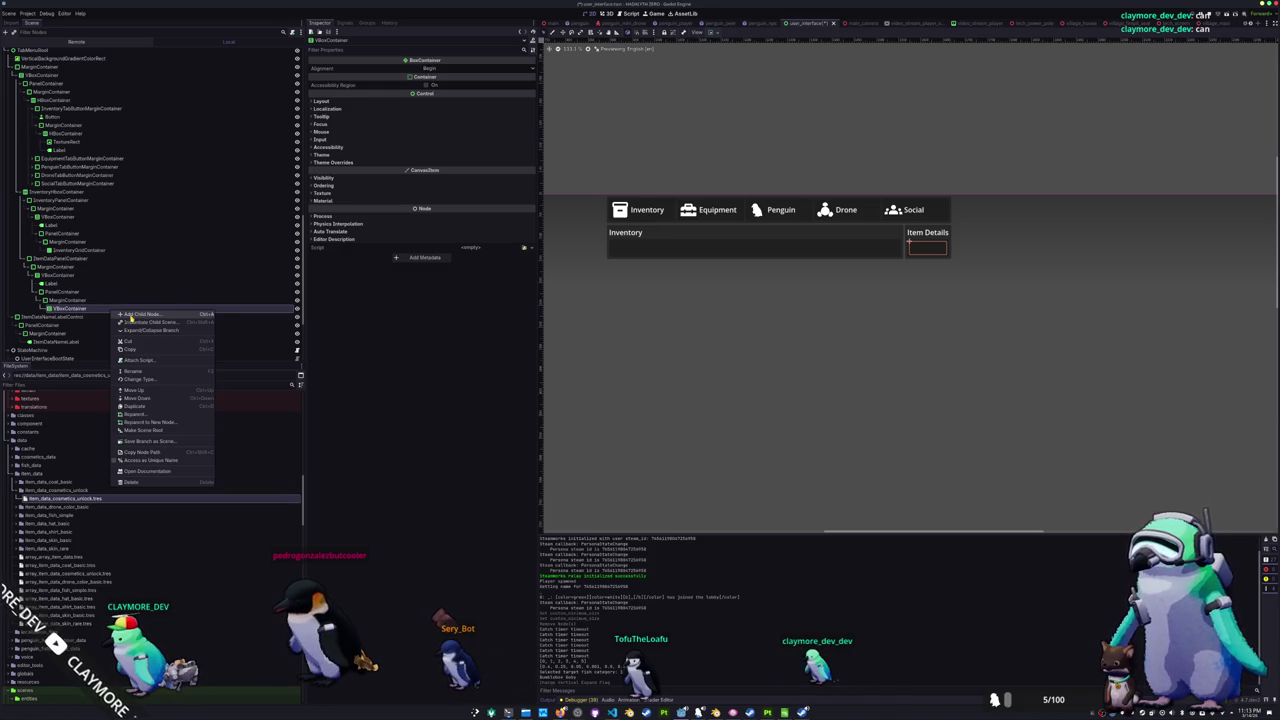
left_click(130, 315)
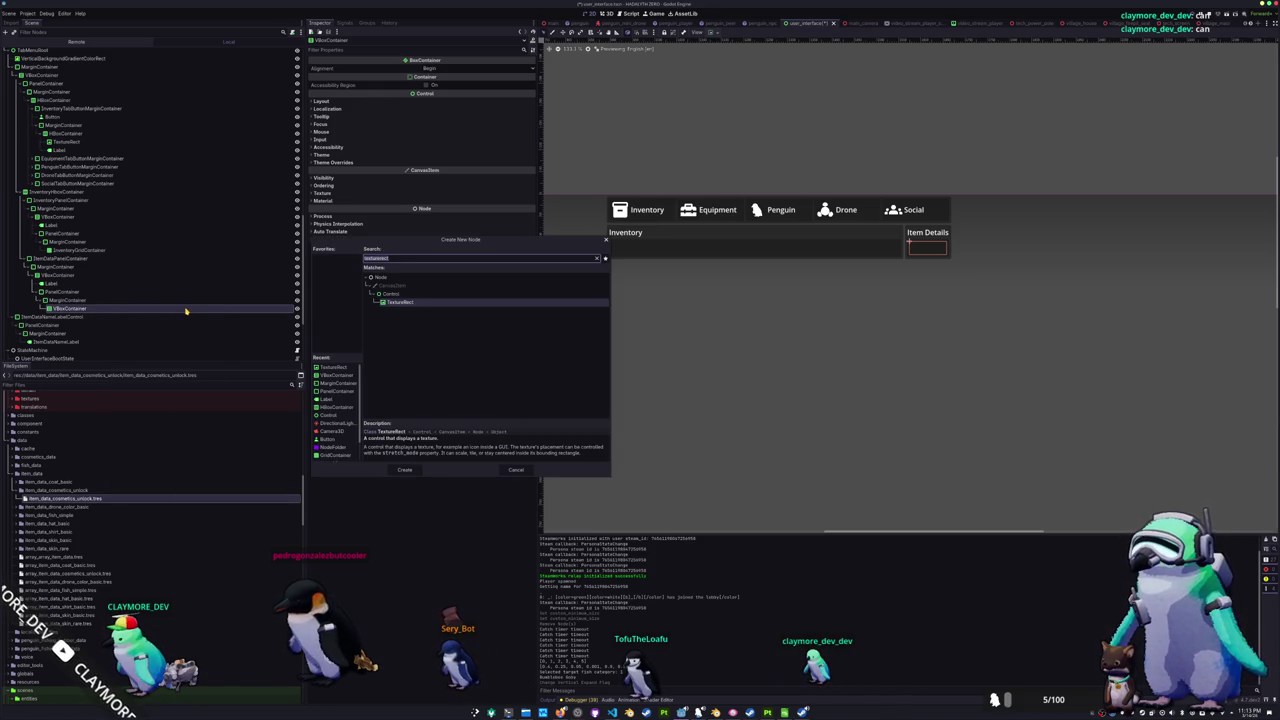
type("label")
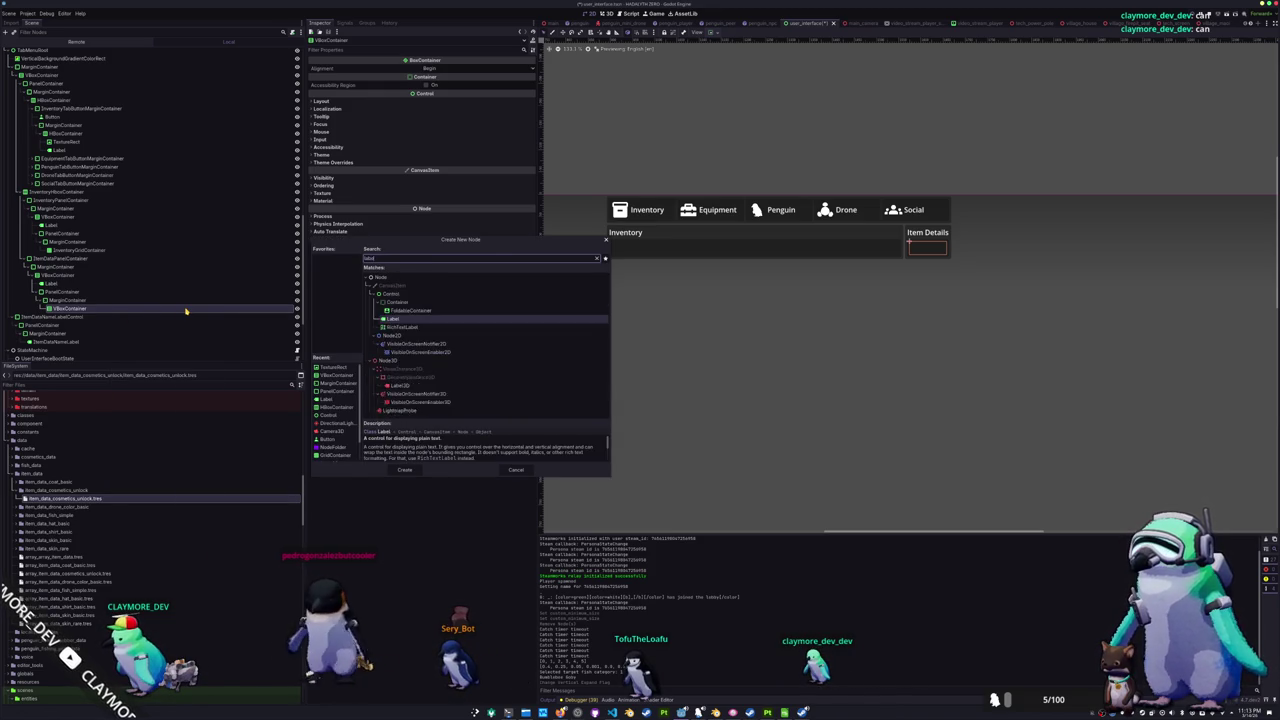
key("Return")
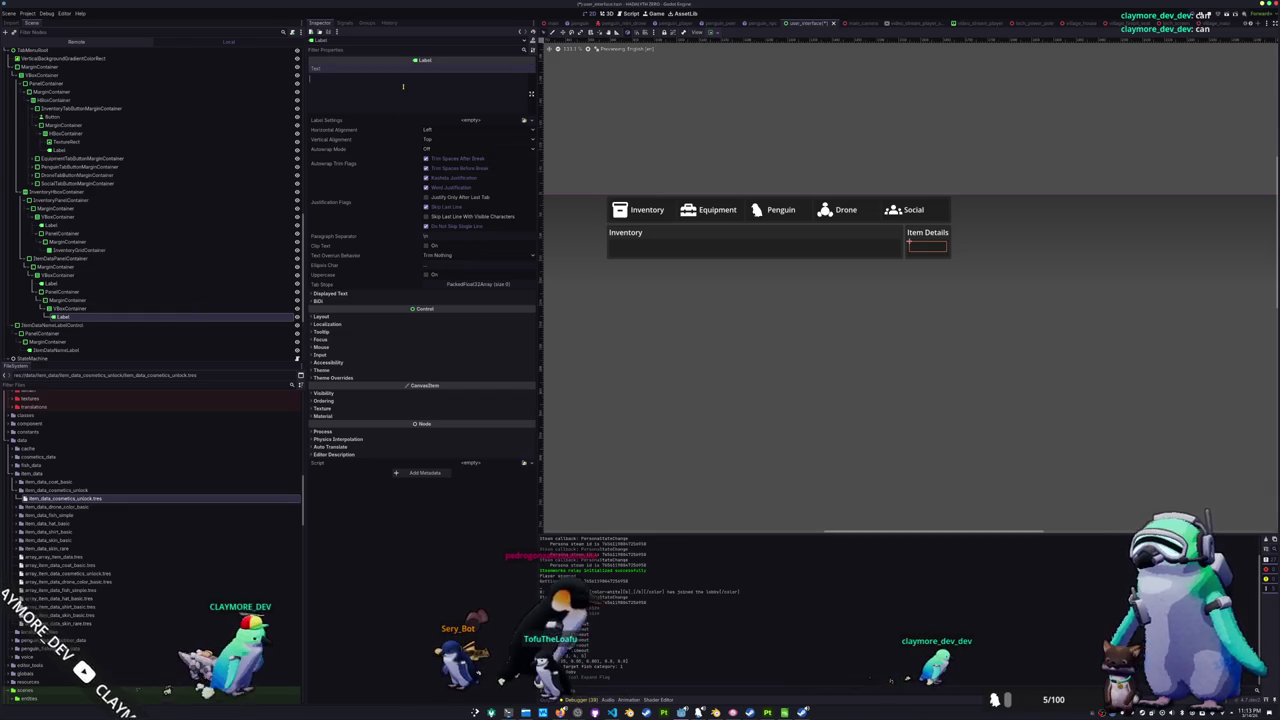
- Try test text on the new Label, then undo it so the label stays empty
left_click_drag(742, 280, 670, 302)
scroll(670, 302, "up", 2)
scroll(814, 291, "up", 1)
mouse_move(814, 291)
left_mouse_down()
mouse_move(694, 309)
mouse_move(674, 325)
left_mouse_up()
scroll(674, 325, "up", 2)
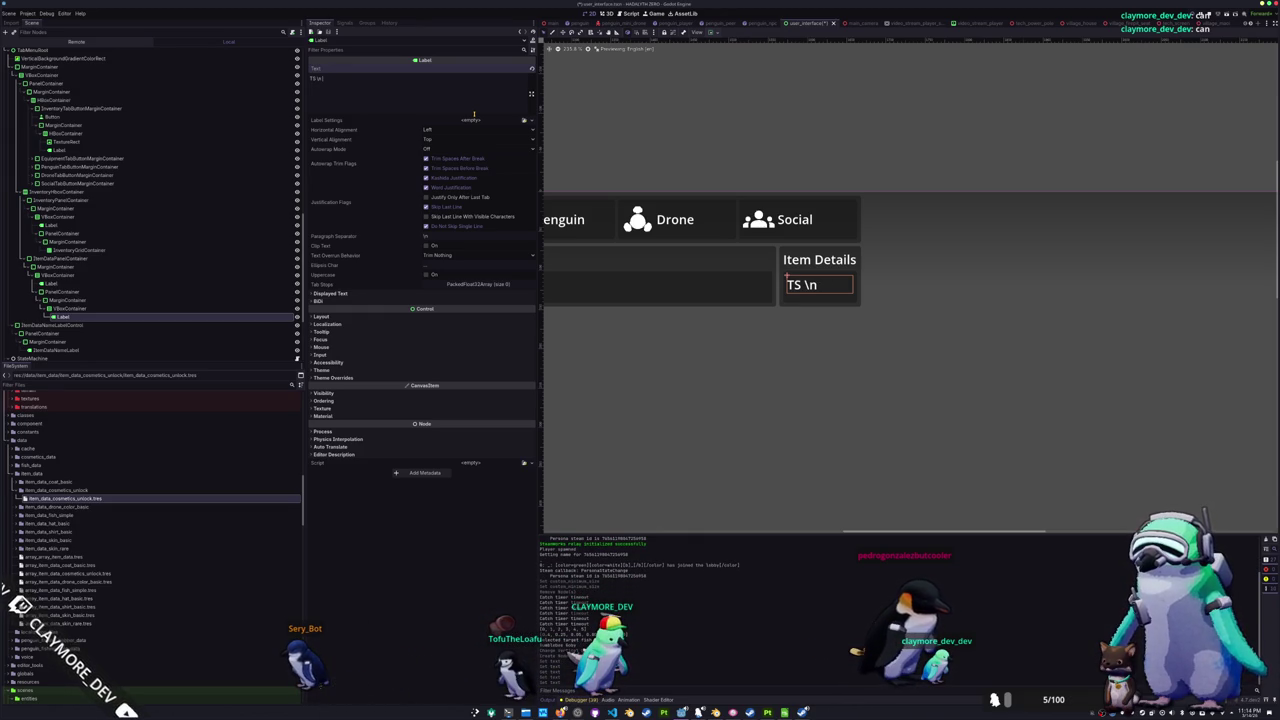
key("Return")
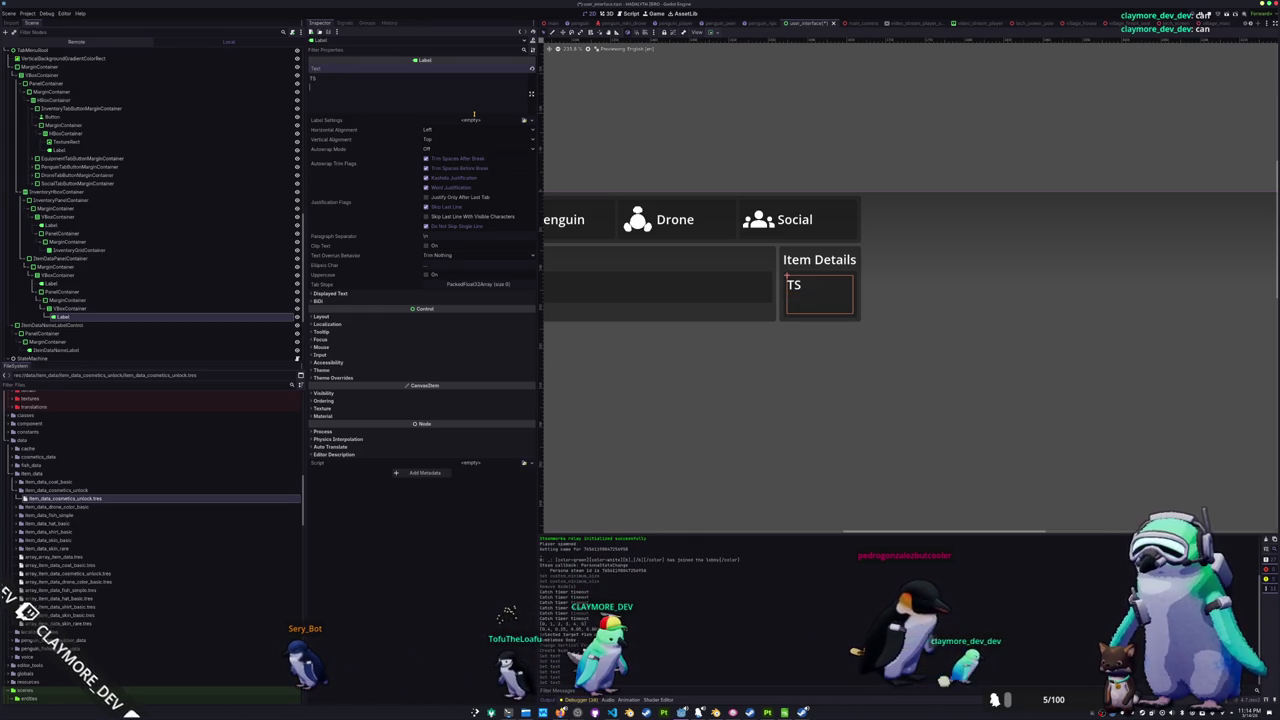
key("BackSpace")
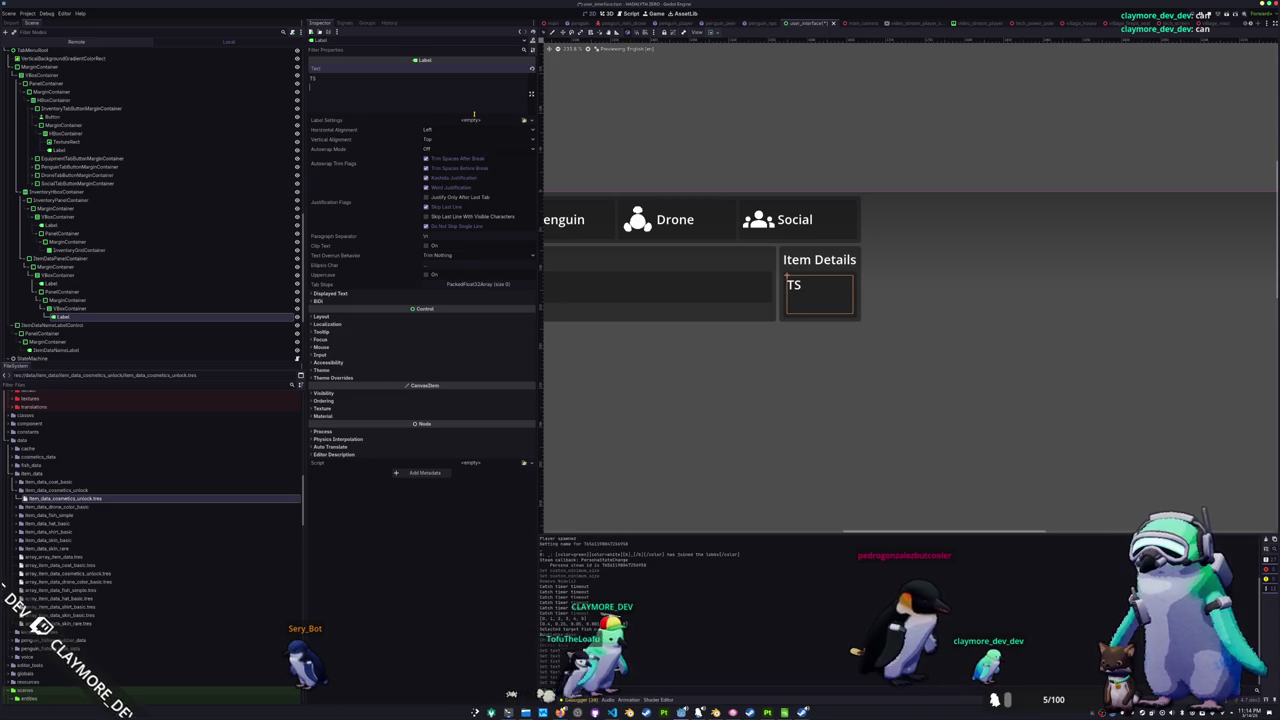
key("BackSpace")
type("\\n")
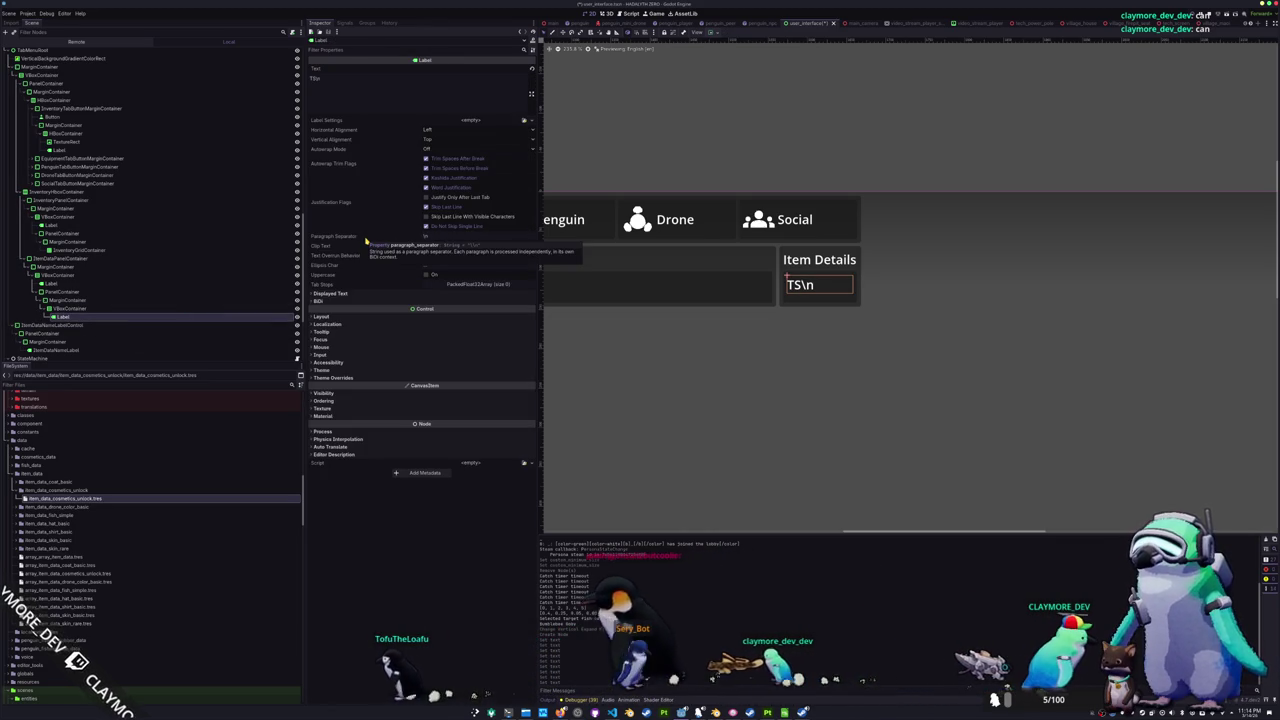
key("ctrl+z")
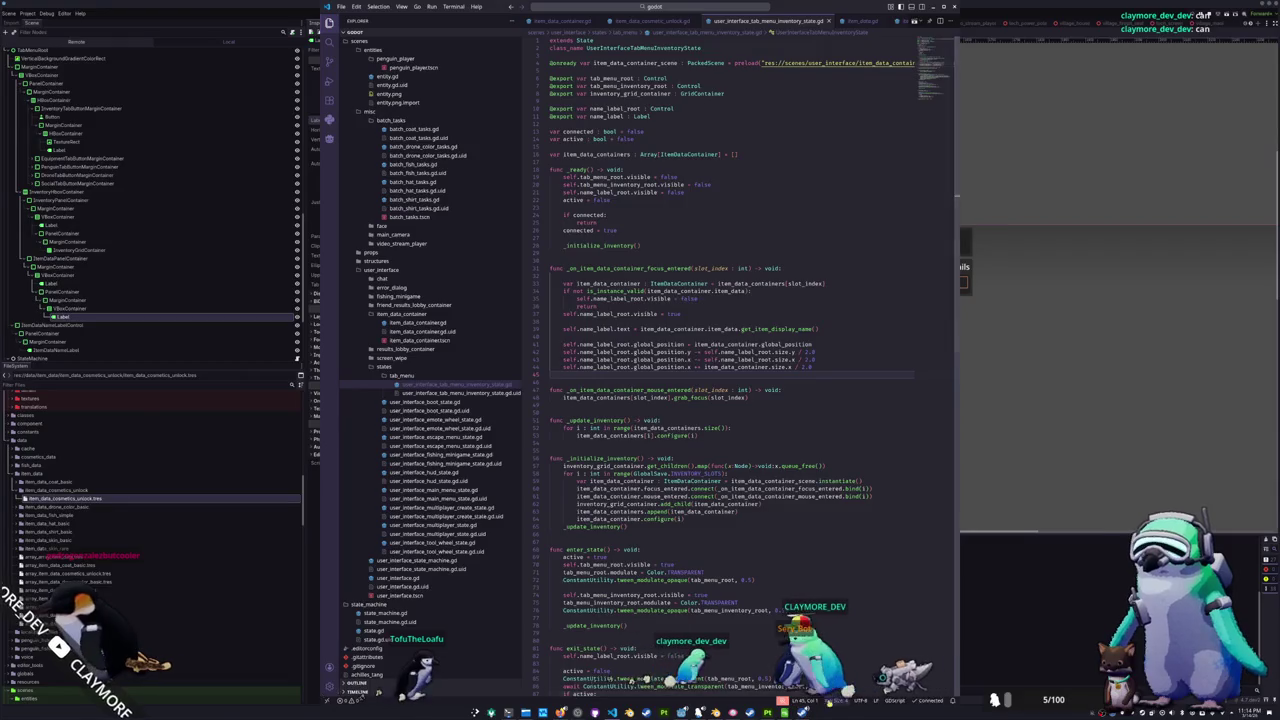
- Give the Item Details Label a custom minimum width of 250 and run the project
left_click(66, 260)
left_click(60, 267)
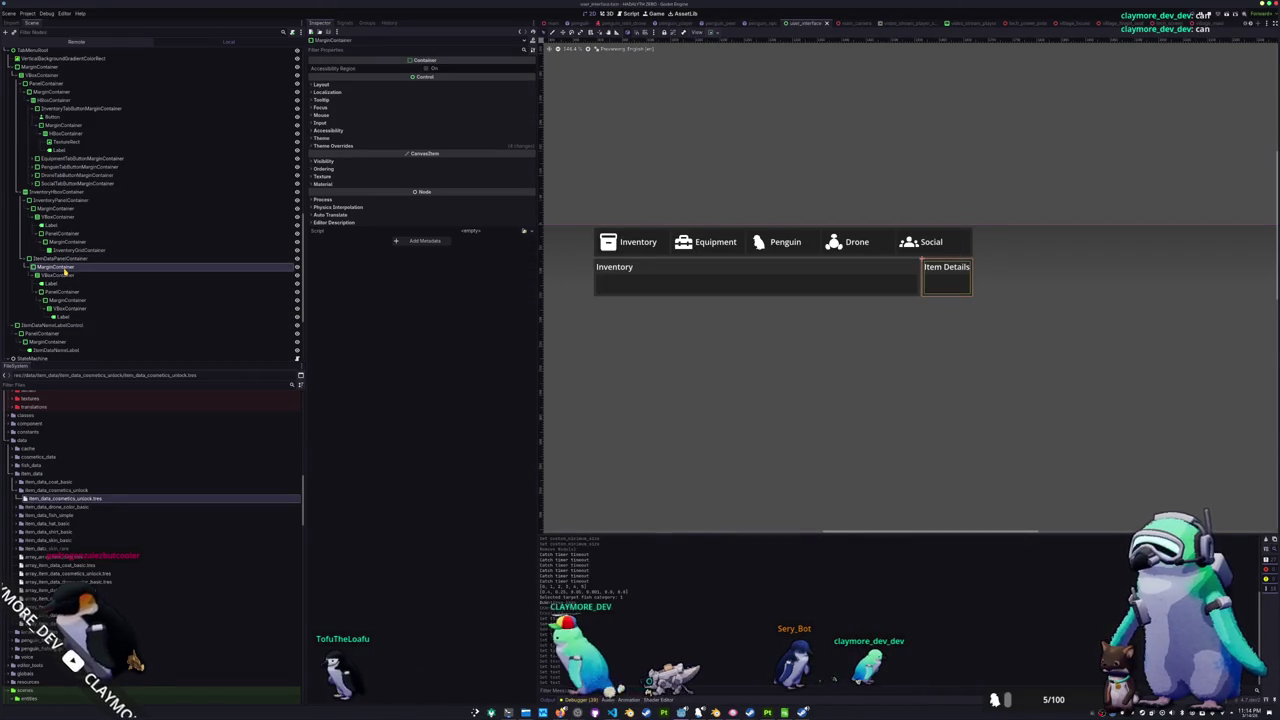
left_click(60, 258)
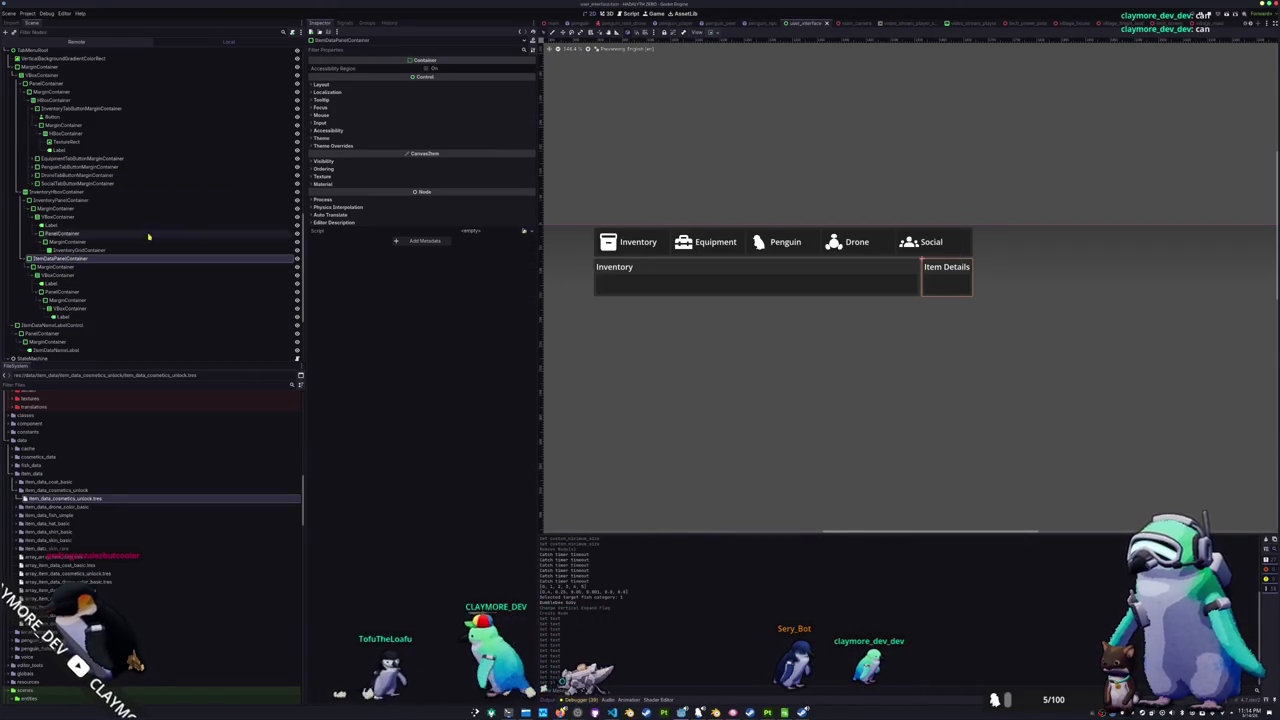
left_click(365, 86)
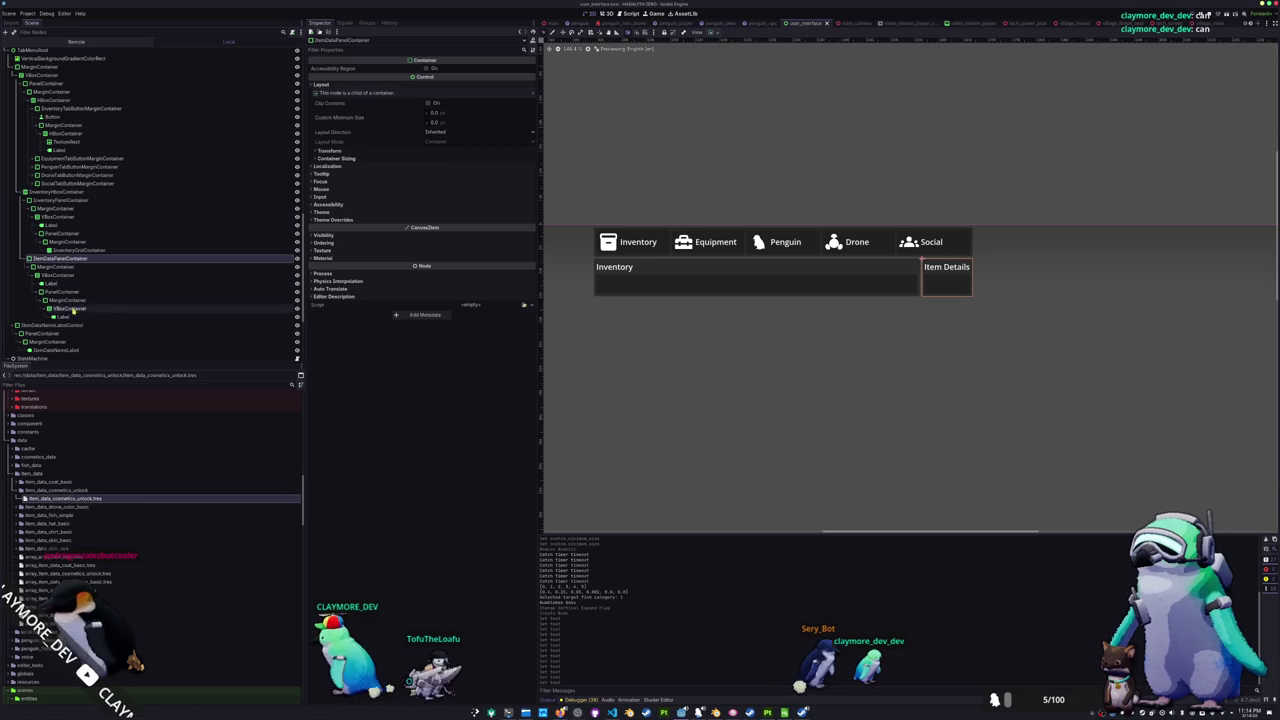
left_click(62, 317)
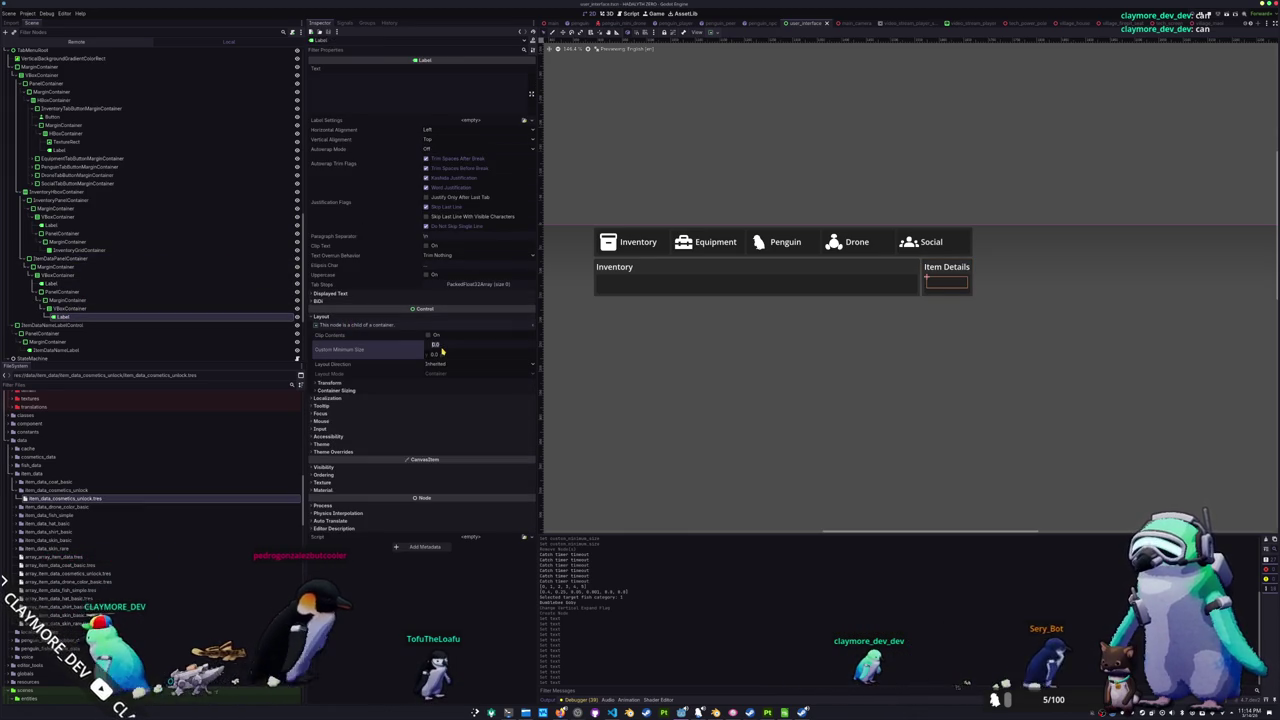
left_click(436, 344)
type("250")
key("Return")
key("alt+Tab")
key("F5")
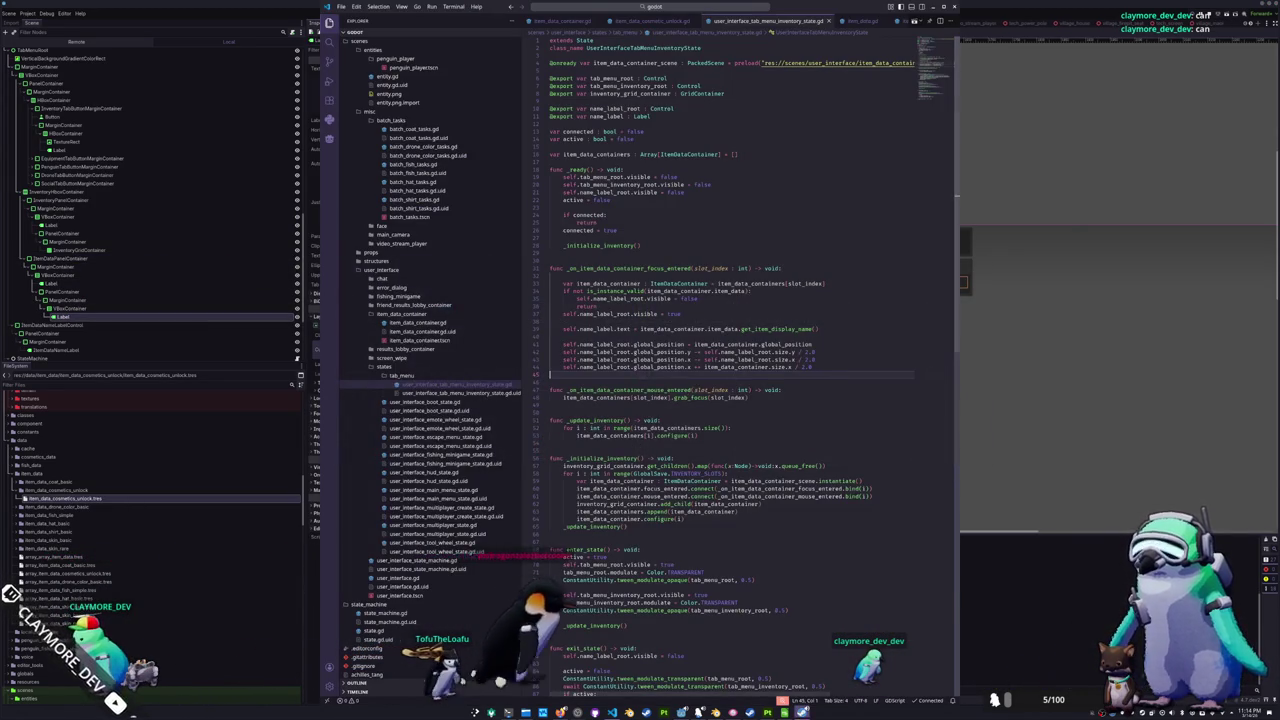
- Open the in-game inventory tab menu to view the widened Item Details panel, then stop the game
key("Tab")
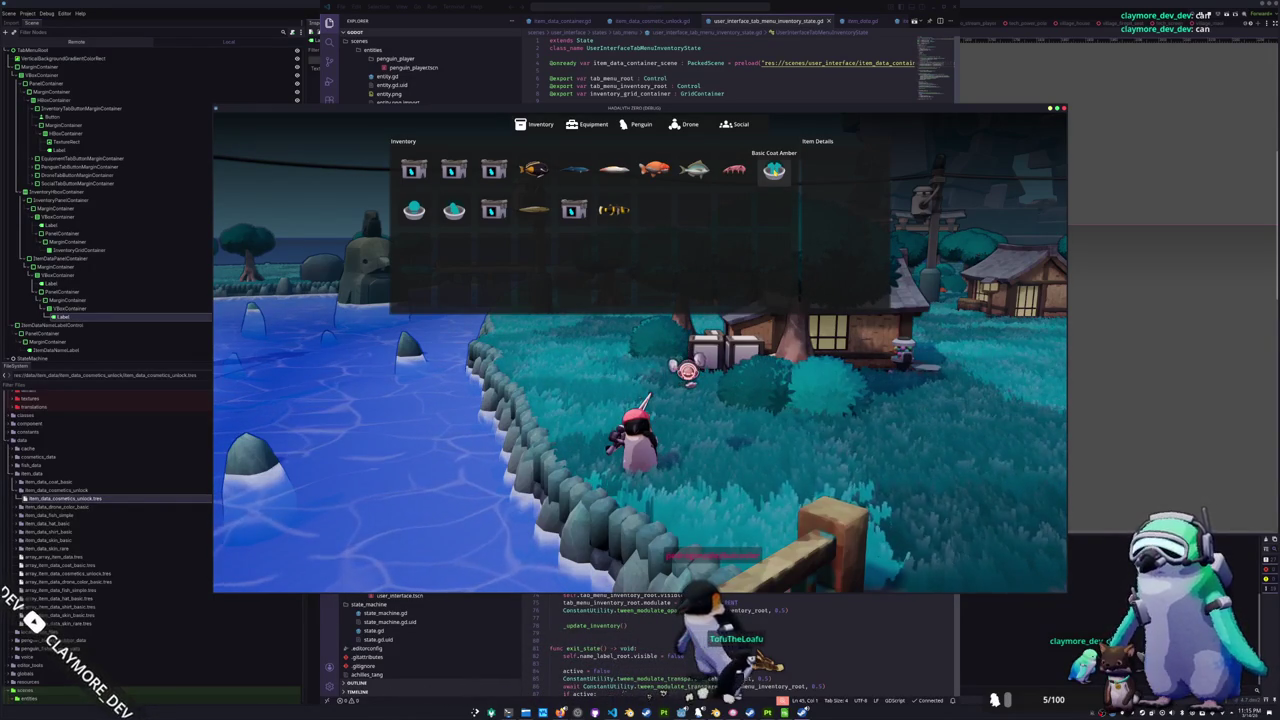
key("F8")
right_click(110, 318)
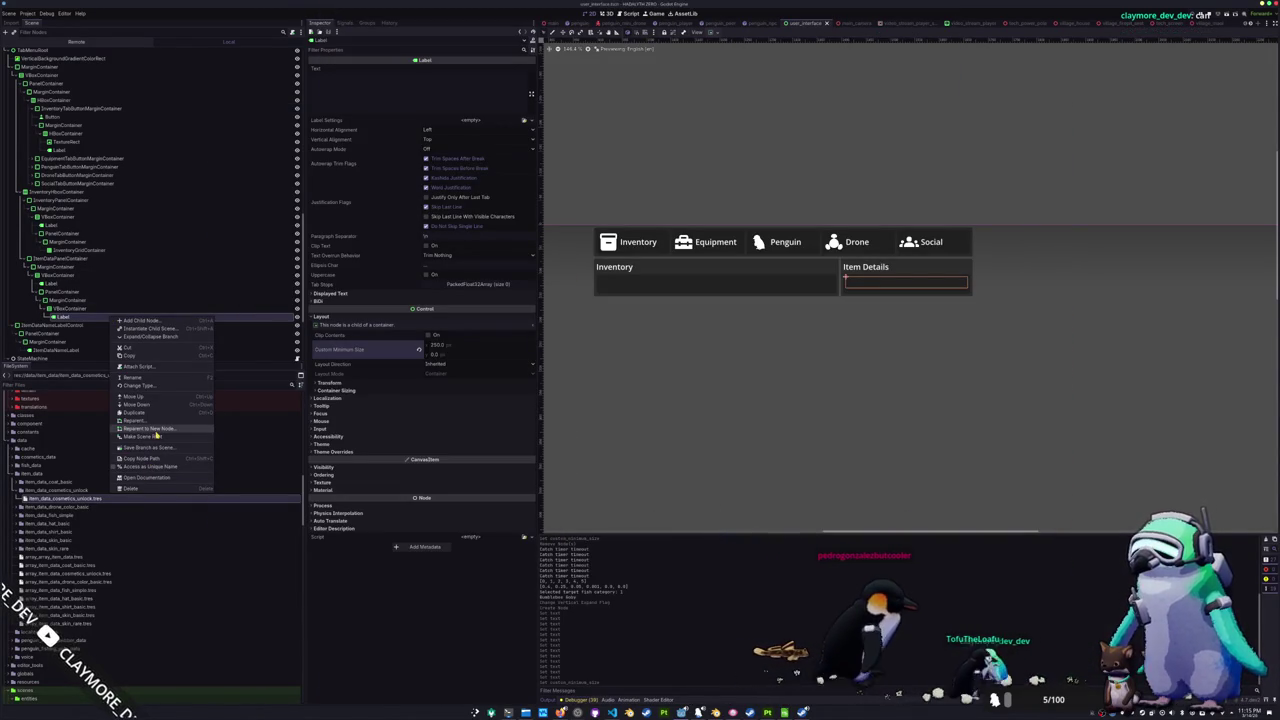
- Convert the Label to a RichTextLabel named ItemDataDetailsLabel; set heading text to #TAB_MENU_INVENTORY_ITEM_DATA_DETAILS
left_click(150, 387)
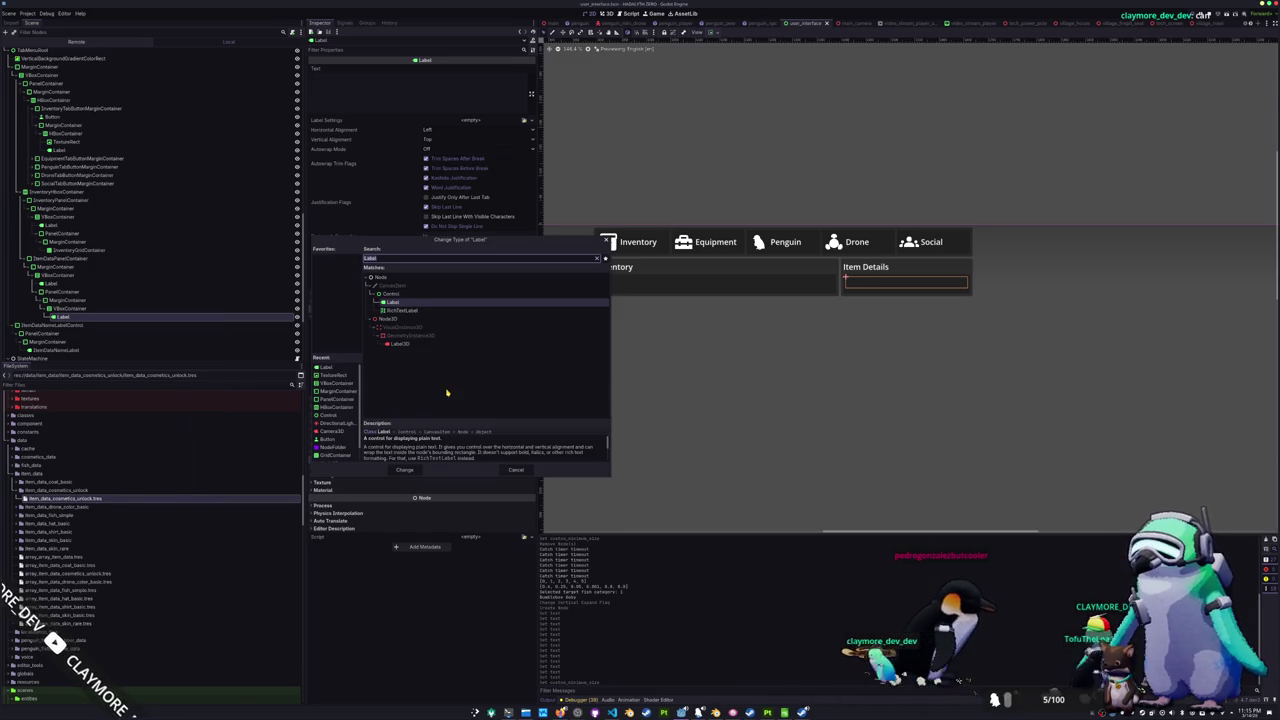
left_click(400, 311)
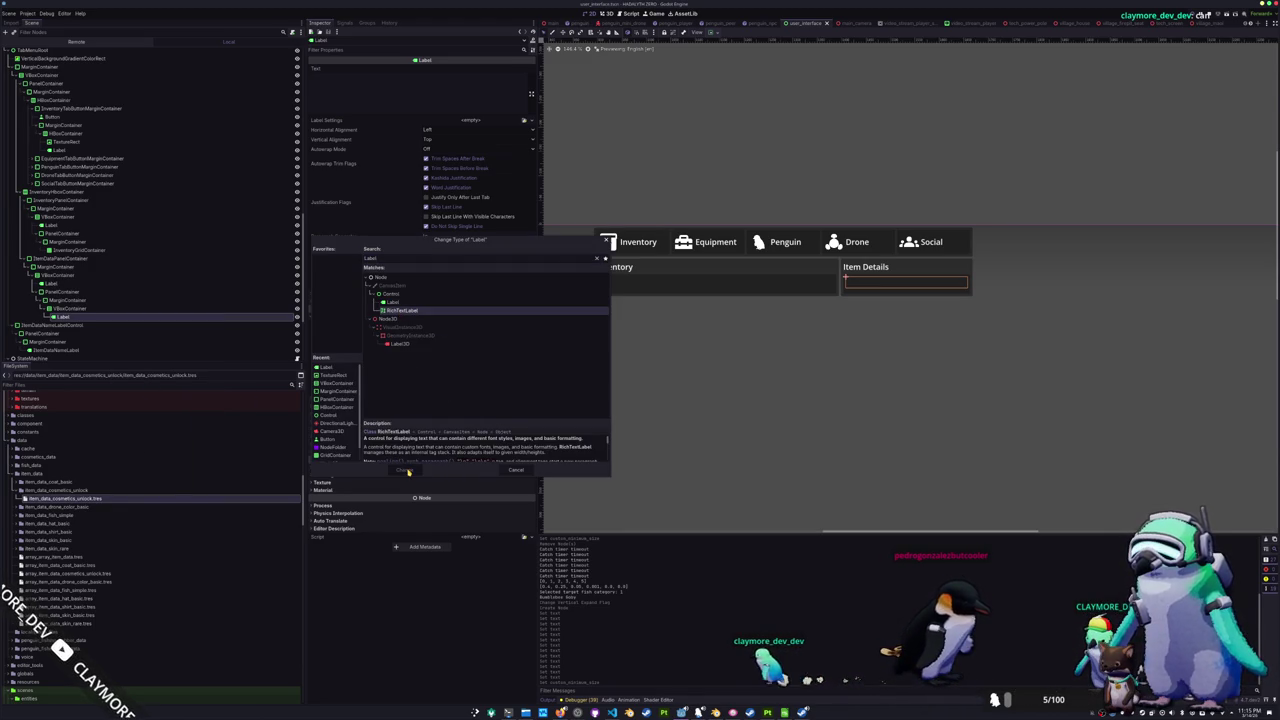
left_click(406, 471)
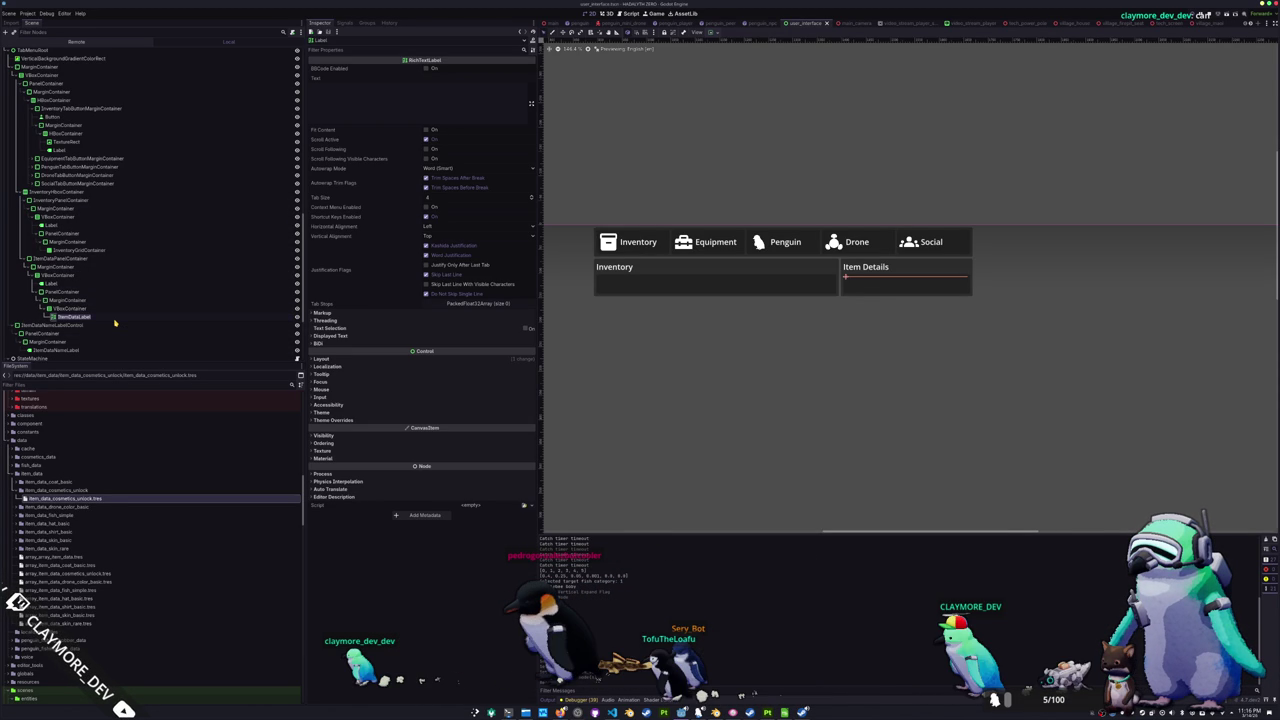
left_click(115, 321)
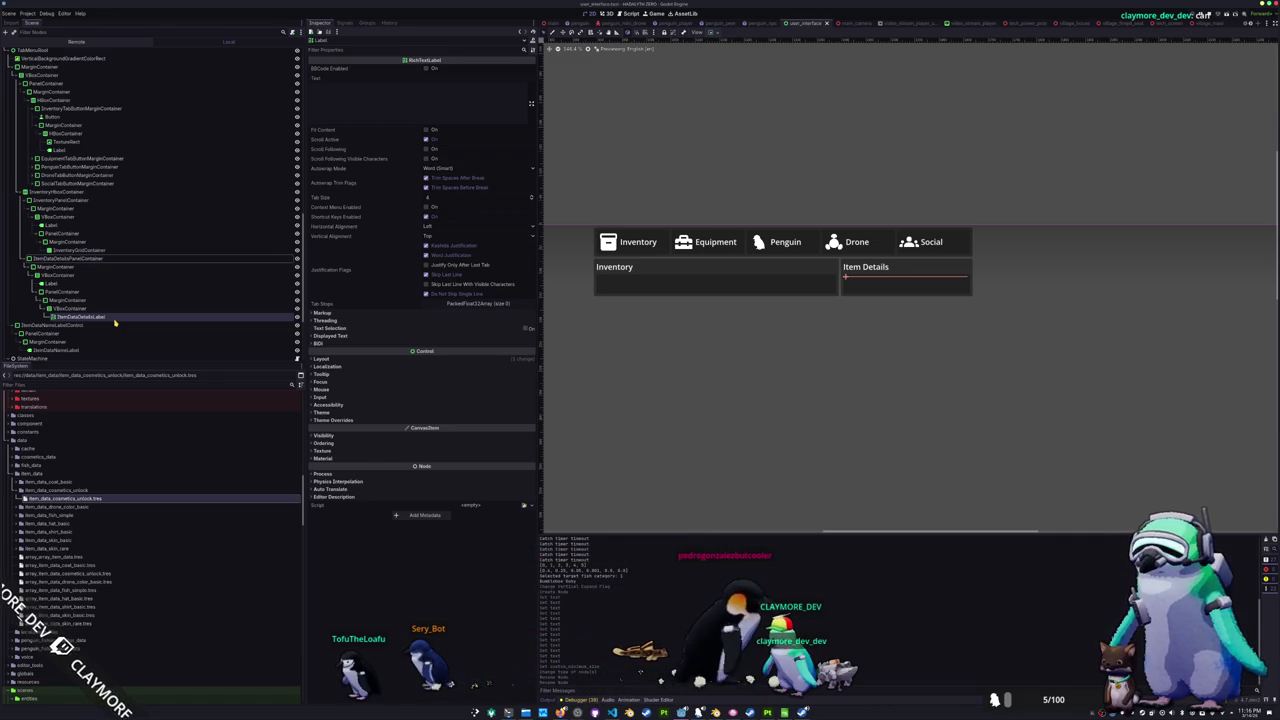
left_click(52, 284)
type("DETIA")
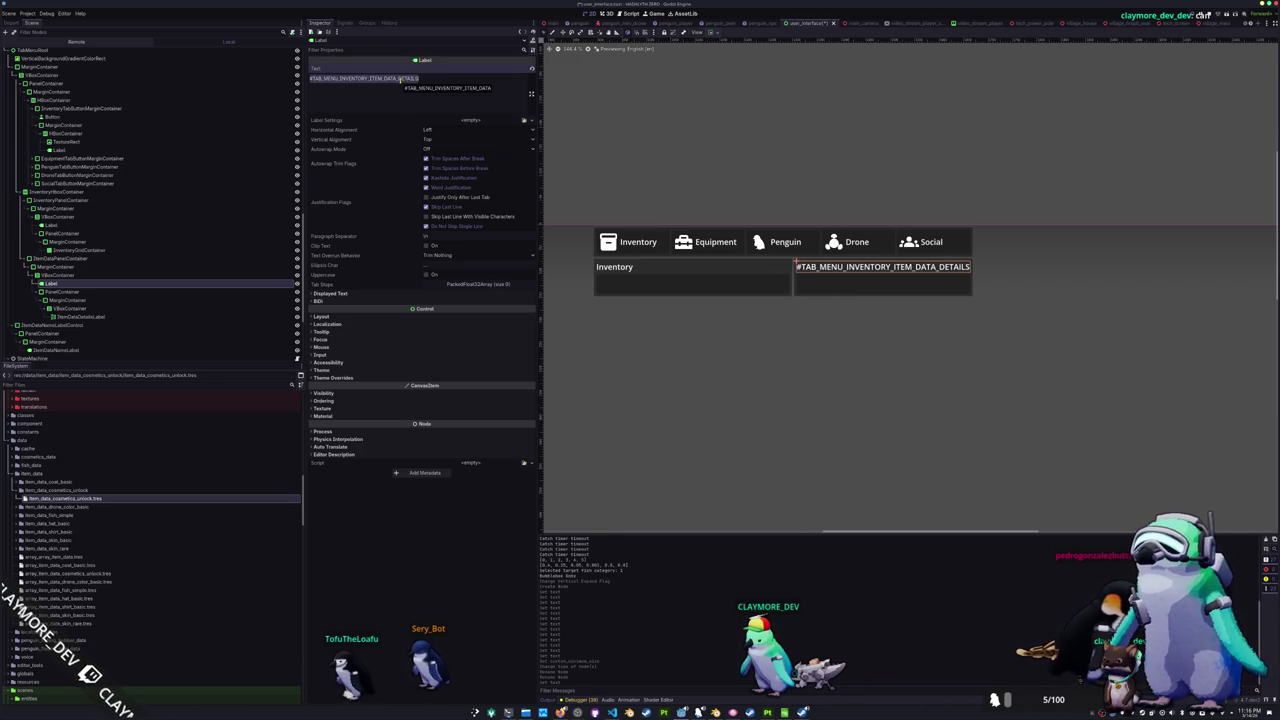
- Check the Item Details translation, then select ItemDataDetailsLabel and review its autowrap options
key("alt+Tab")
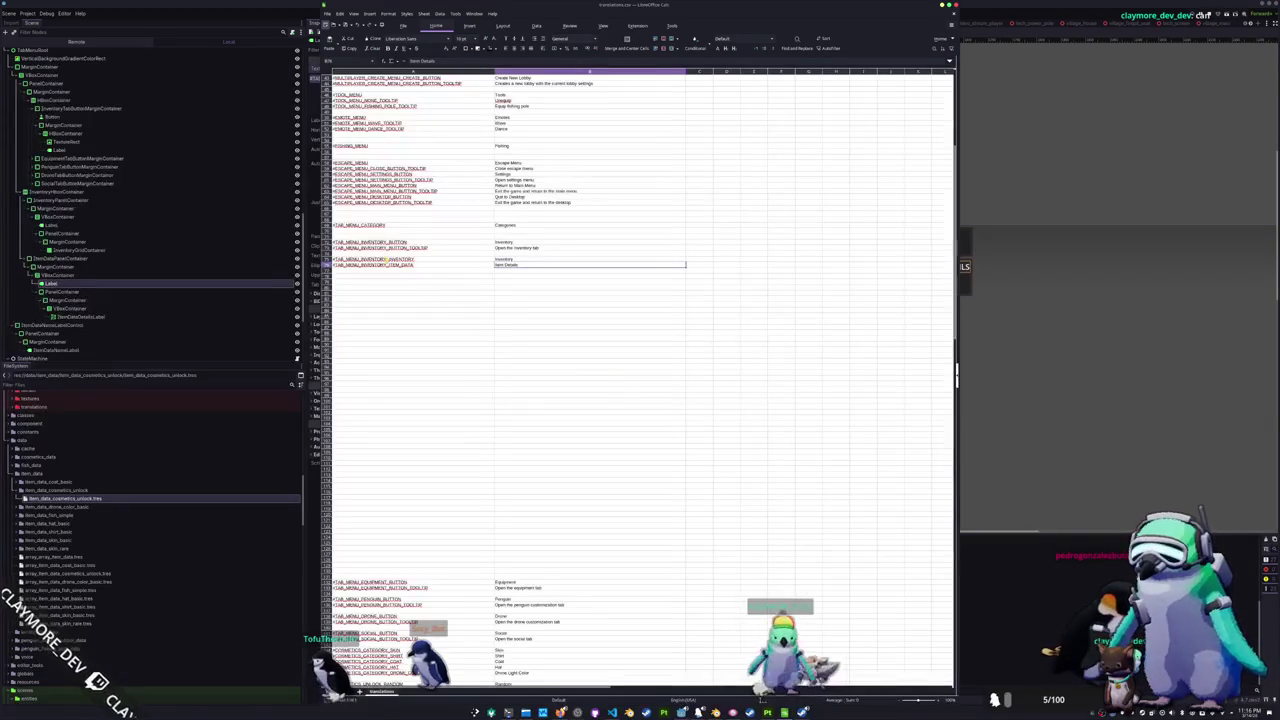
left_click(522, 266)
key("alt+Tab")
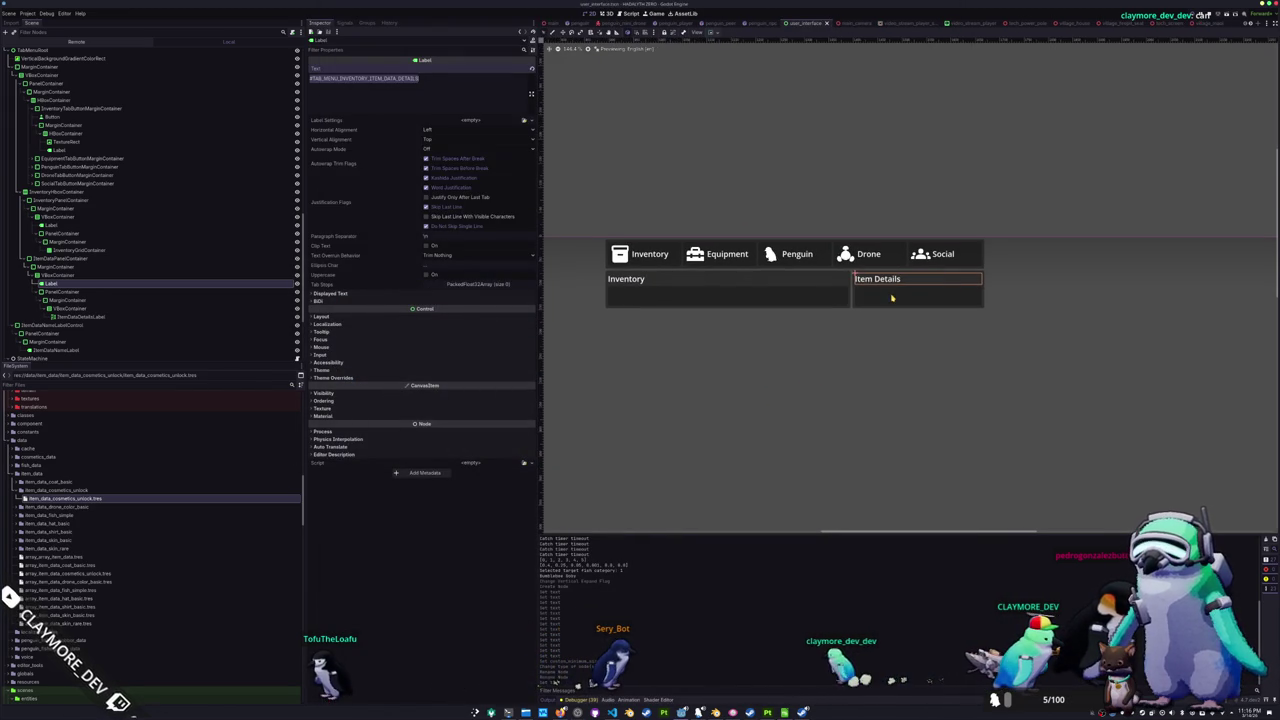
left_click(891, 299)
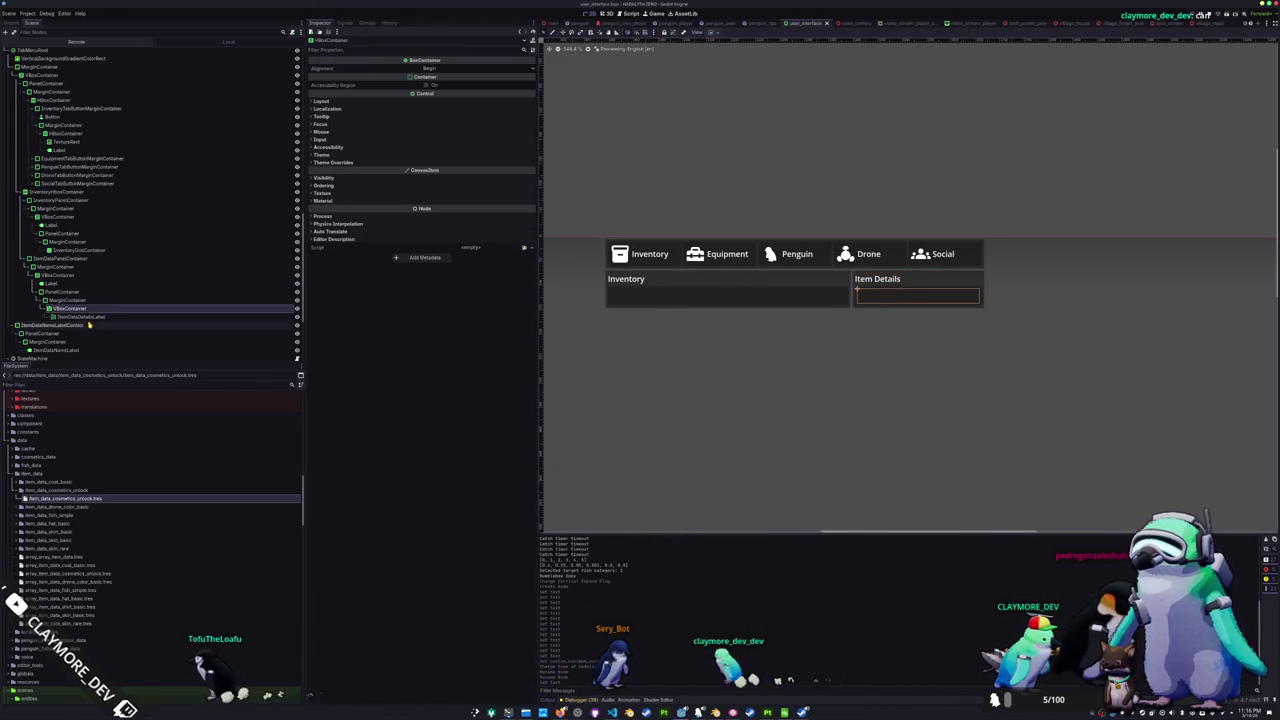
left_click(117, 316)
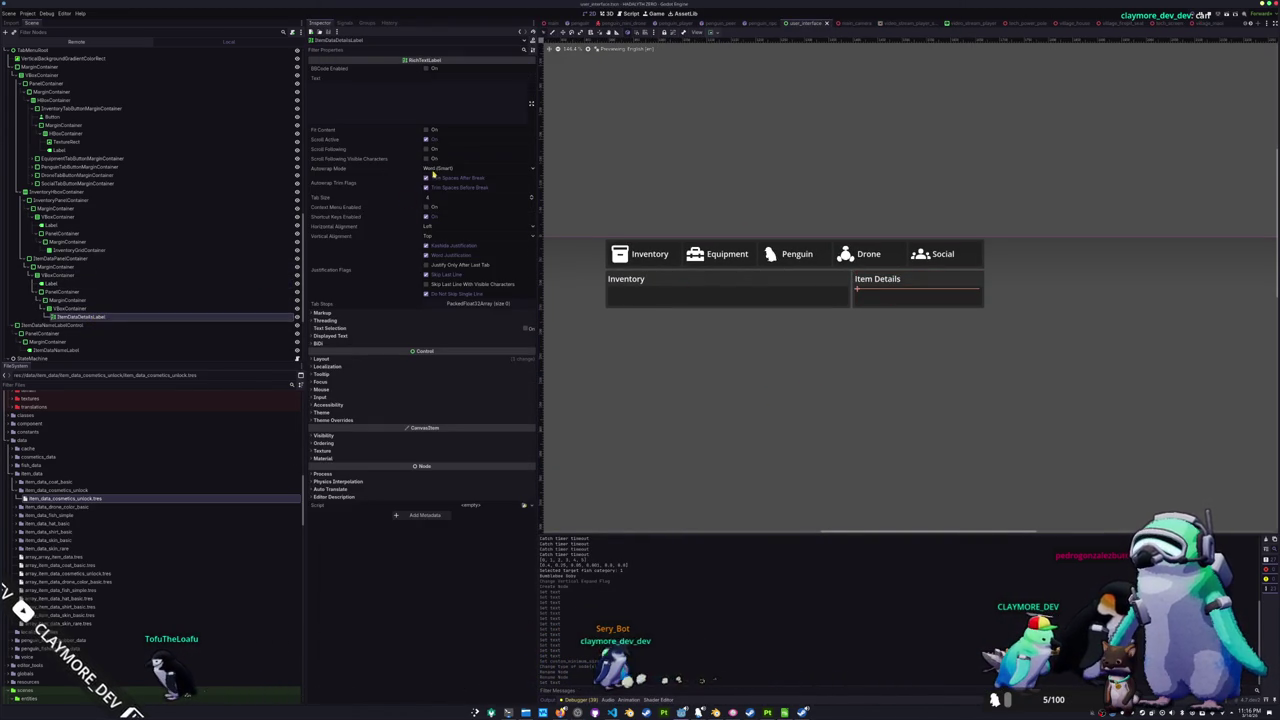
left_click(440, 170)
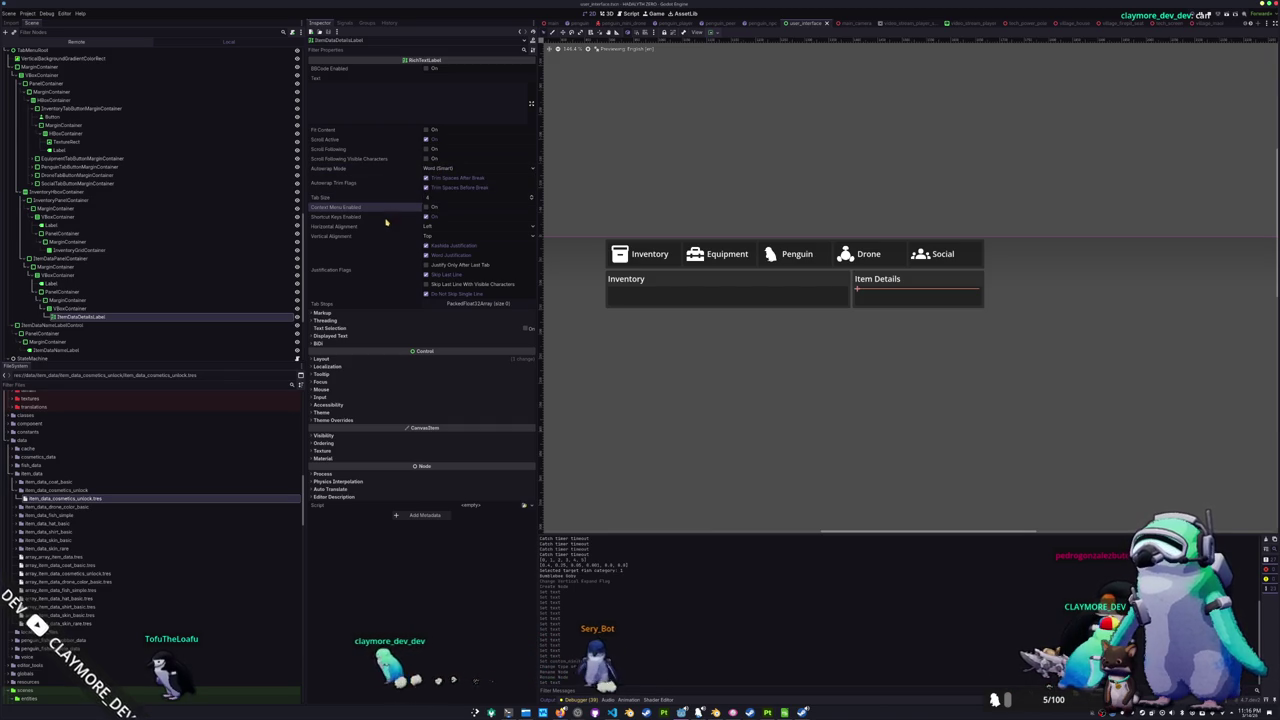
- Set ItemDataDetailsLabel's text to #TAB_MENU_INVENTORY_ITEM_DATA_NO_ITEM_DATA and copy it
left_click(378, 106)
type("abc - ")
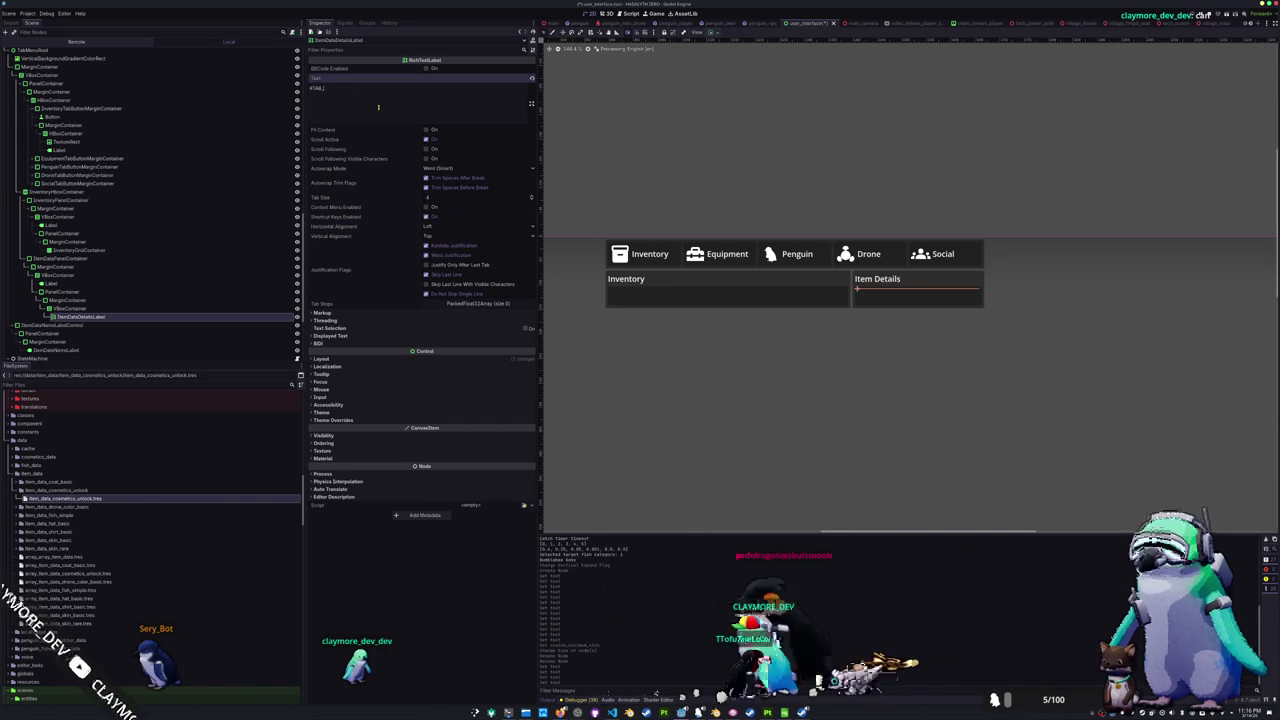
type("MENU")
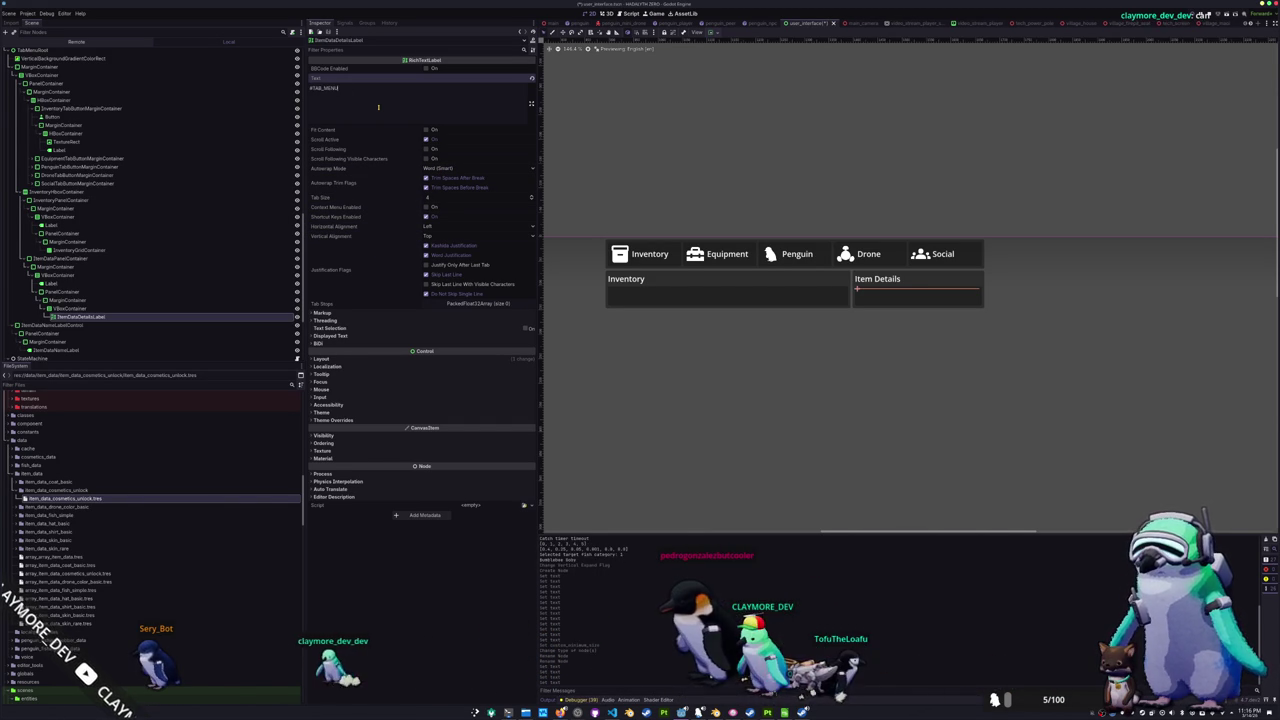
left_click(47, 283)
left_click(101, 317)
type("_INVENTORY_ITE")
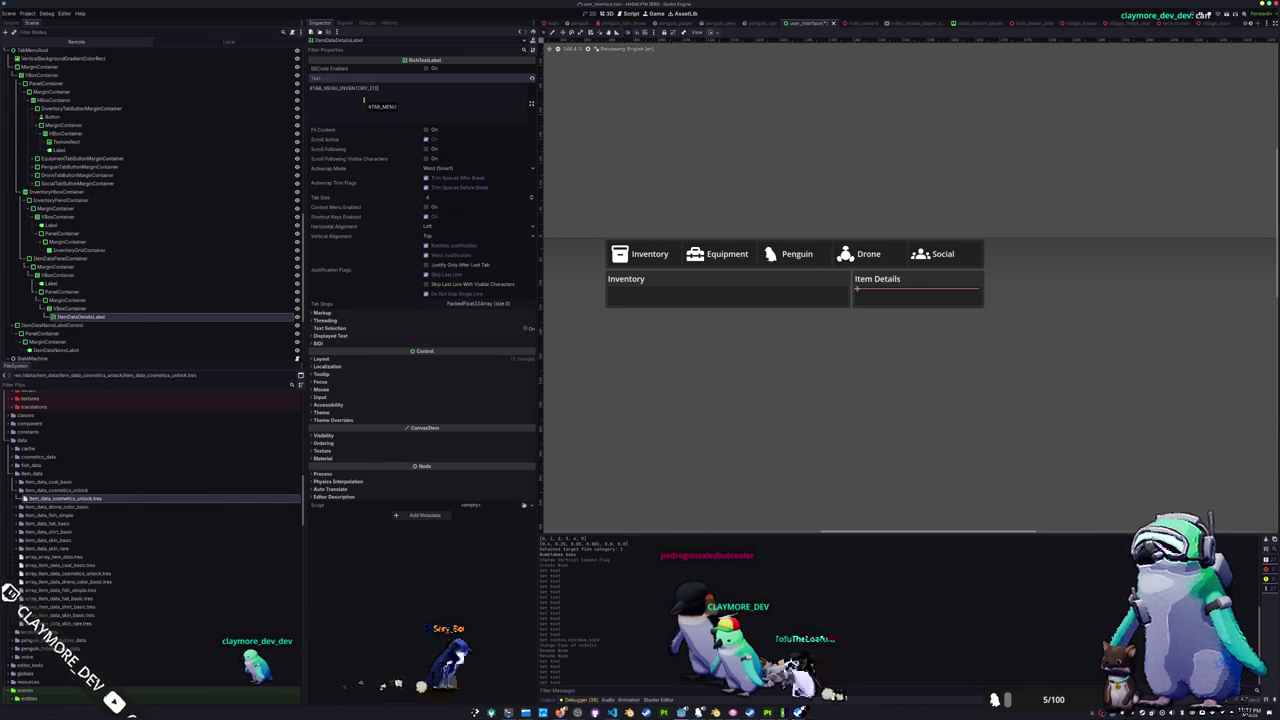
type("M_DATA_NO_ITEM_DATA")
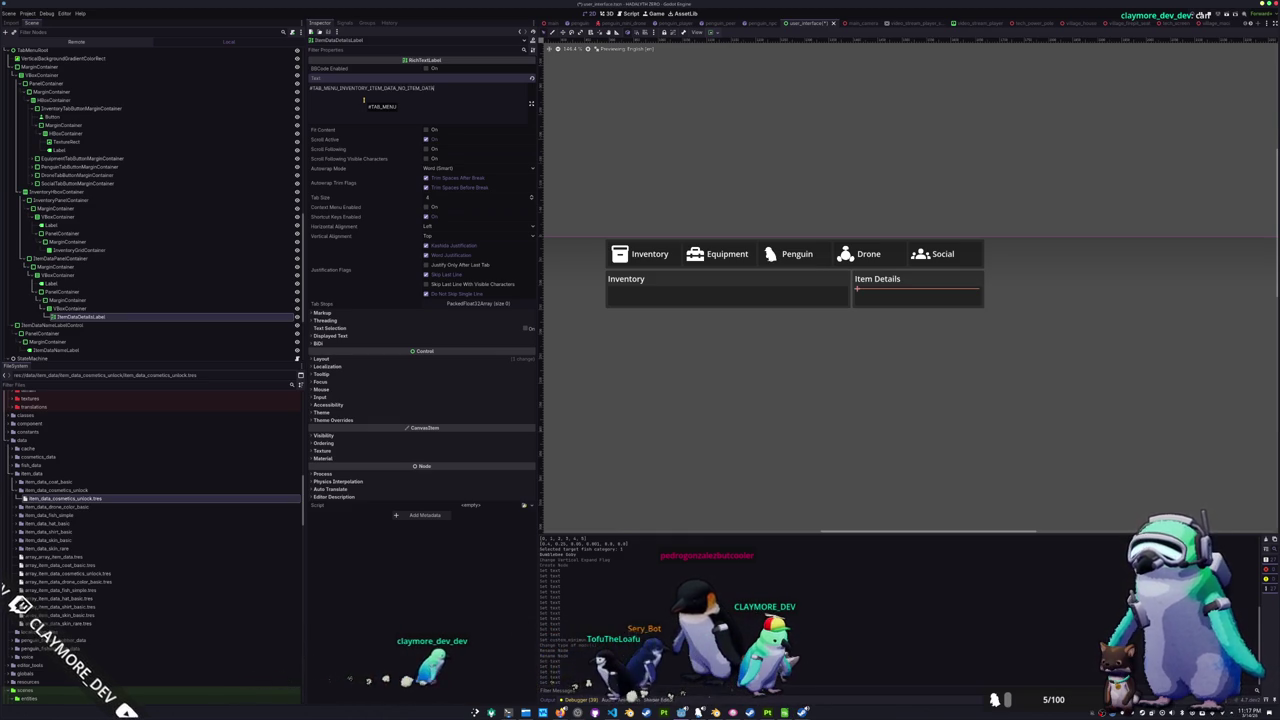
key("ctrl+a")
key("ctrl+c")
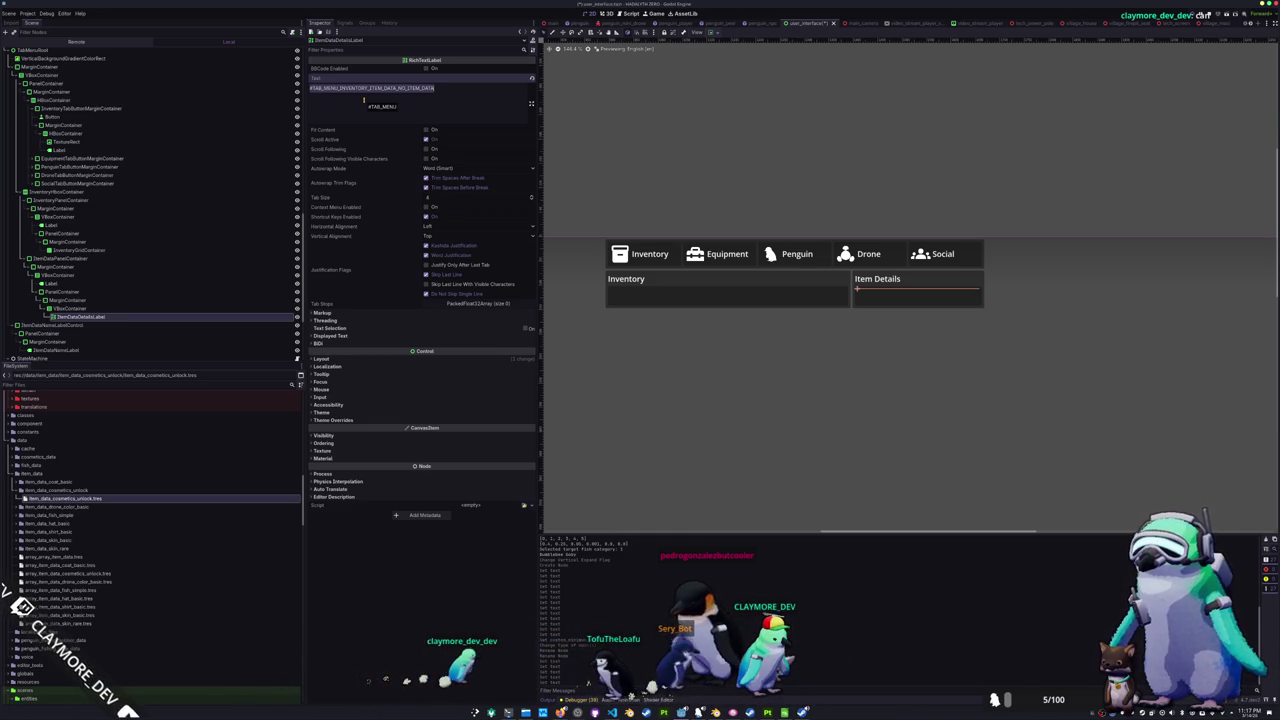
key("alt+Tab")
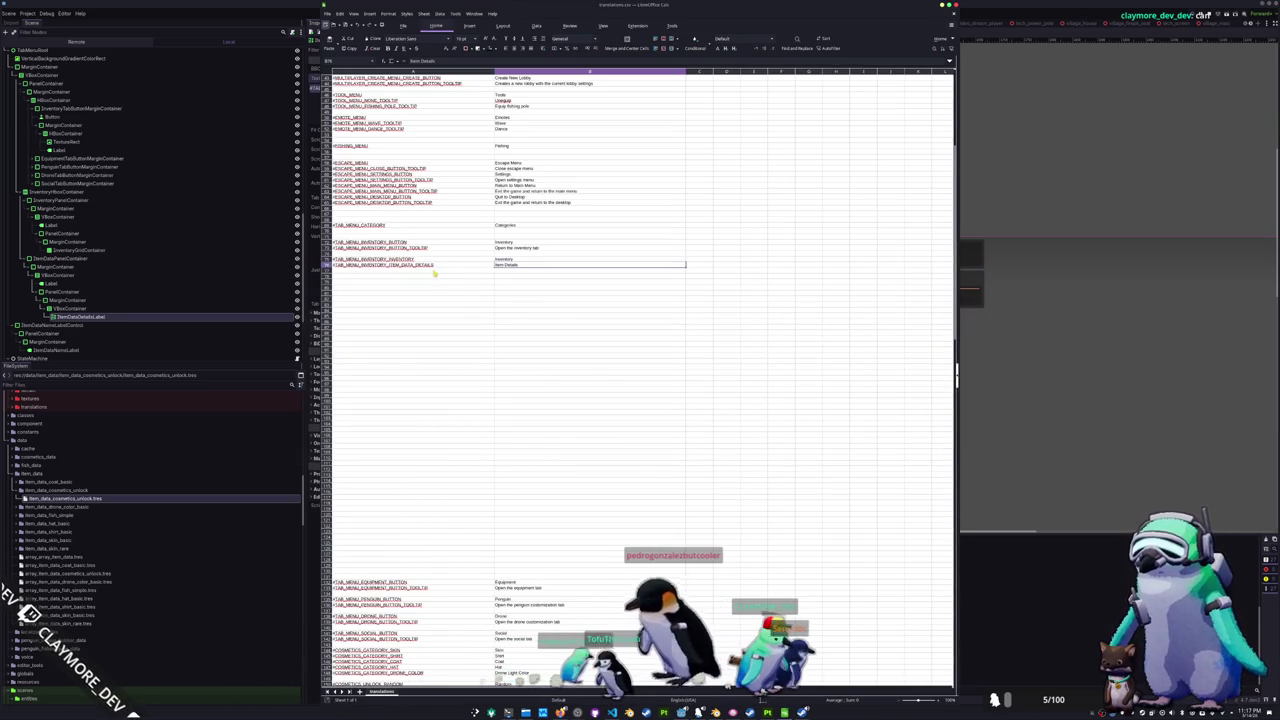
- Paste the key into a new row and correct it to #TAB_MENU_INVENTORY_ITEM_DATA_DETAILS_NO_ITEM_DATA
left_click(429, 277)
key("ctrl+v")
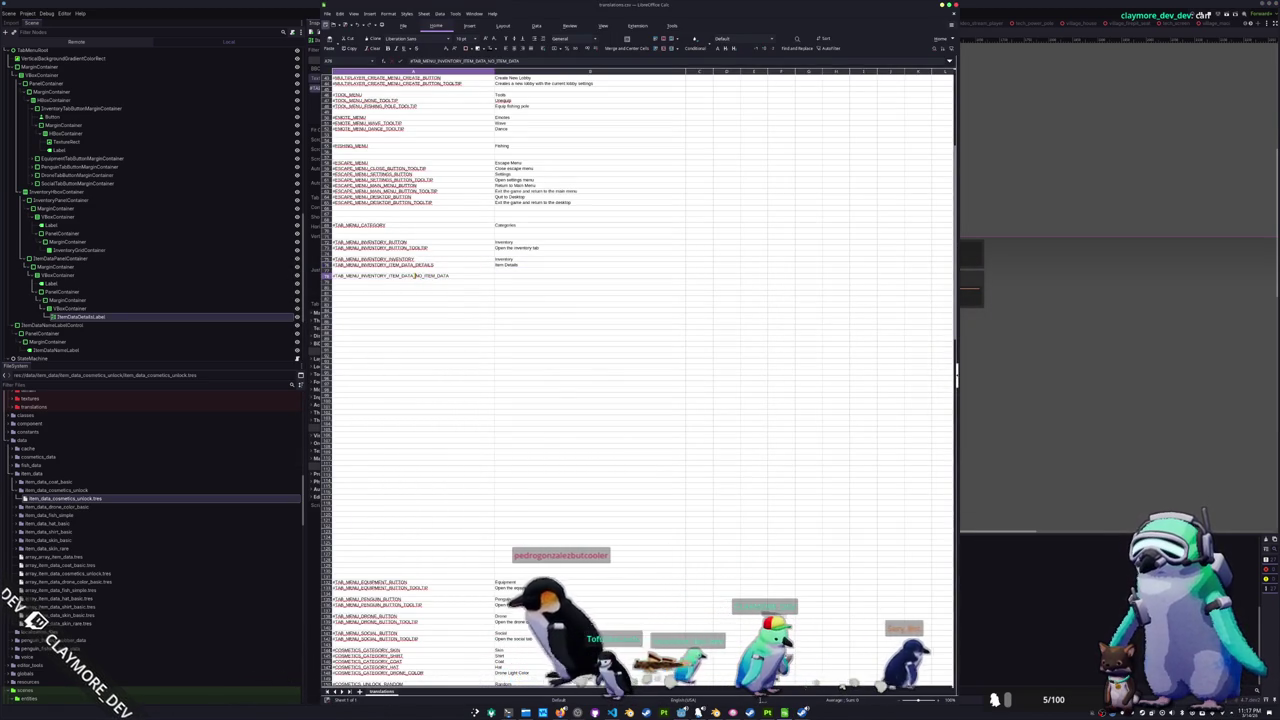
key("F2")
key("Left")
key("Left")
key("Left")
type("S_")
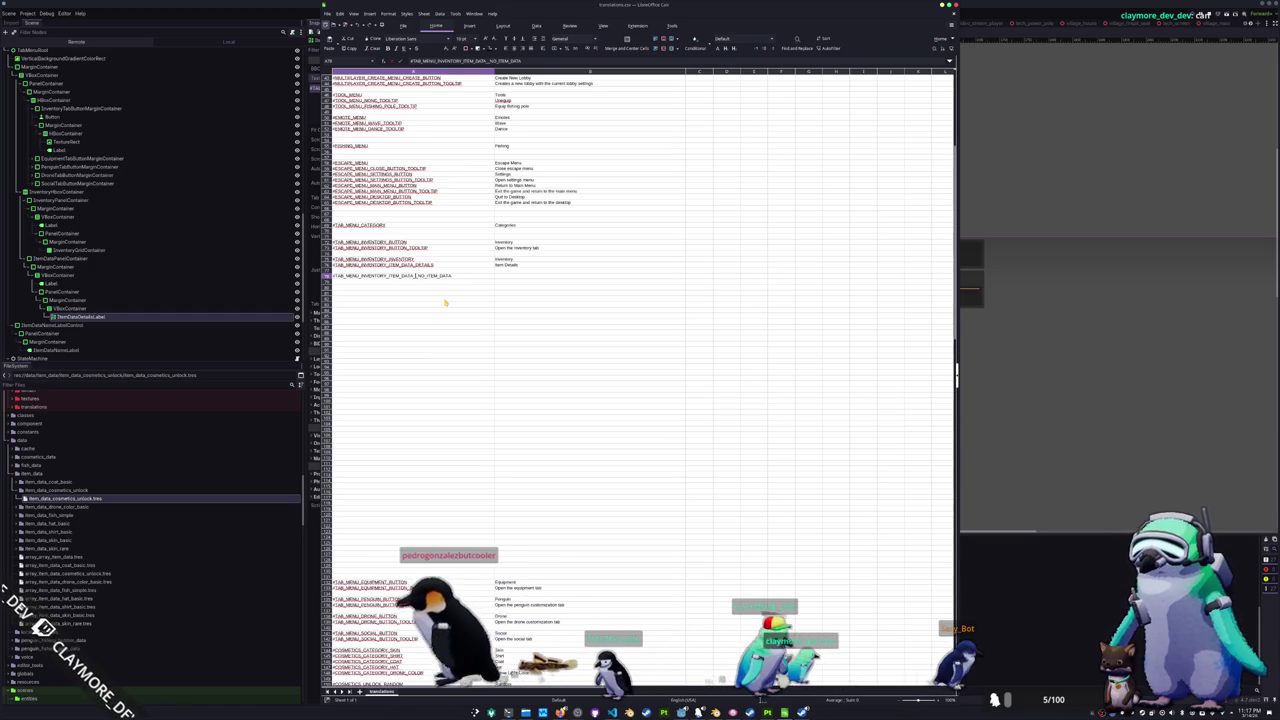
type("ETAILS")
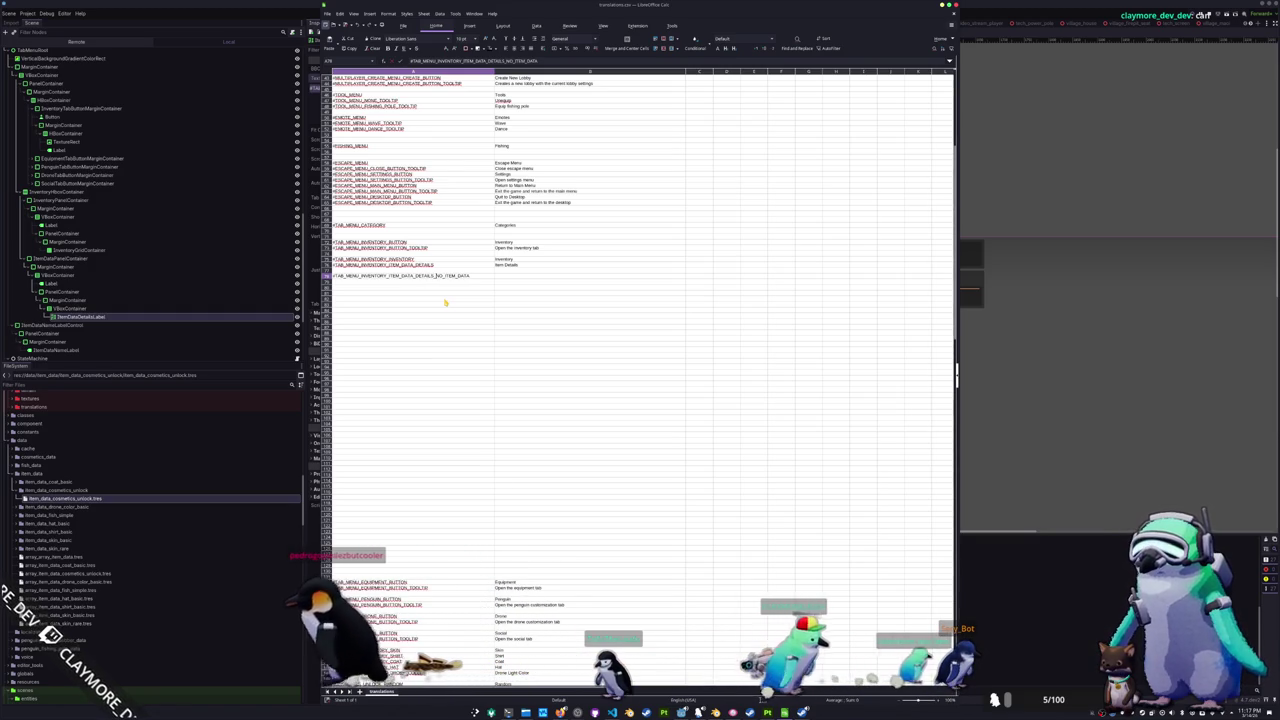
key("Escape")
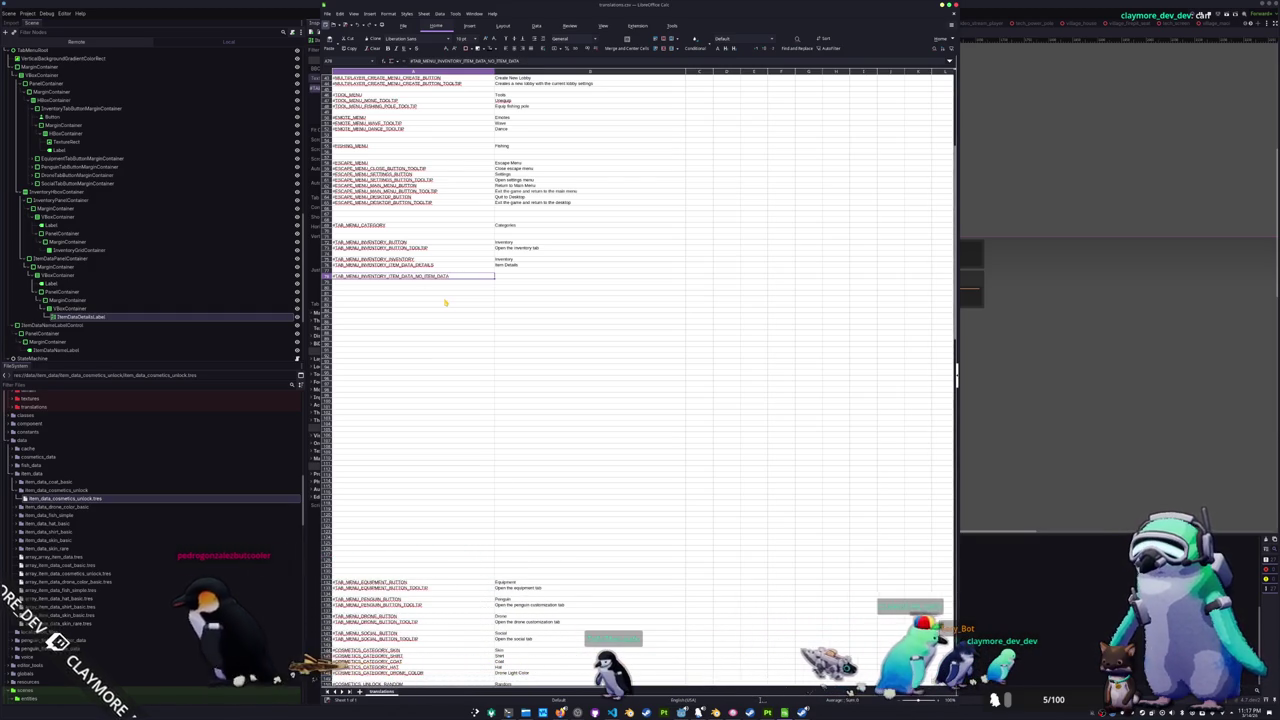
key("F2")
key("Left")
key("Left")
key("Left")
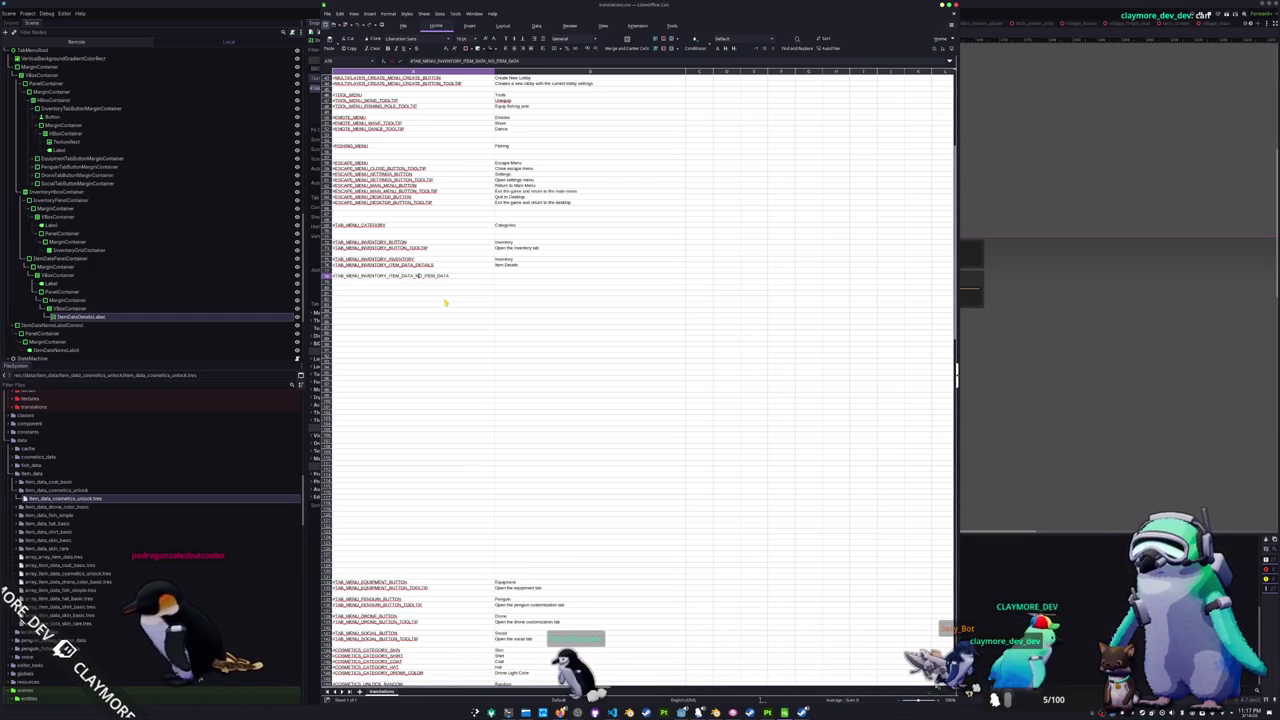
type("_DETAILS_")
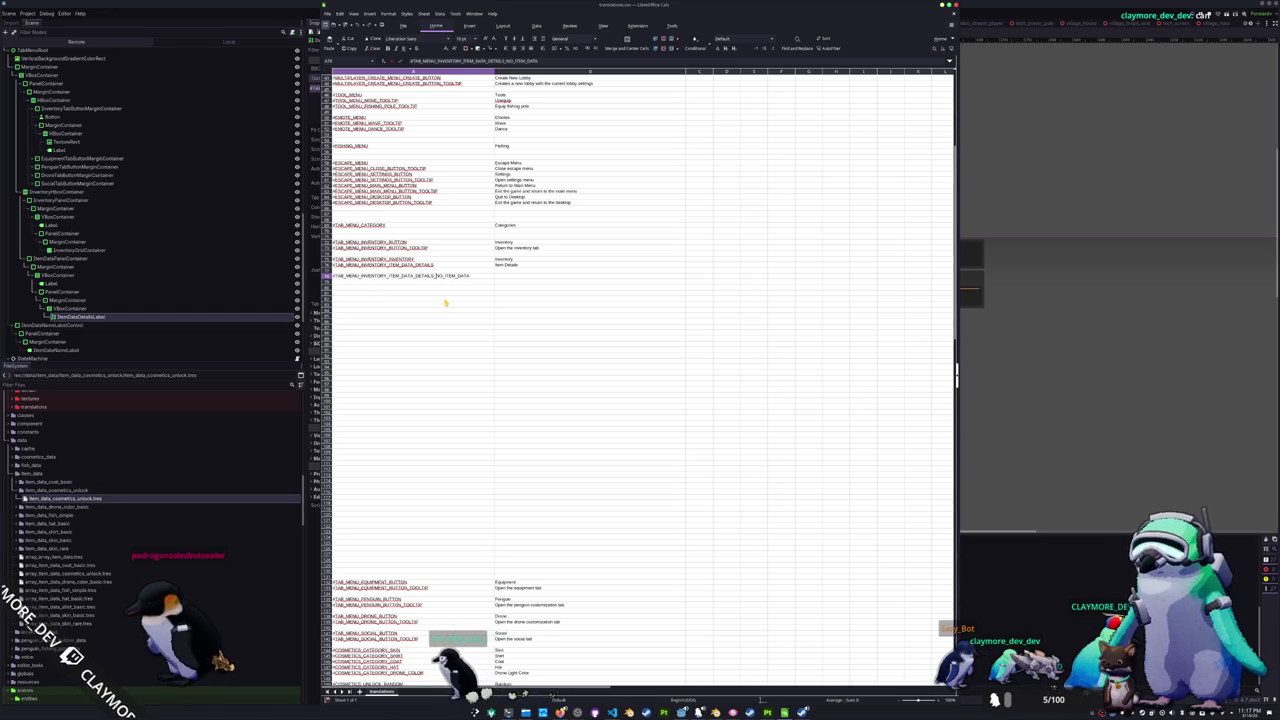
key("Tab")
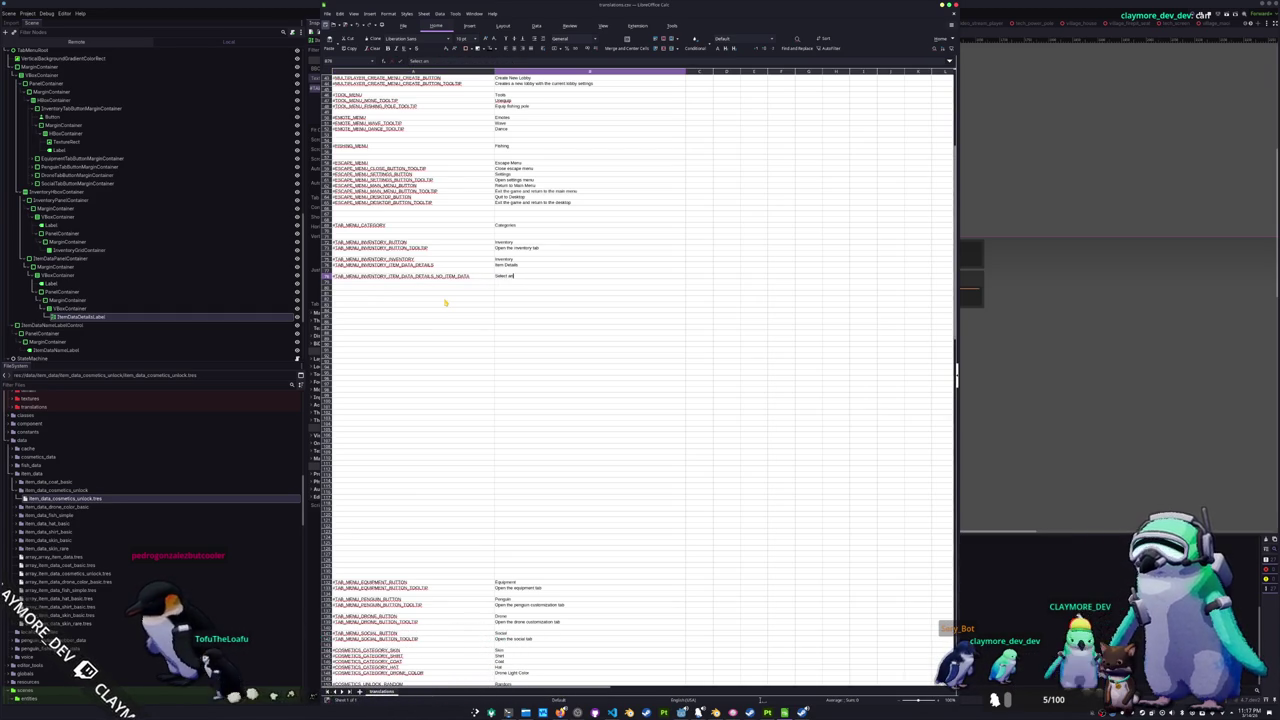
- Enter 'No item selected' as the key's translation in column B
type("selected")
key("Return")
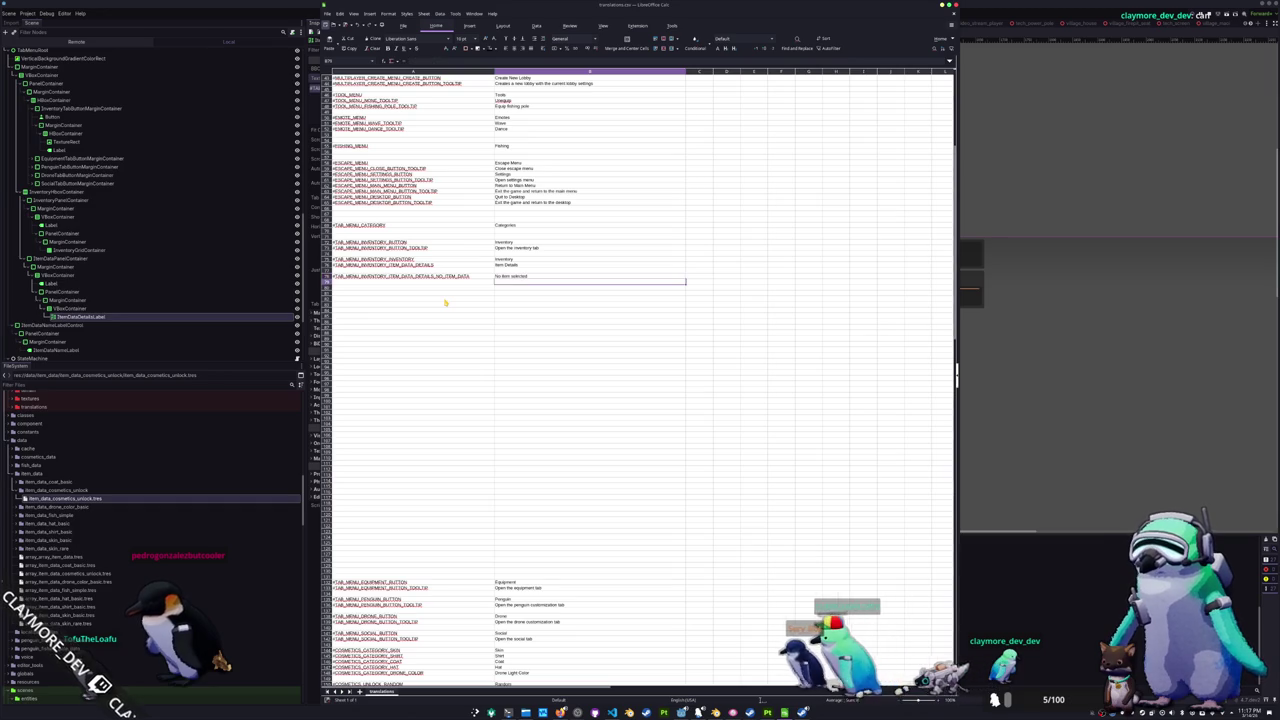
key("Up")
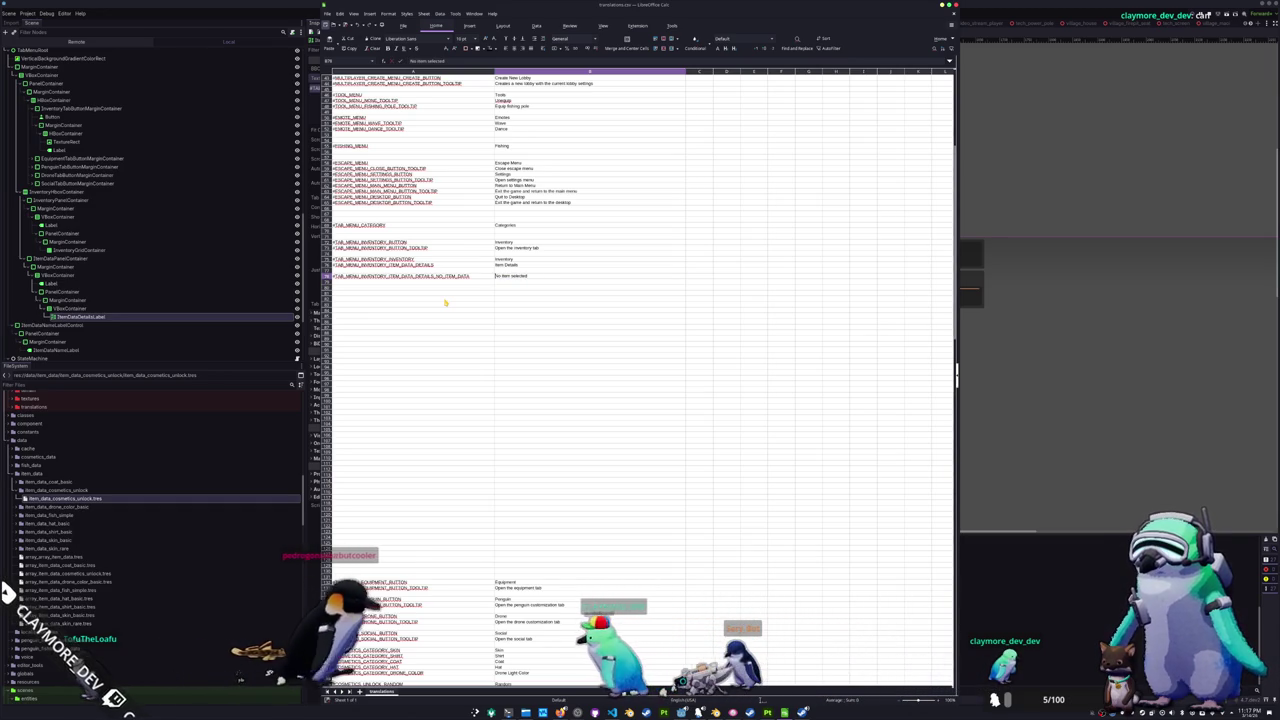
key("Left")
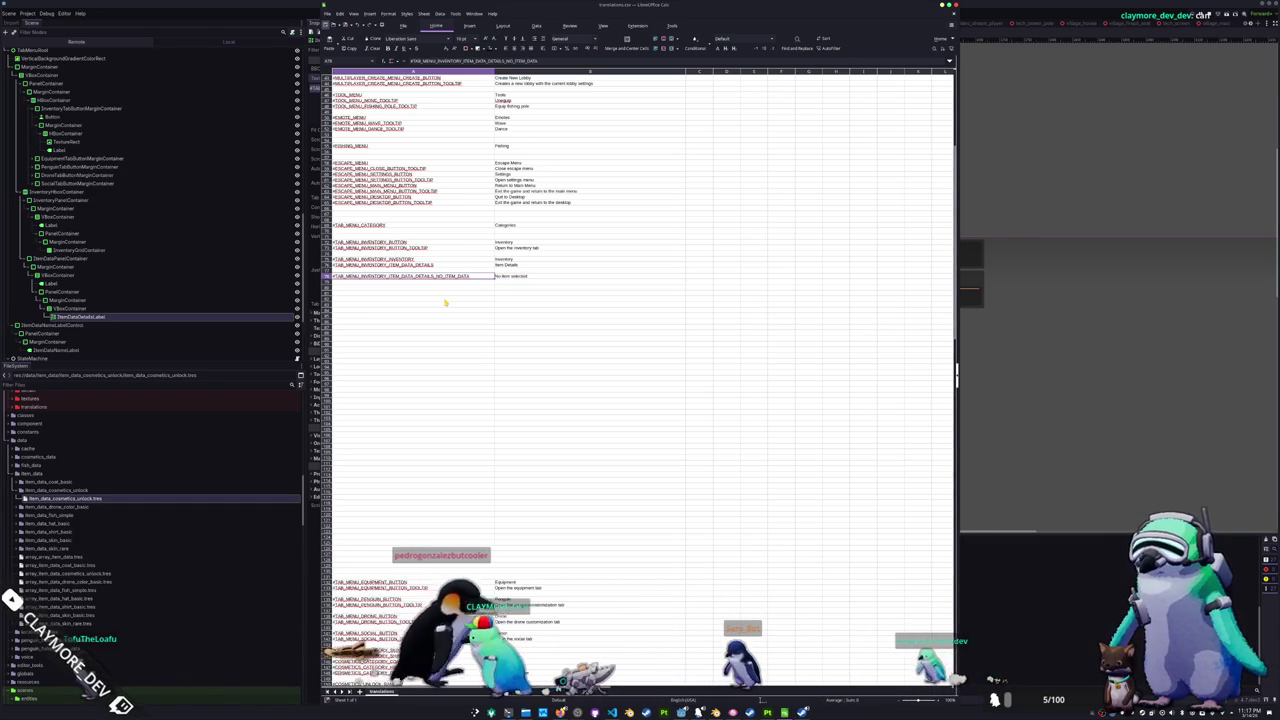
key("alt+Tab")
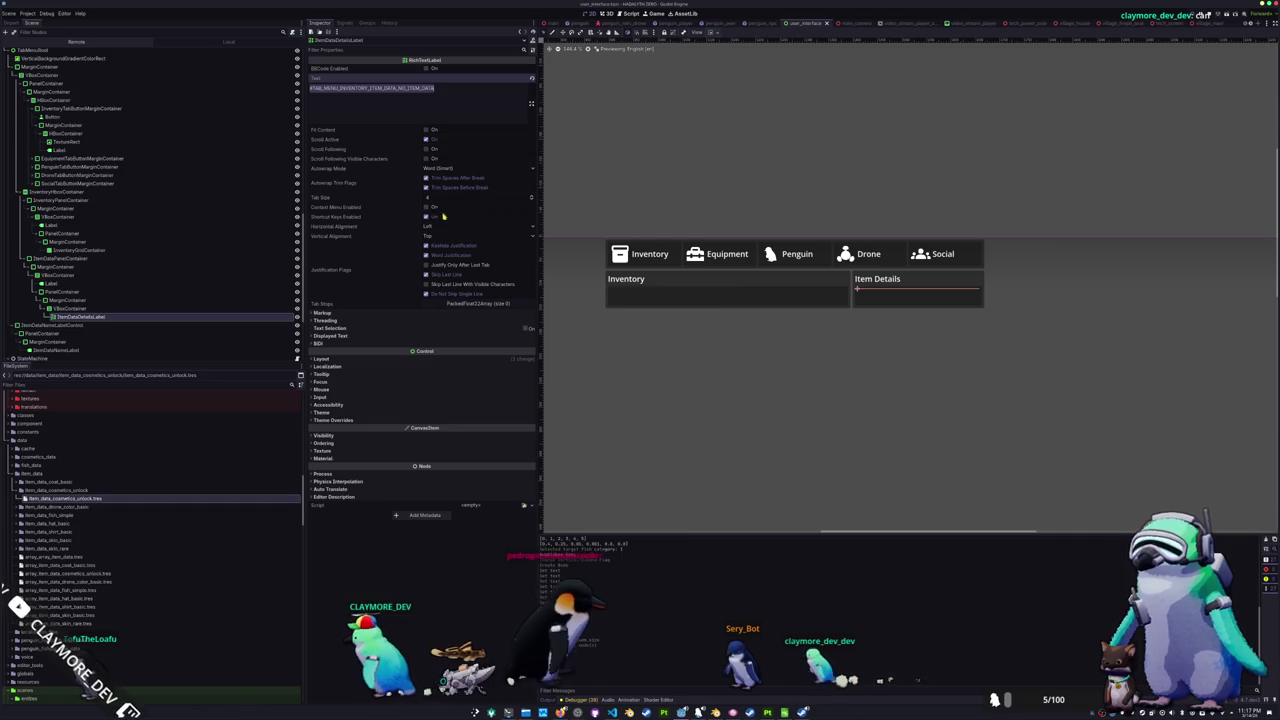
- Enable vertical Expand on ItemDataDetailsLabel and begin wrapping its key in gray colour tags
left_click(713, 32)
left_click(749, 99)
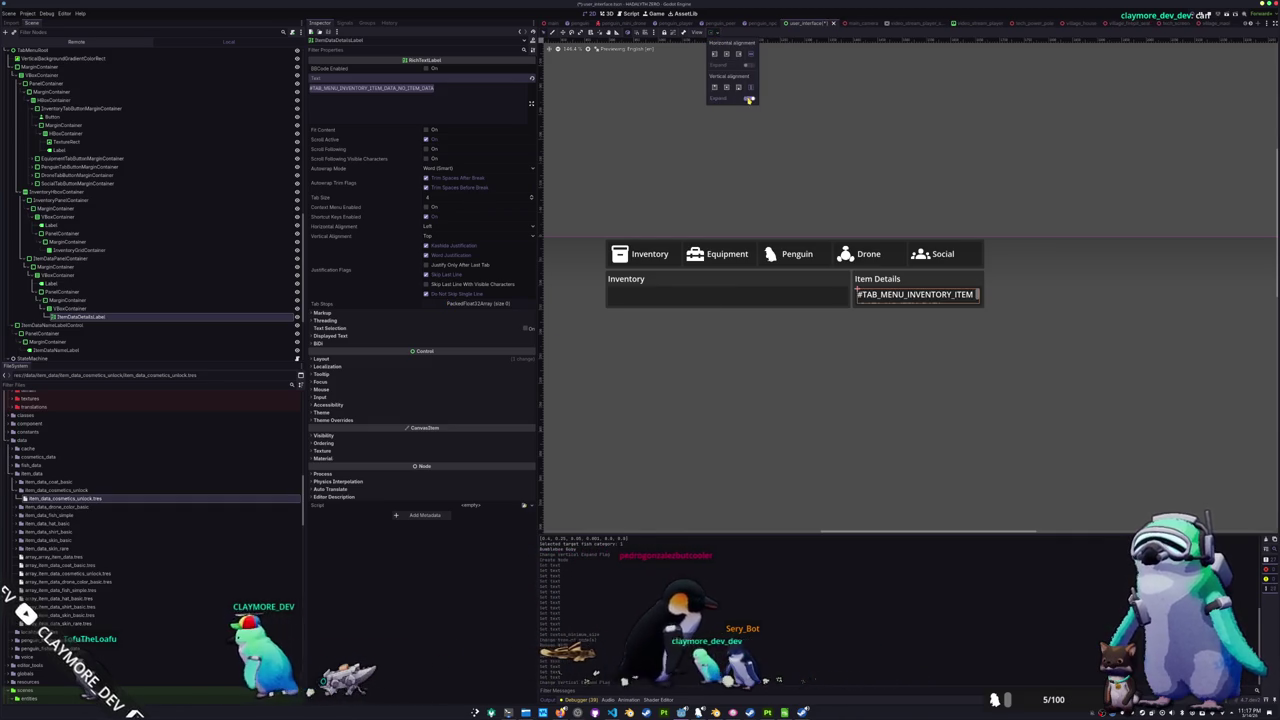
left_click(440, 97)
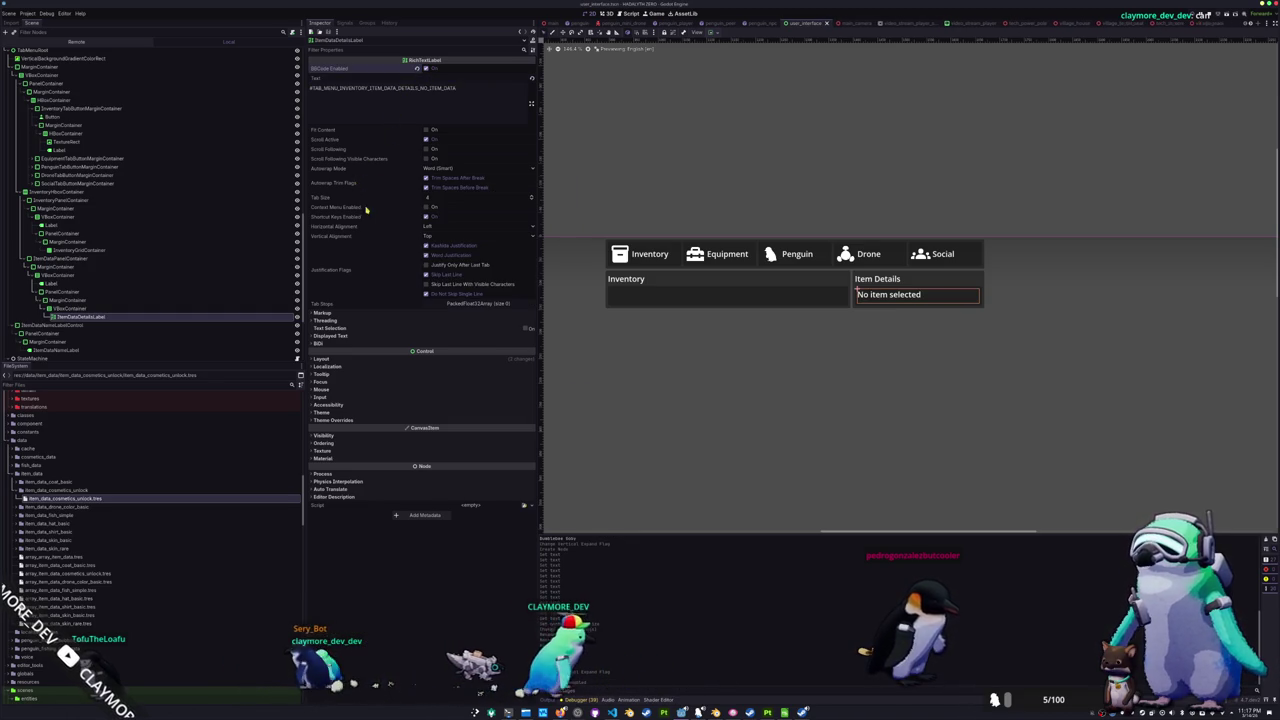
scroll(76, 320, "down", 5)
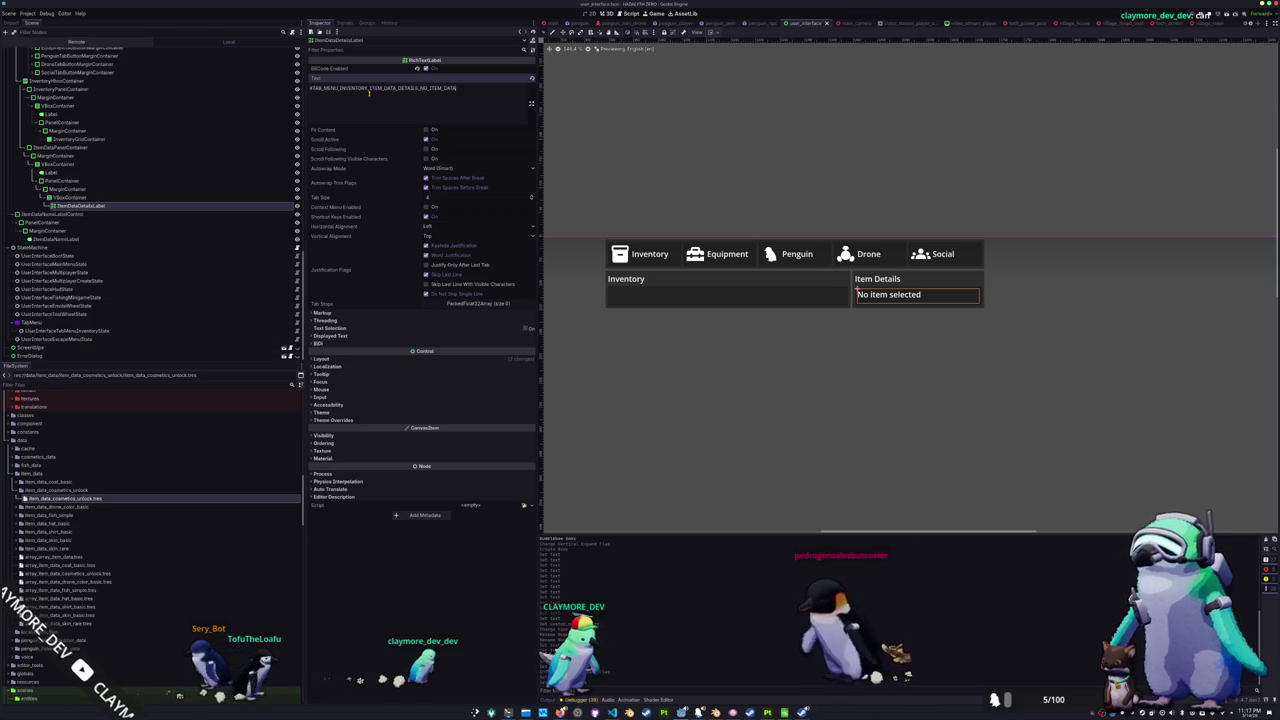
type("[gray#")
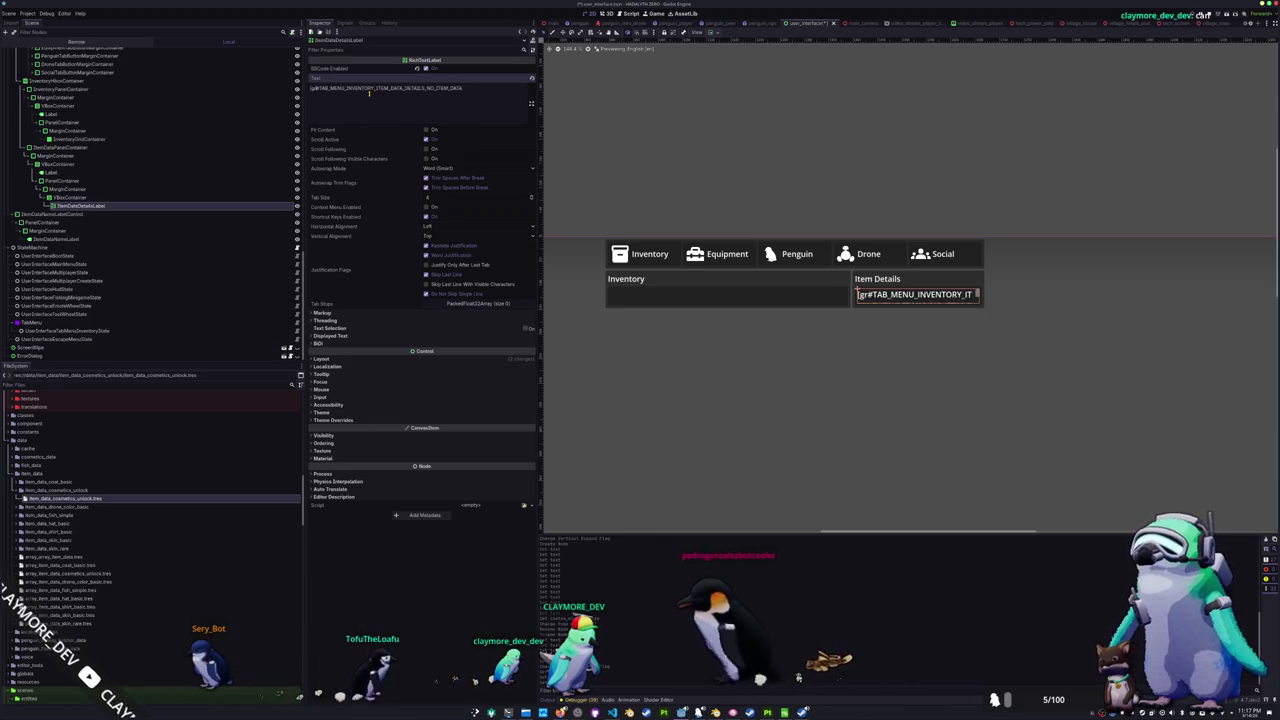
type("]")
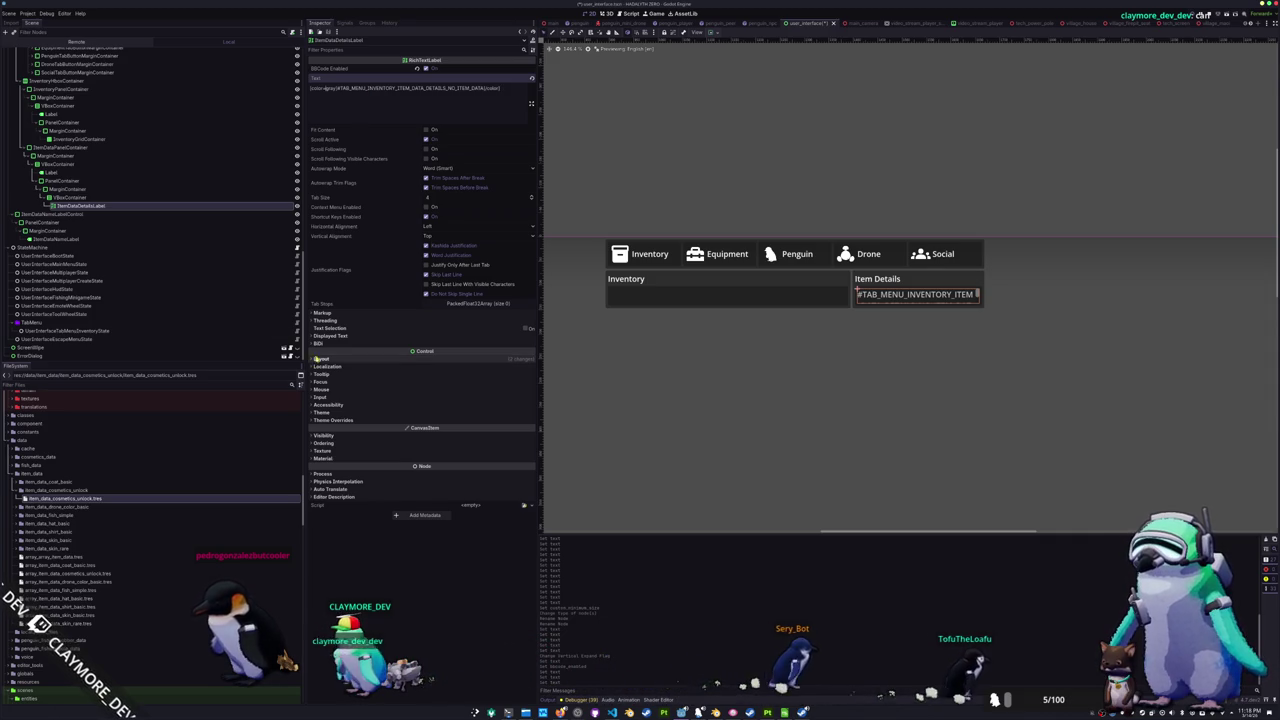
left_click(320, 365)
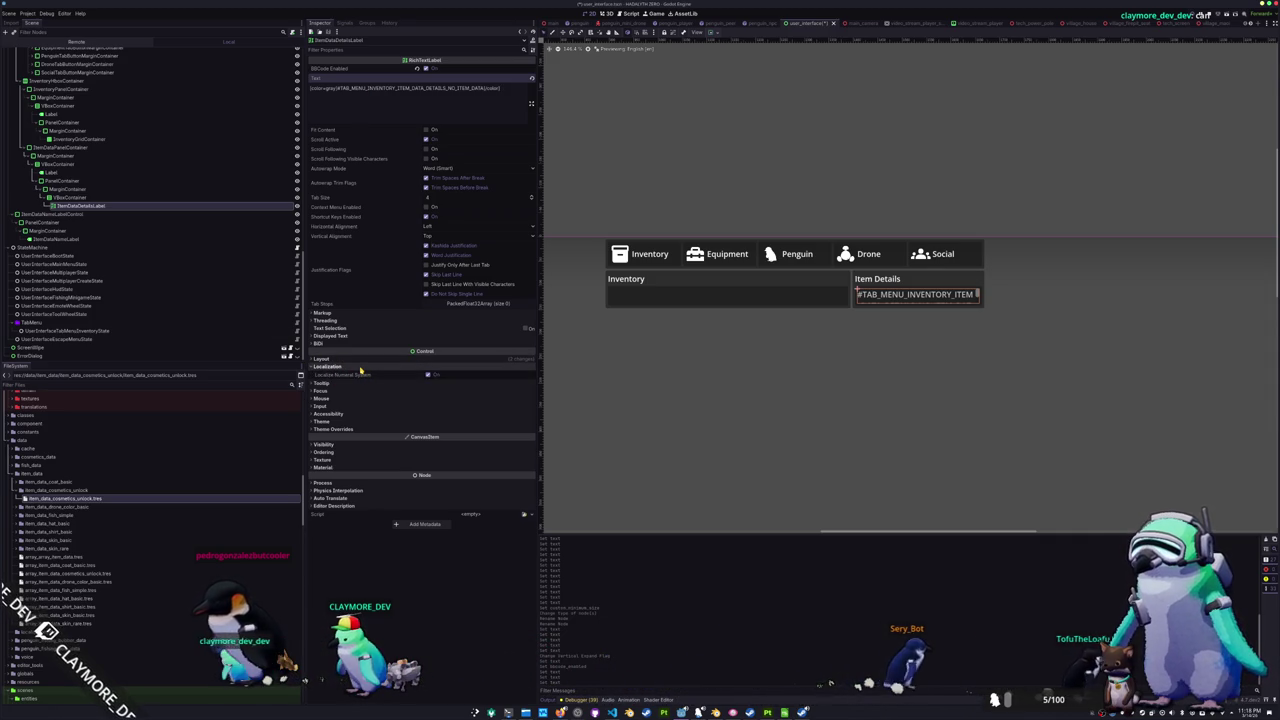
left_click(361, 369)
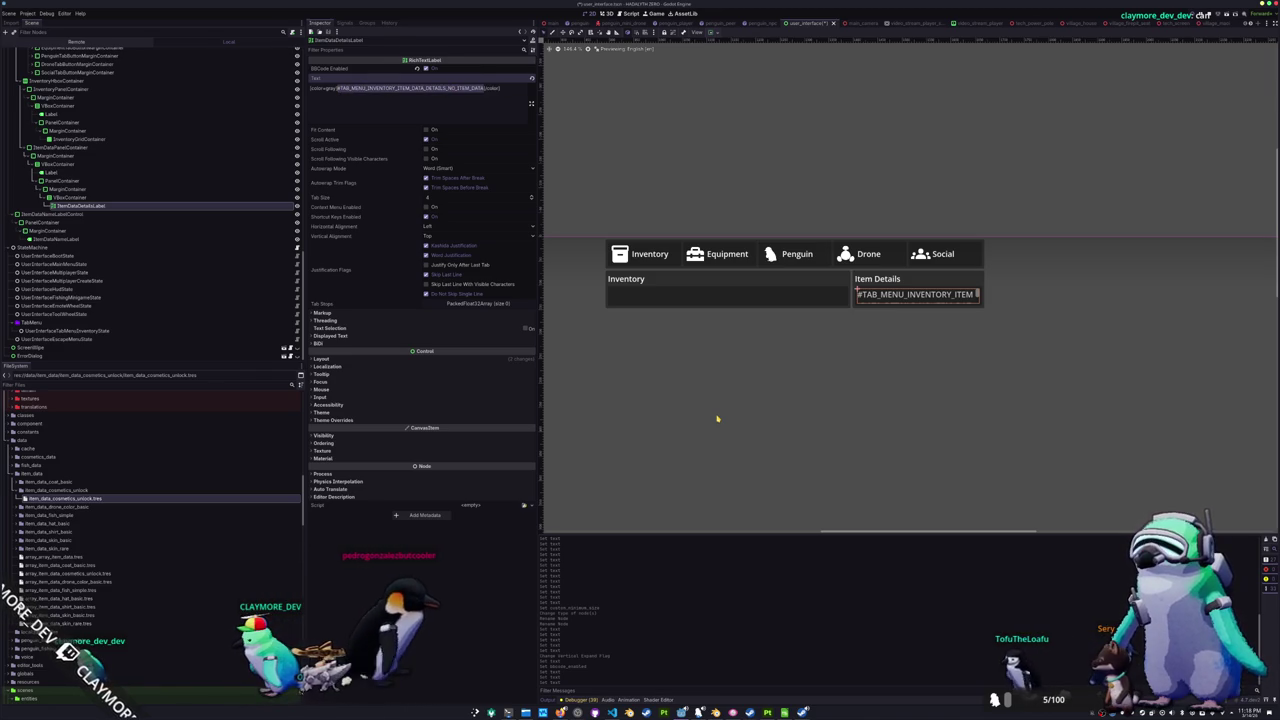
left_click(717, 419)
left_click(920, 299)
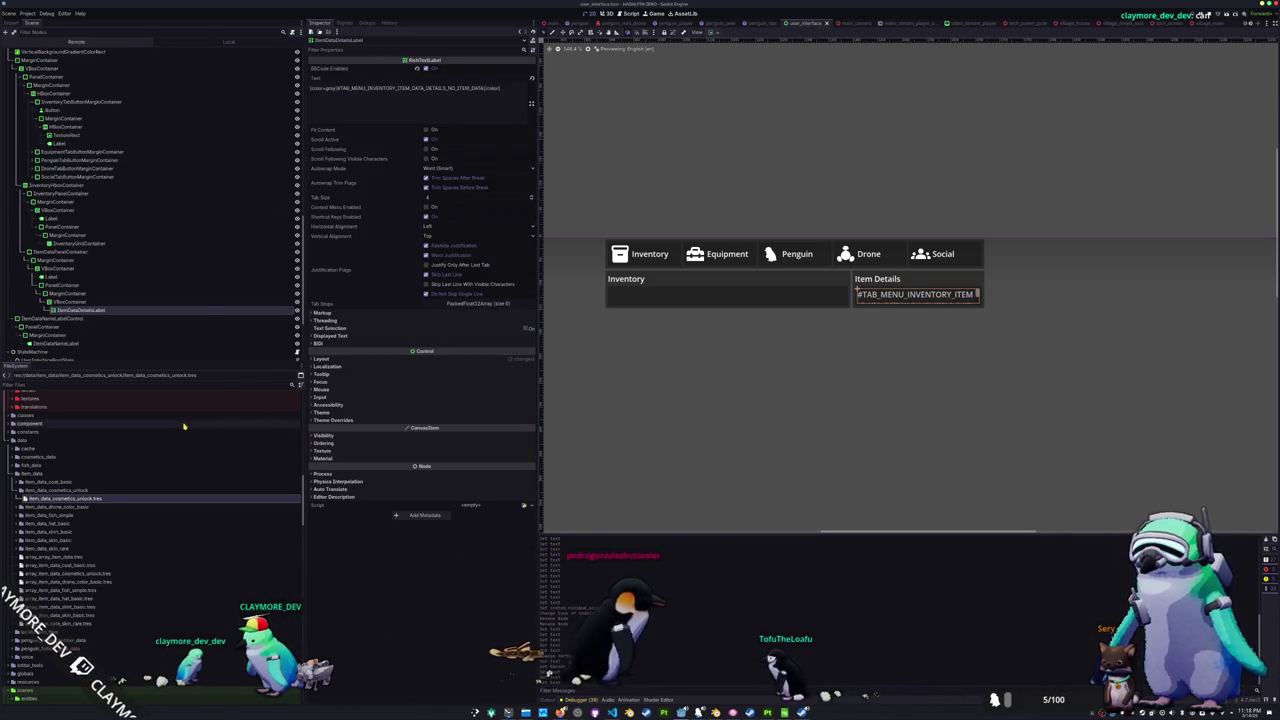
scroll(60, 462, "down", 2)
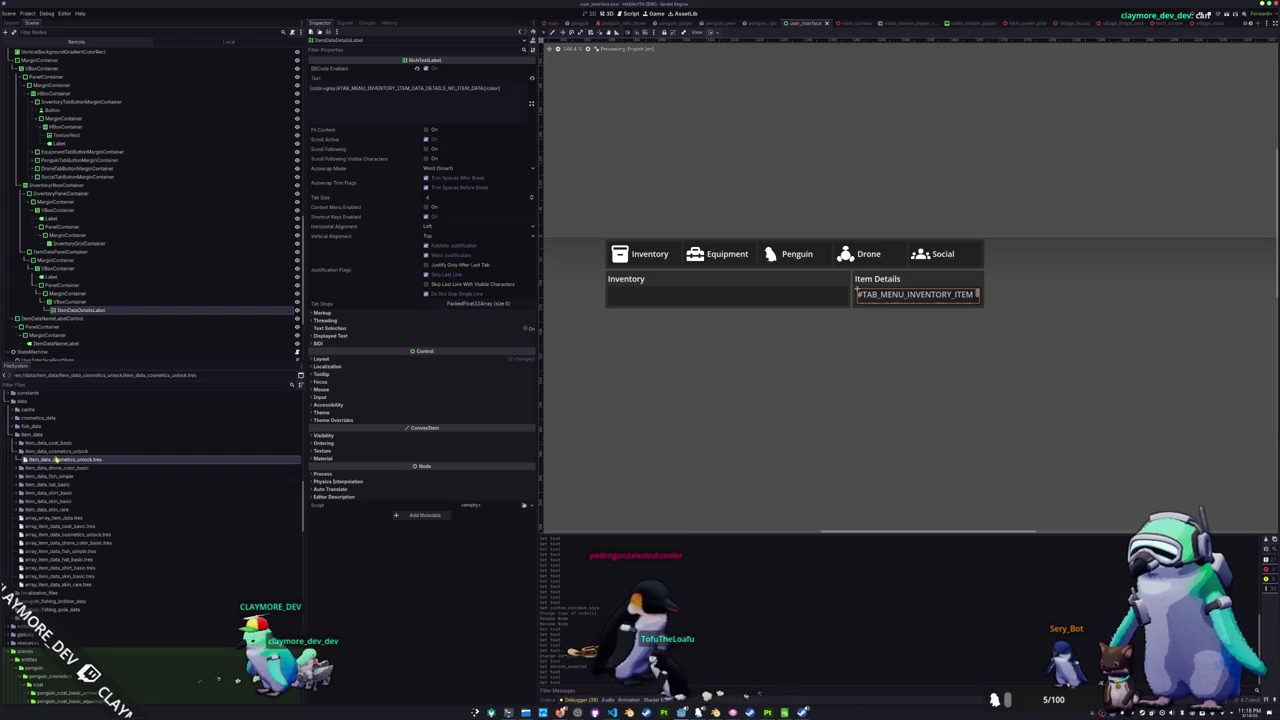
scroll(60, 480, "down", 15)
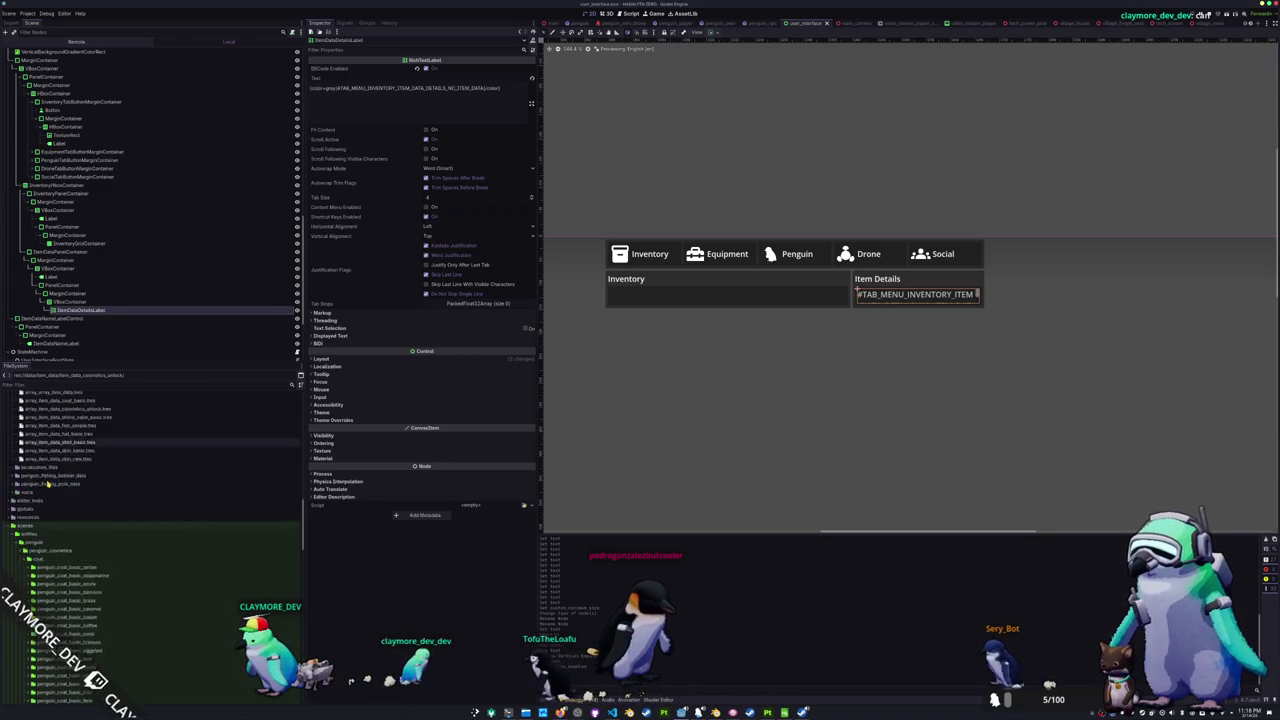
scroll(60, 521, "down", 8)
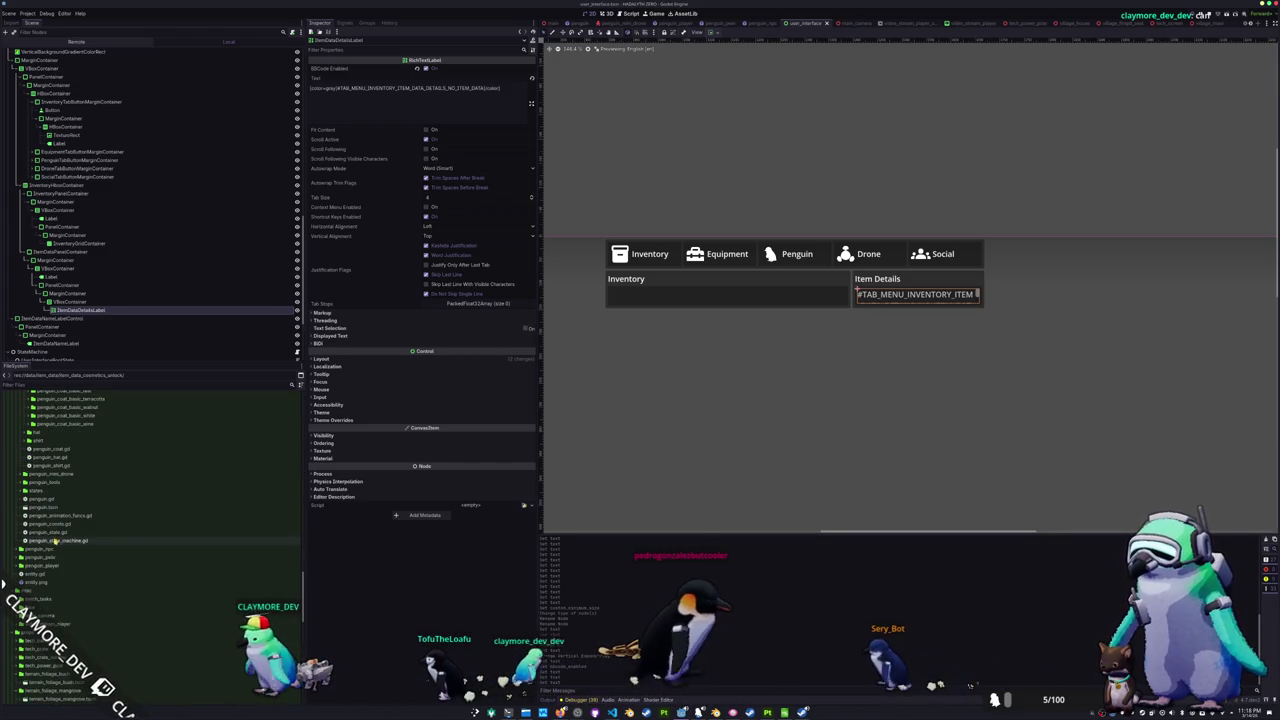
key("alt+Tab")
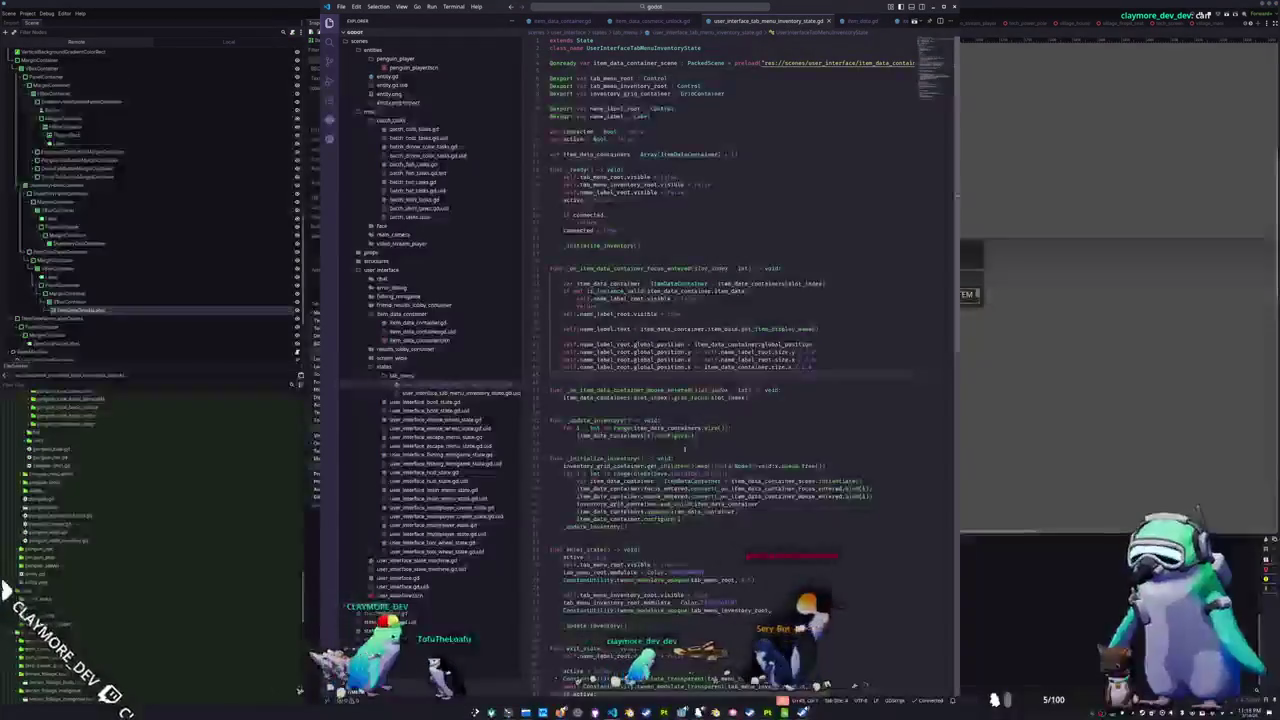
left_click(403, 377)
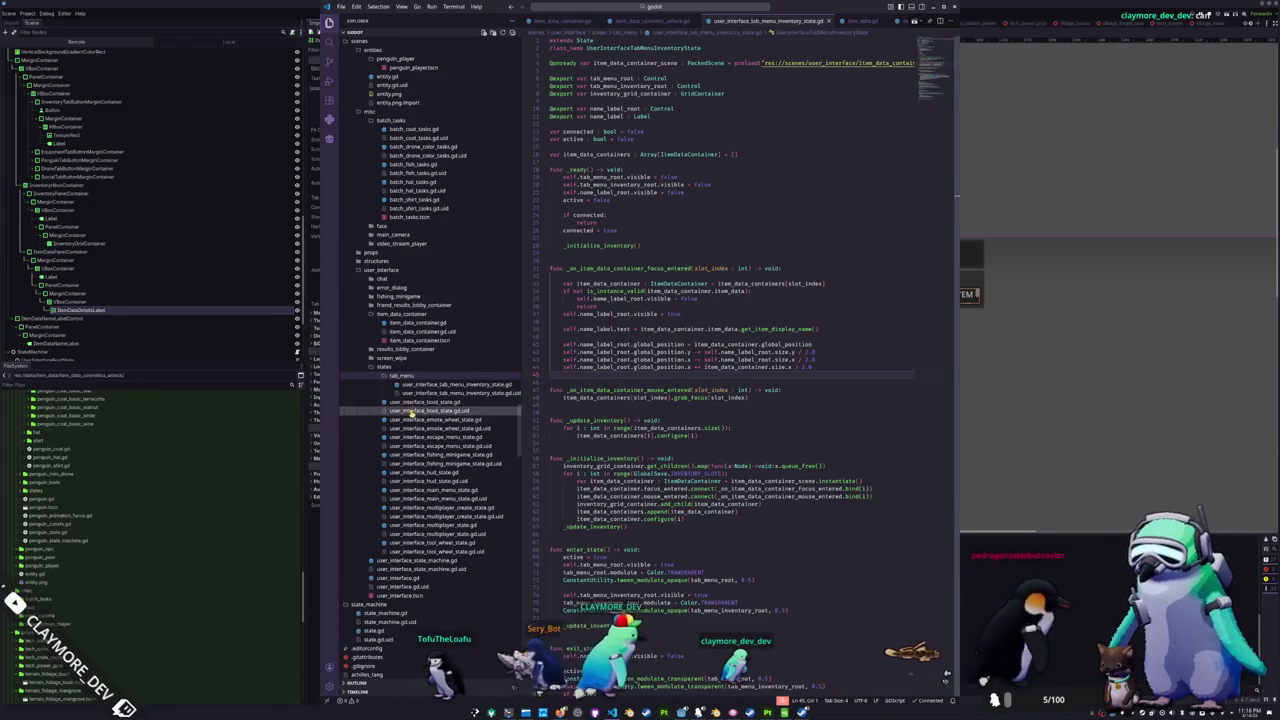
left_click(403, 377)
scroll(440, 340, "down", 2)
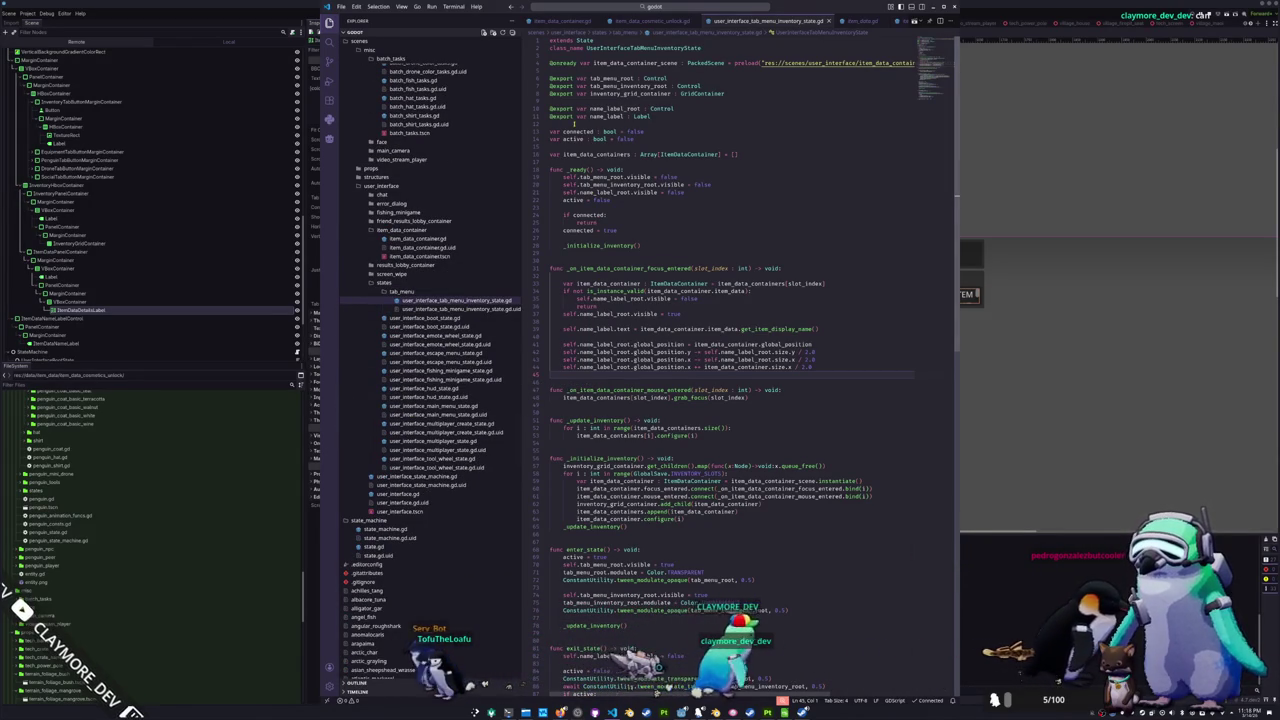
key("Return")
type("@export v")
type("ar l")
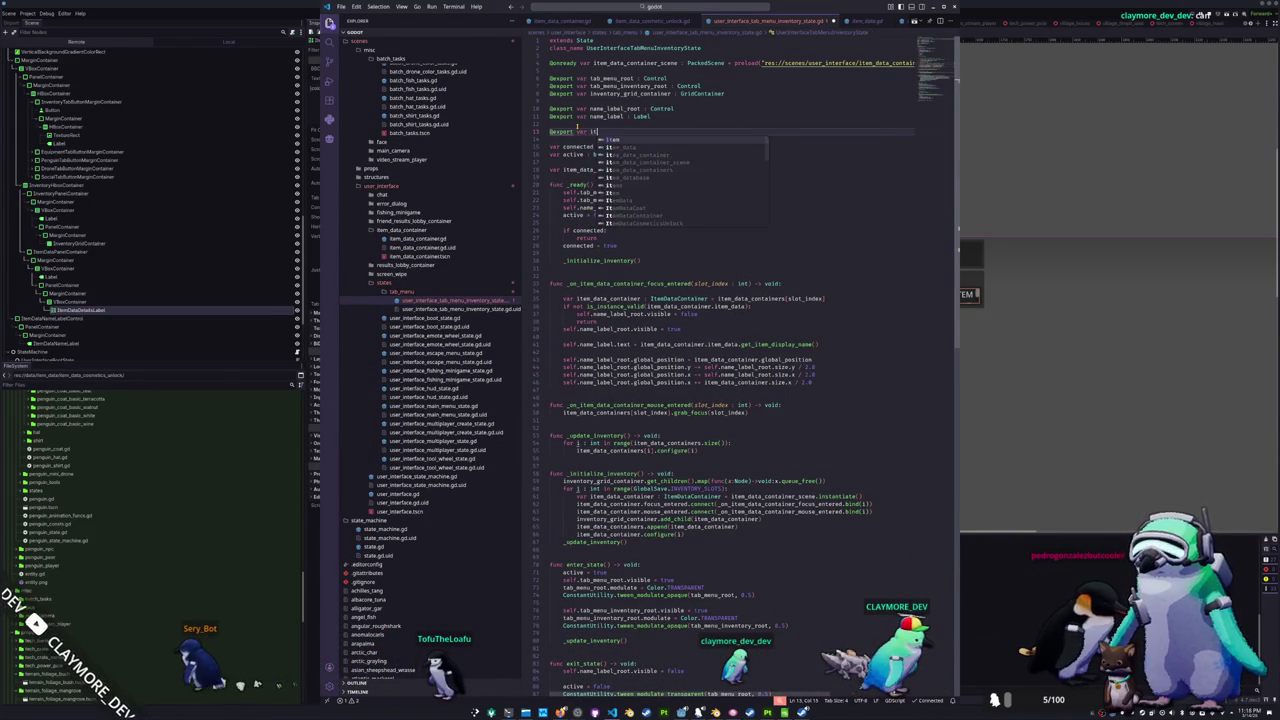
type("det")
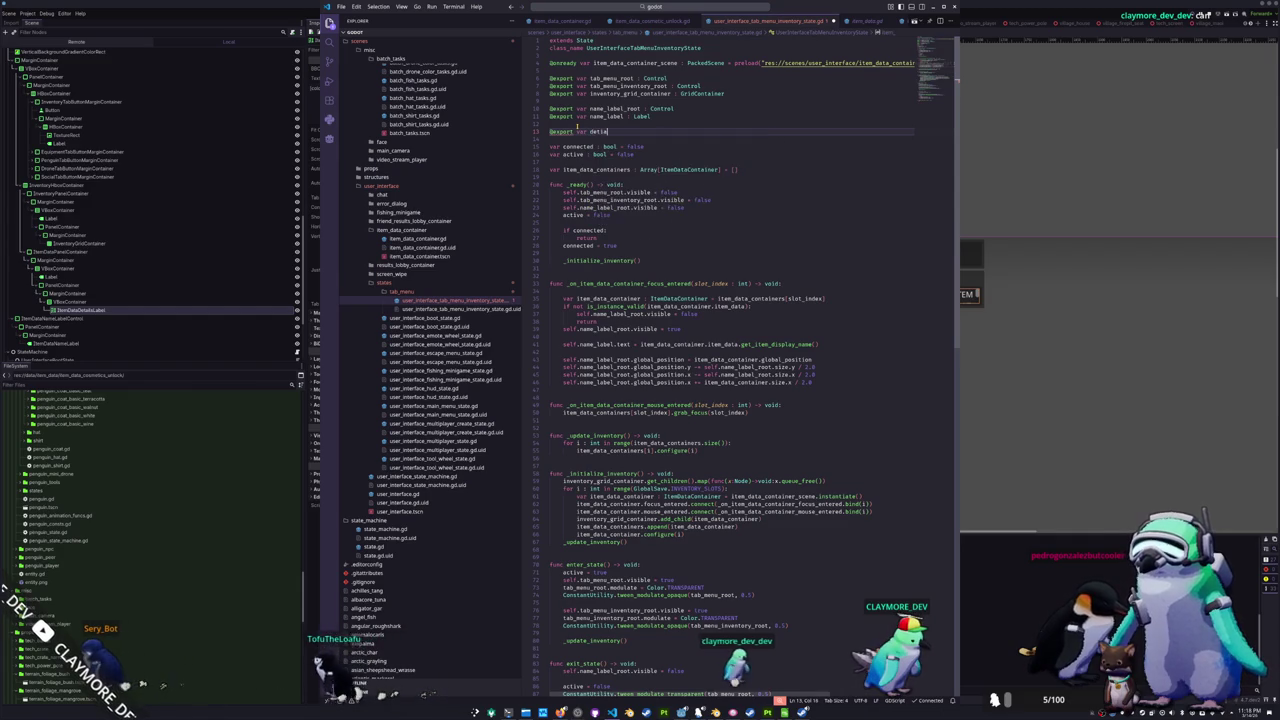
type("ails_label :")
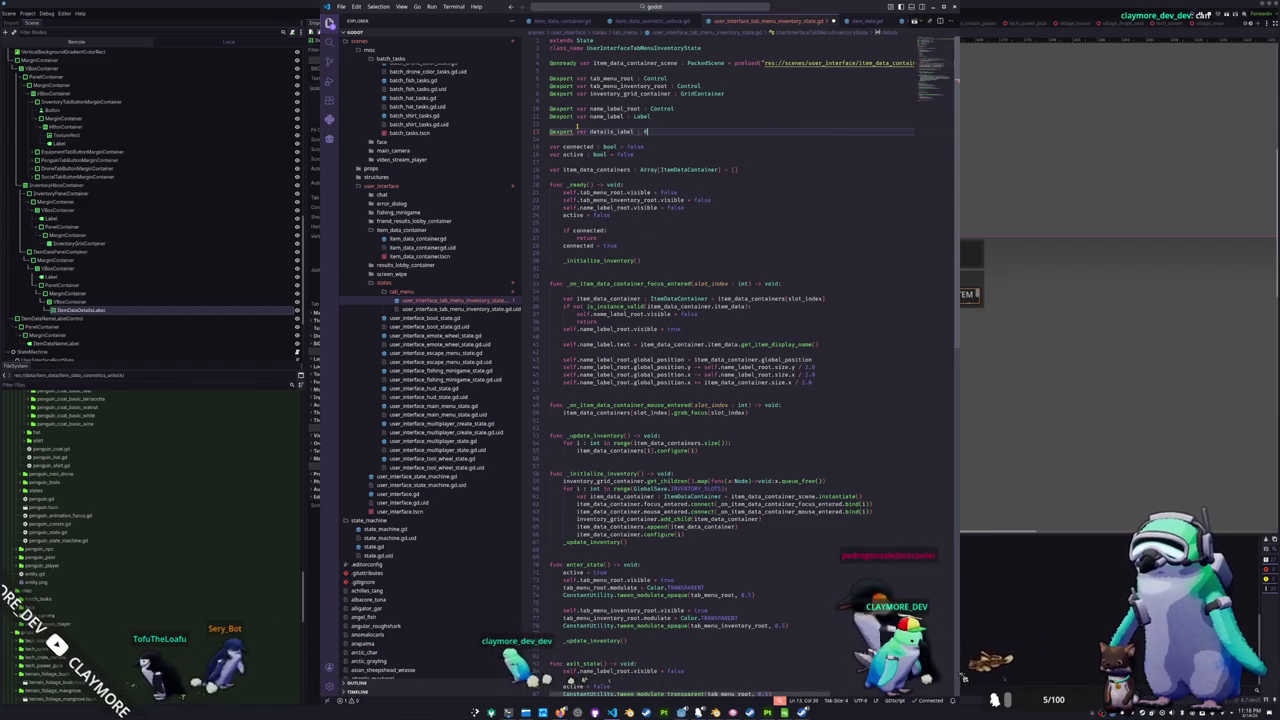
type("RichTextLabel")
key("Escape")
key("Down")
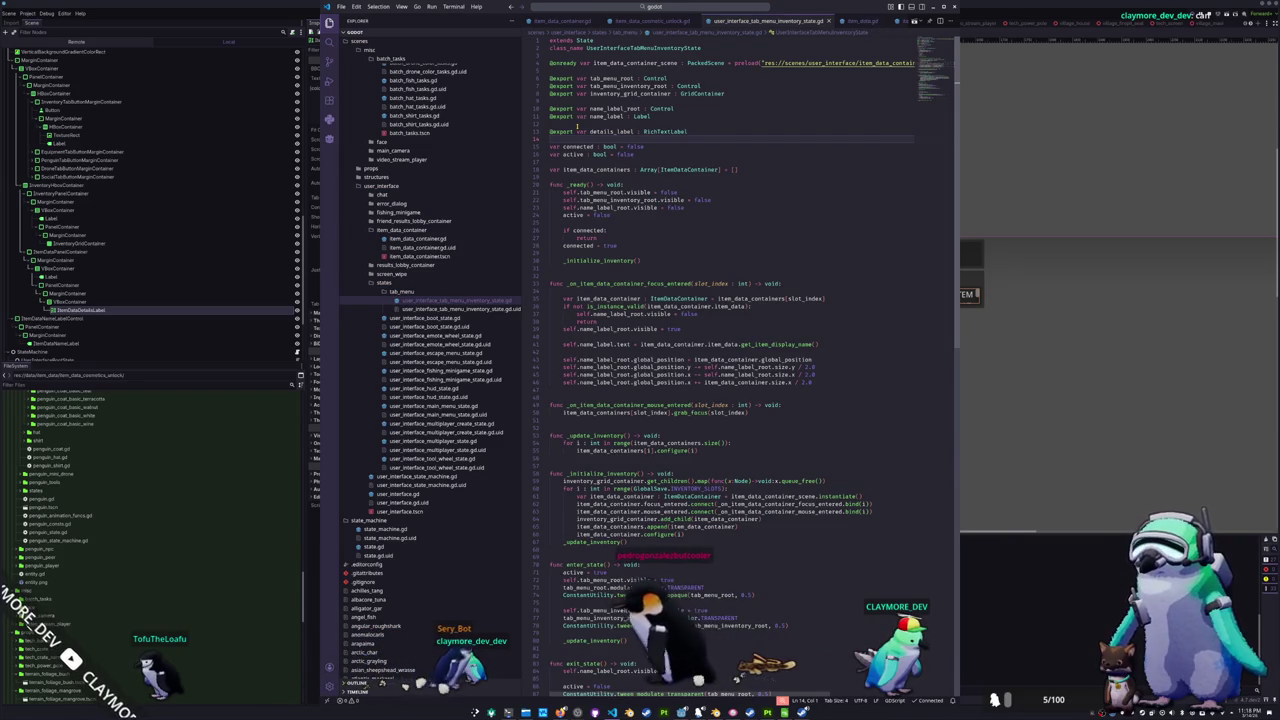
- In Godot, assign ItemDataDetailsLabel to the inventory state node's Details Label property
key("alt+Tab")
key("ctrl+s")
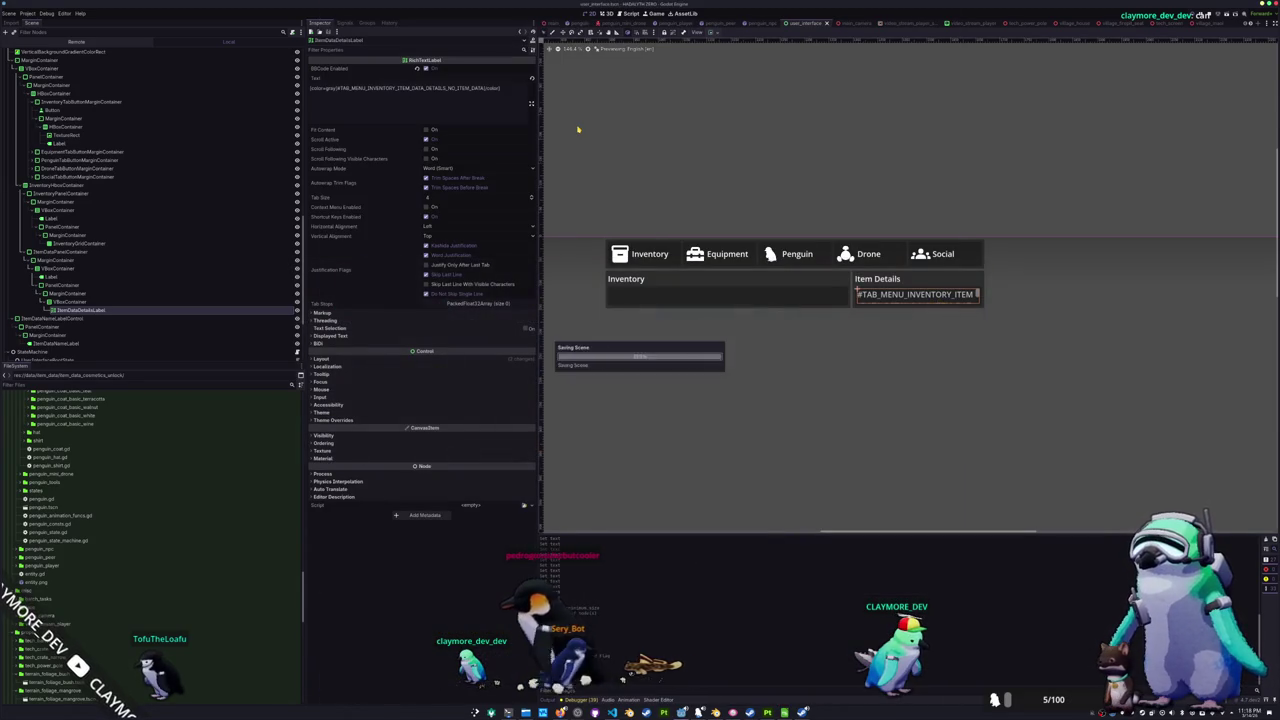
scroll(200, 270, "down", 3)
left_click(120, 328)
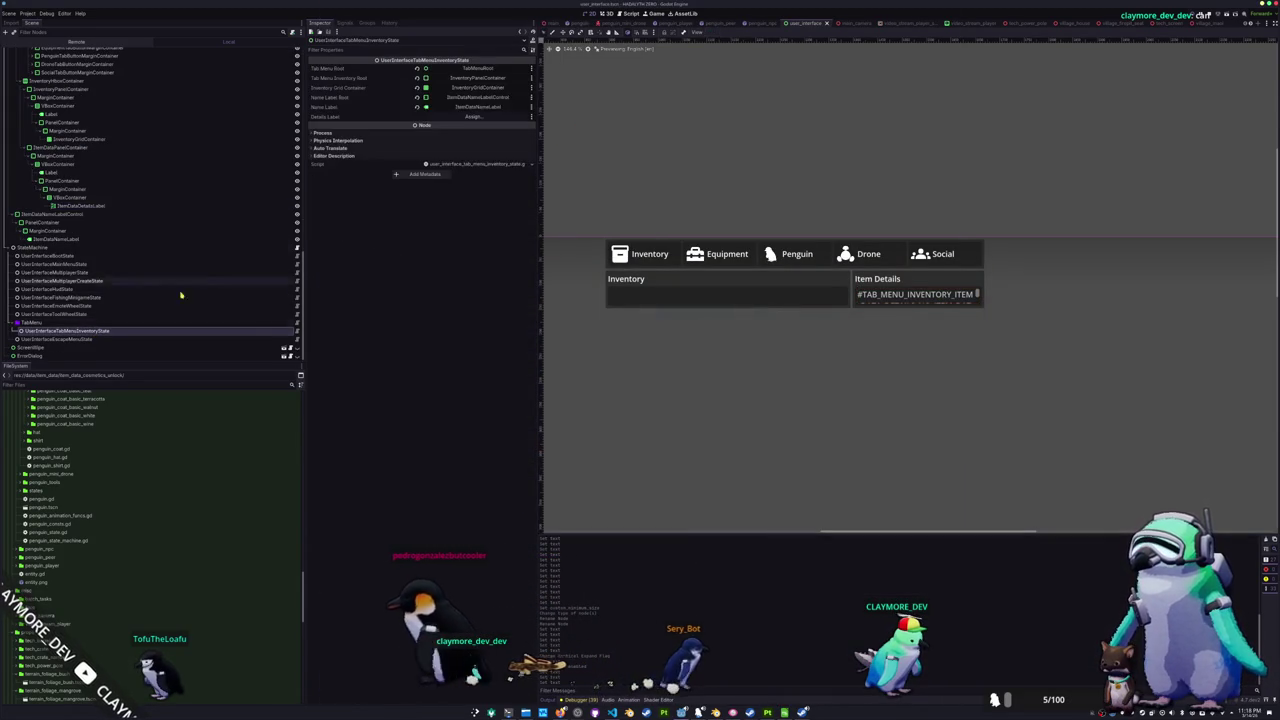
left_click(473, 116)
left_click(657, 357)
left_click(663, 463)
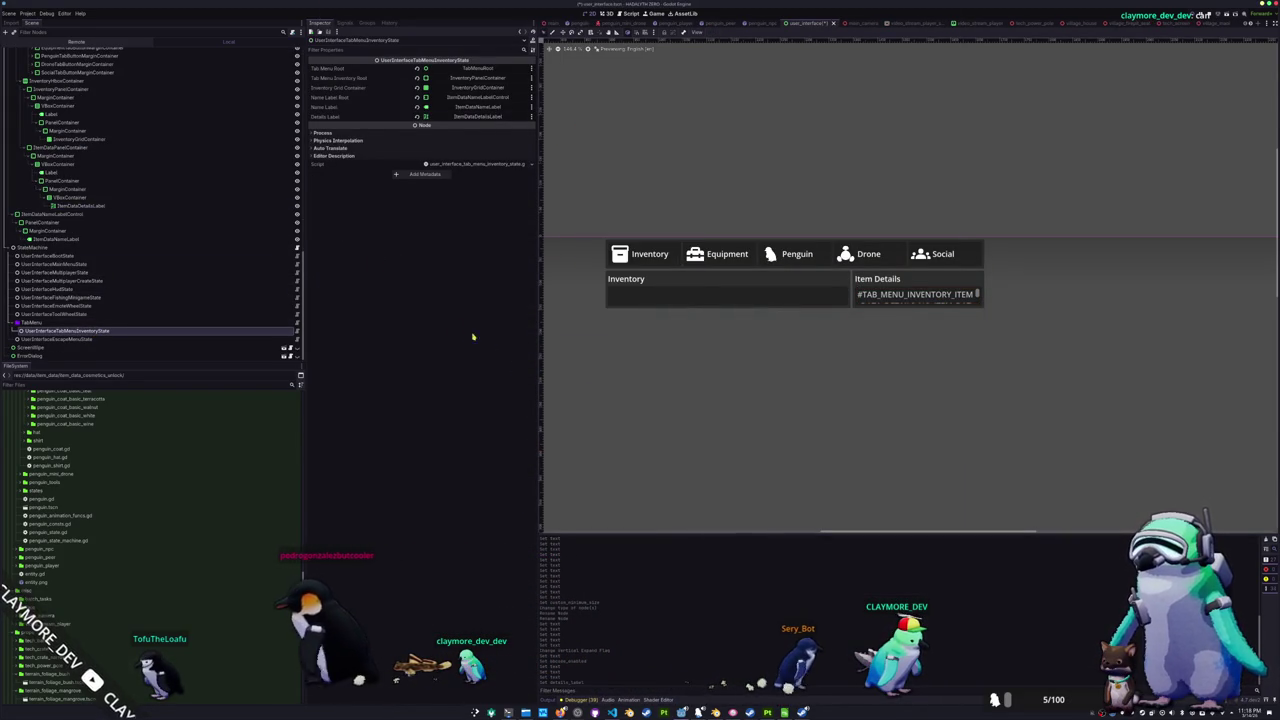
key("alt+Tab")
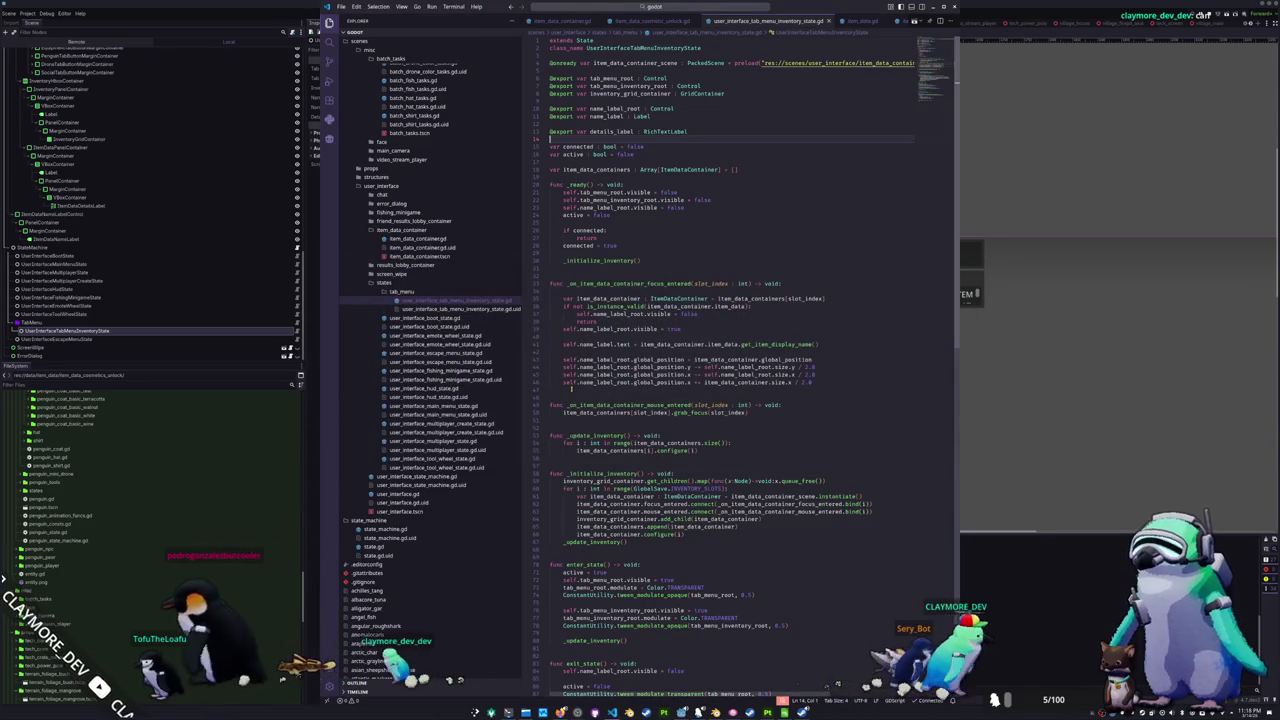
- Call _clear_details() in both enter_state and exit_state
left_click(614, 389)
scroll(556, 320, "down", 1)
scroll(556, 320, "down", 7)
scroll(561, 335, "down", 2)
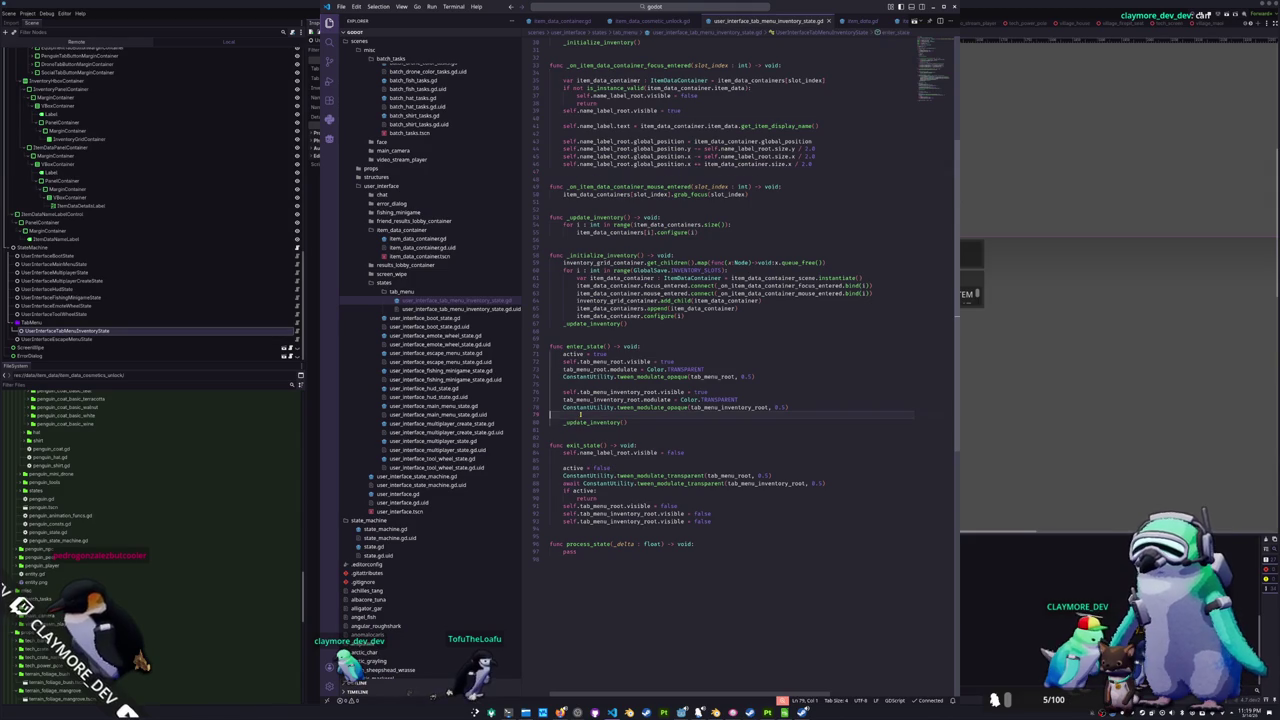
scroll(594, 414, "up", 3)
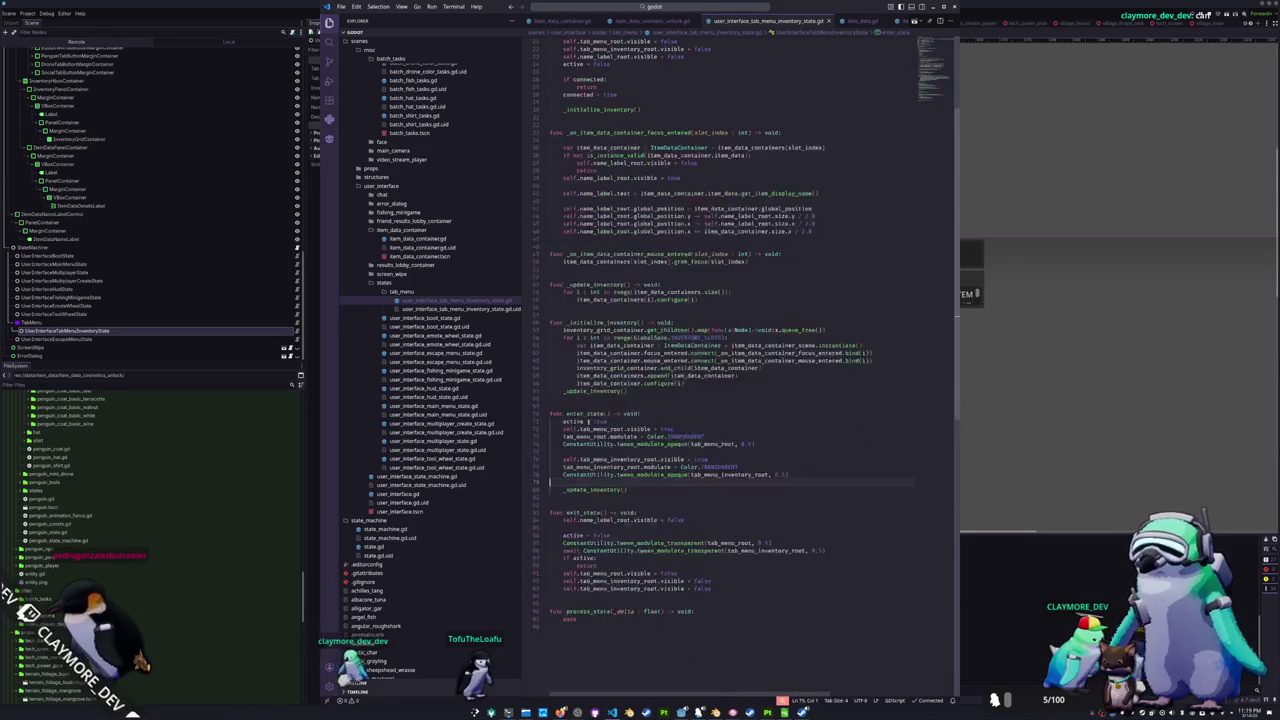
key("Return")
key("Return")
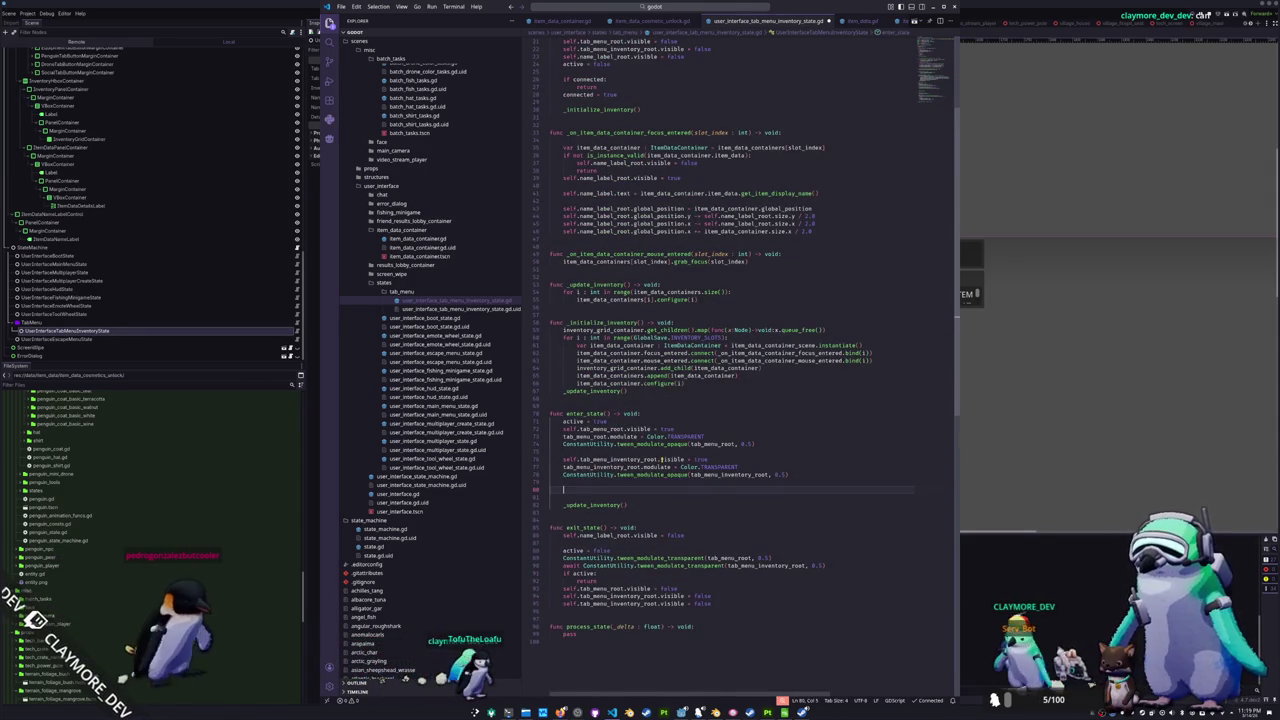
type("_clear_")
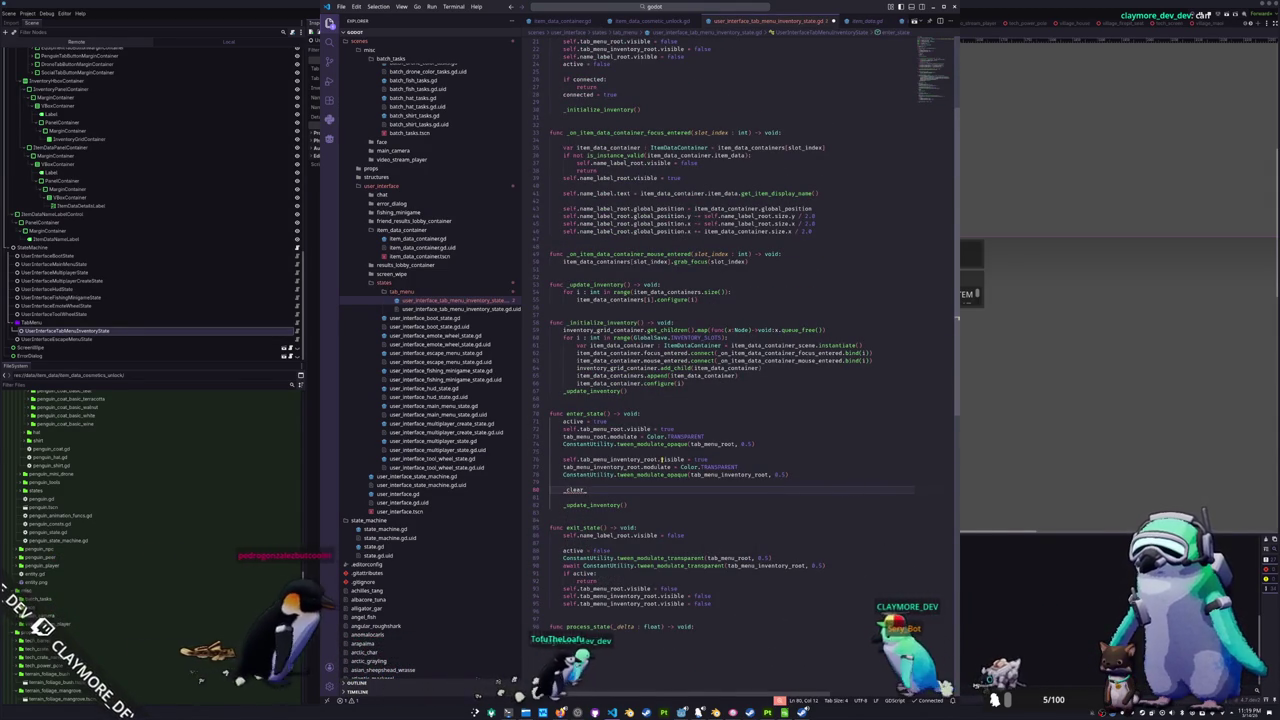
type("details()")
key("Down")
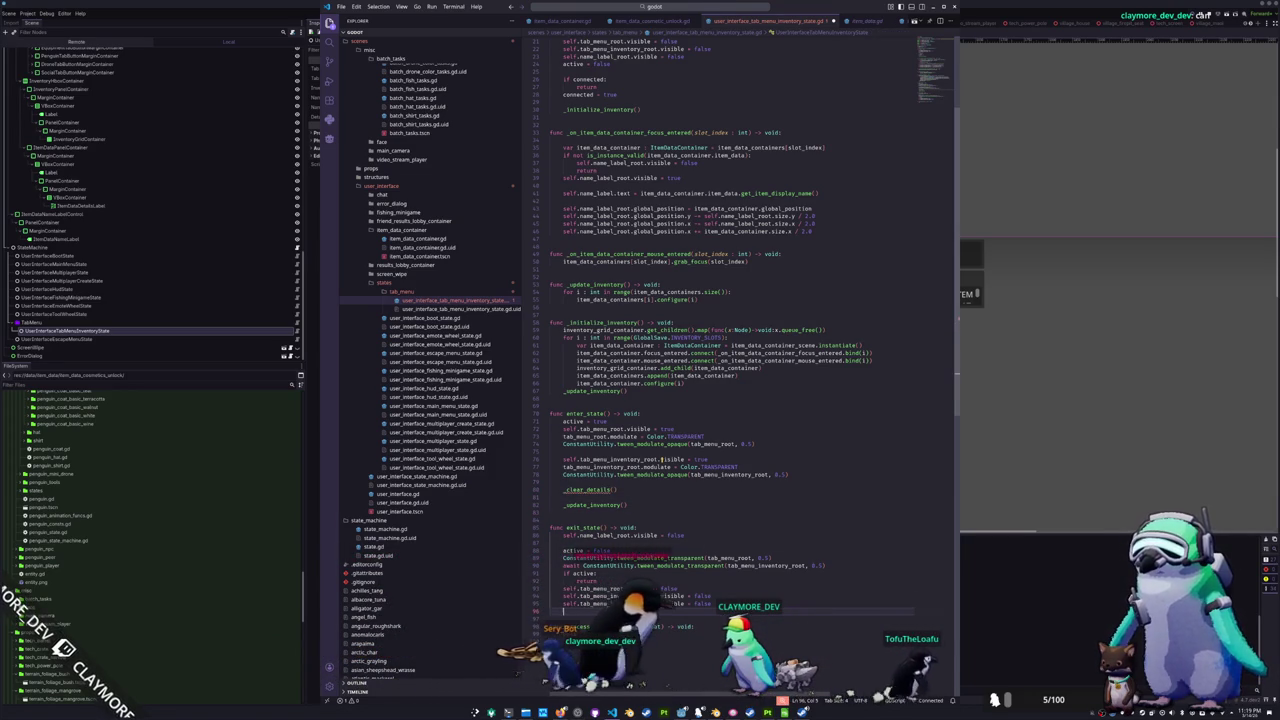
type("_clear_details()")
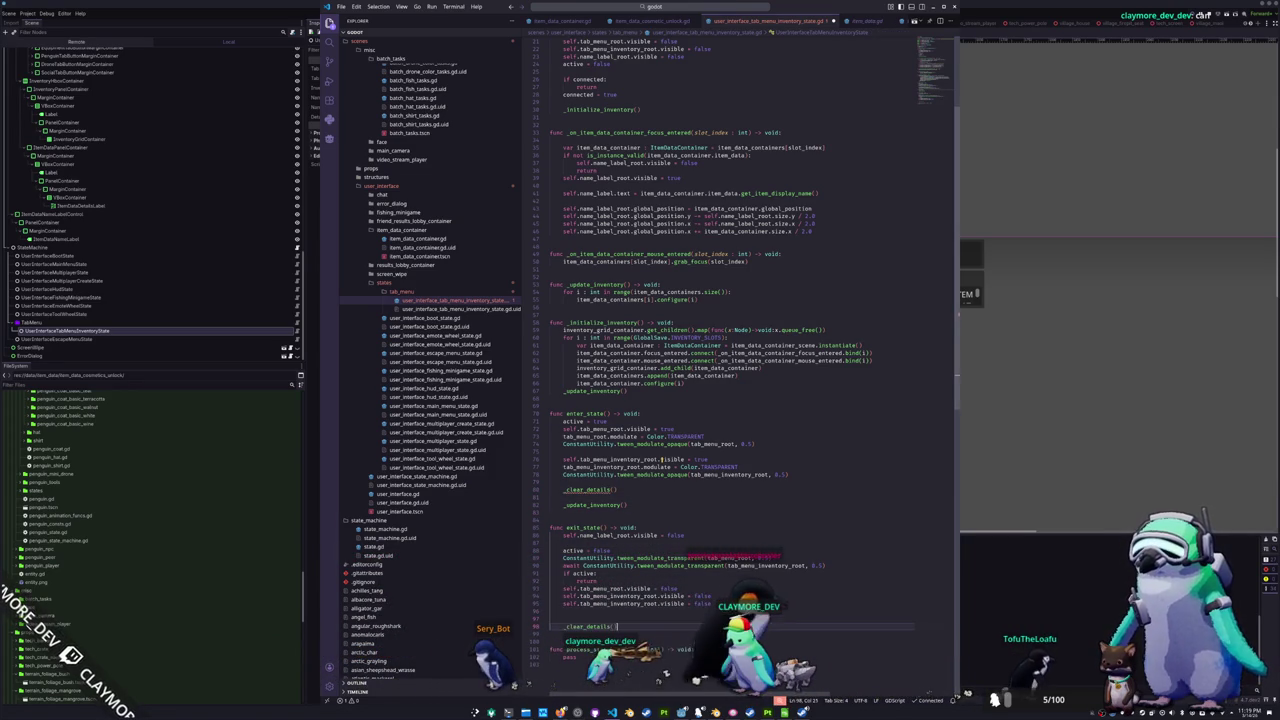
key("BackSpace")
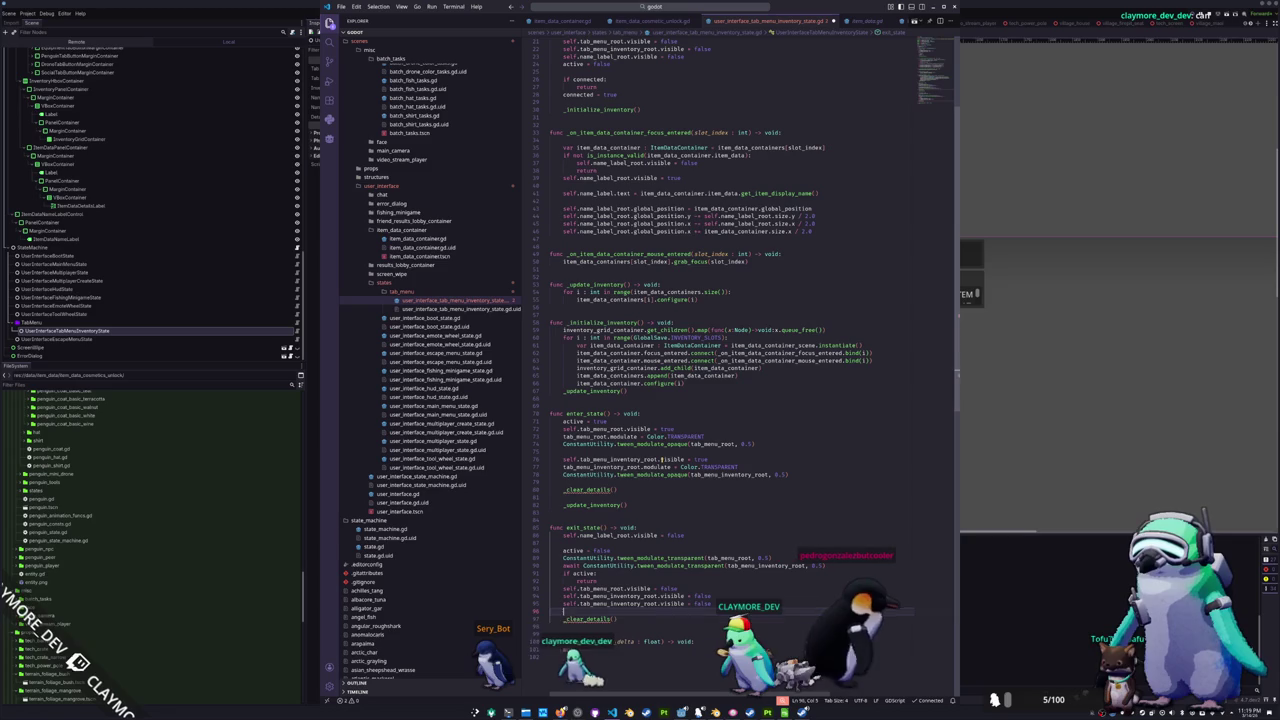
- Begin a new 'func _clear_details() -> void:' function in the script
left_click(565, 322)
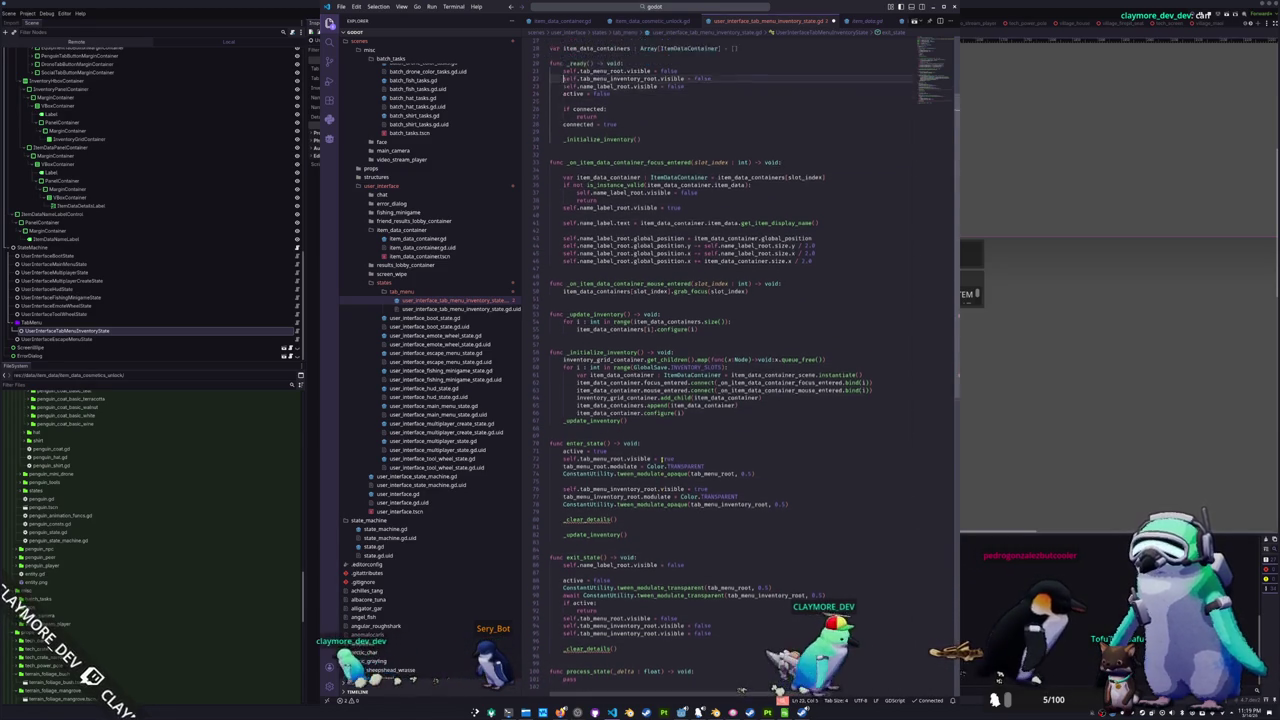
scroll(720, 360, "up", 4)
left_click(550, 86)
left_click(565, 352)
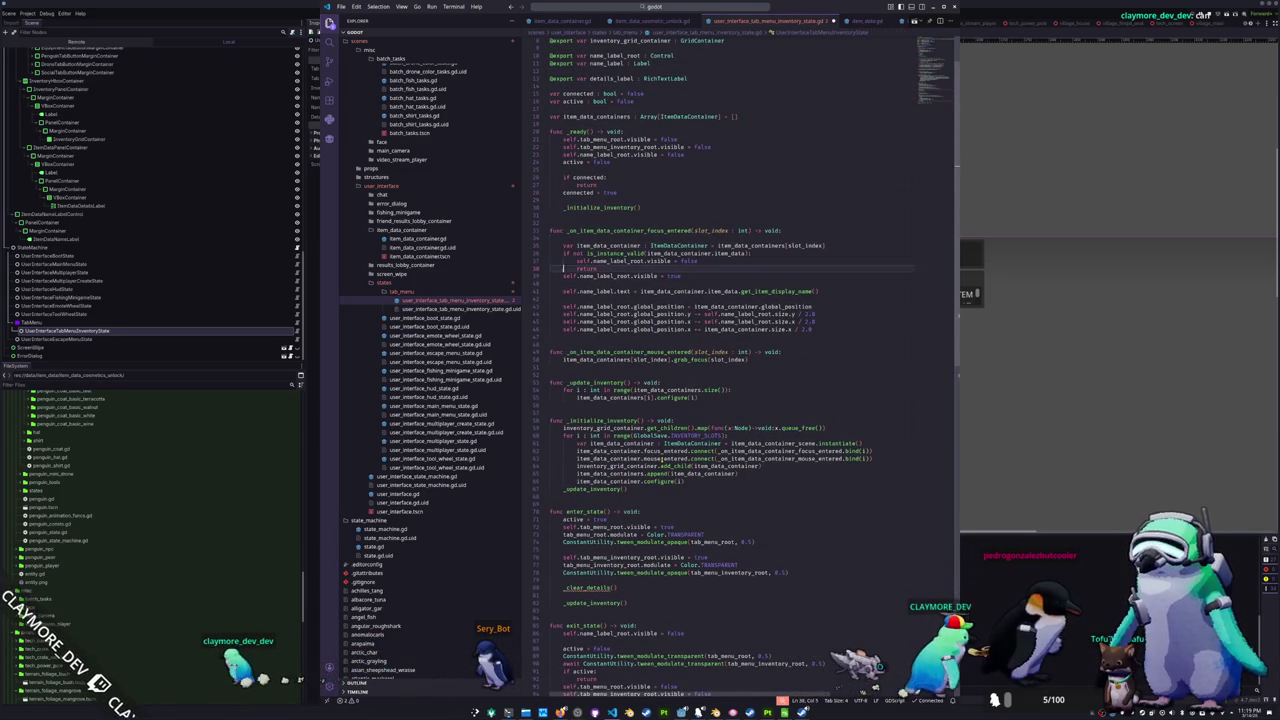
key("Return")
type("func _clear_details")
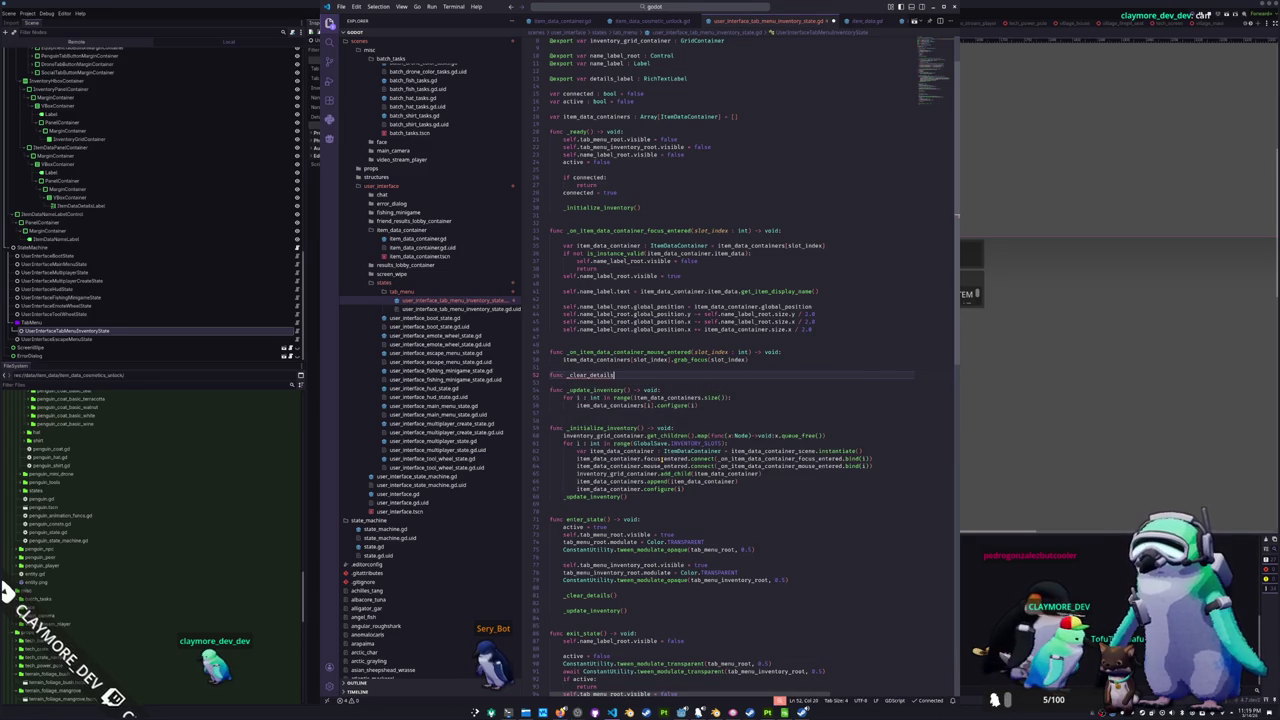
type("() -> void:")
- Set details_label.text to dark-gray tr("TAB_MENU_INVENTORY_ITEM_DATA_DETAILS_NO_ITEM_DATA") inside _clear_details, then save
key("Return")
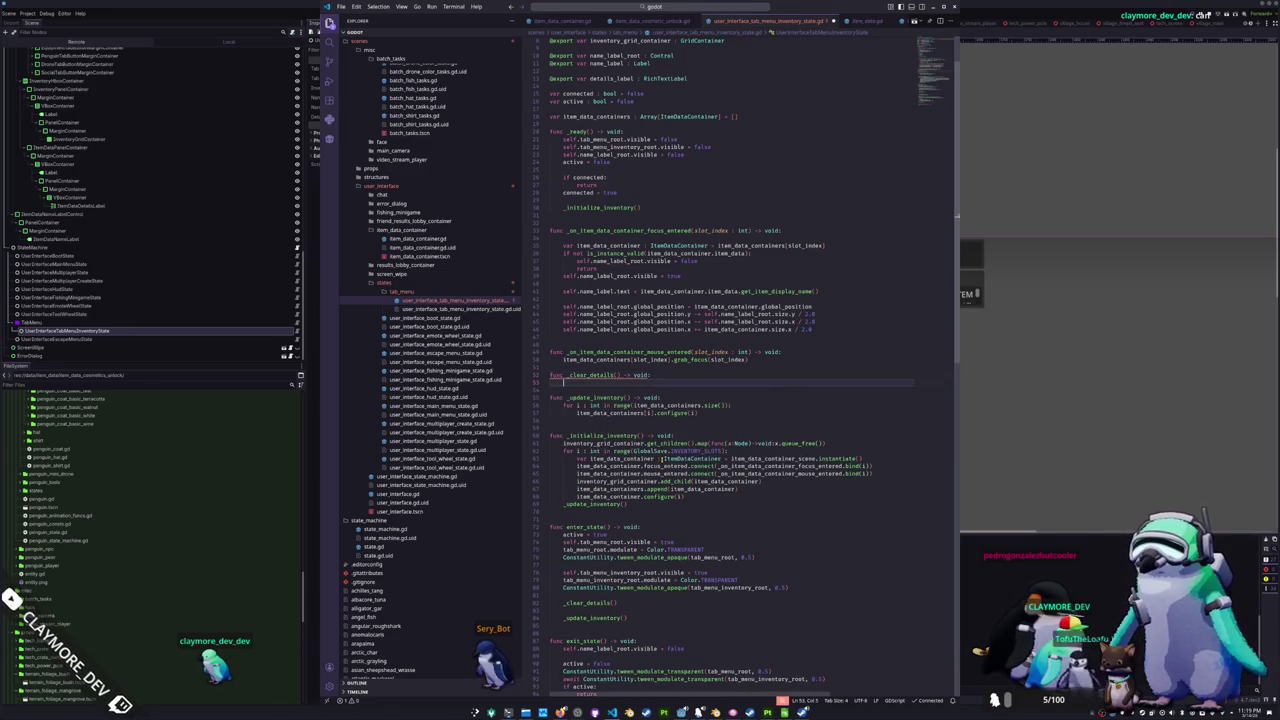
type("details_label.text = \"[color")
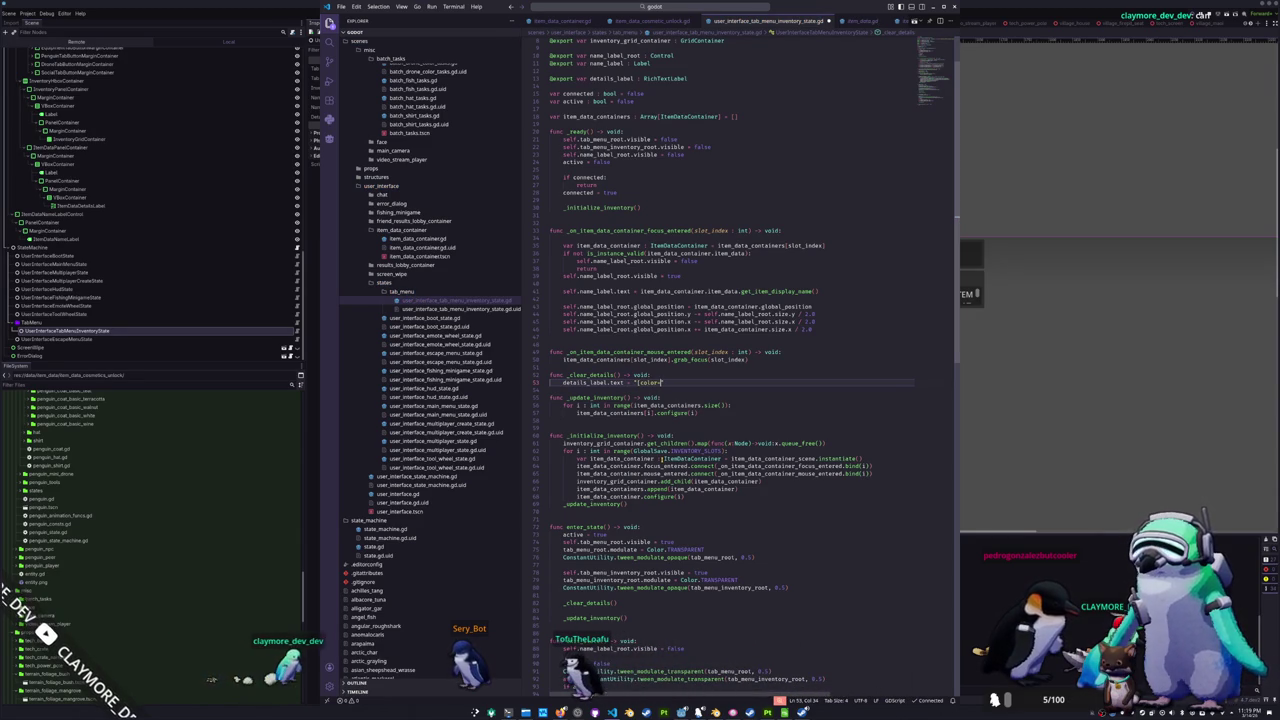
type("y]")
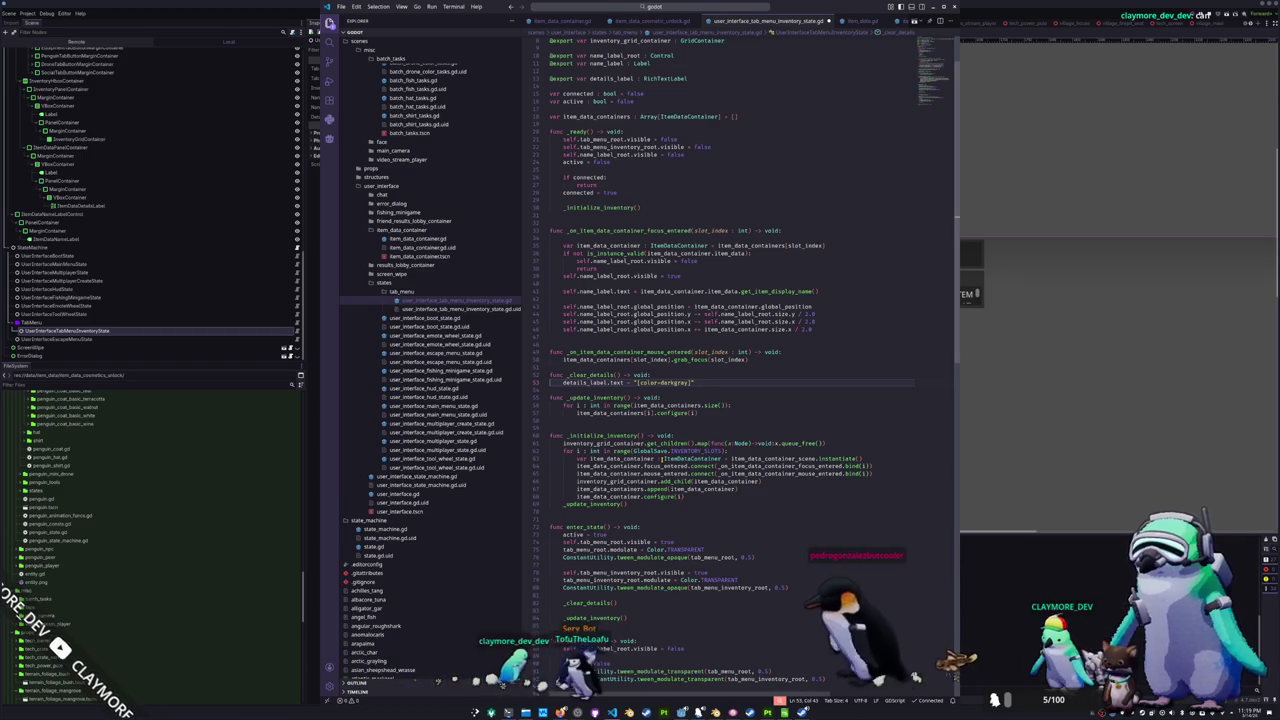
type("[/col")
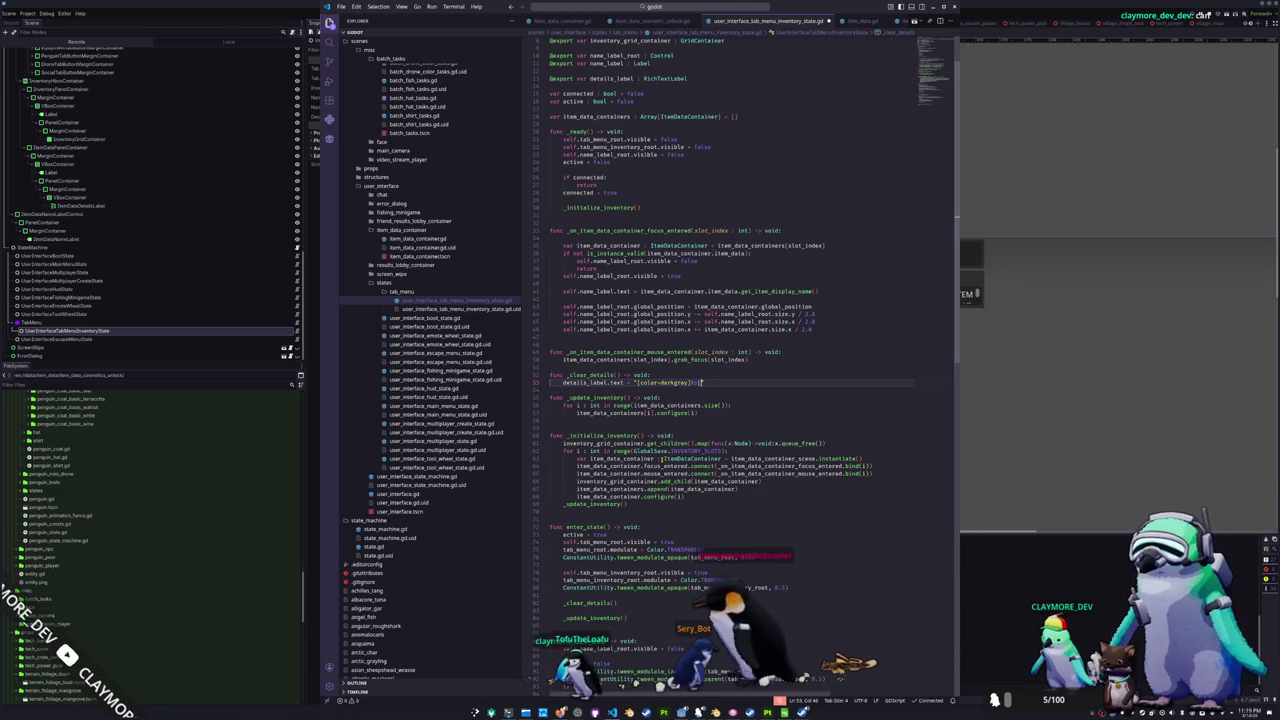
type("or]\"")
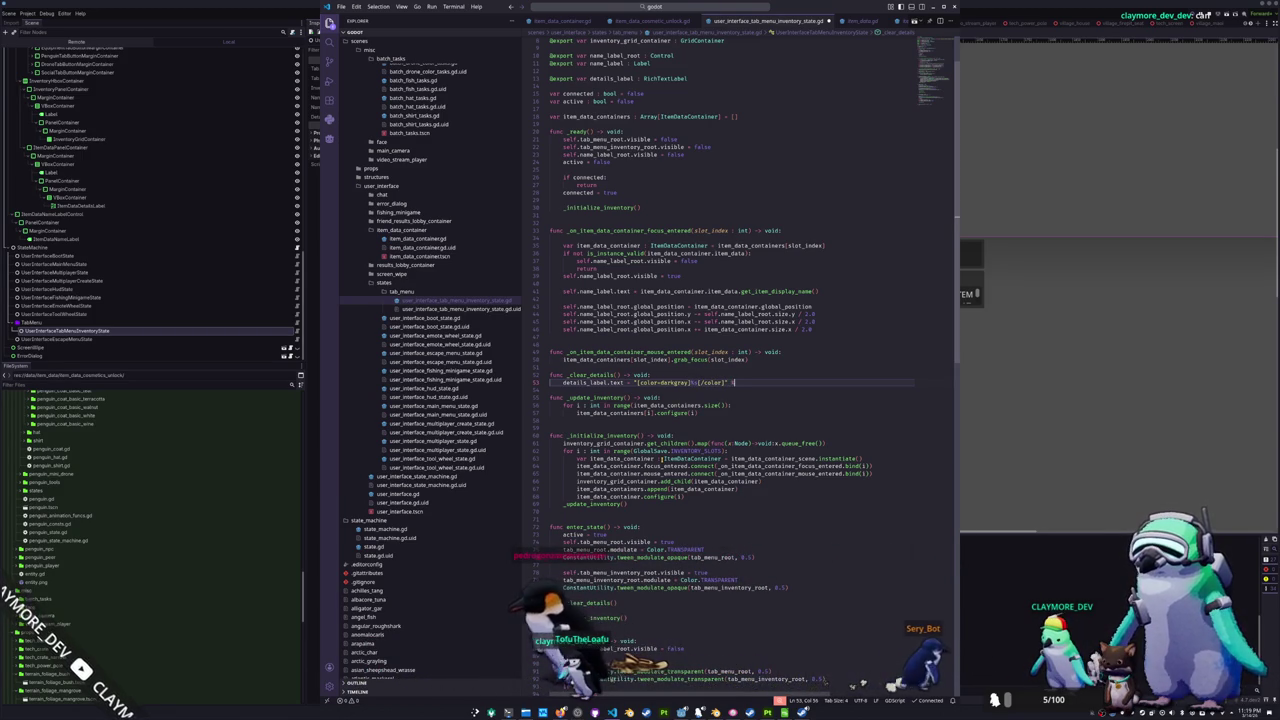
type(" %")
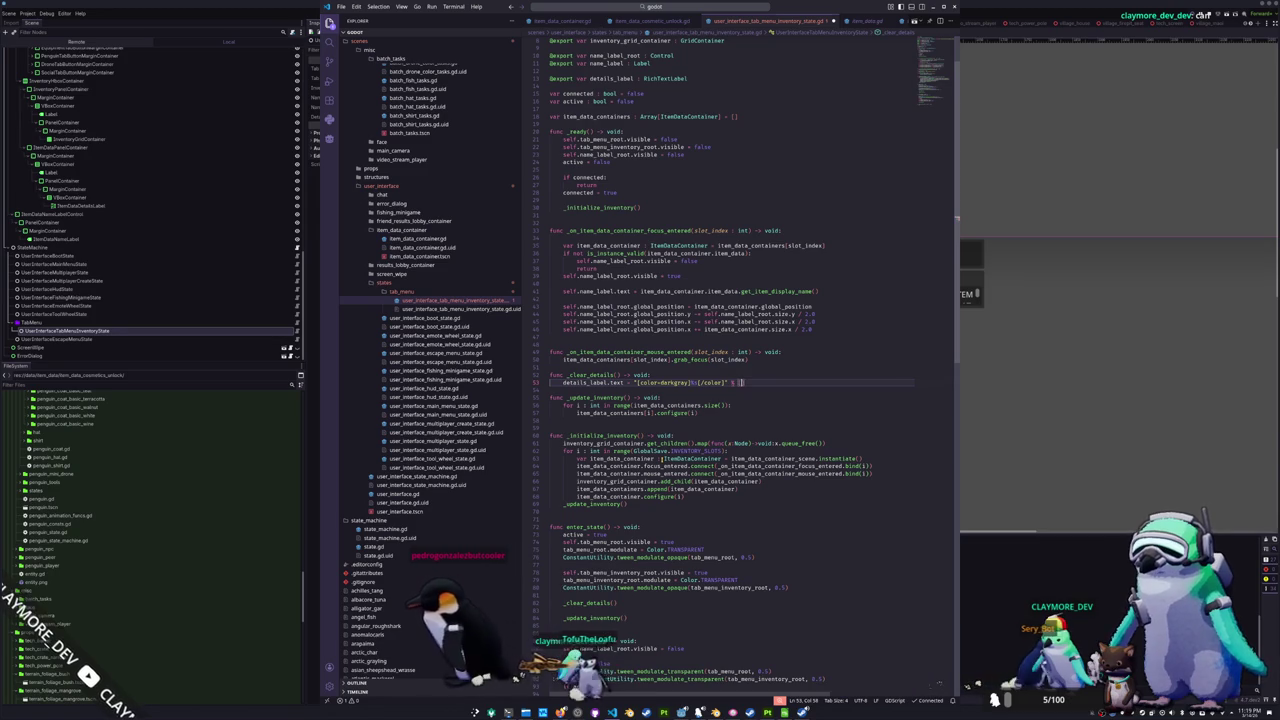
key("ctrl+z")
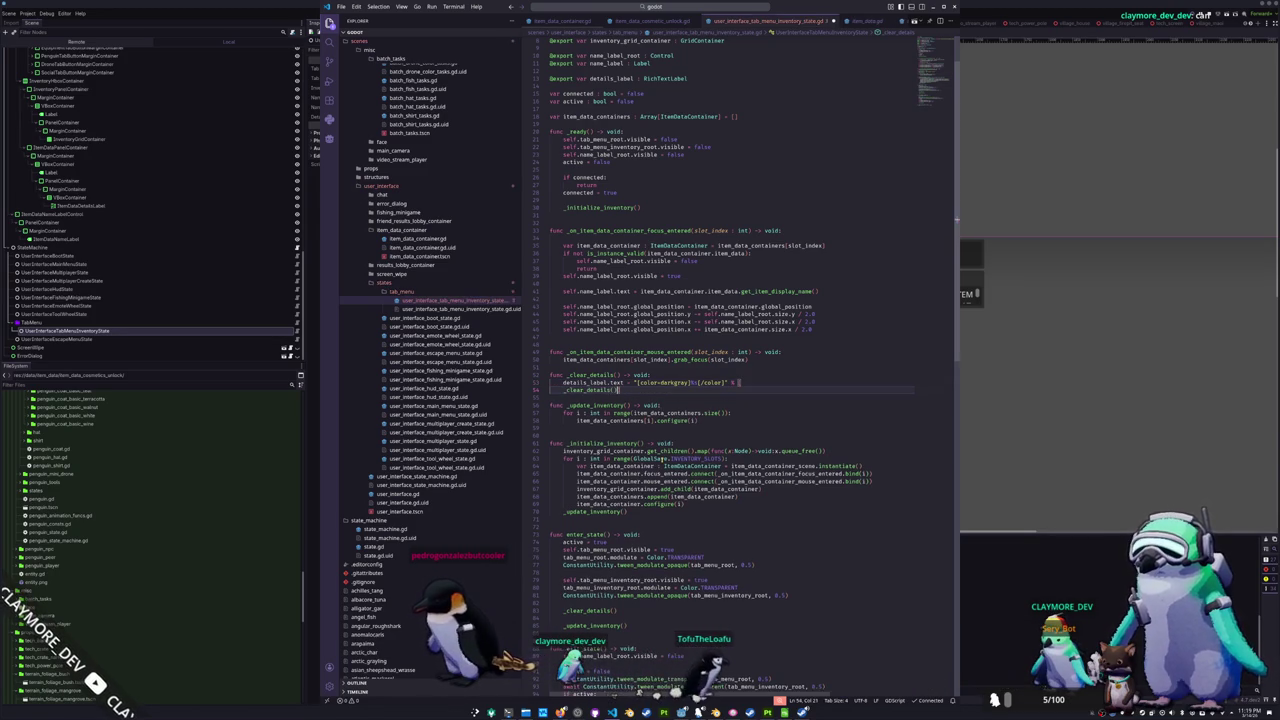
key("ctrl+shift+z")
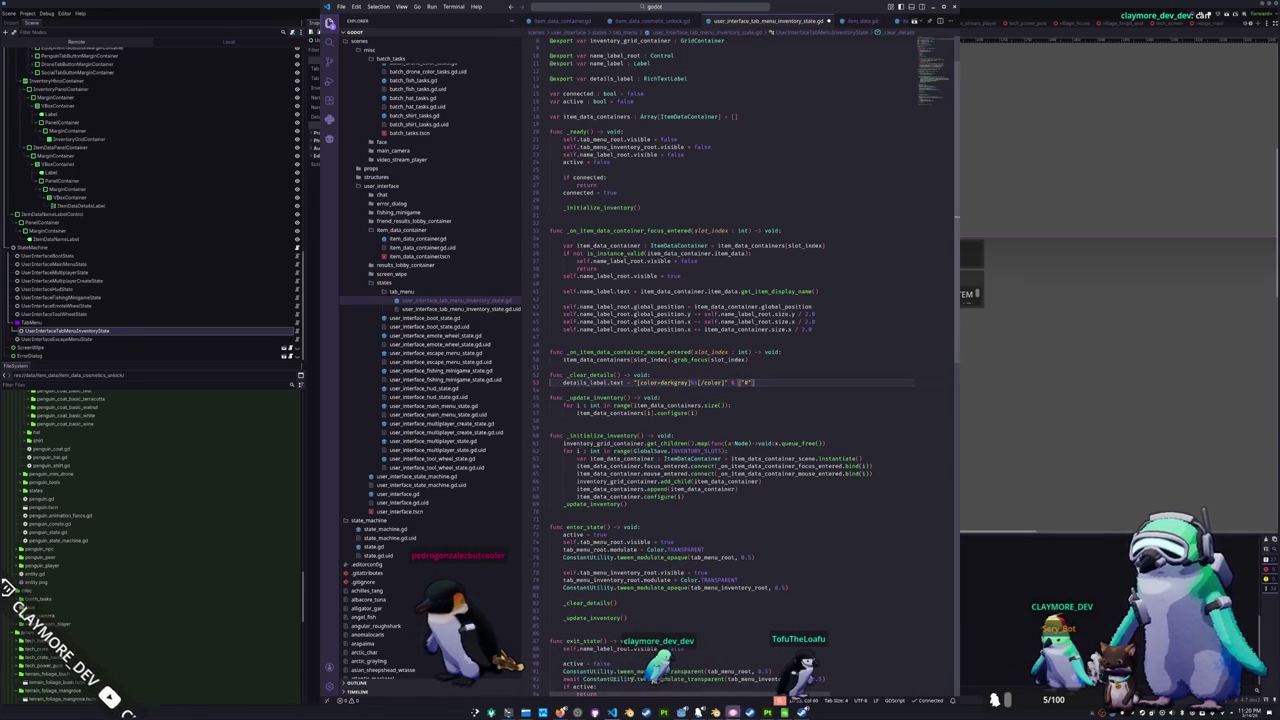
key("alt+Tab")
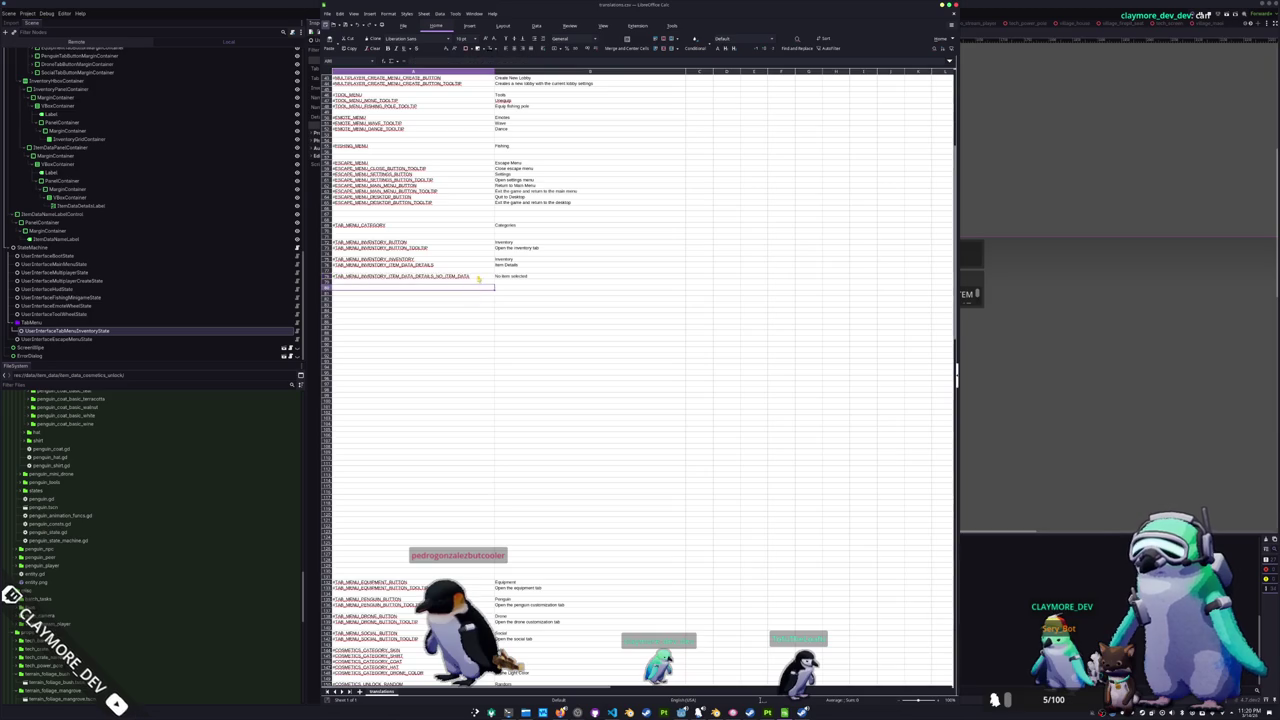
key("alt+Tab")
type("TAB_MENU_INVENTORY_ITEM_DATA_DETAILS_NO_ITEM_DATA")
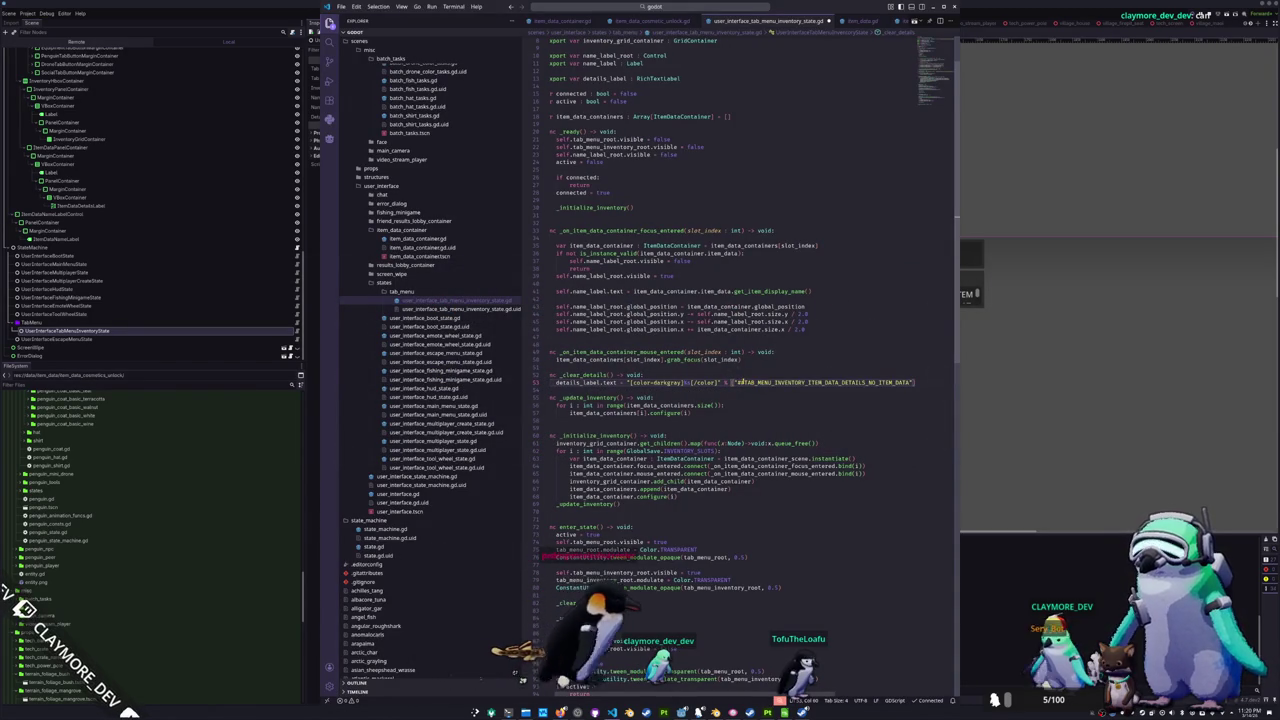
type("tr")
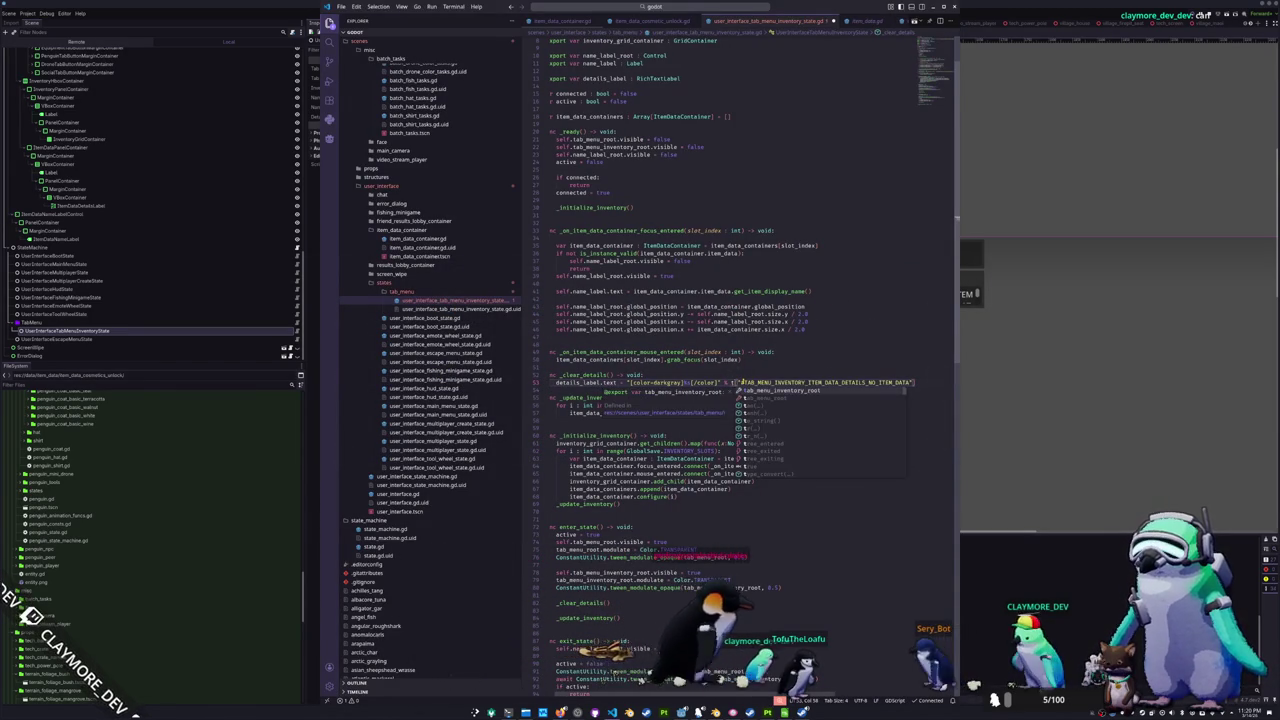
type("(")
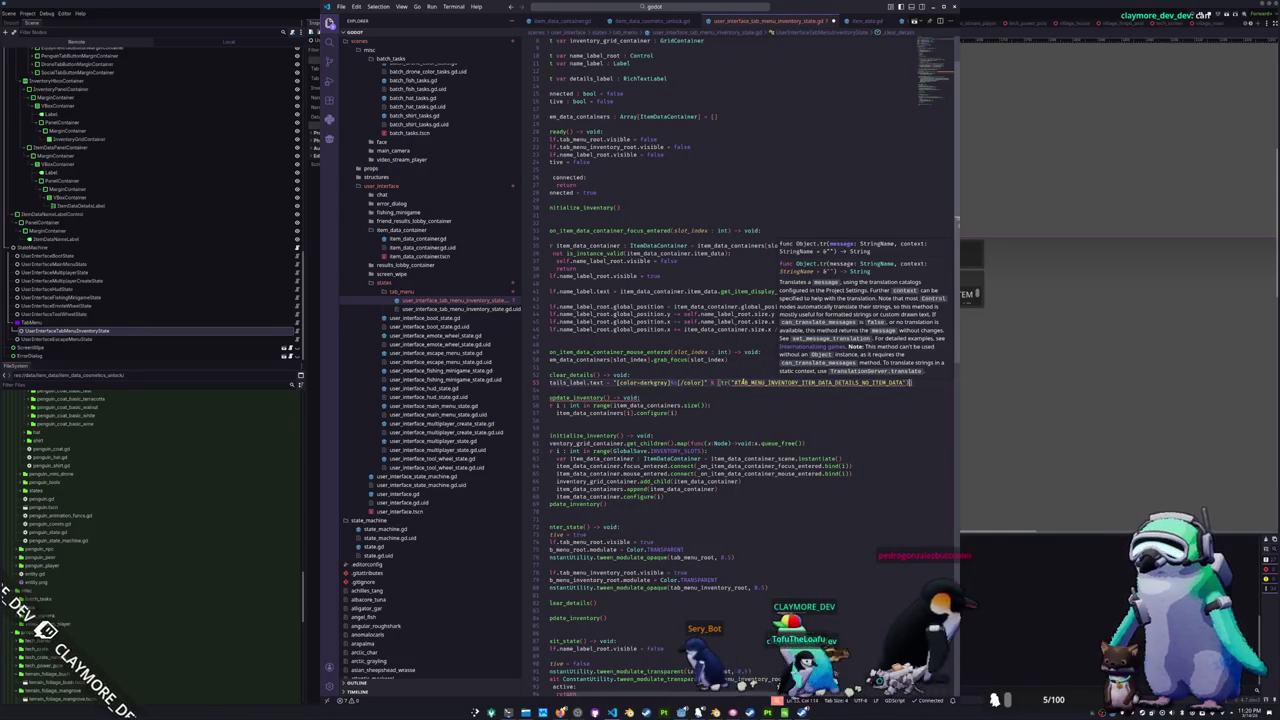
type(")")
key("Down")
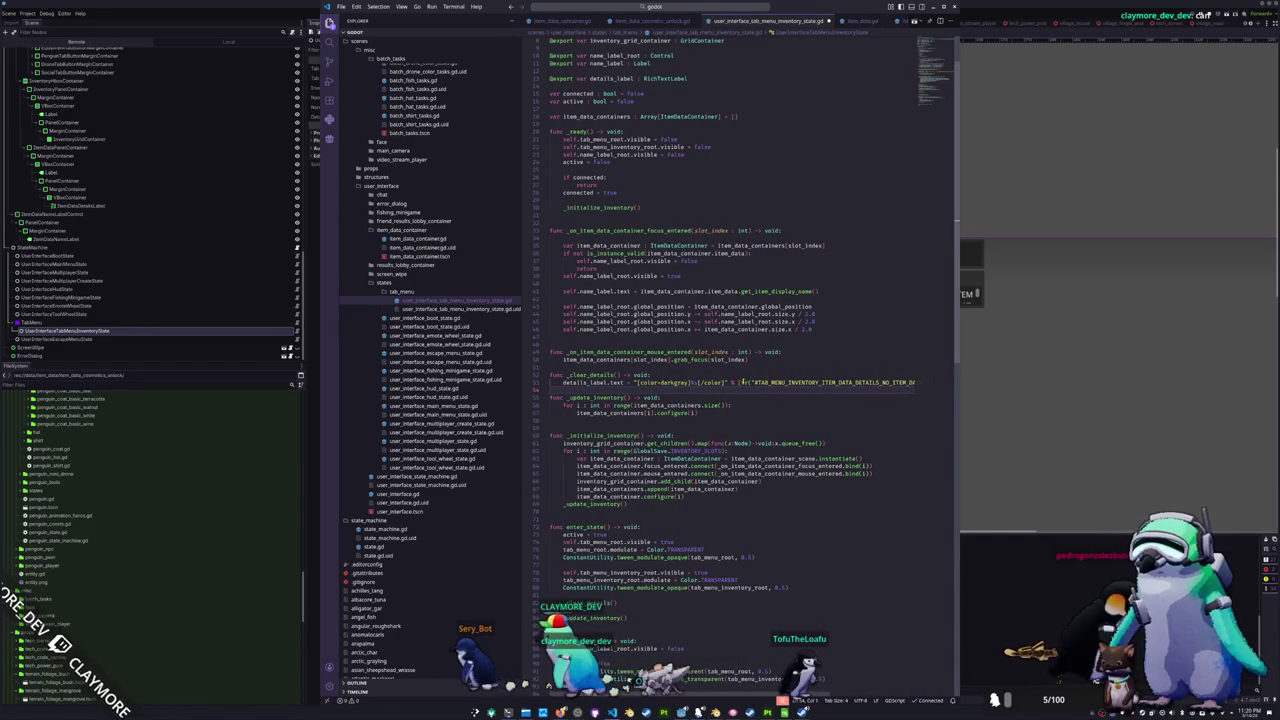
key("Return")
key("ctrl+s")
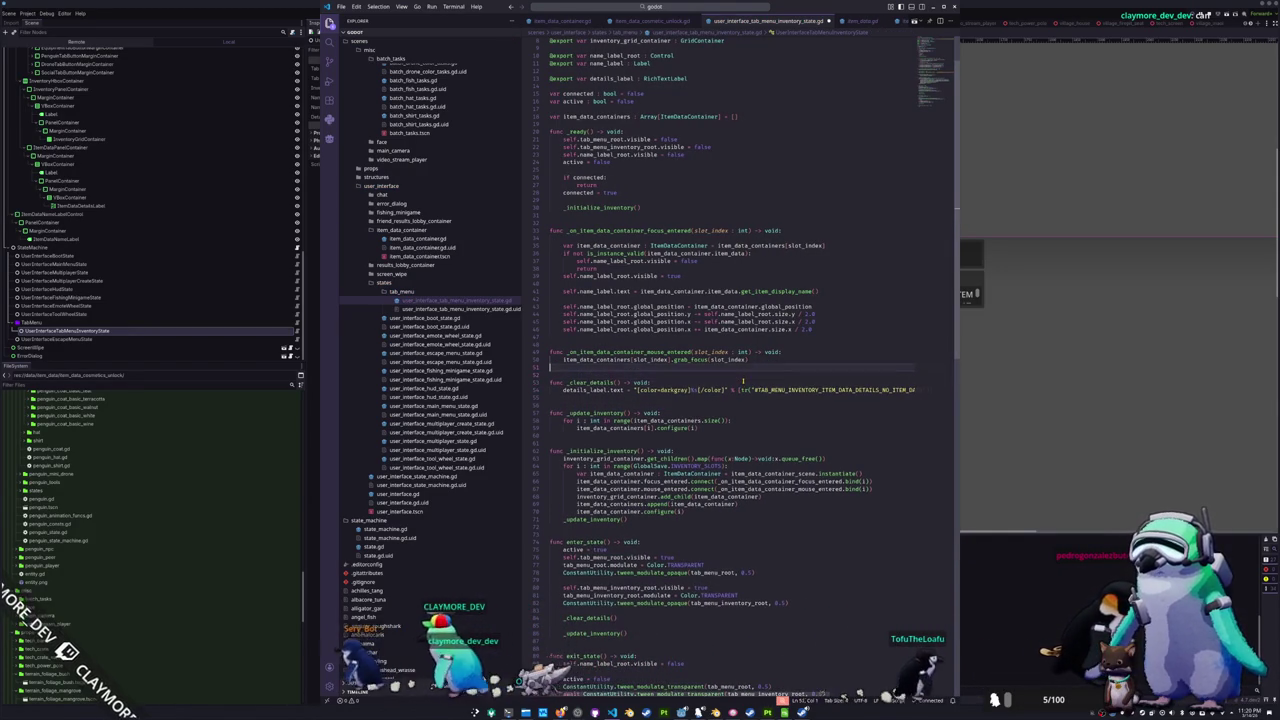
- Call _clear_details() in the empty-slot focus branch after hiding the name label
key("Up")
key("Up")
key("Up")
key("End")
key("Return")
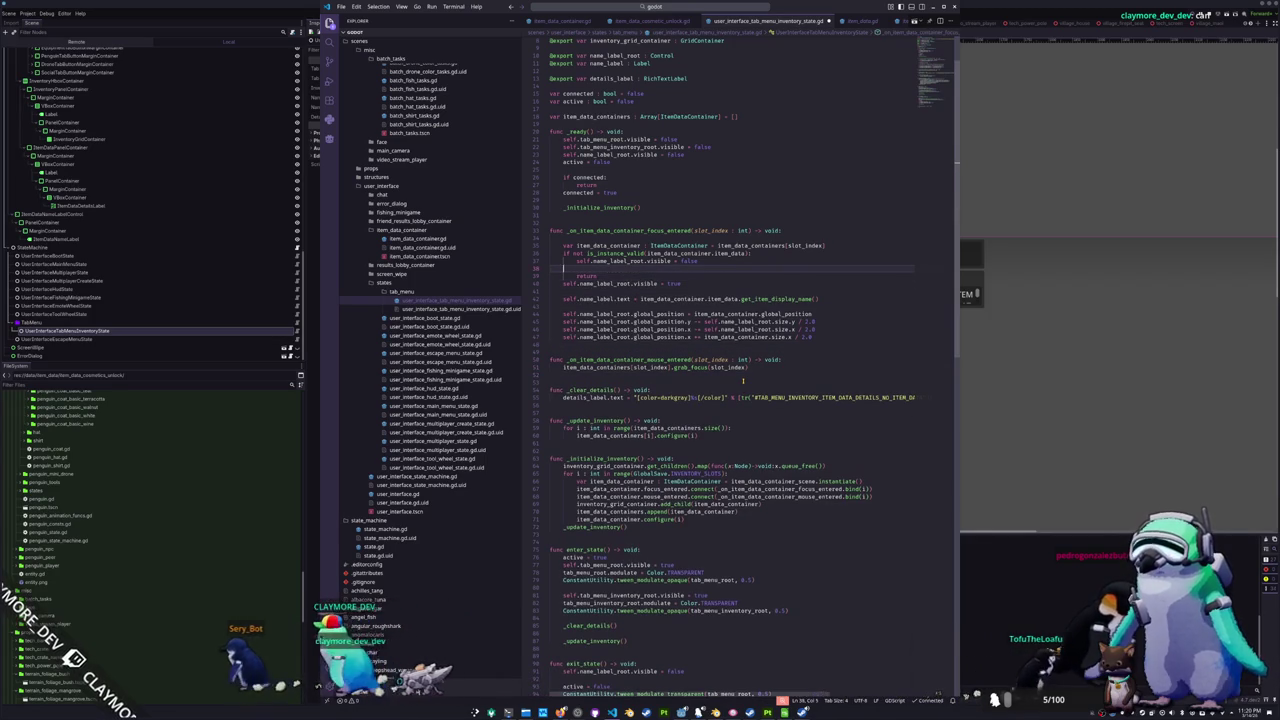
type("_clear_details()")
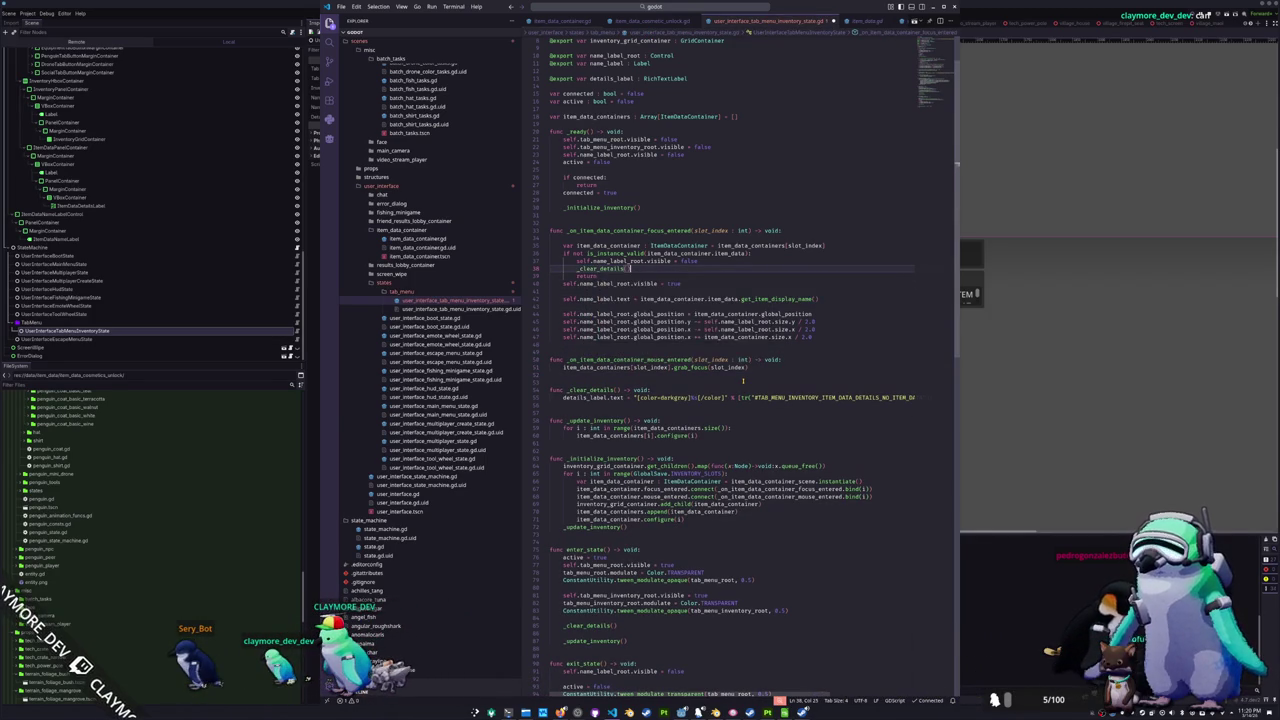
key("Down")
key("Down")
key("Home")
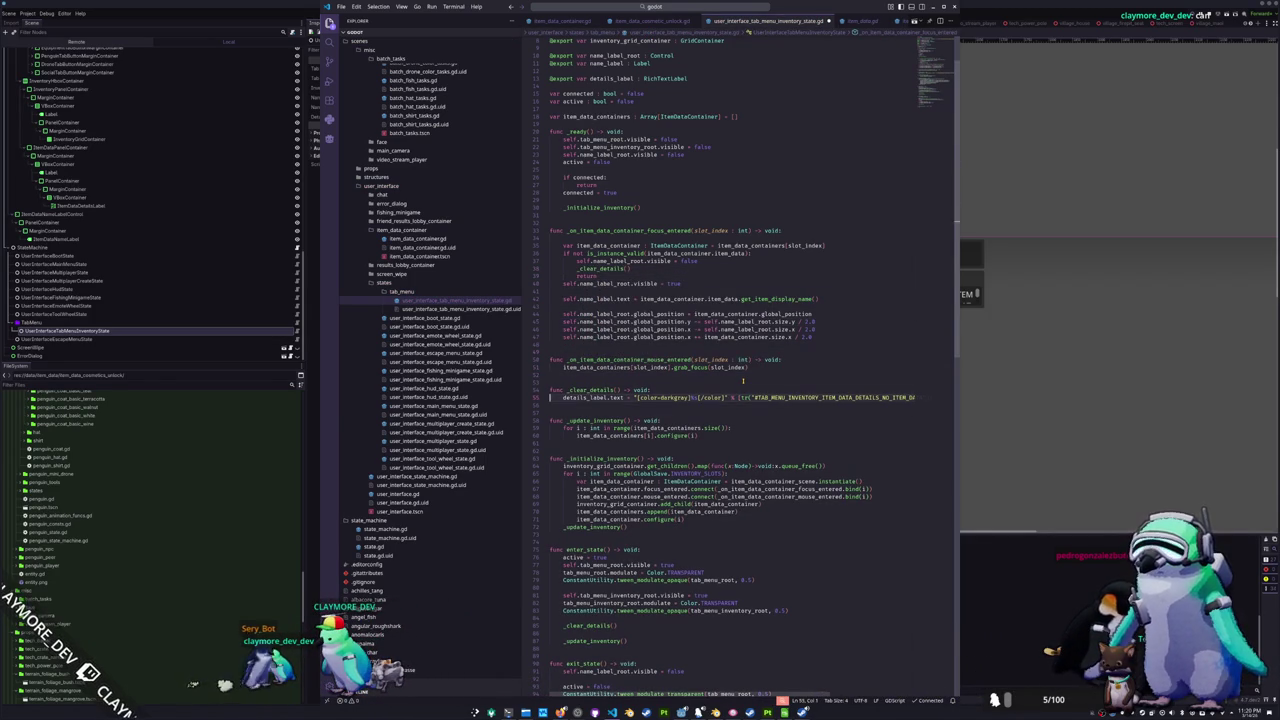
key("Up")
key("Up")
key("End")
key("Down")
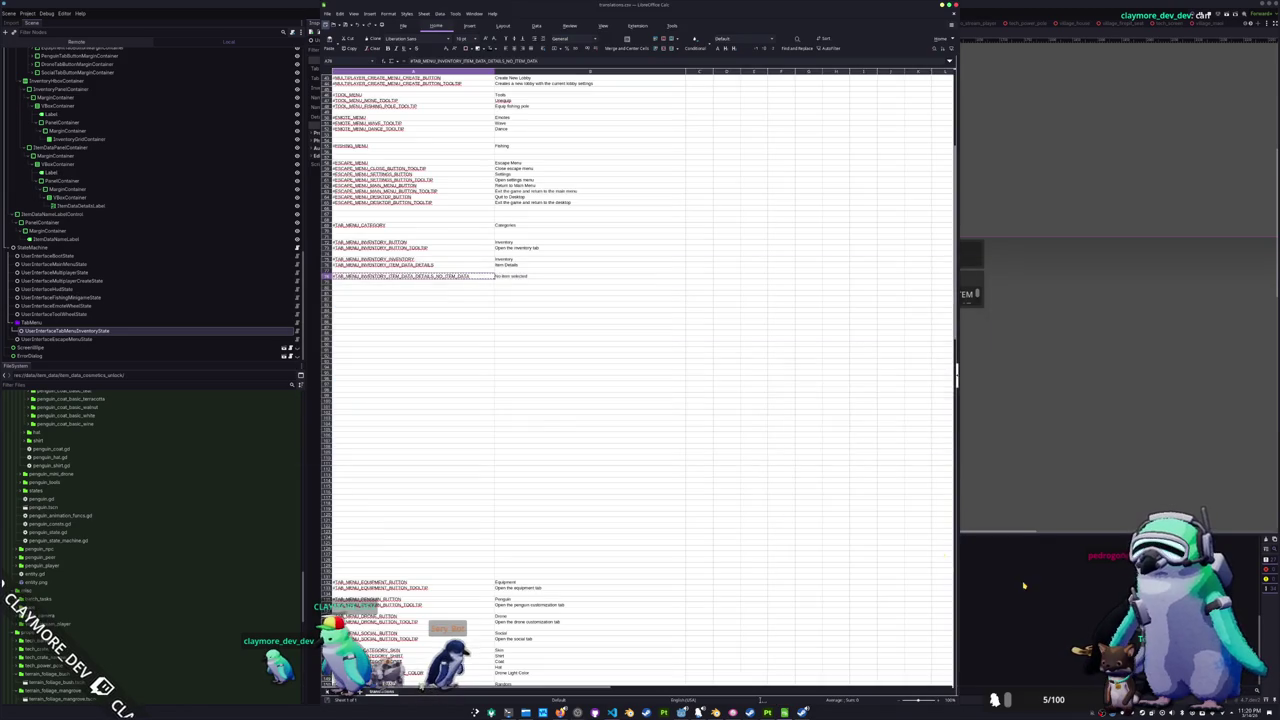
- Run the game, open the Inventory tab menu, and confirm Item Details reads 'No item selected'
left_click(1000, 600)
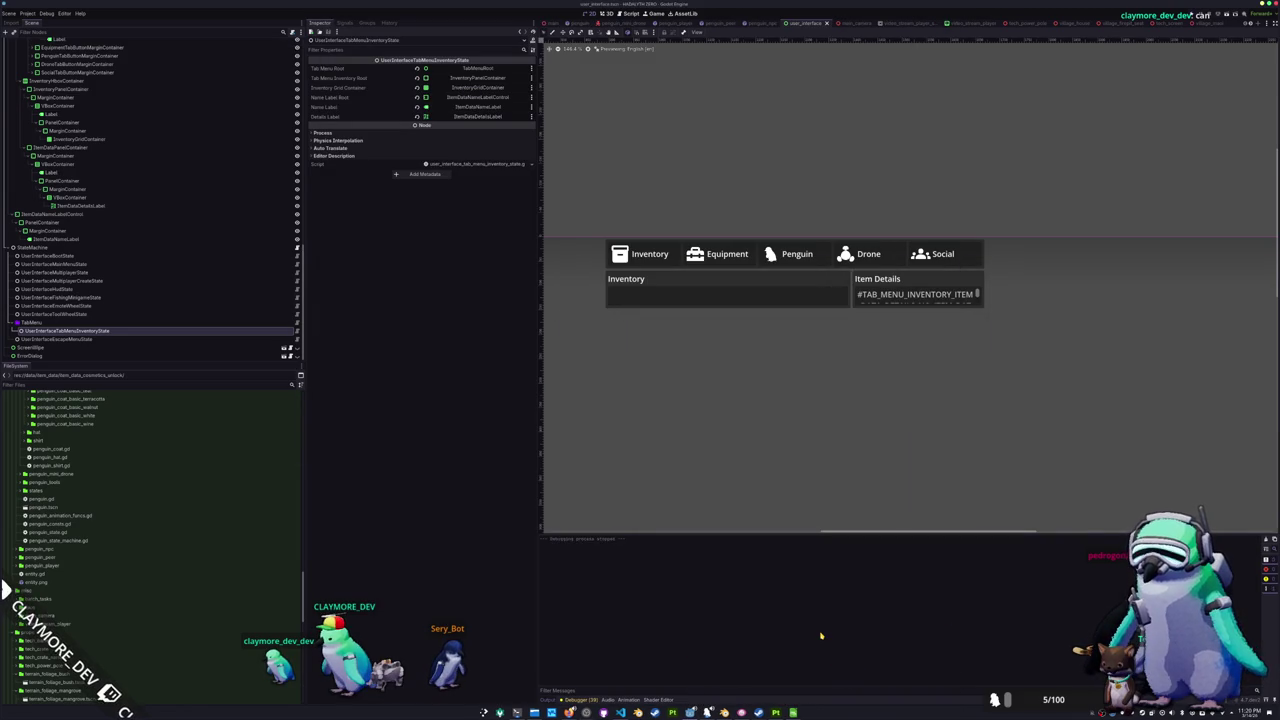
key("F5")
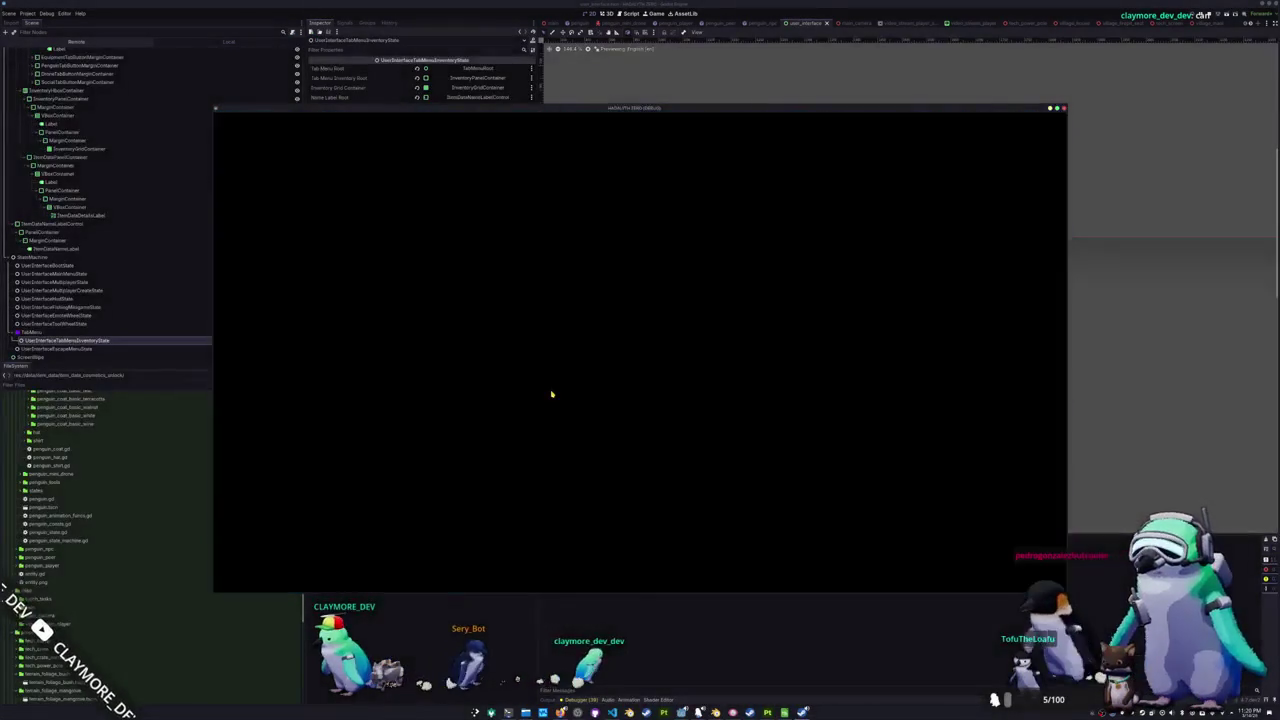
key("Tab")
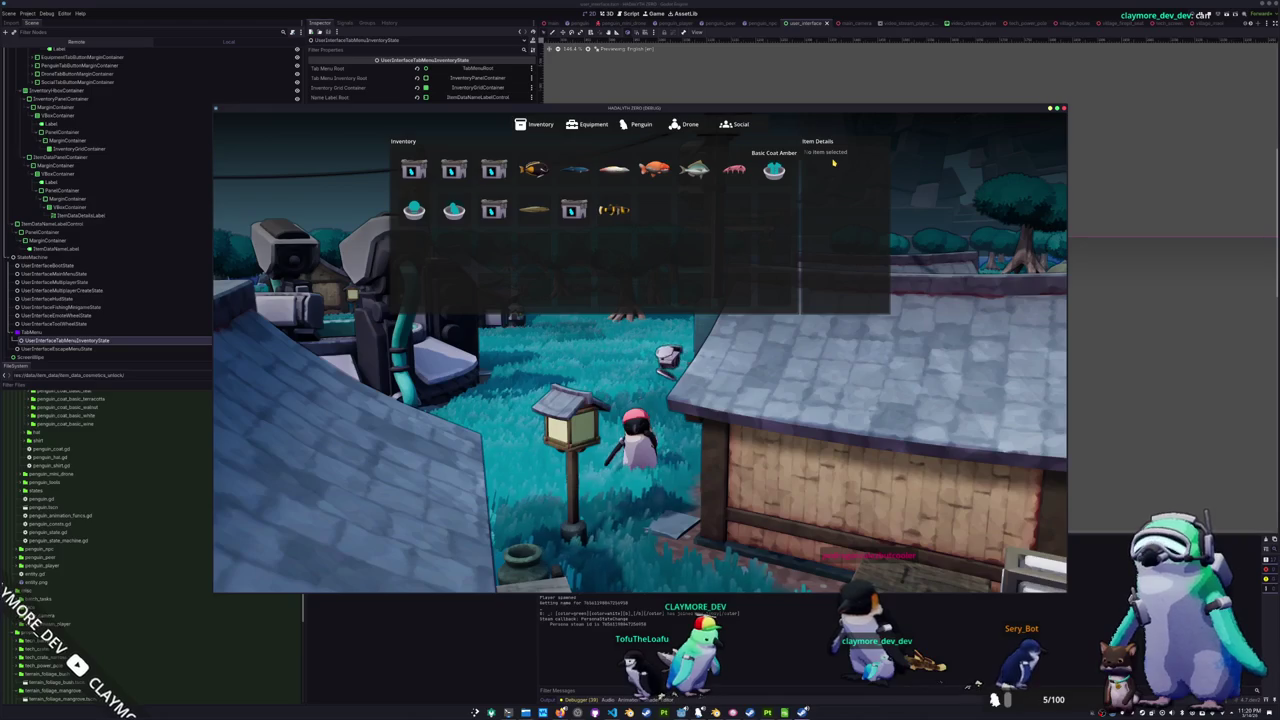
key("F8")
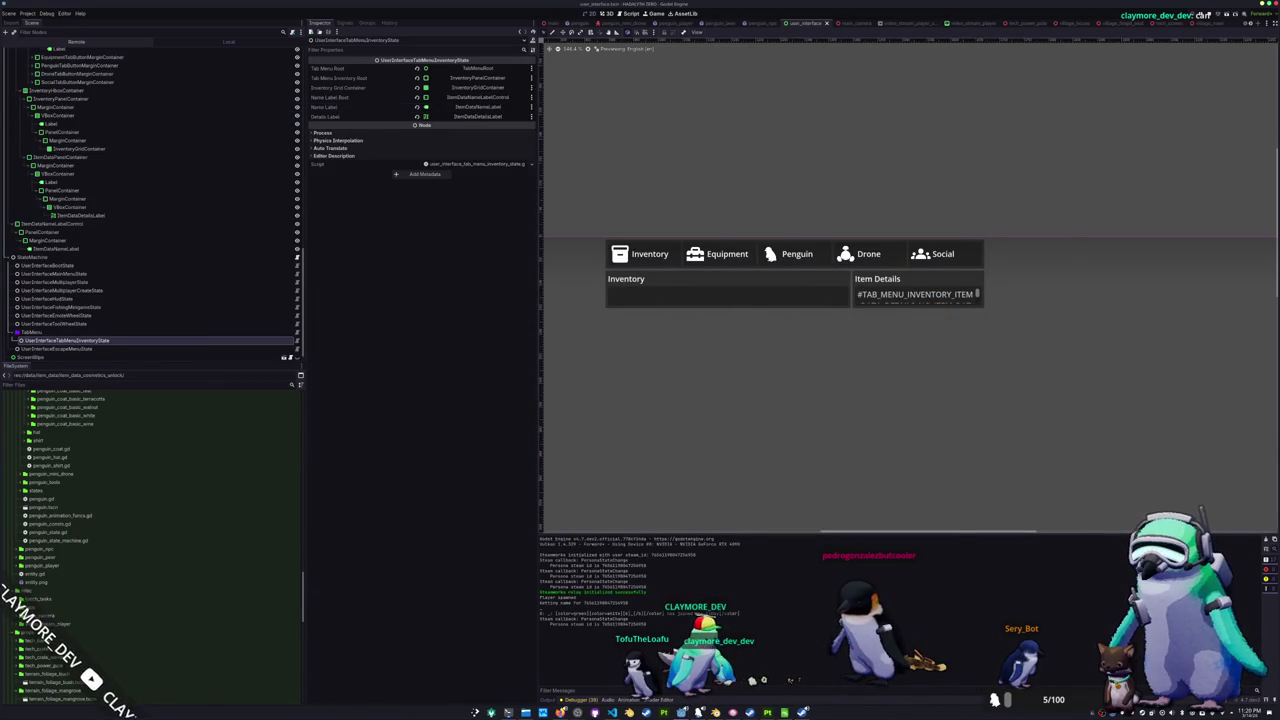
key("alt+Tab")
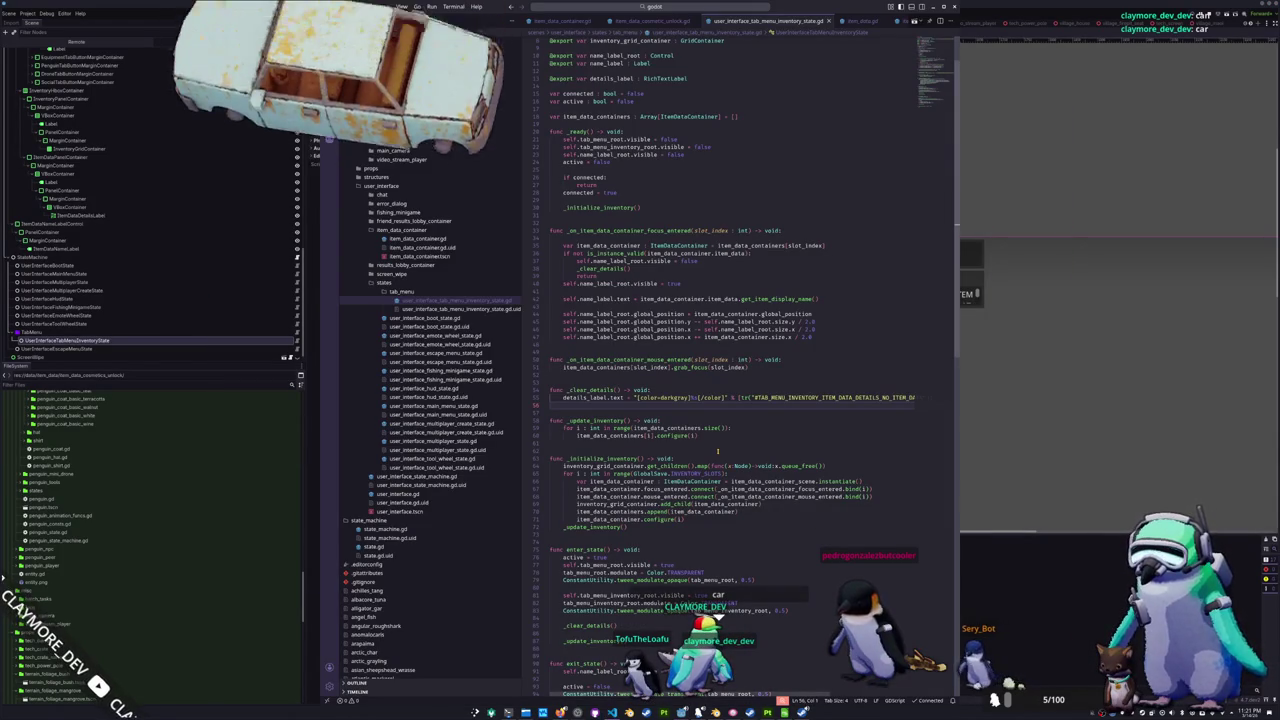
- Set details_label.vertical_alignment to VERTICAL_ALIGNMENT_CENTER in _clear_details
key("Return")
type("details_label")
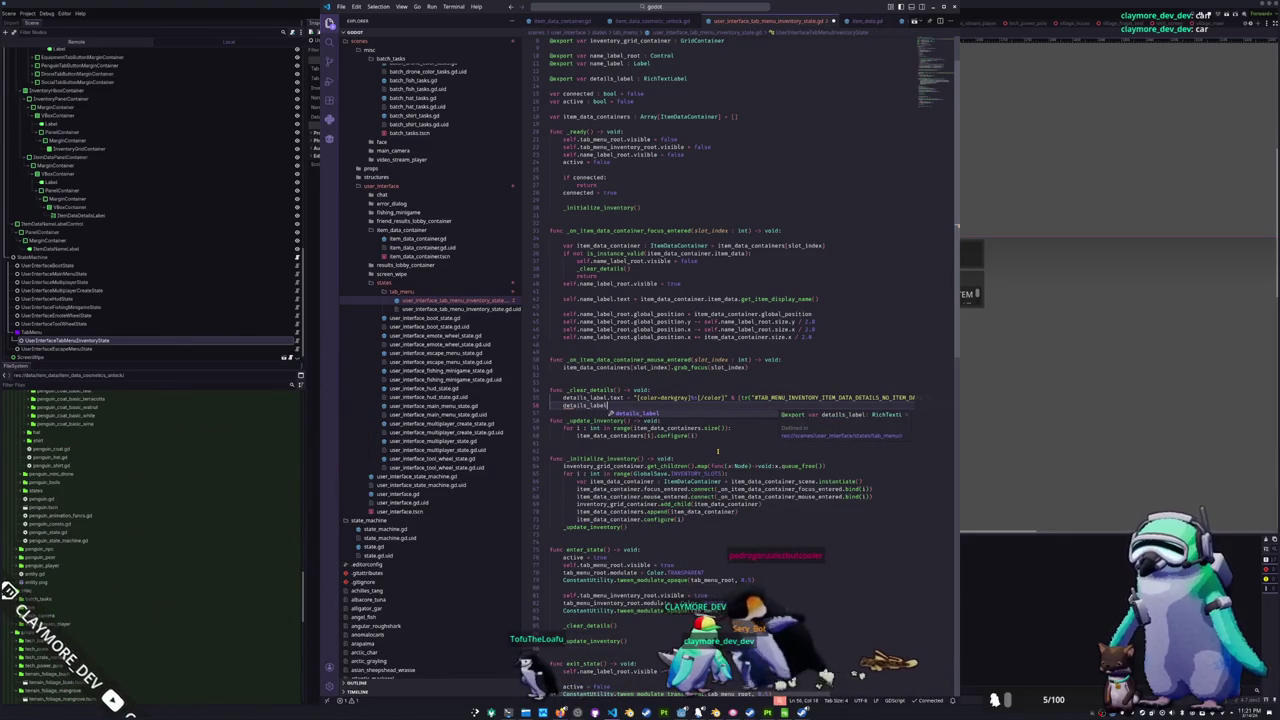
type(".")
type("alignment = RichTextLabel.")
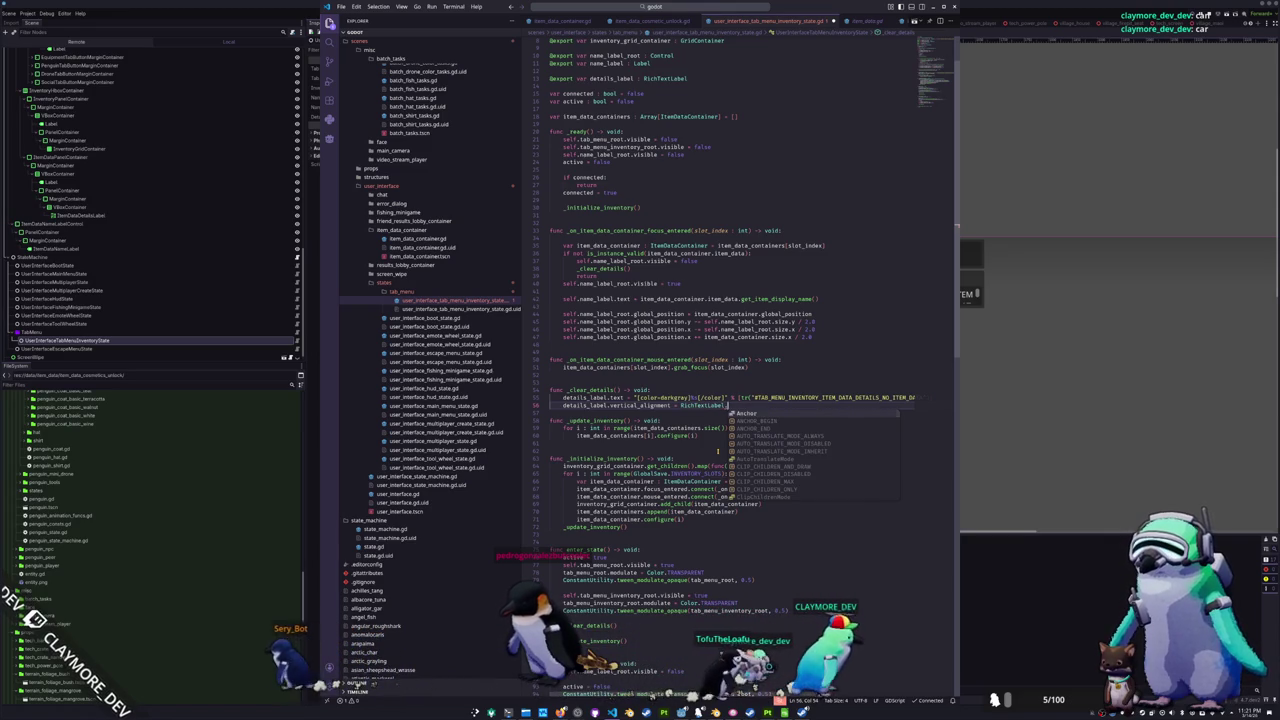
type("alig")
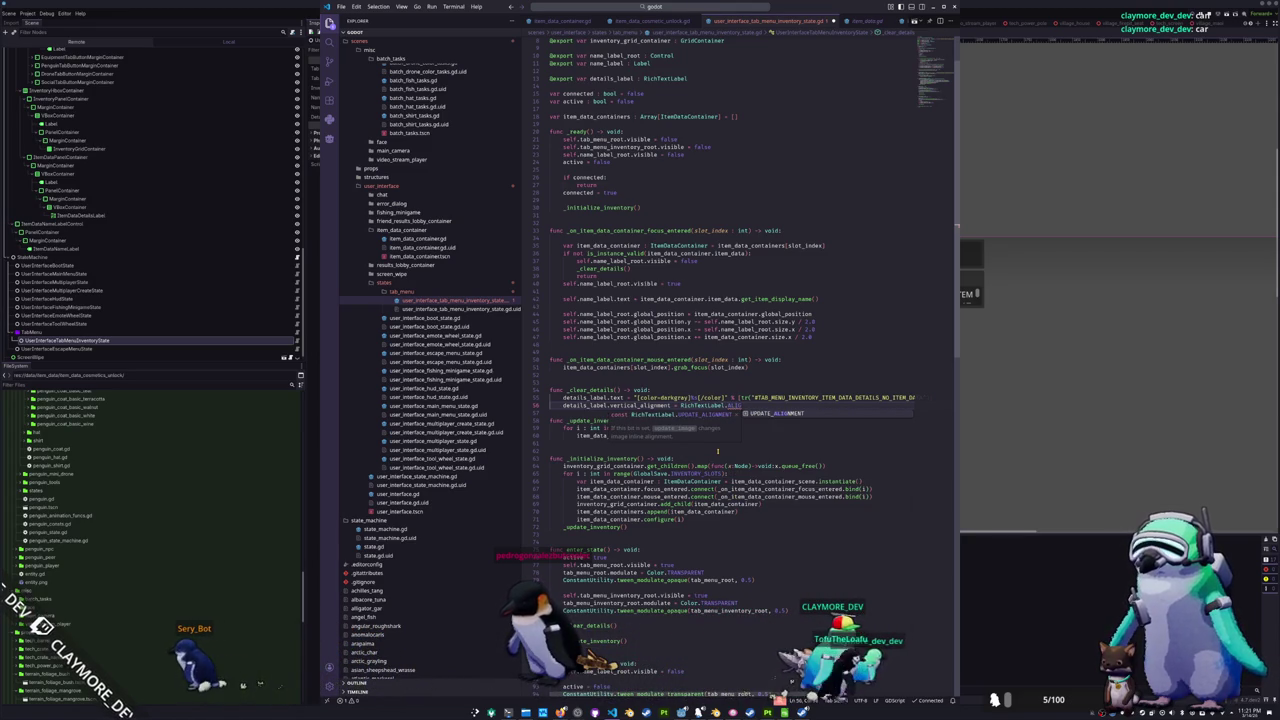
key("BackSpace")
key("BackSpace")
key("BackSpace")
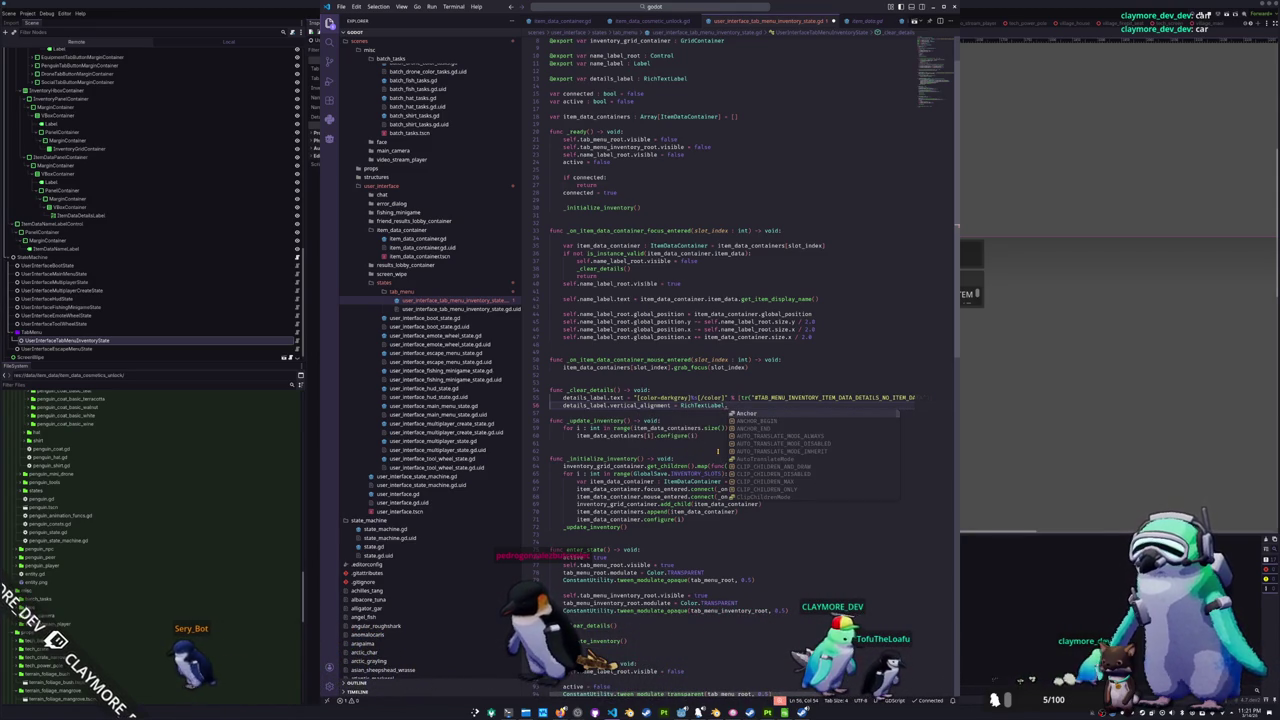
type("Vertica")
key("BackSpace")
key("BackSpace")
key("BackSpace")
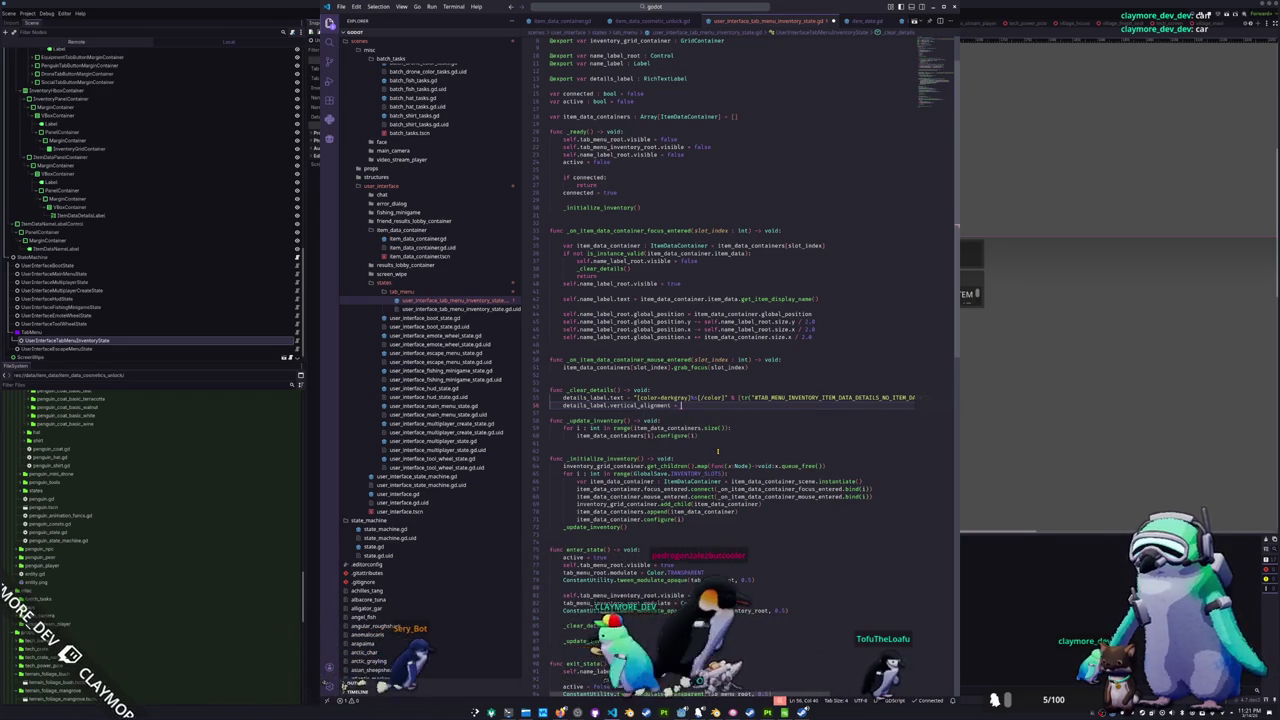
key("ctrl+shift+p")
type("covert")
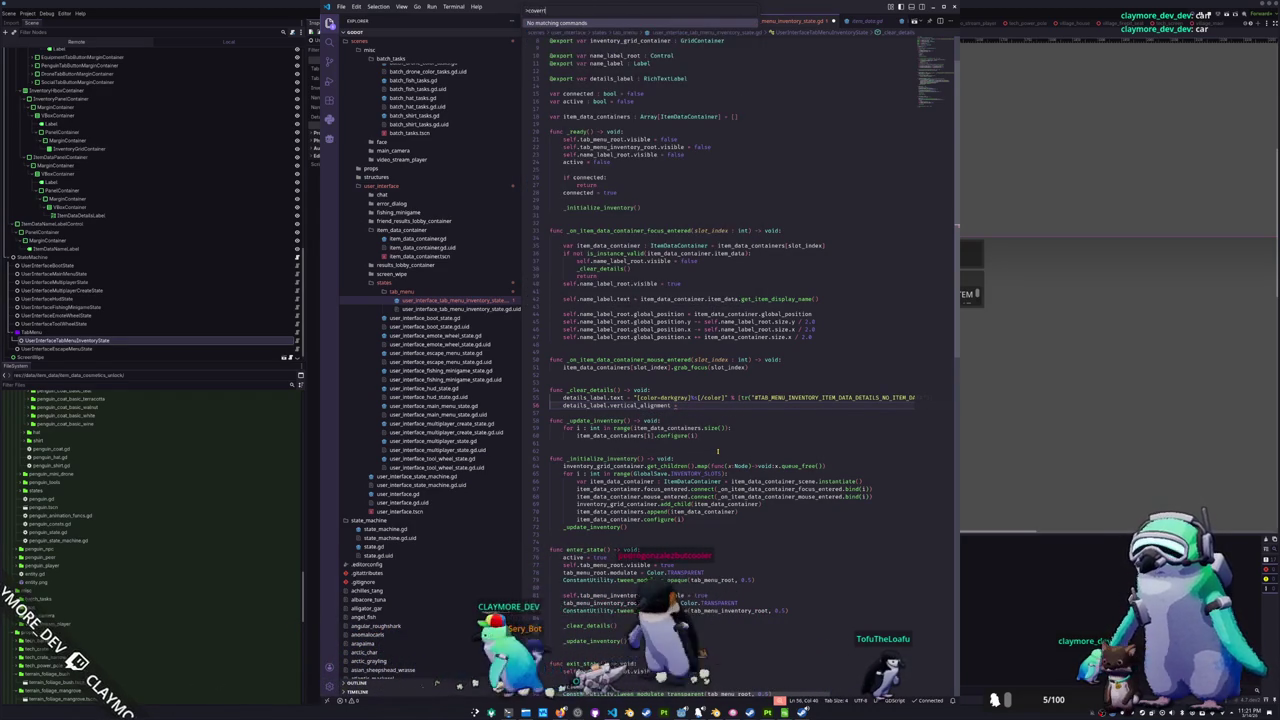
key("BackSpace")
key("BackSpace")
key("BackSpace")
key("Return")
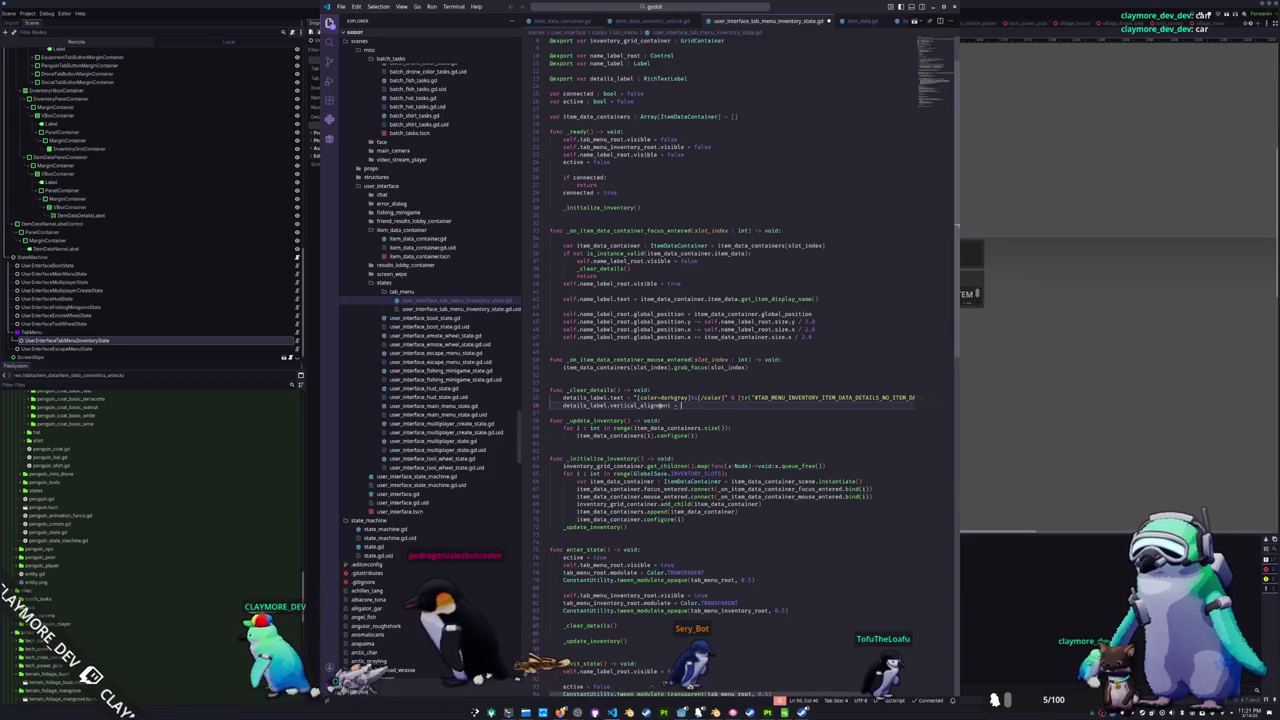
mouse_move(645, 406)
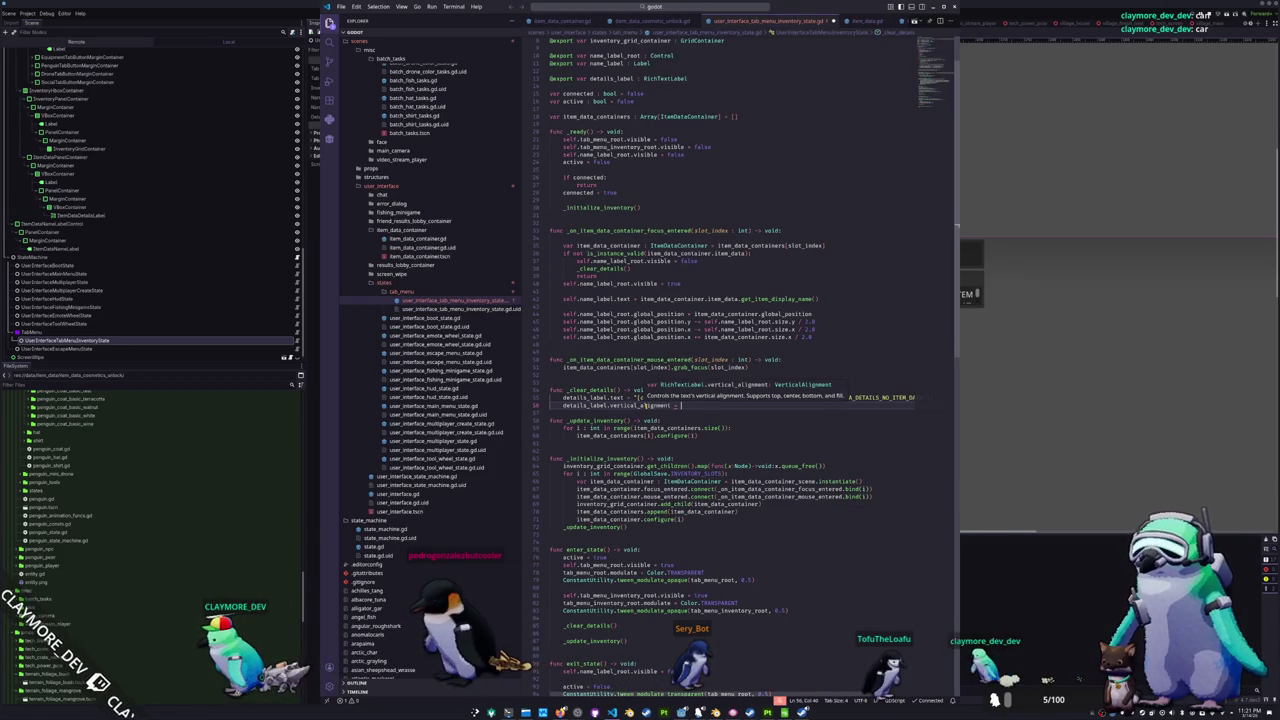
key("Tab")
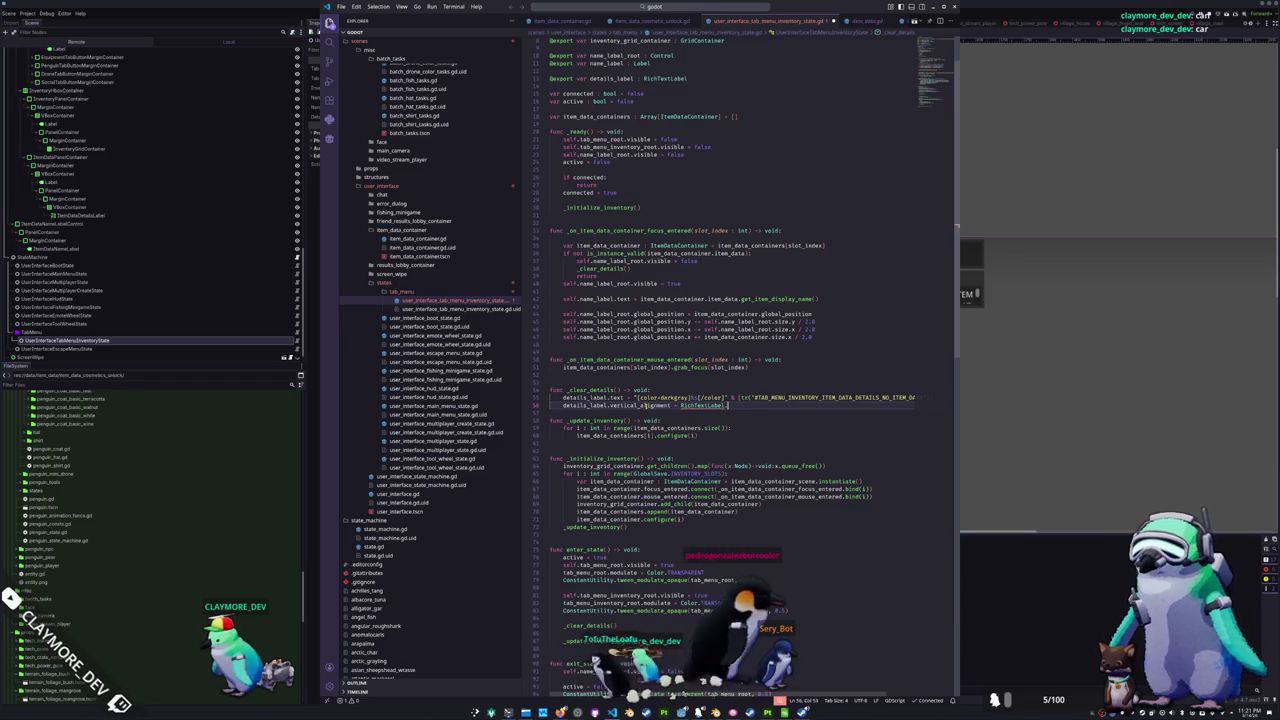
type(".Vertical")
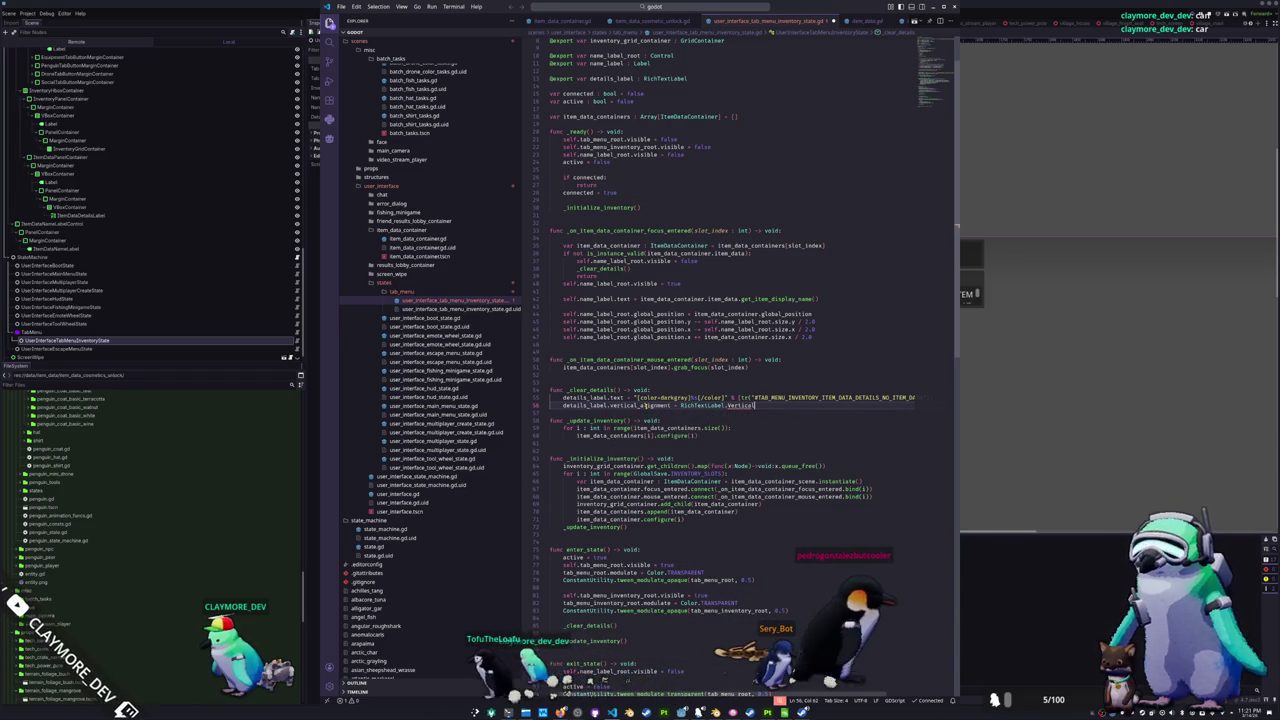
key("BackSpace")
key("BackSpace")
key("BackSpace")
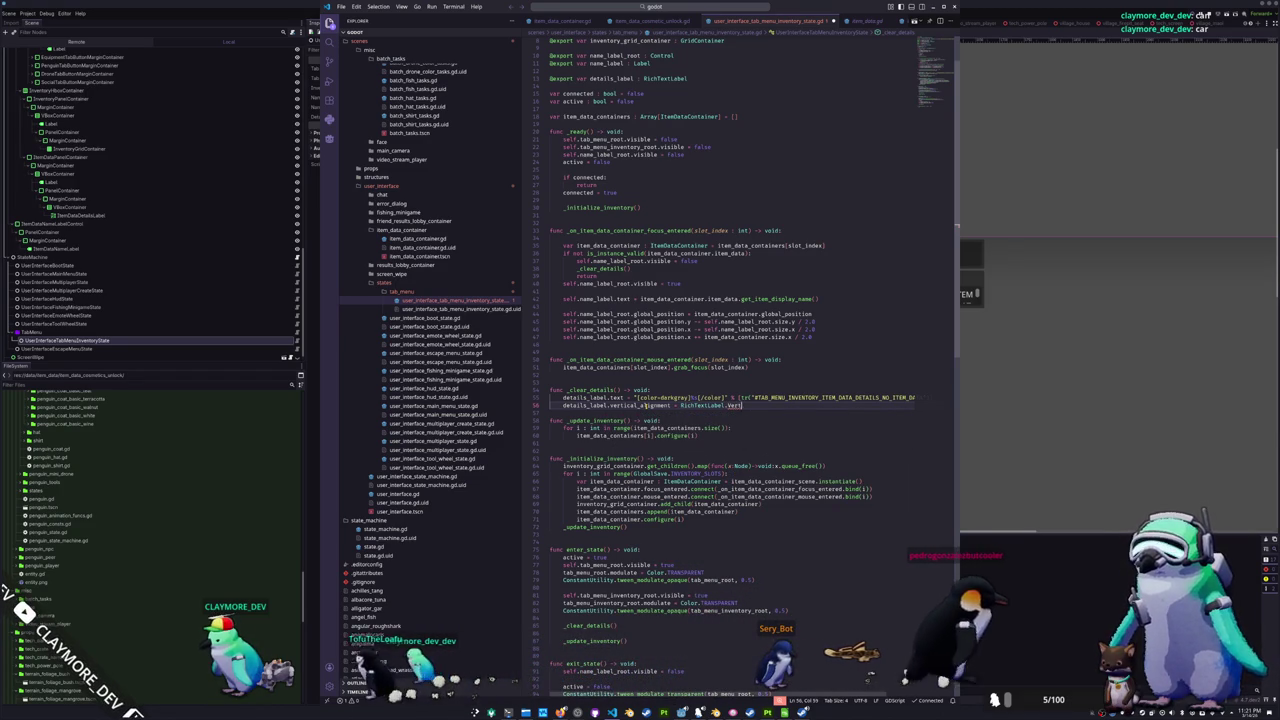
key("BackSpace")
key("BackSpace")
key("BackSpace")
type("Ver")
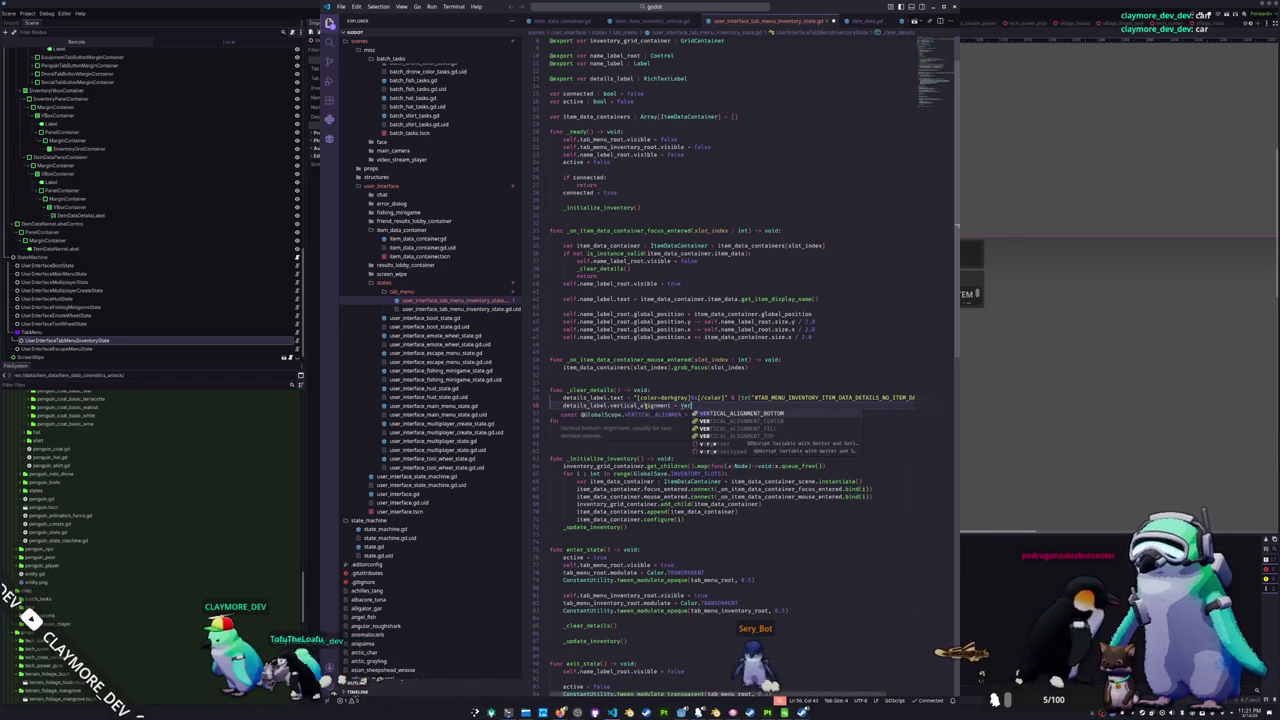
type("tical")
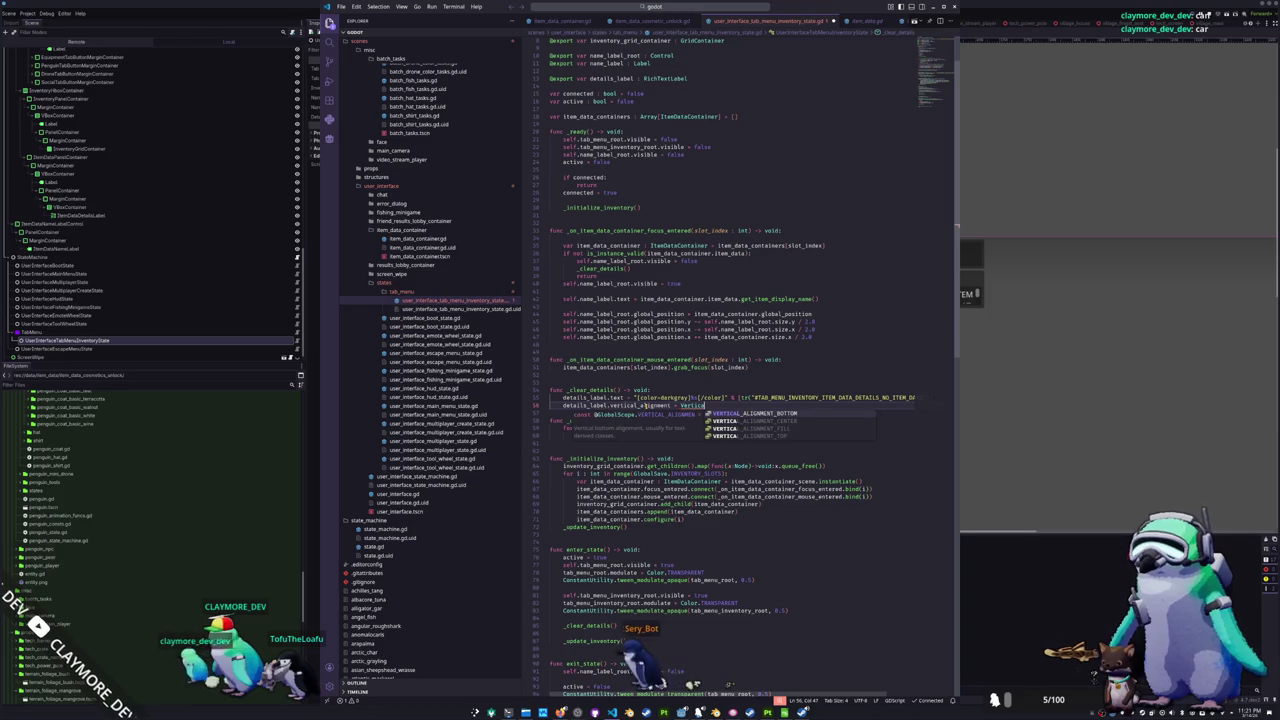
key("Down")
key("Return")
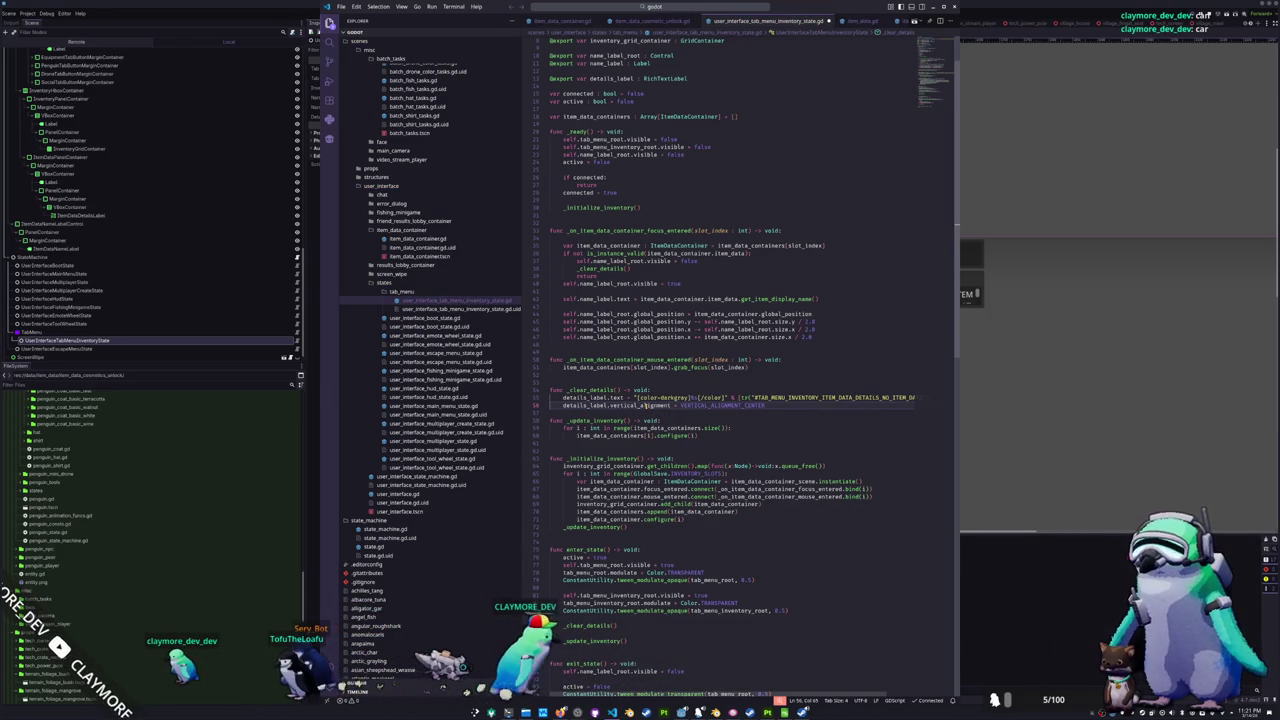
- Set details_label.horizontal_alignment to HORIZONTAL_ALIGNMENT_CENTER and begin a _set_details() function
key("Return")
type("details_label.horizontal_alignment = ")
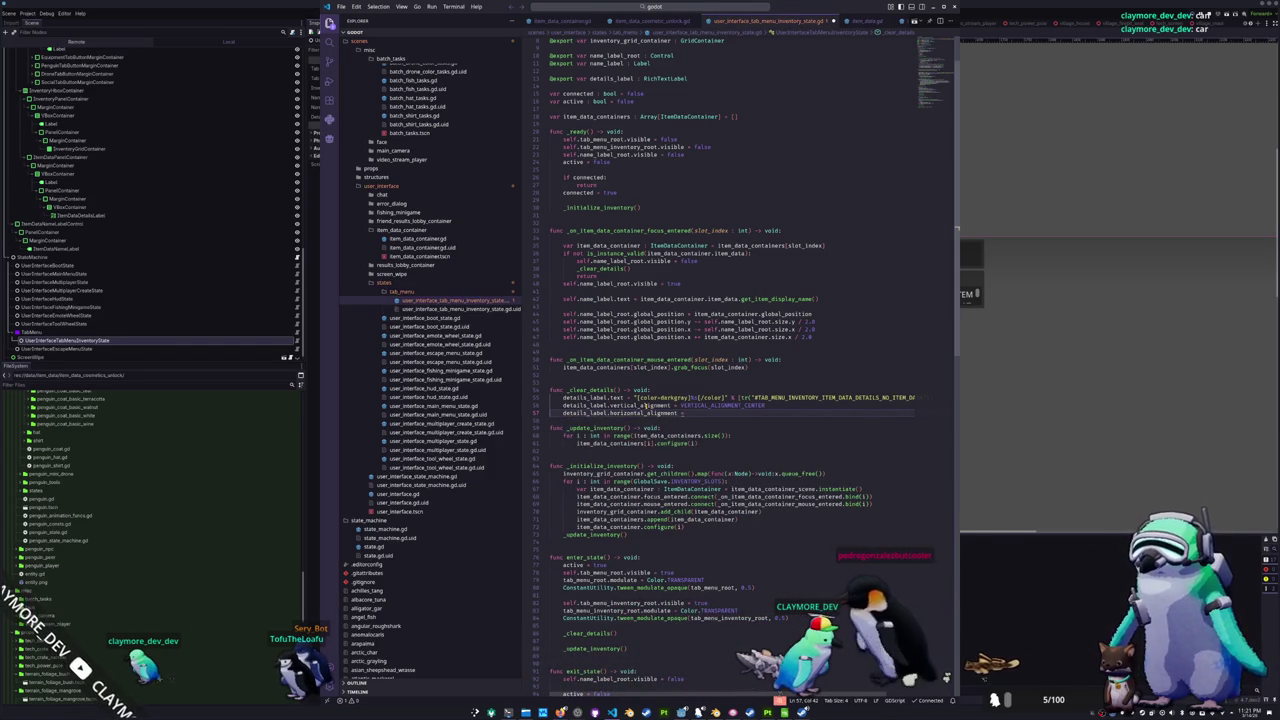
type("HORIZONTAL_ALIGNMENT_CENTER")
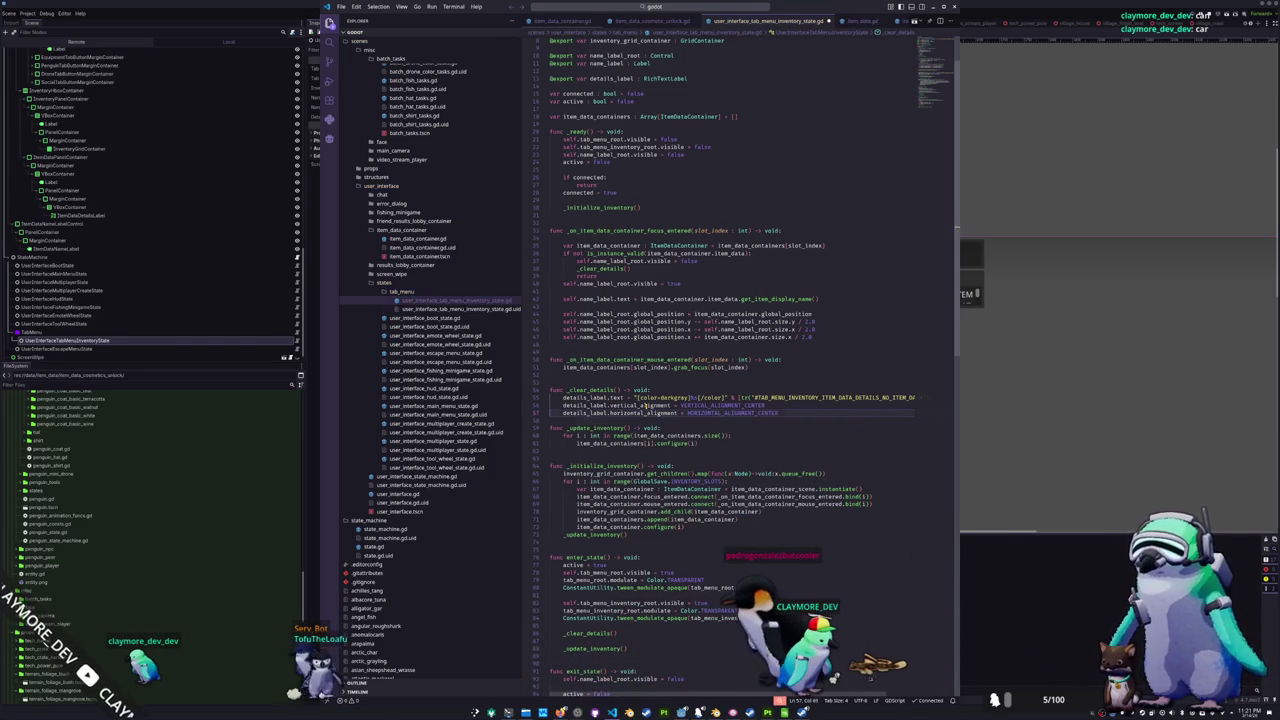
key("Return")
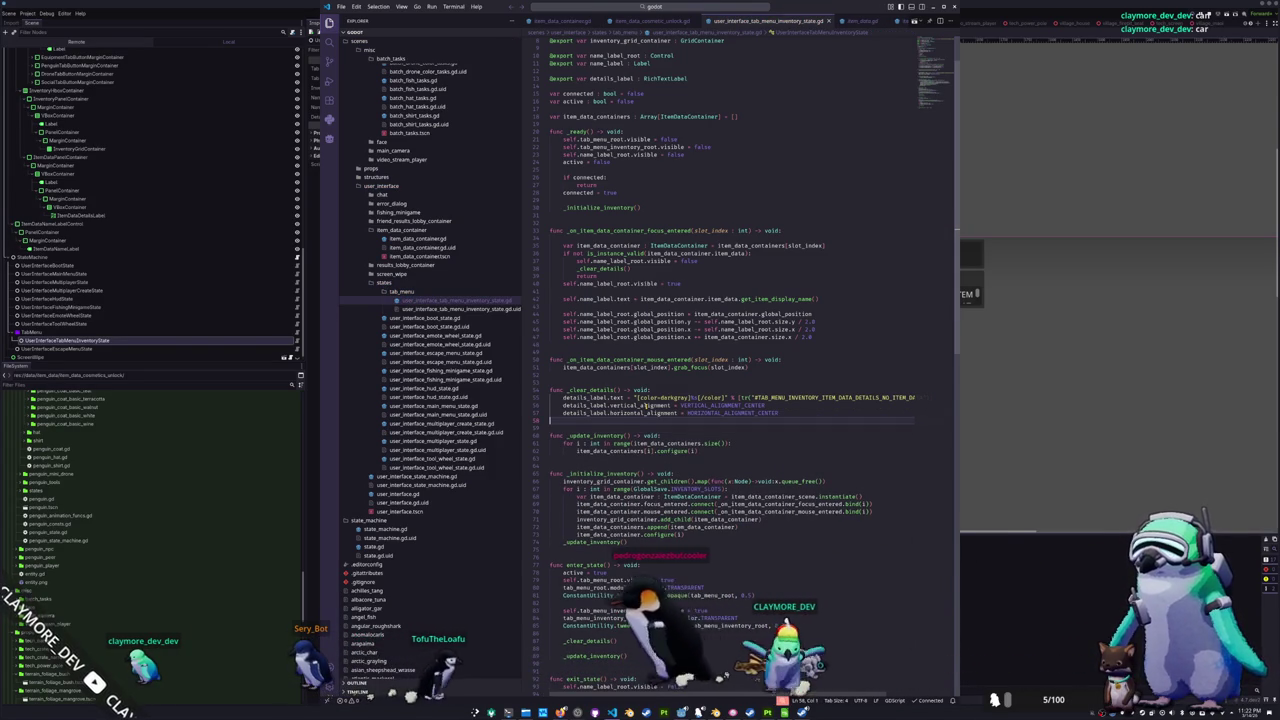
key("Return")
key("Return")
key("Return")
key("Up")
type("func _set_details() -> vo")
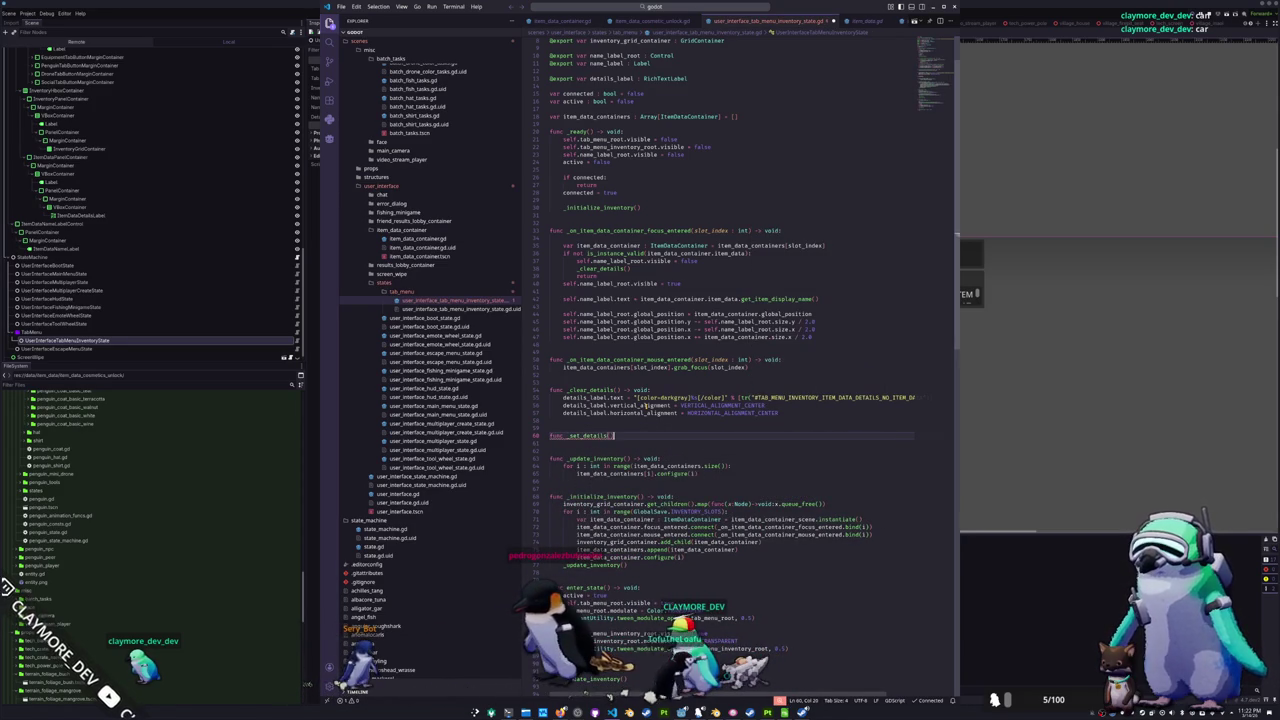
type("id:")
- Give the _set_details() -> void function a placeholder pass body
key("Return")
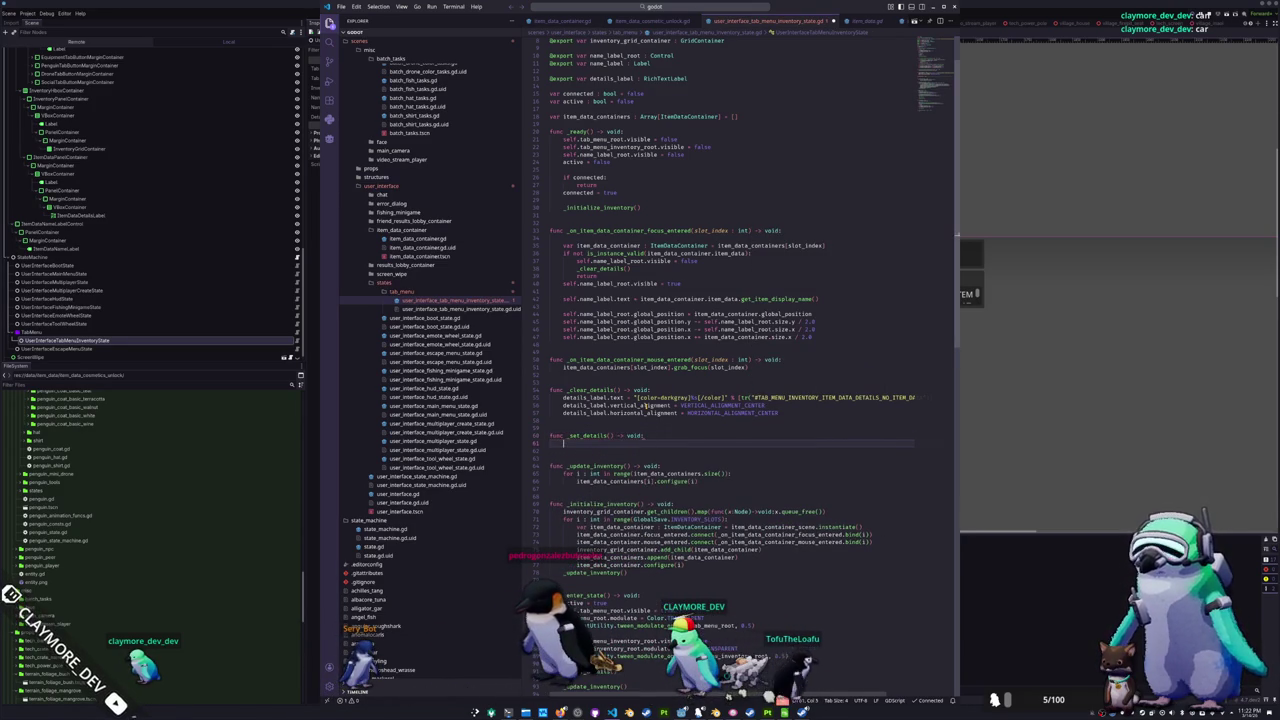
type("pass")
key("Return")
type("pass")
key("Up")
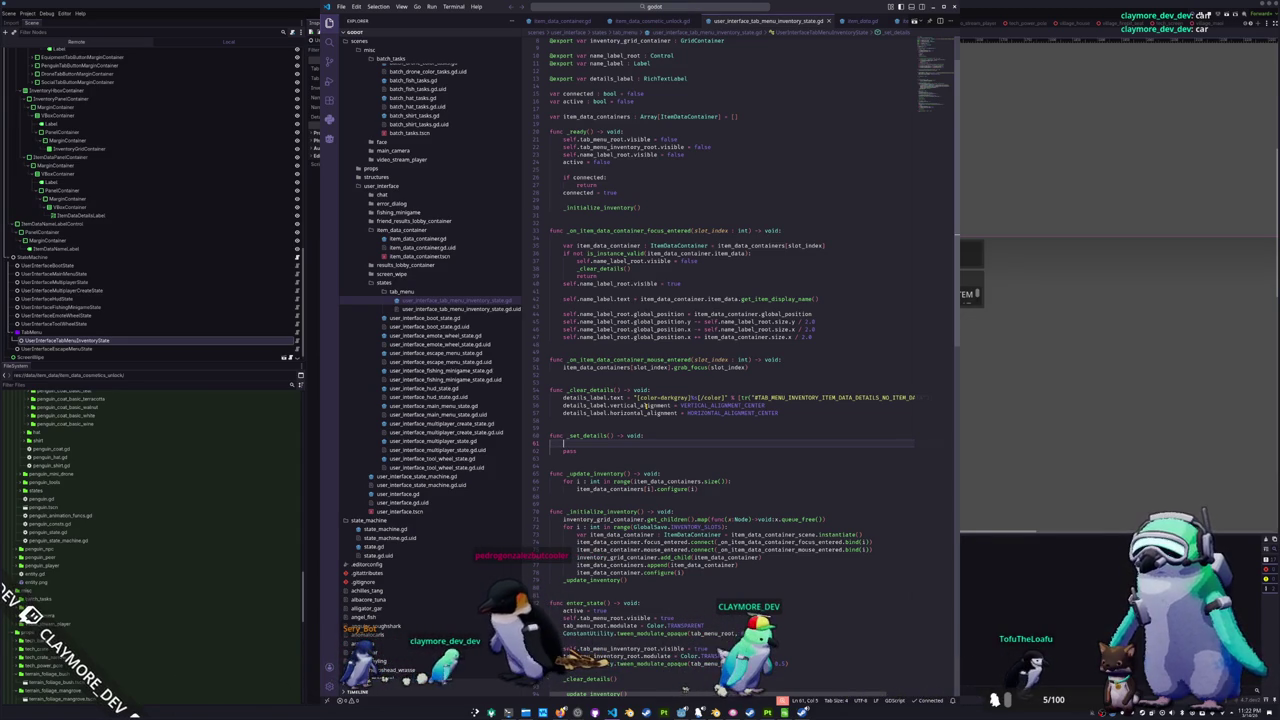
- Collapse the penguin_tool_fishing folder and open item_data.gd below get_item_display_icon
scroll(413, 292, "up", 10)
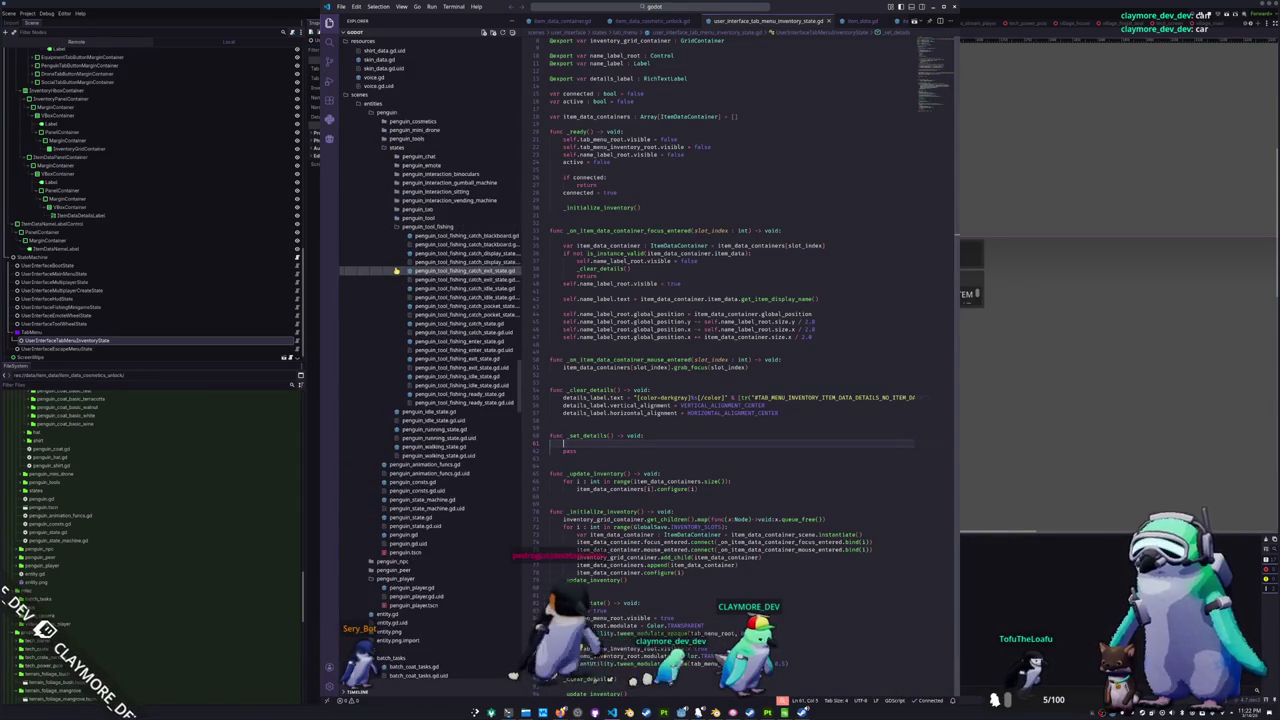
left_click(407, 192)
scroll(407, 192, "up", 2)
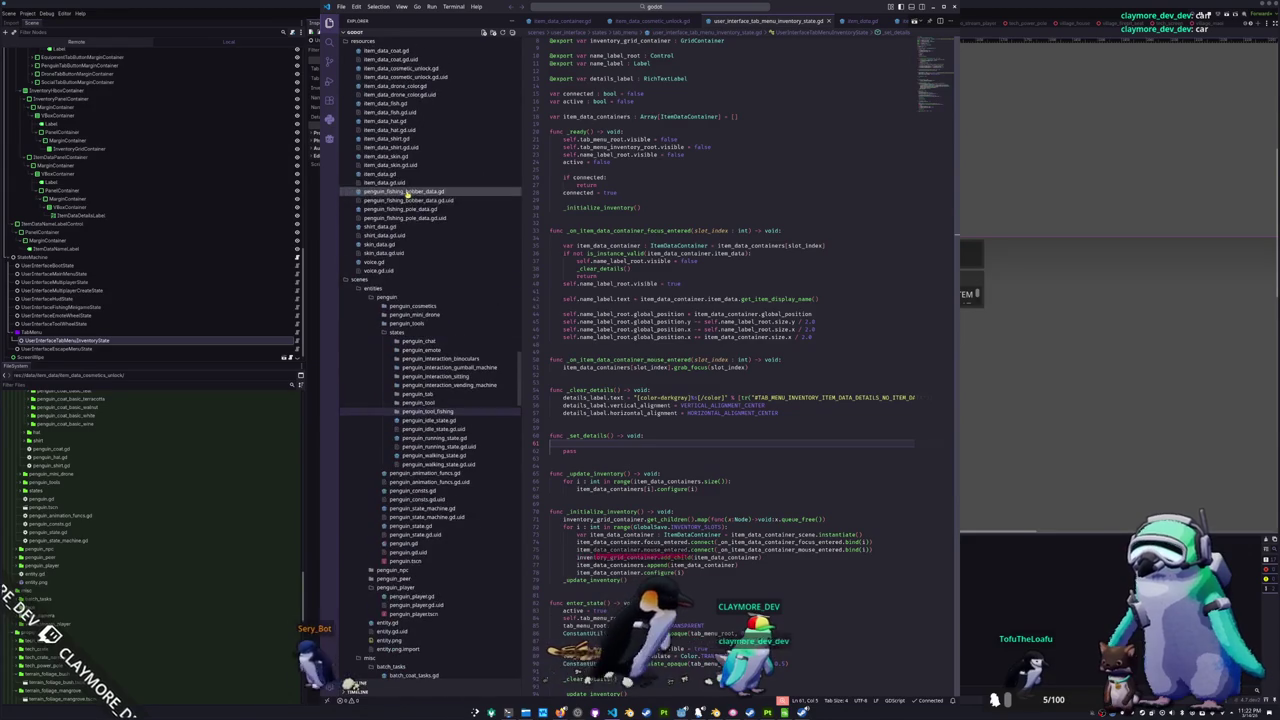
left_click(380, 173)
left_click(593, 207)
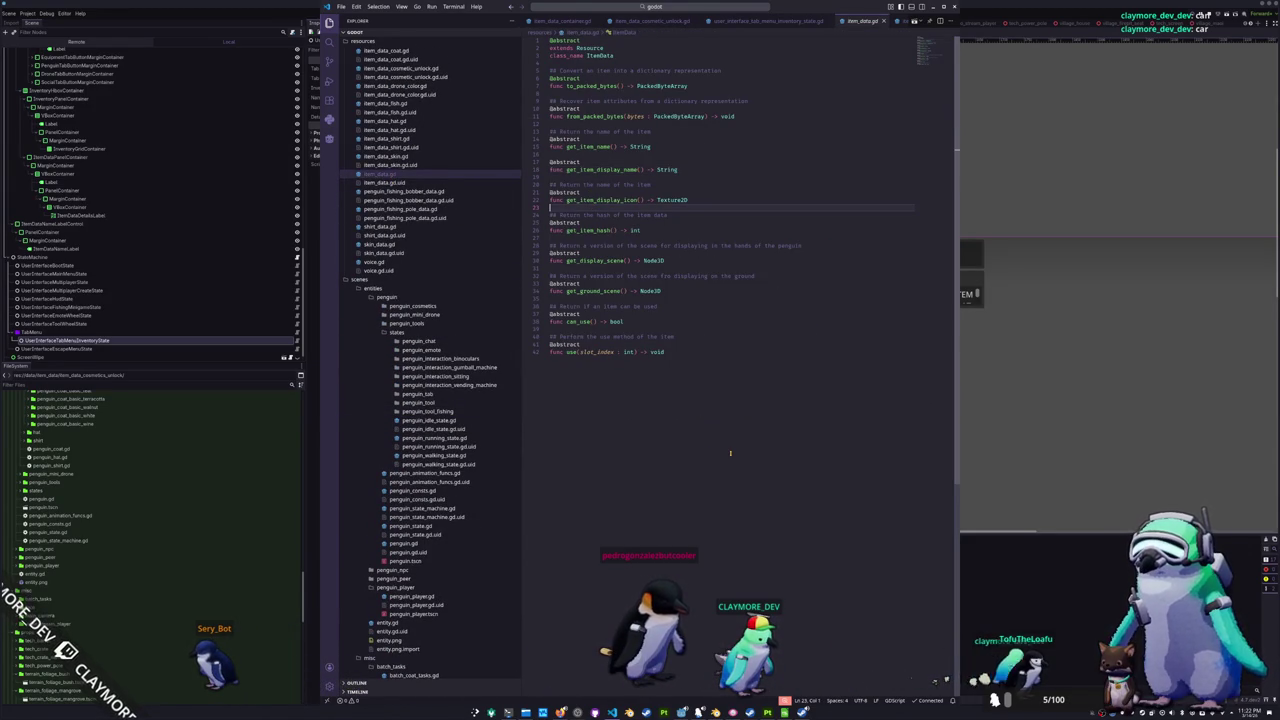
- Duplicate the abstract get_item_display_name declaration as get_item_display_details() -> String
key("Up")
key("Up")
key("Up")
key("shift+Up")
key("shift+Up")
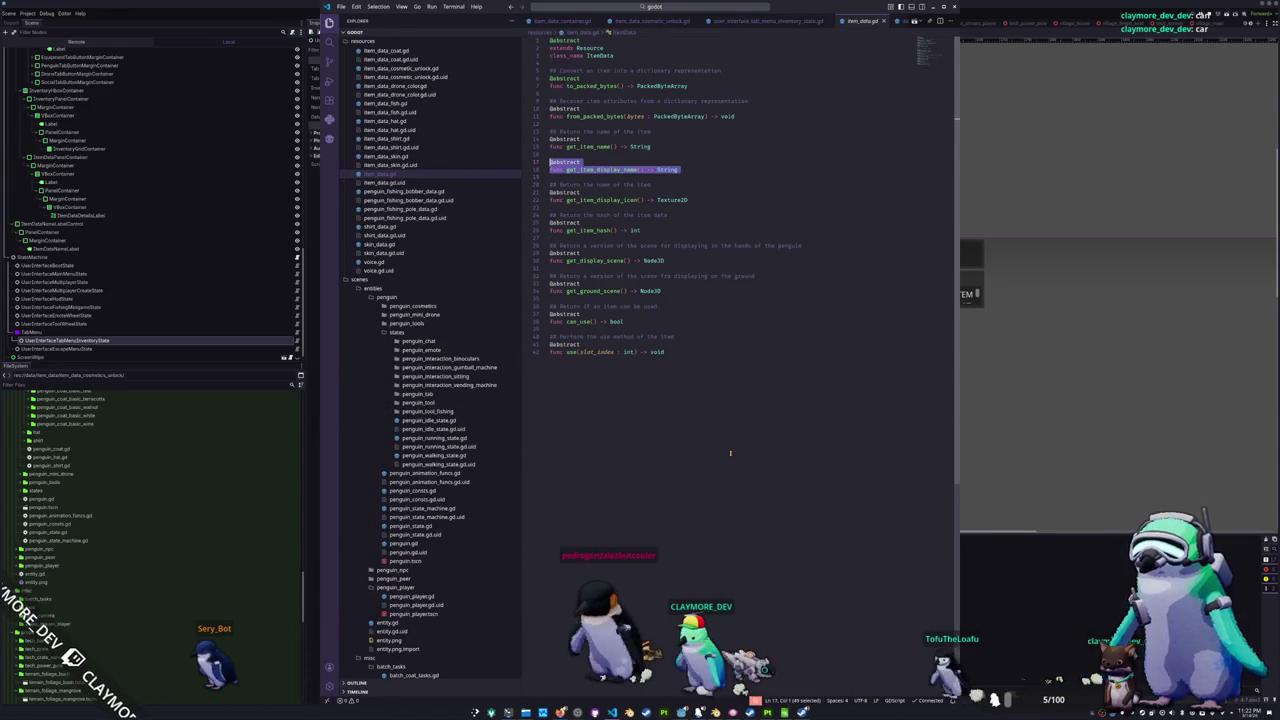
key("ctrl+c")
key("Down")
key("Down")
key("Return")
key("ctrl+v")
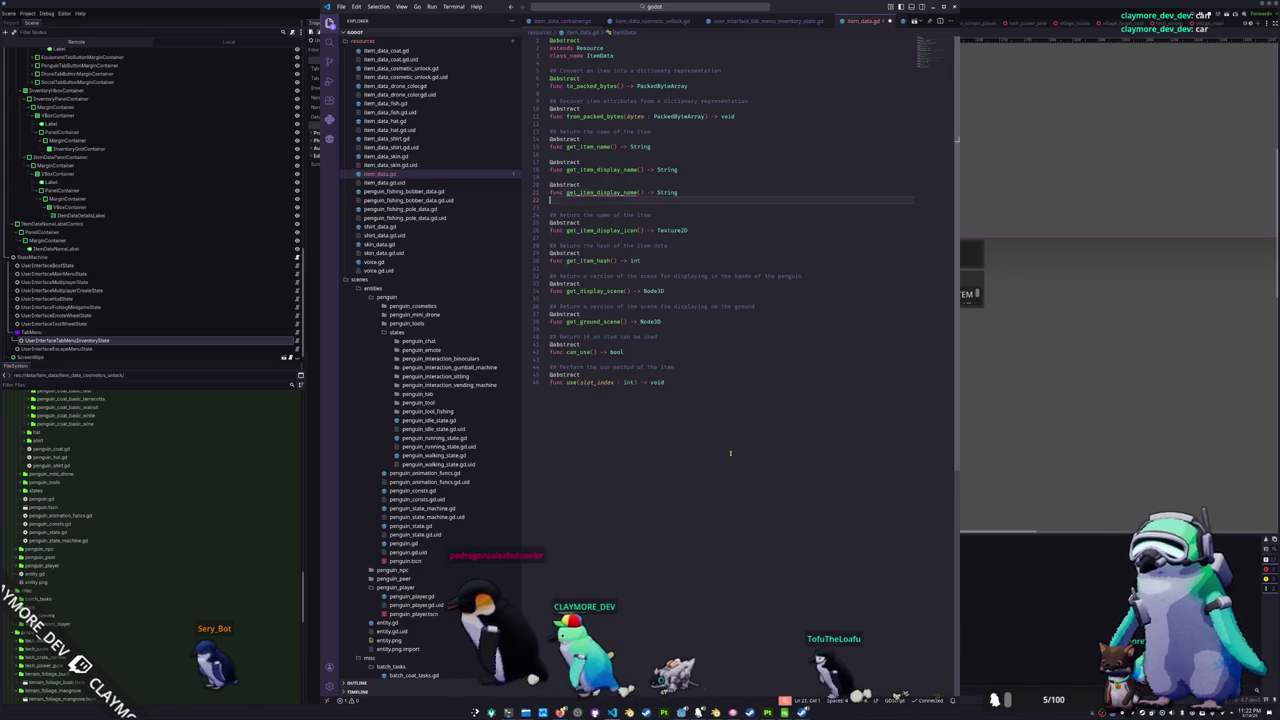
key("Return")
key("Down")
key("End")
key("Left")
key("Left")
key("Left")
key("shift+Left")
key("shift+Left")
key("shift+Left")
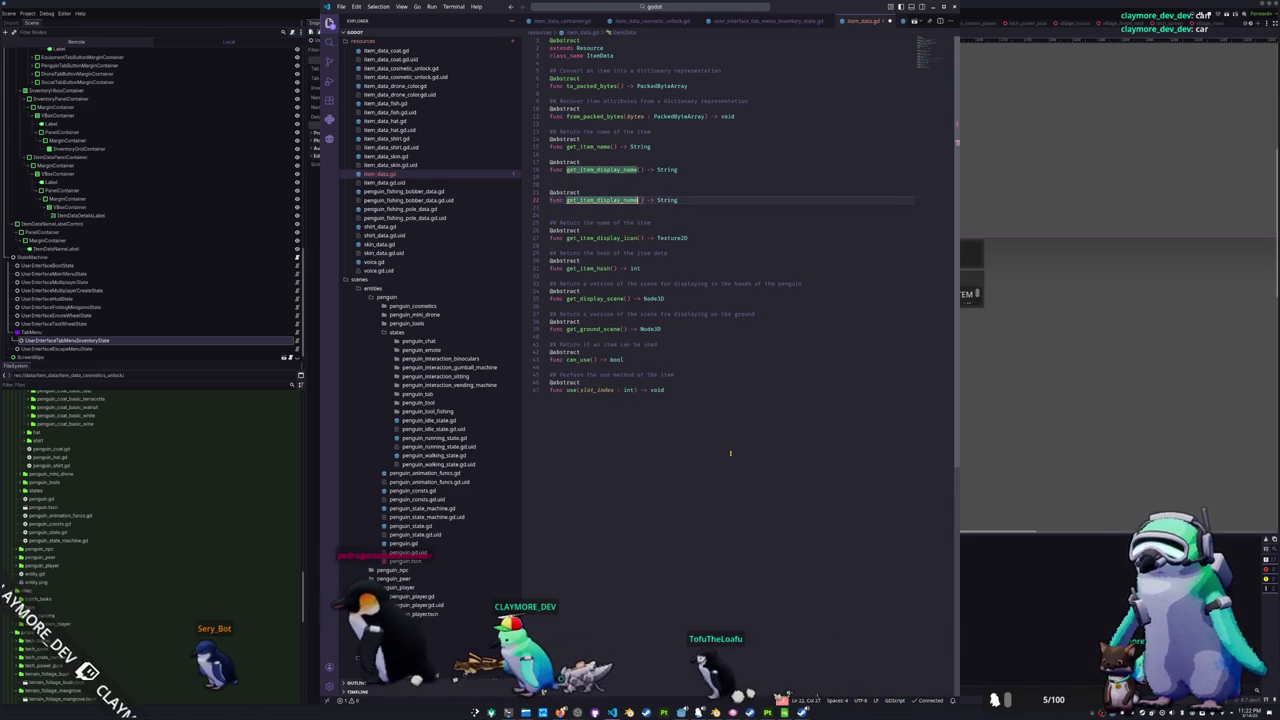
type("details")
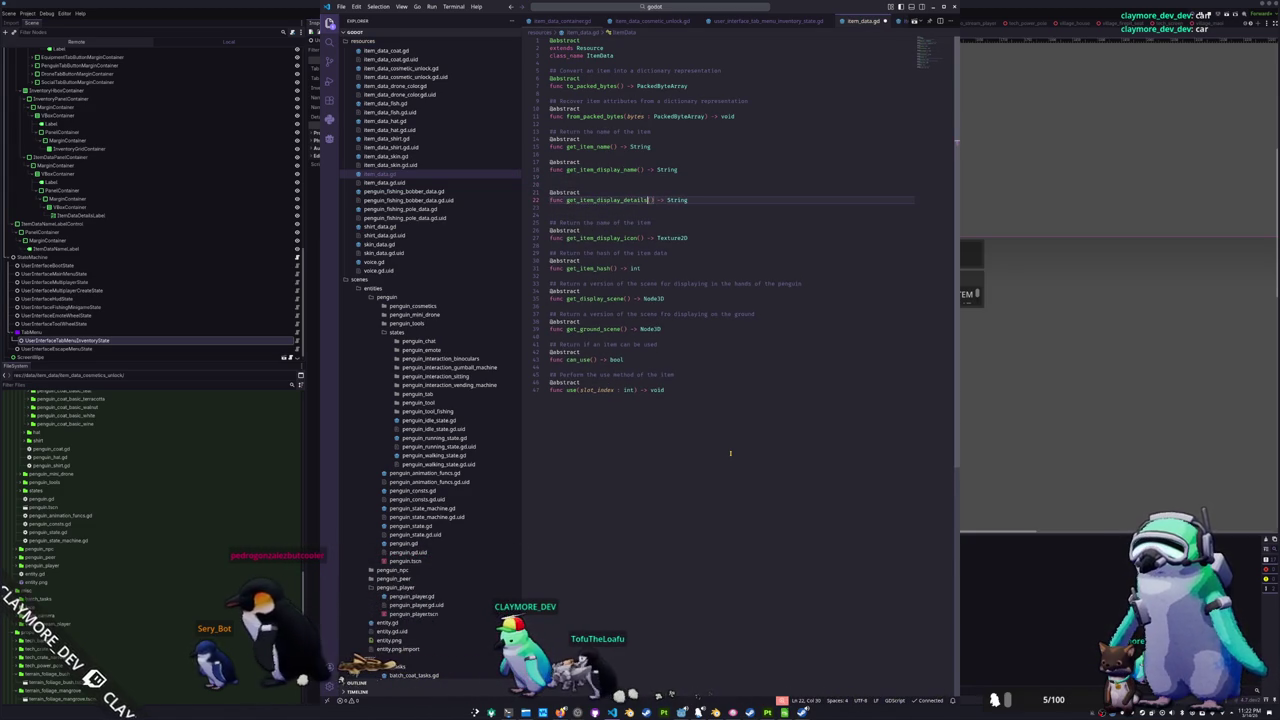
key("Down")
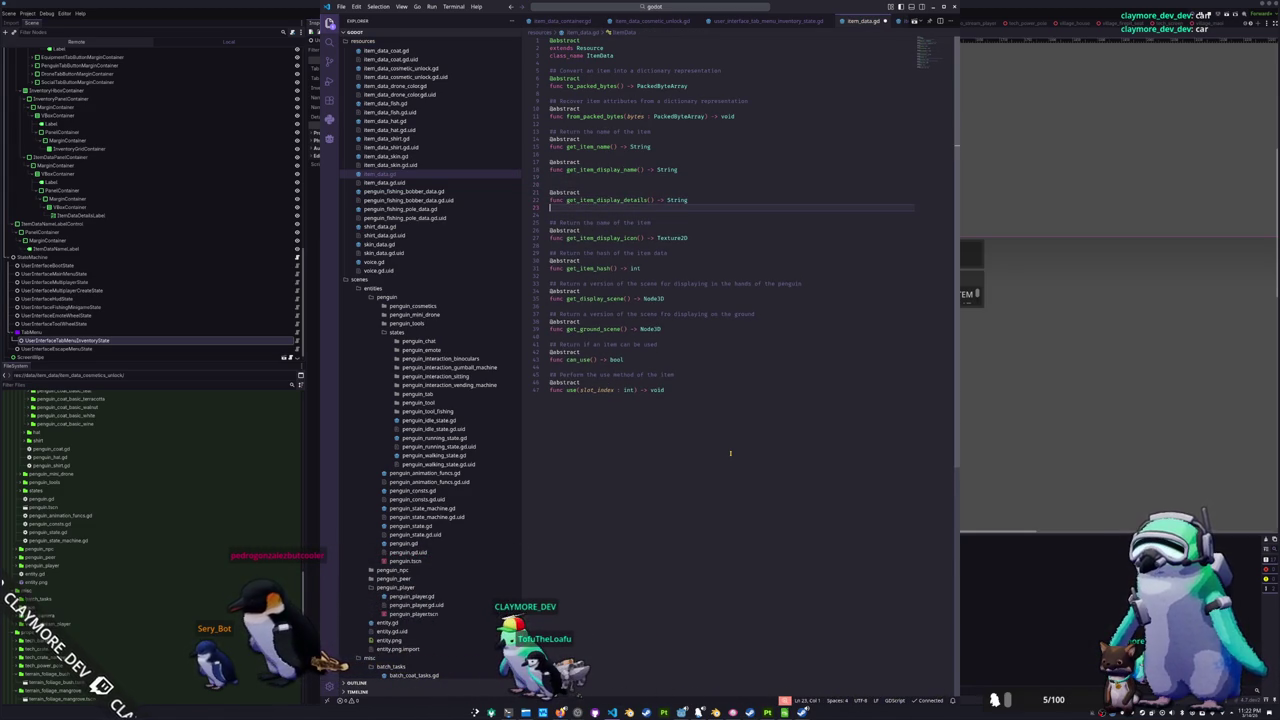
key("Delete")
type("## Return the details about th")
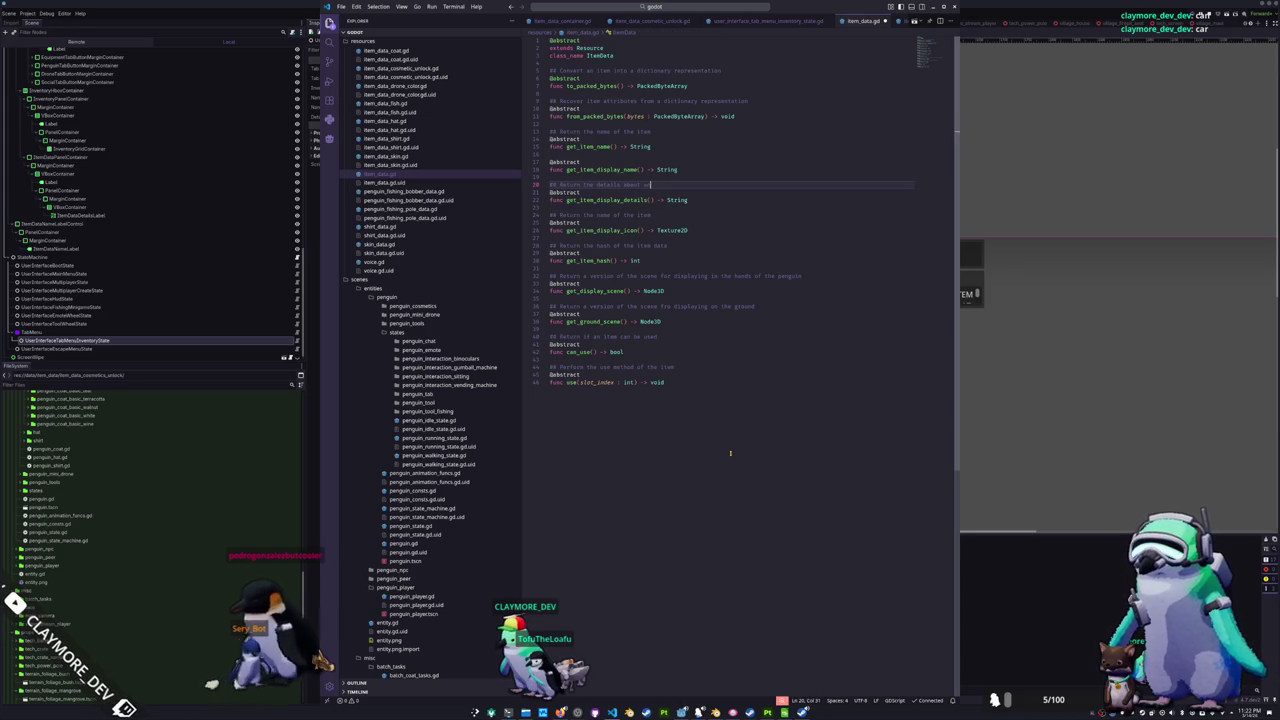
- Add the '## Return the name of an item for display' doc comment above the declaration
type("item")
key("Up")
key("Up")
key("Up")
key("Up")
key("Return")
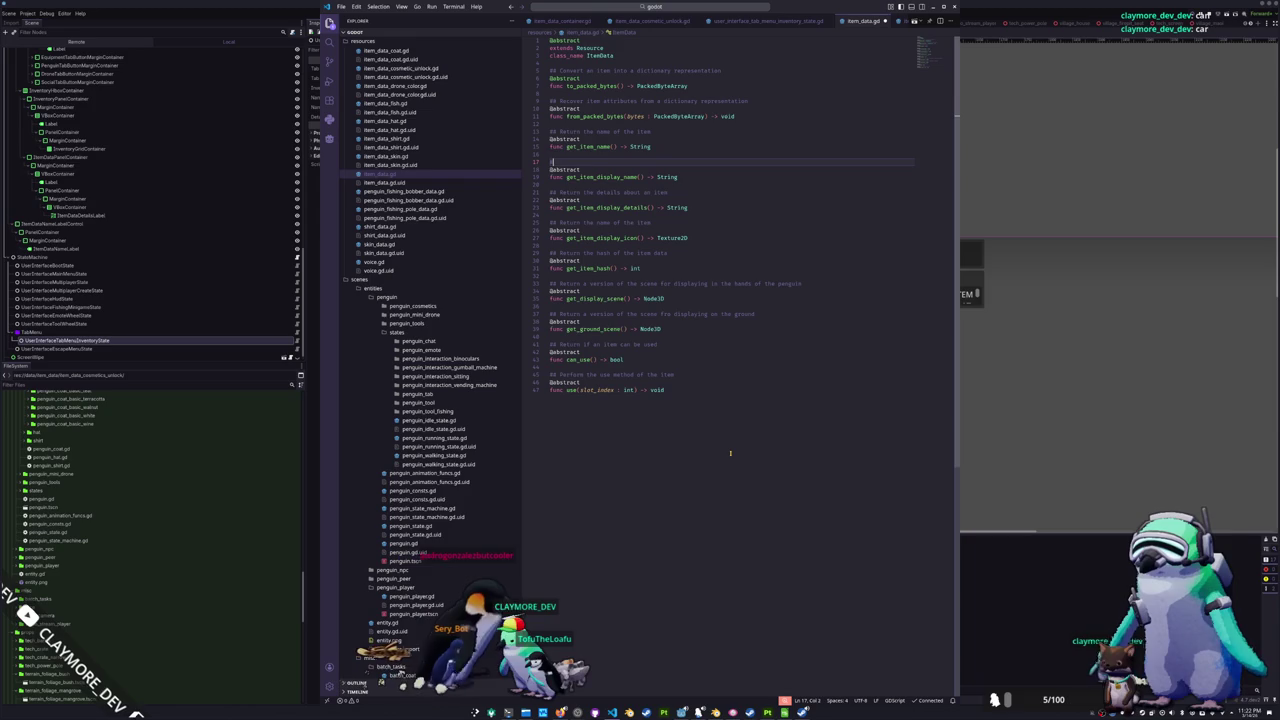
type("an item for display")
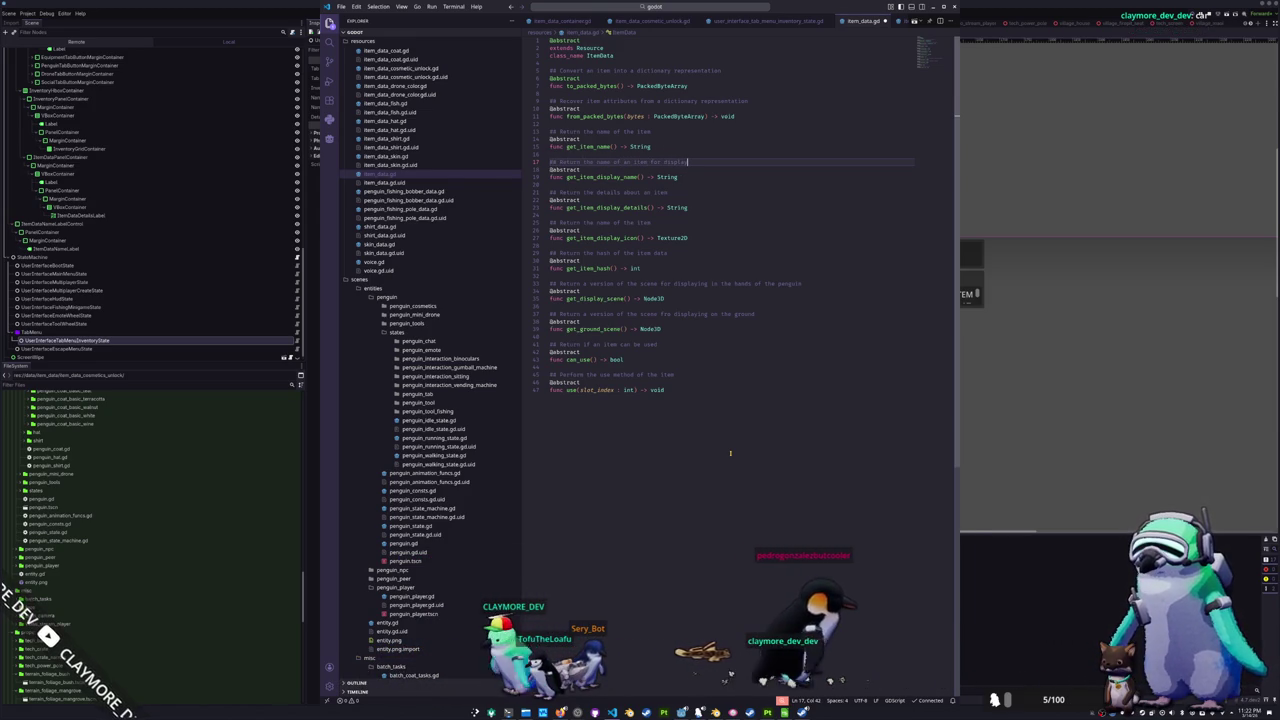
- Open item_data_skin.gd from the Explorer
key("alt+Tab")
key("alt+Tab")
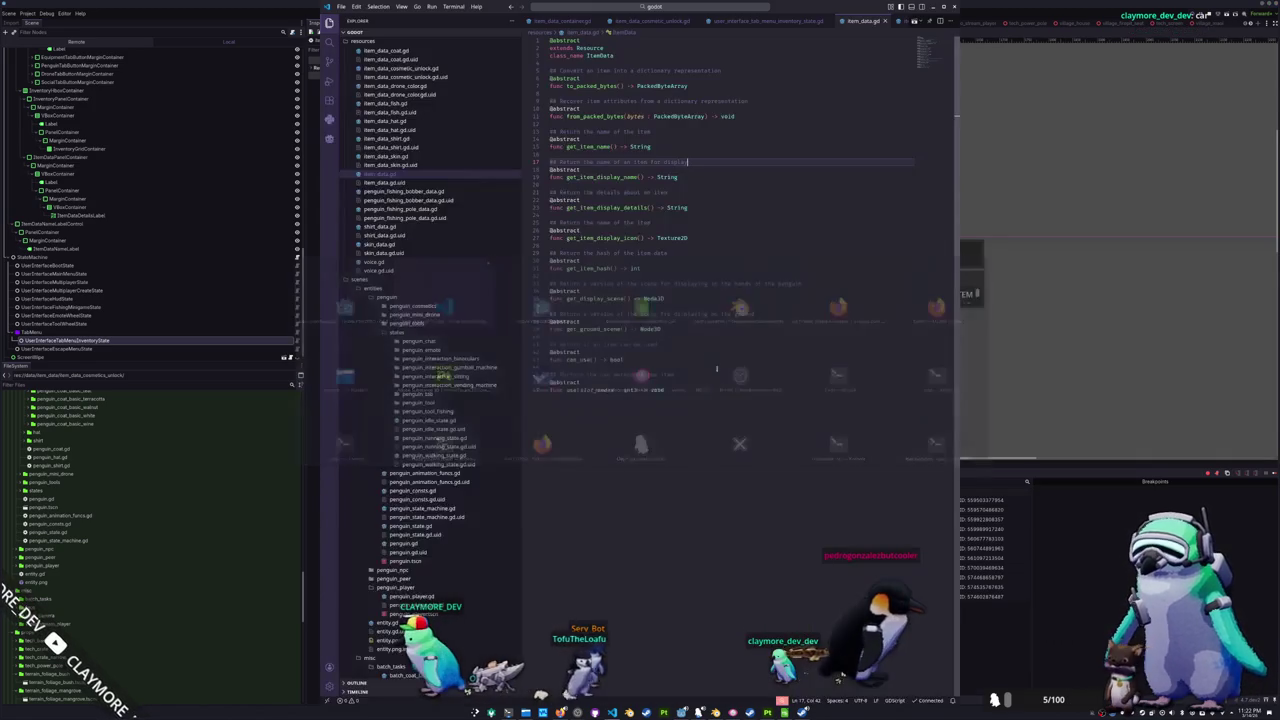
scroll(393, 243, "up", 4)
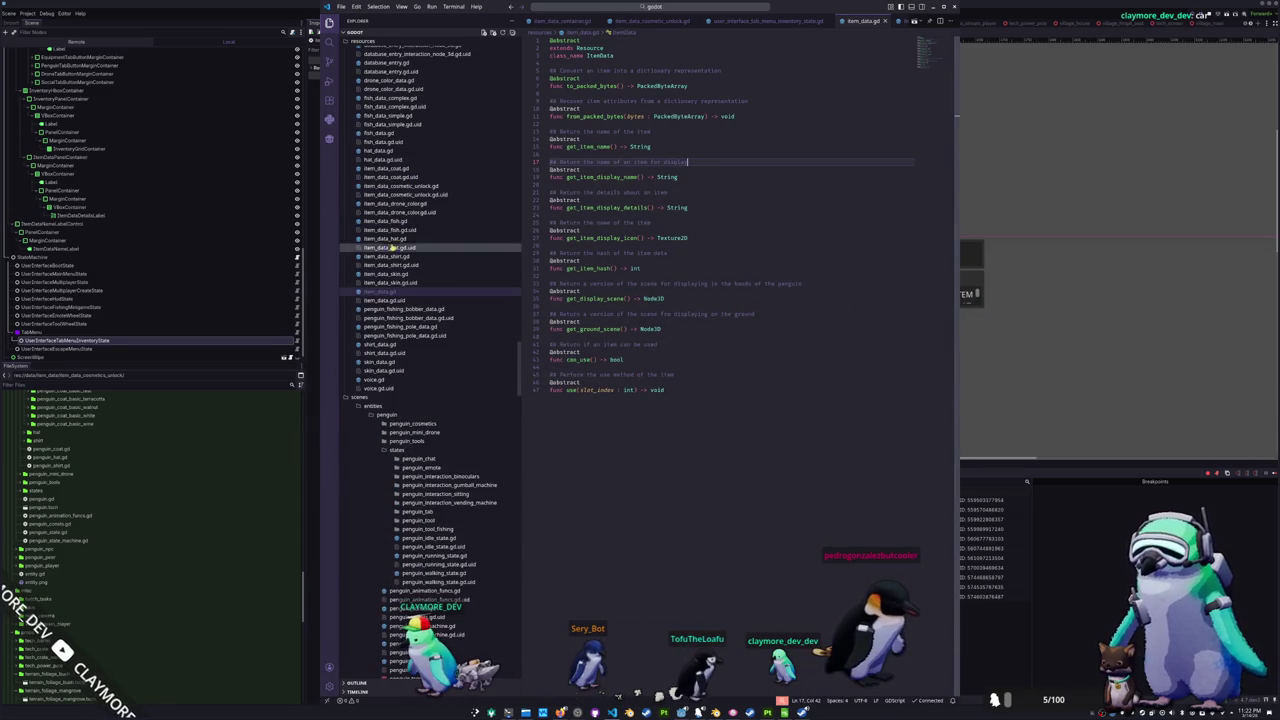
left_click(420, 273)
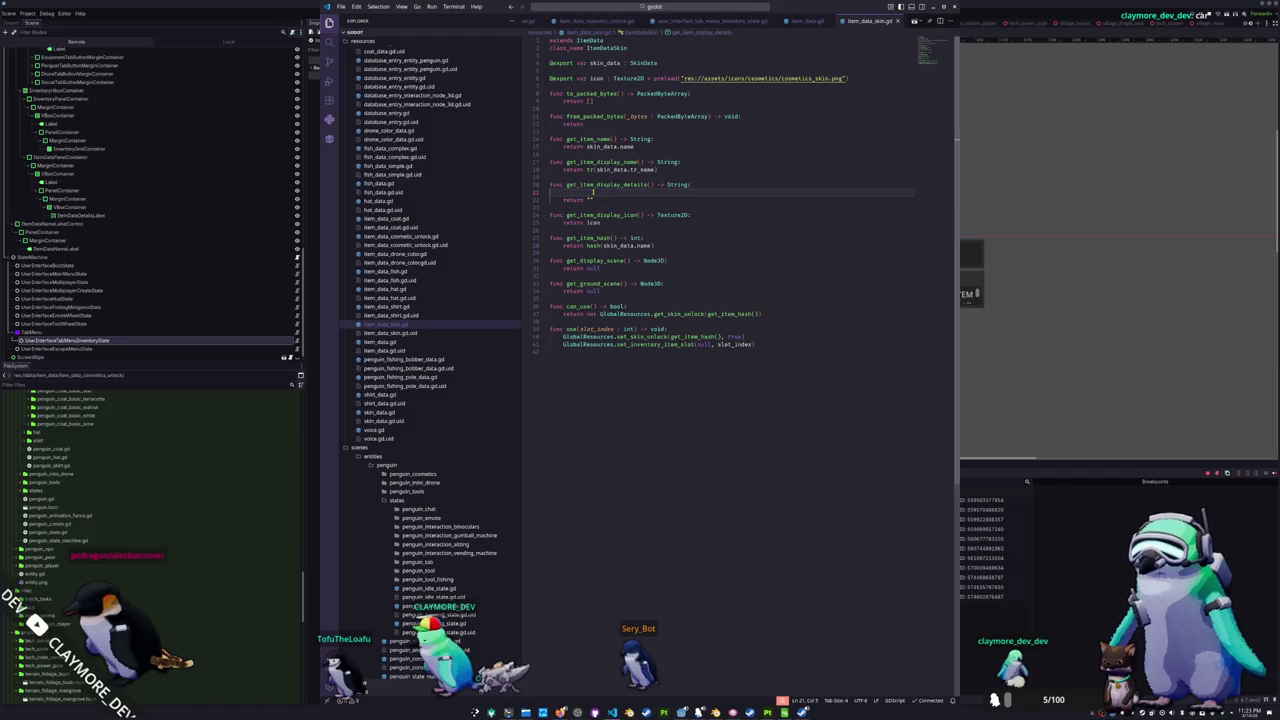
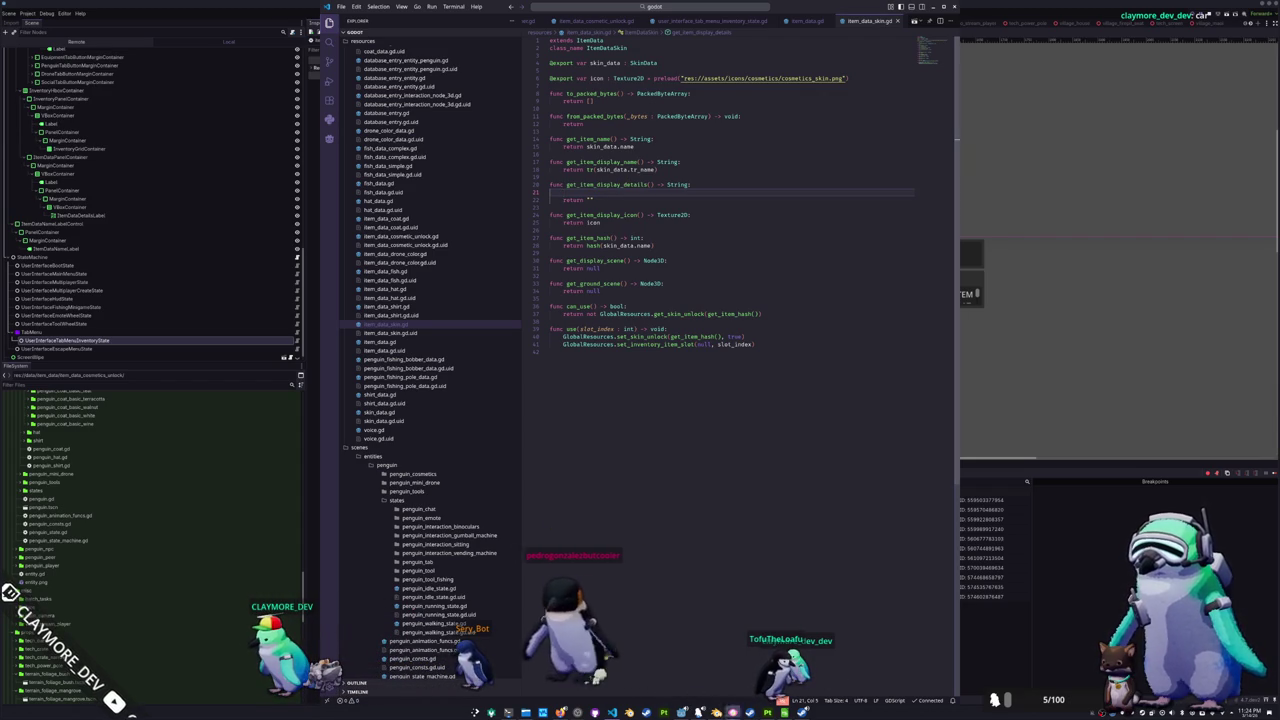
- Switch from VS Code to the translations.csv spreadsheet in LibreOffice Calc
key("alt+Tab")
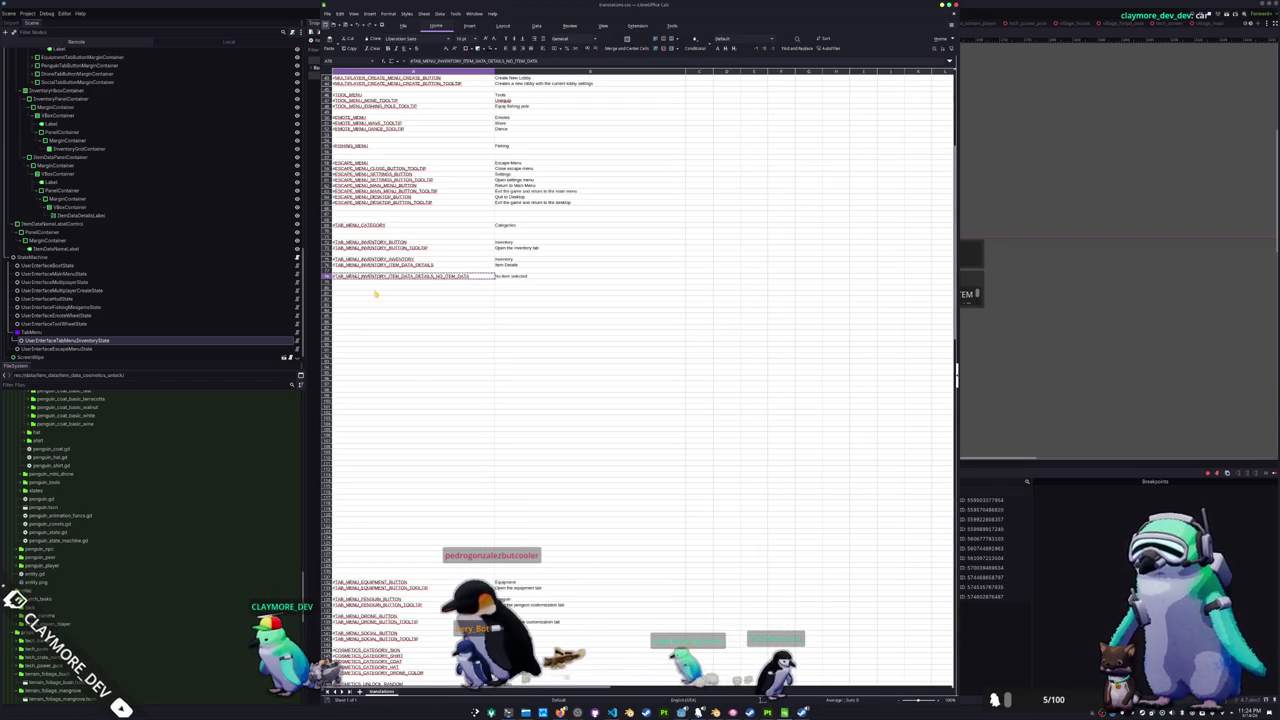
scroll(414, 330, "down", 1)
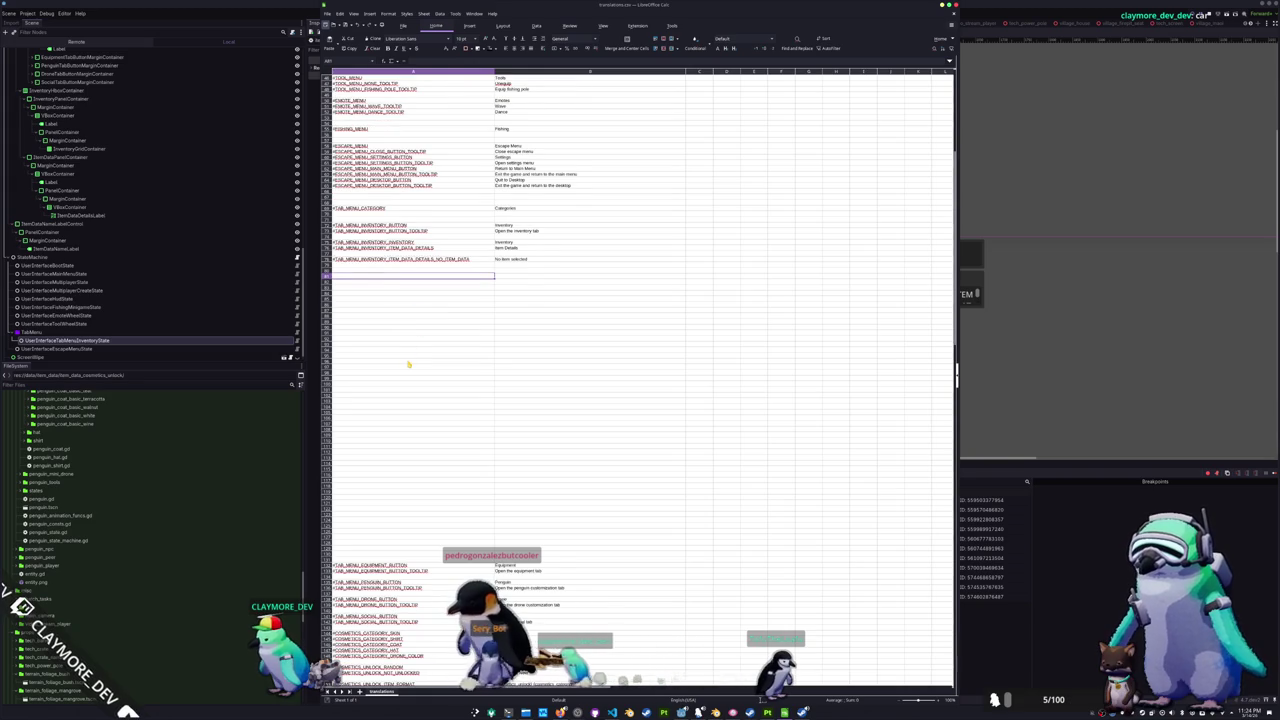
scroll(408, 364, "down", 5)
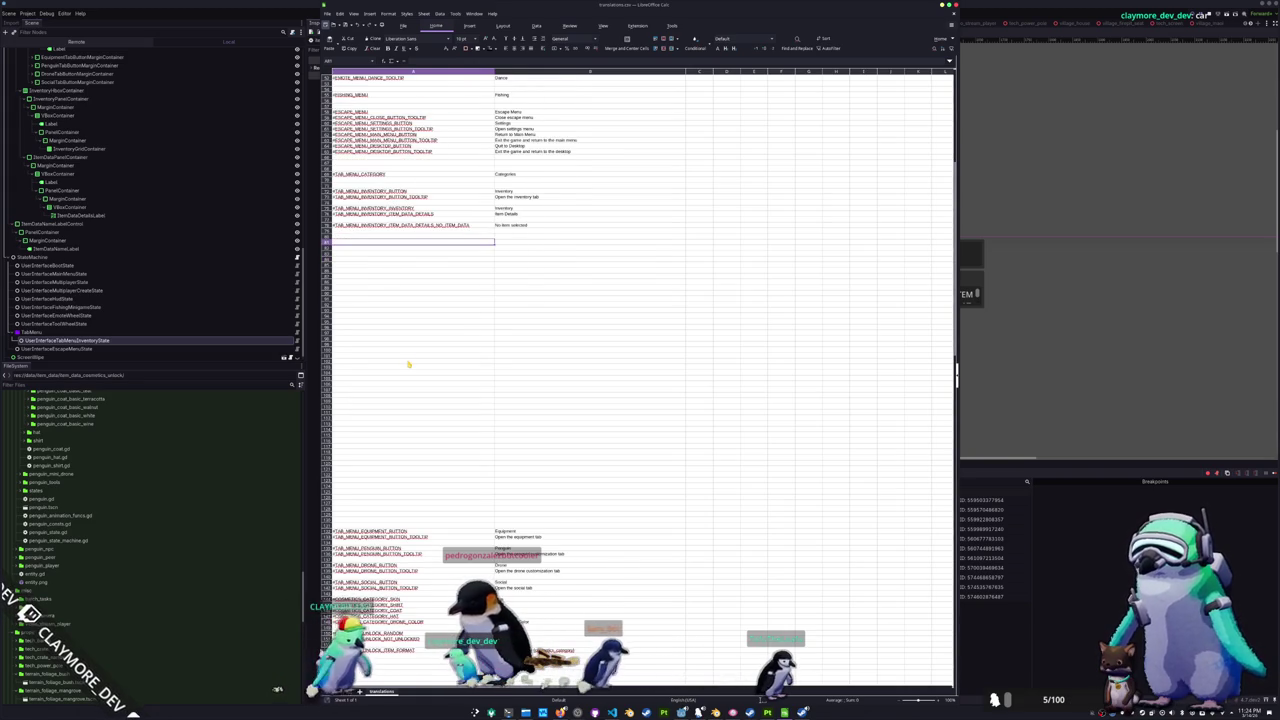
mouse_move(600, 588)
left_mouse_down()
mouse_move(440, 560)
mouse_move(440, 484)
mouse_move(520, 476)
left_mouse_up()
left_click(590, 618)
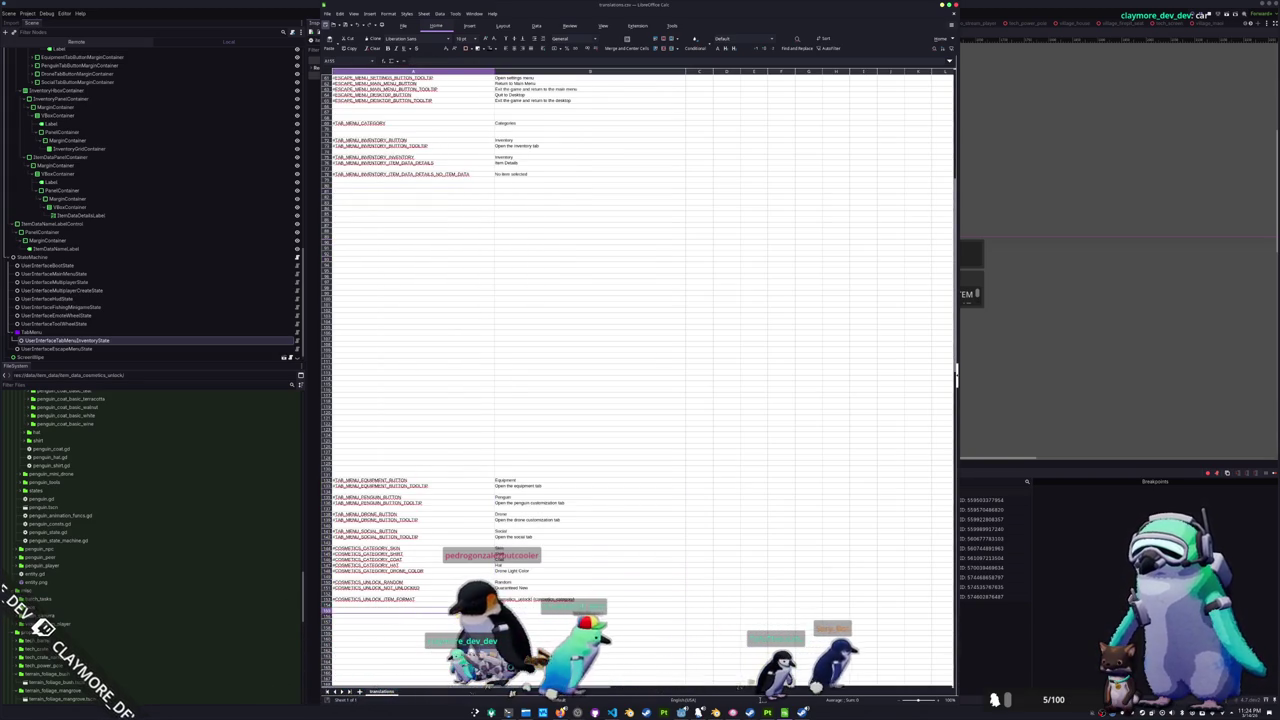
scroll(591, 582, "down", 3)
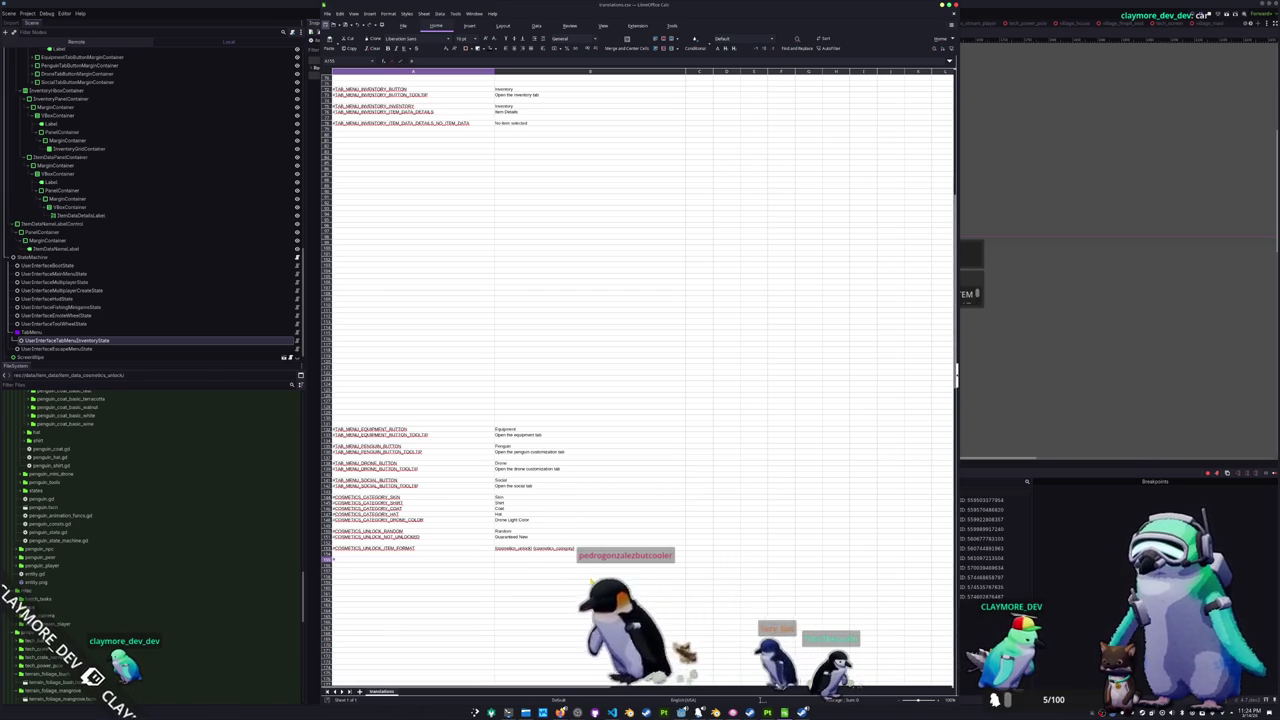
- Enter key COSMETICS_UNLOCK_ITEM_DETAILS with text 'Unlock a {cosmetics_unlock} from {cosmetics_category}' in columns A and B
type("COSMETICS_")
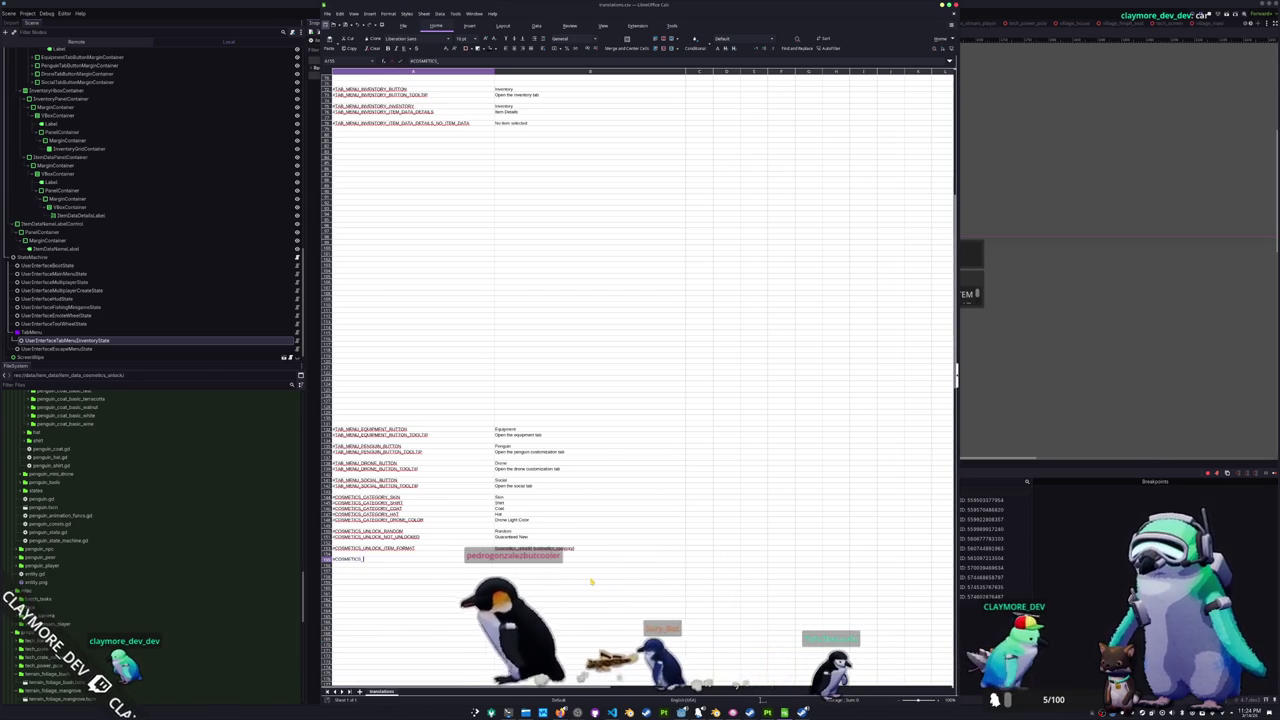
type("UNLOCK_ITEM_")
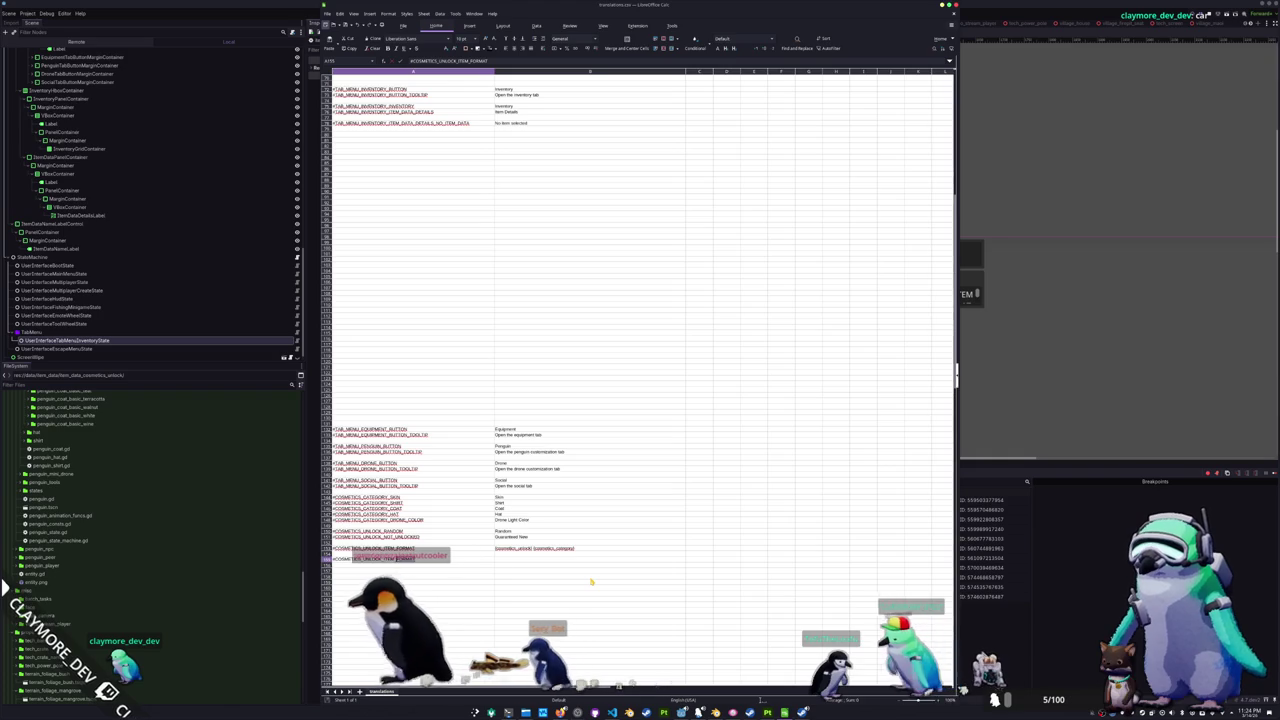
type("DETAILS")
key("Tab")
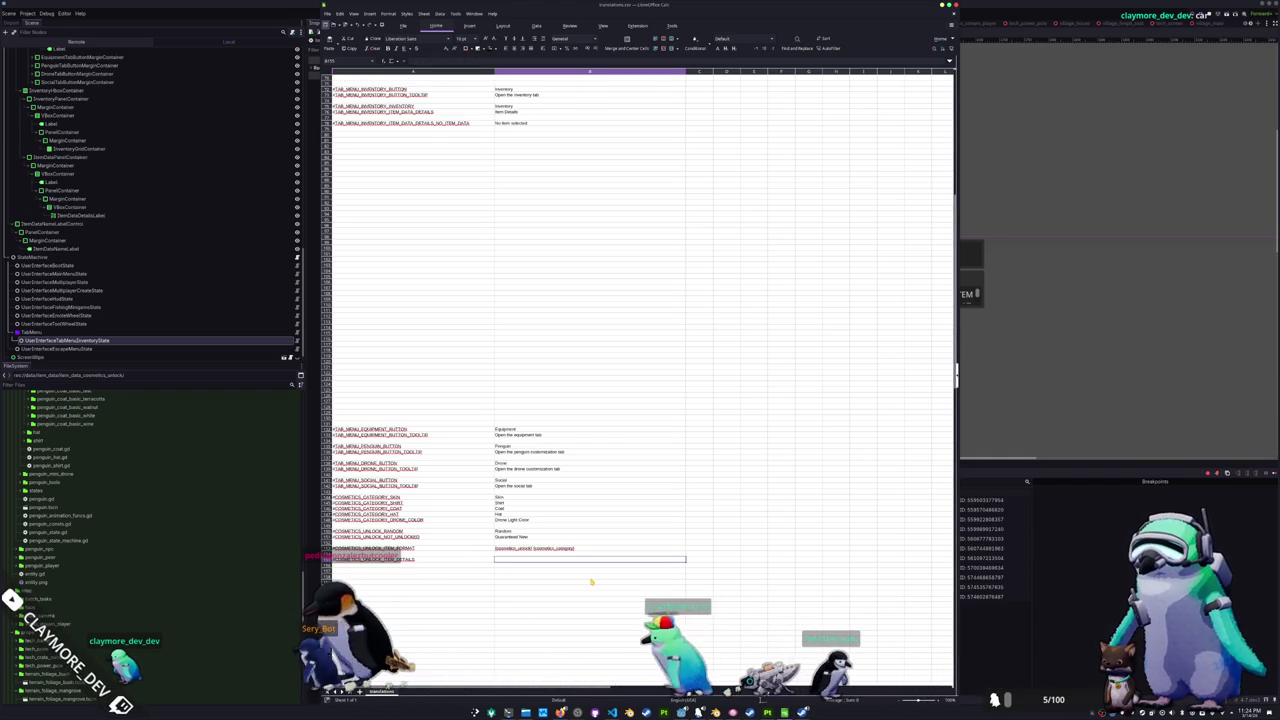
key("Left")
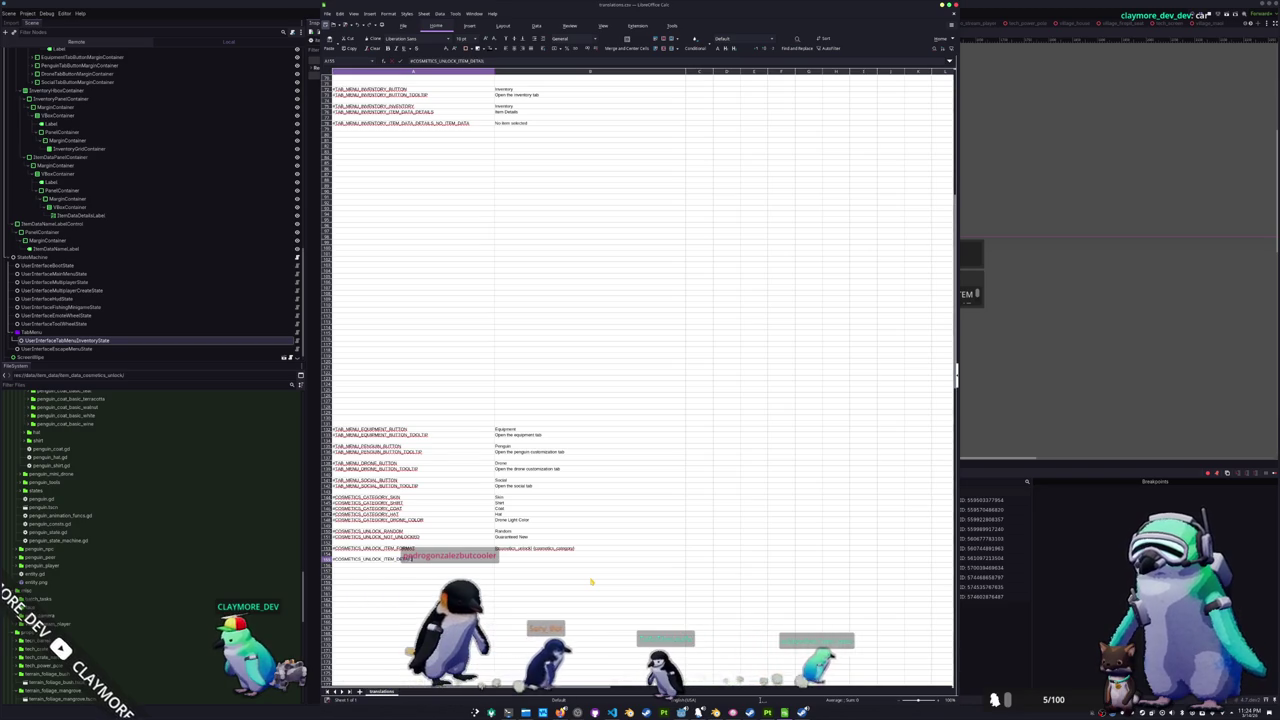
key("Tab")
type("Unlock")
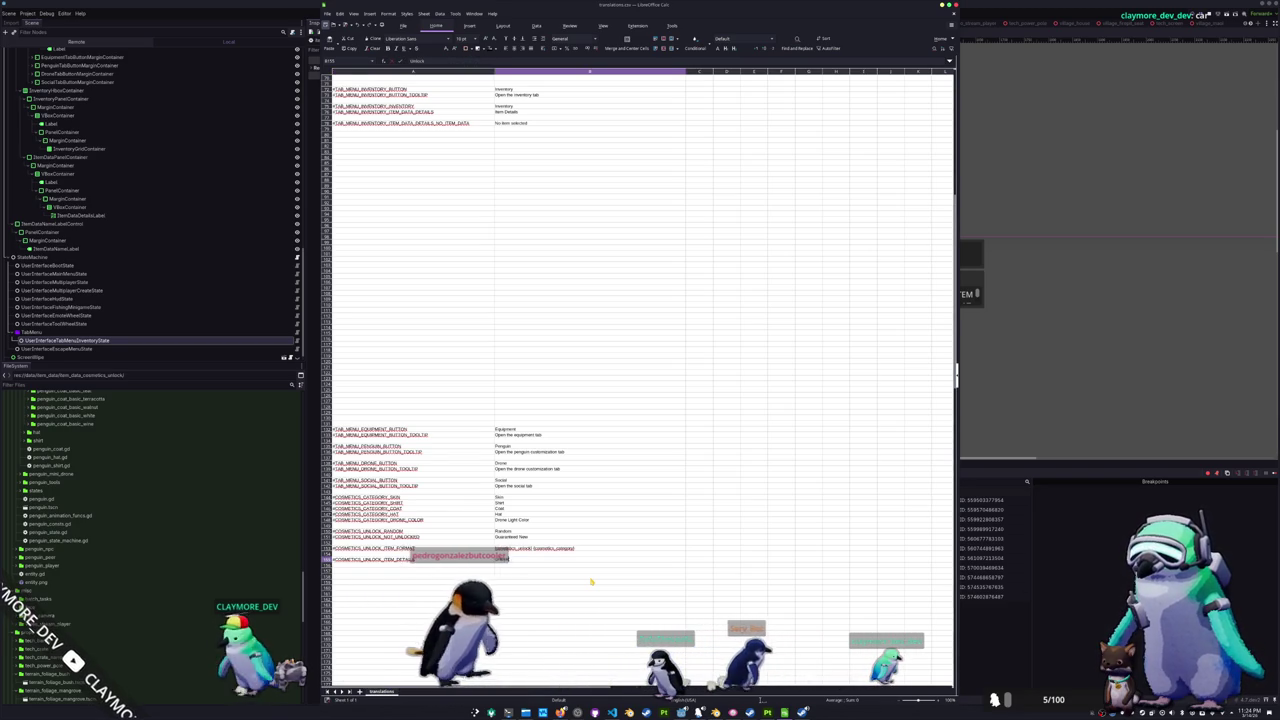
type("a")
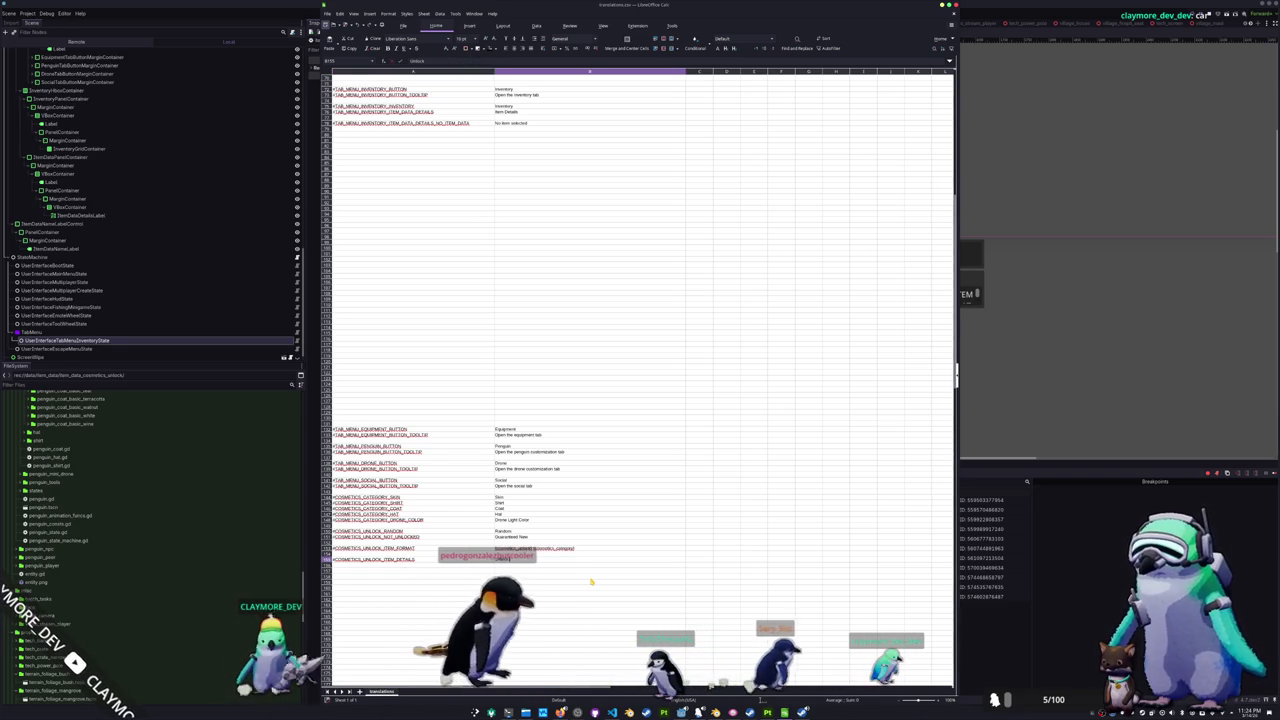
type(" {")
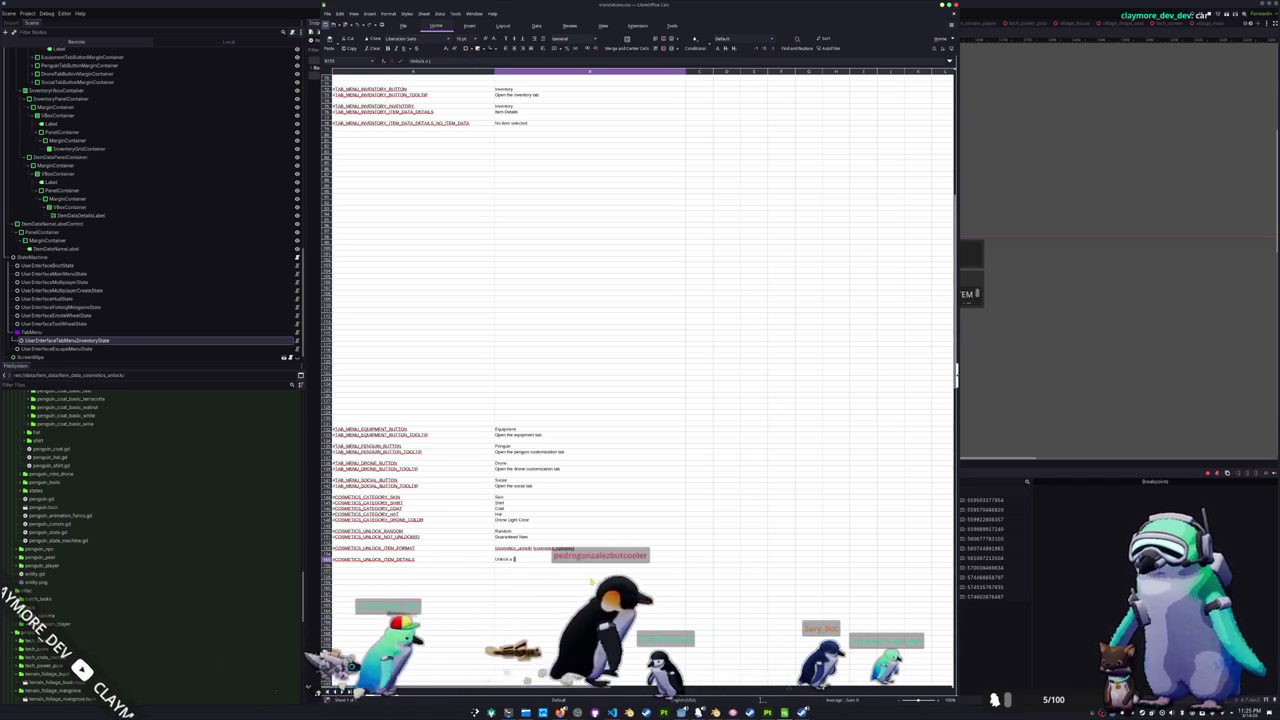
type("cosmetics_un")
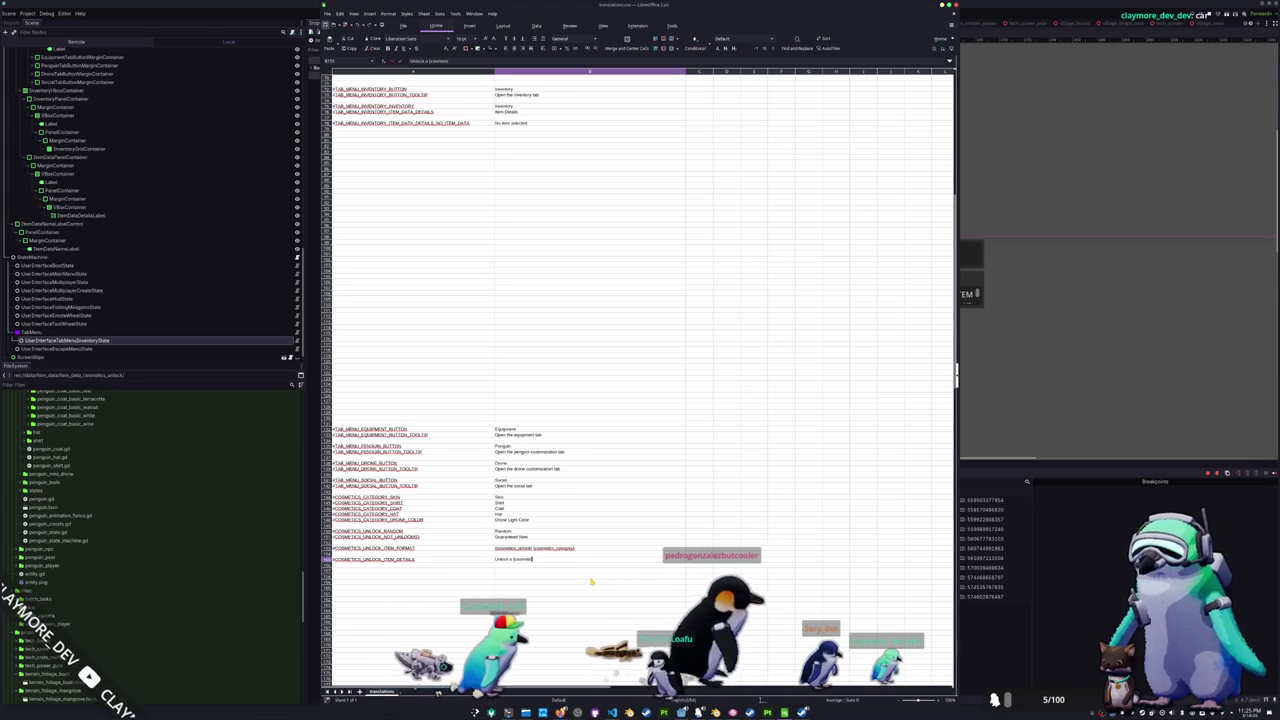
type("lock")
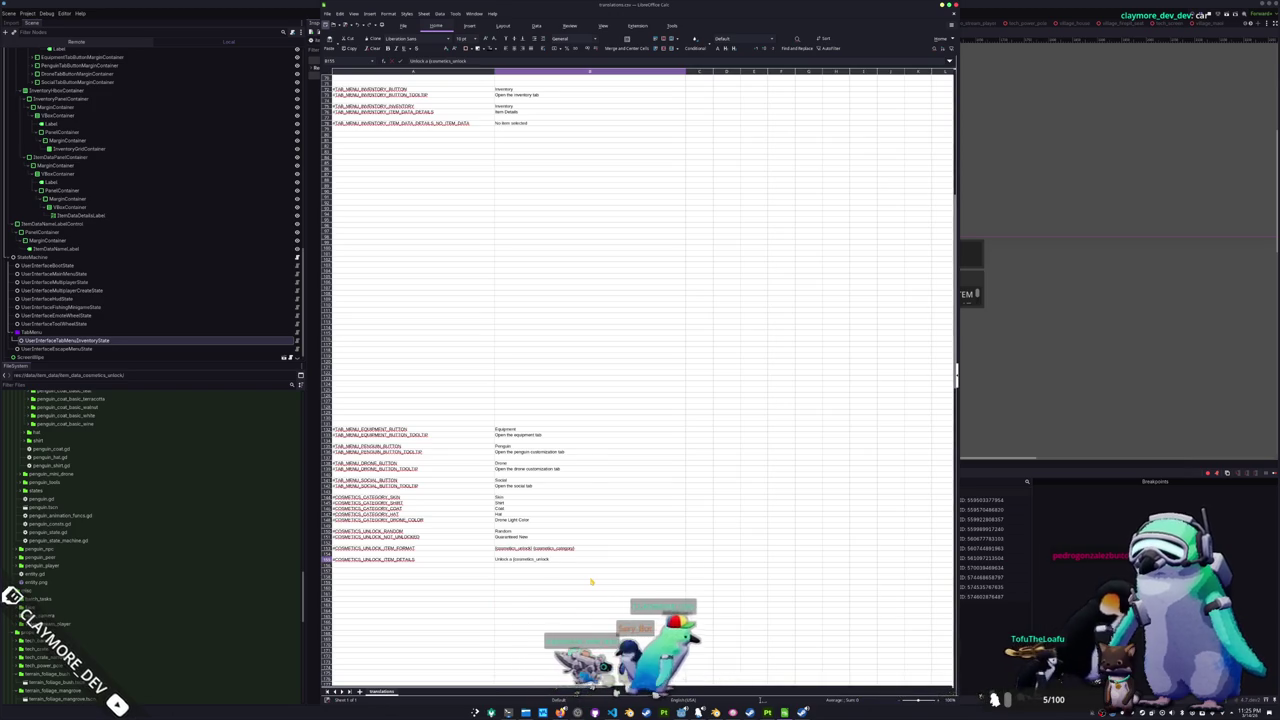
type("} fr")
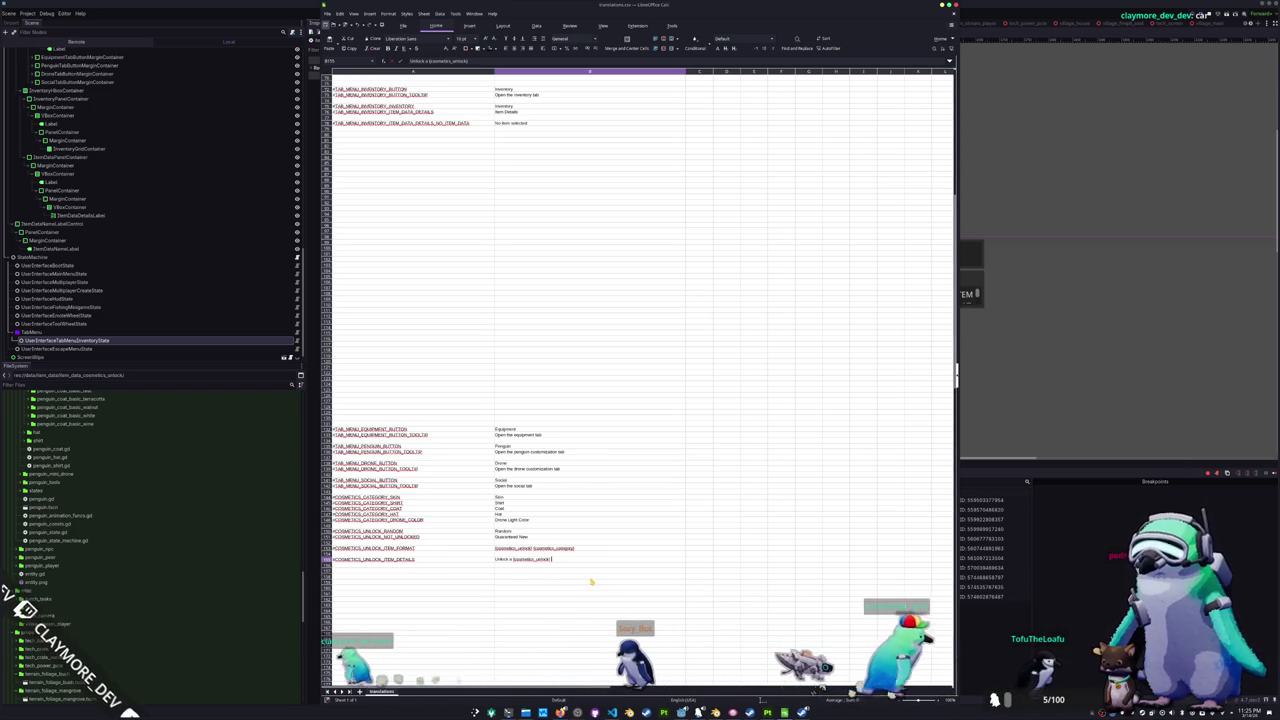
type("om")
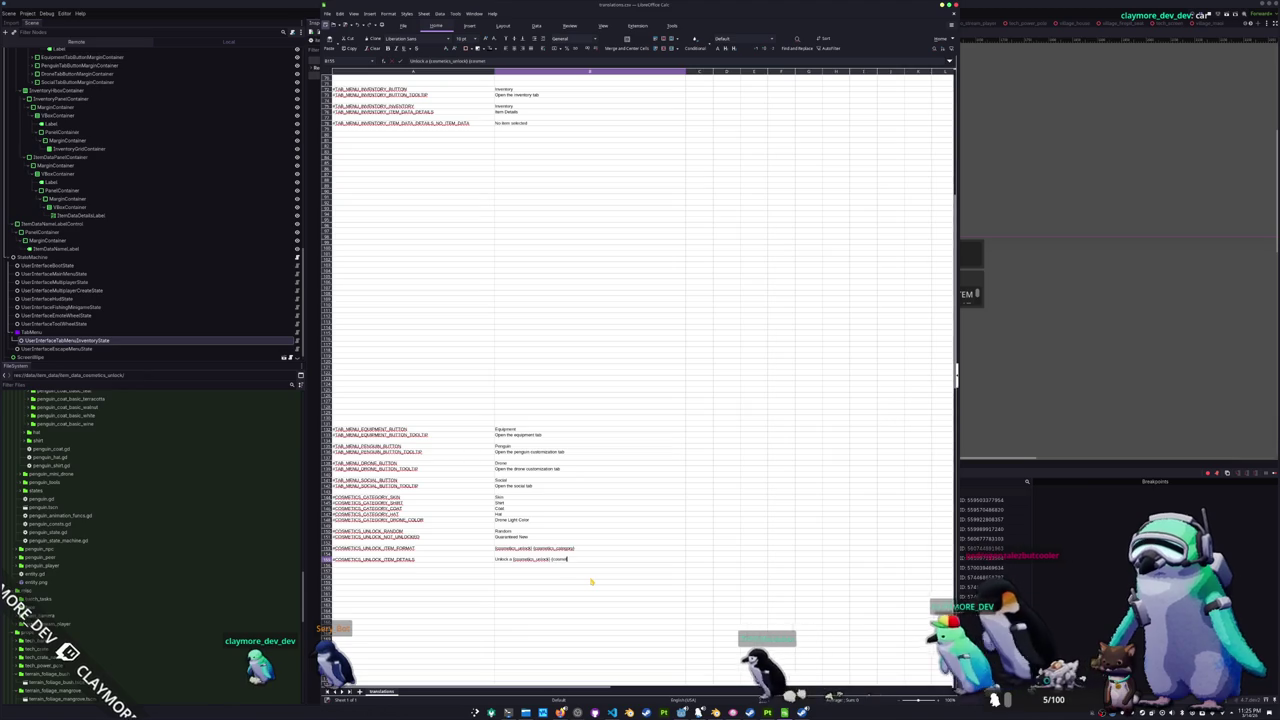
type("ics_categor")
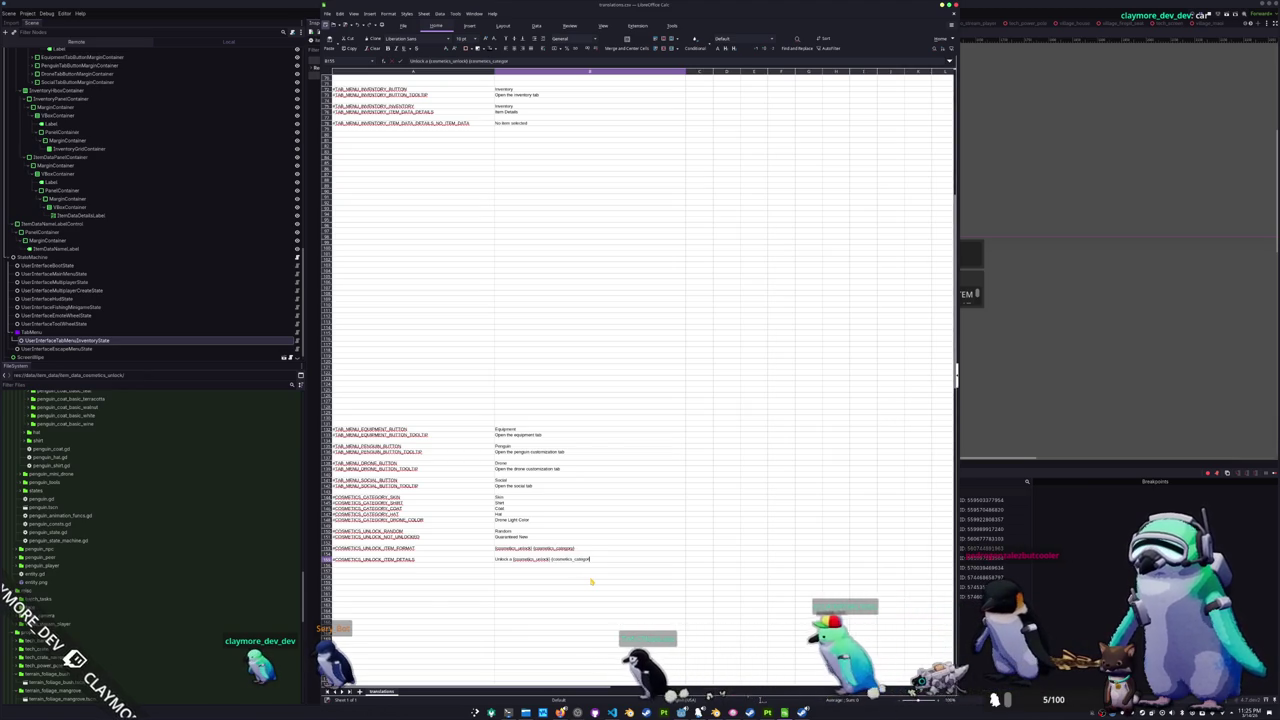
type("y}")
key("Return")
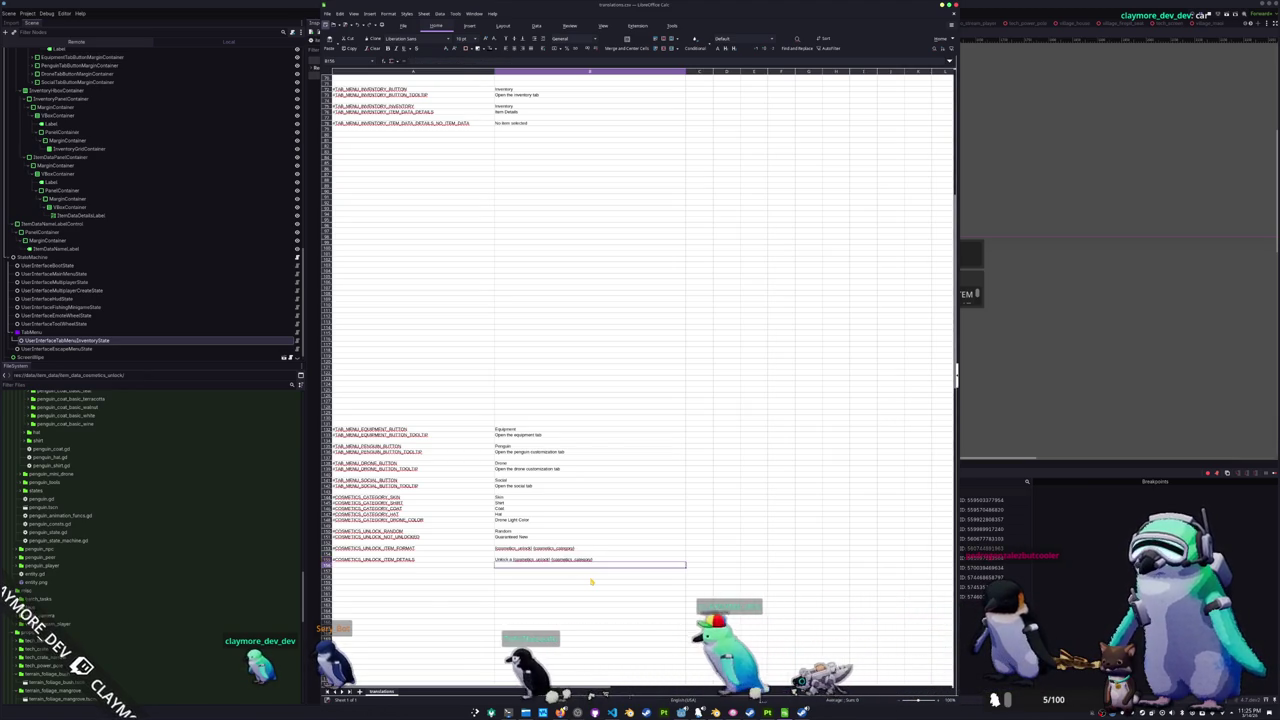
- Add the #COSMETICS_SKIN_DETAILS key in column A of the next row
key("Left")
type("#C")
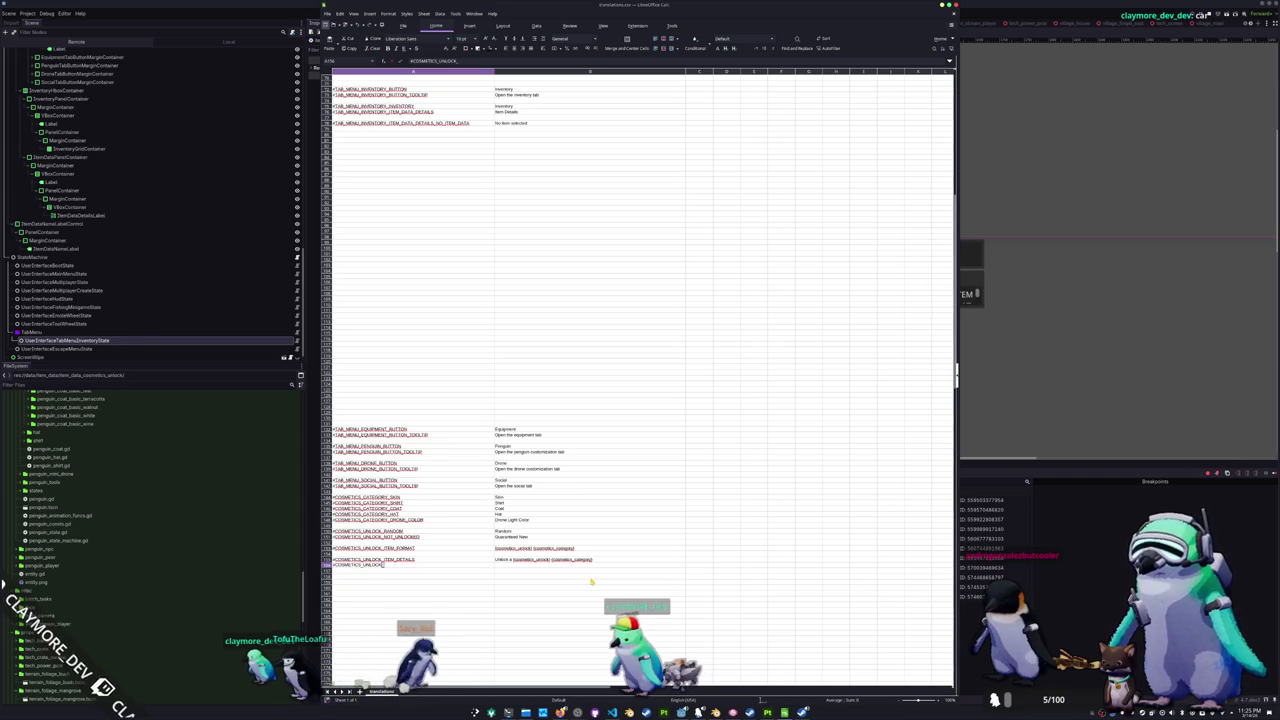
type("SKI")
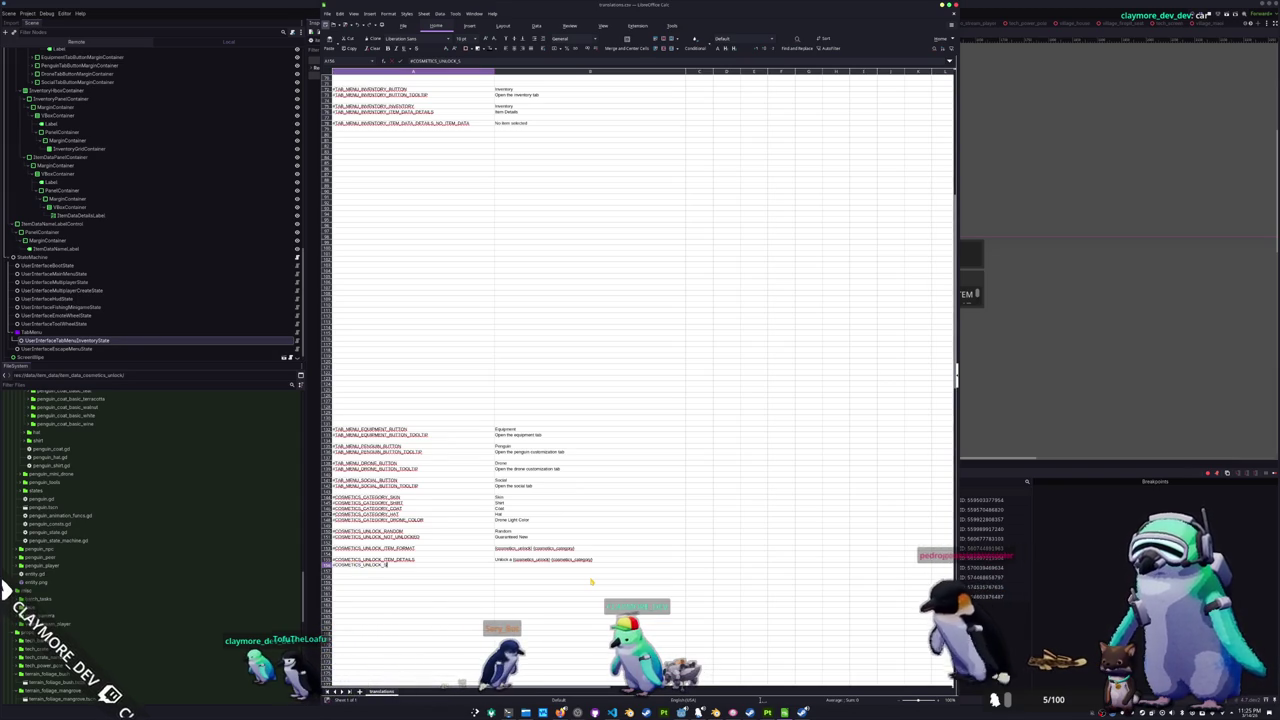
key("BackSpace")
key("BackSpace")
key("BackSpace")
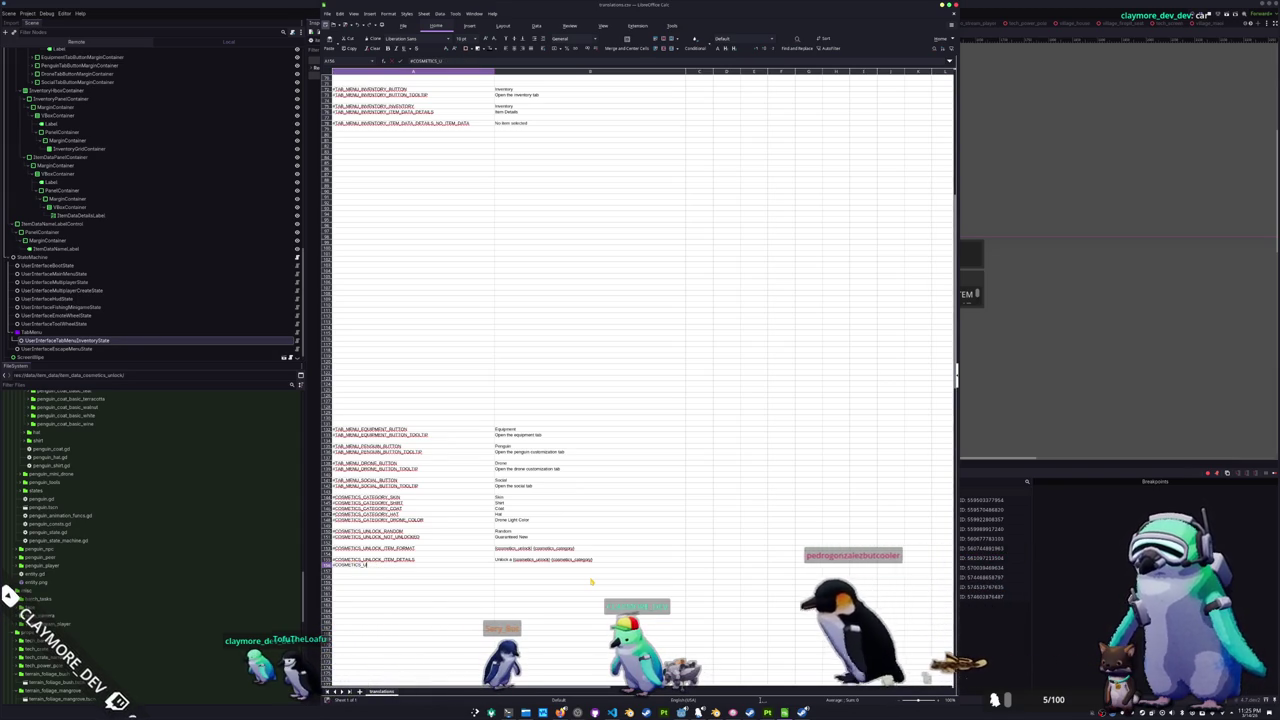
type("SKIN")
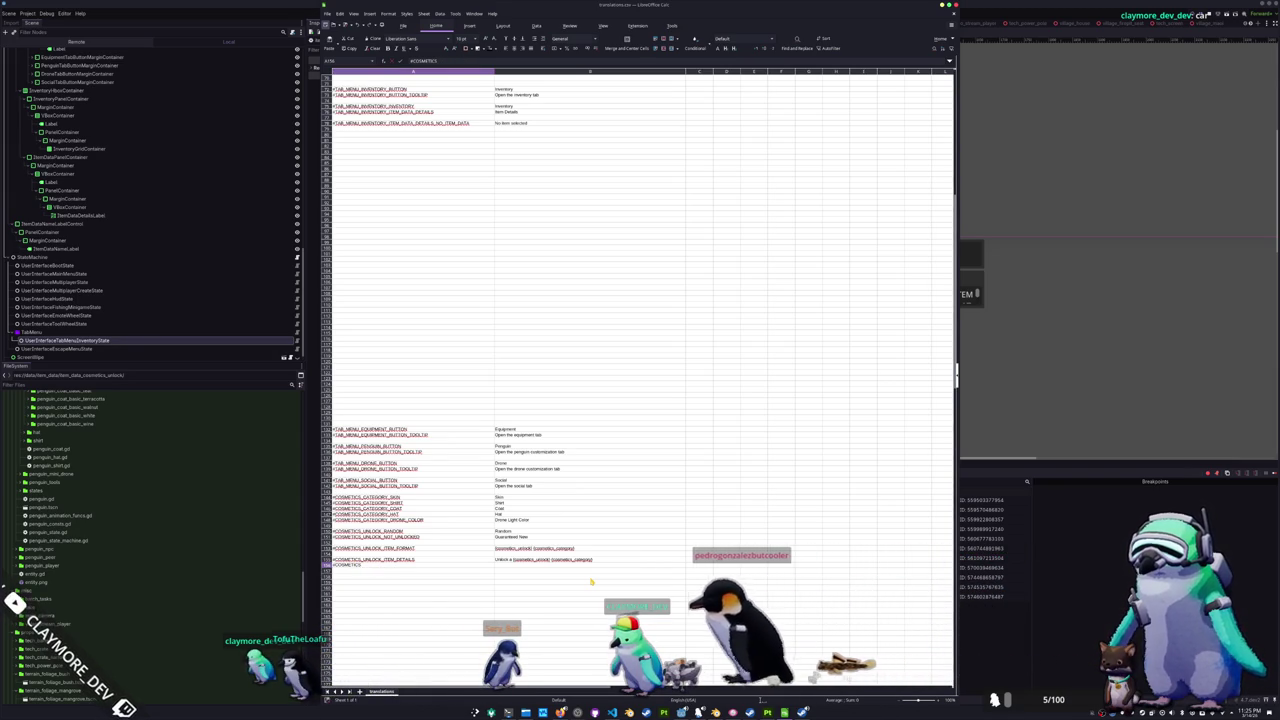
type("_DETAILS")
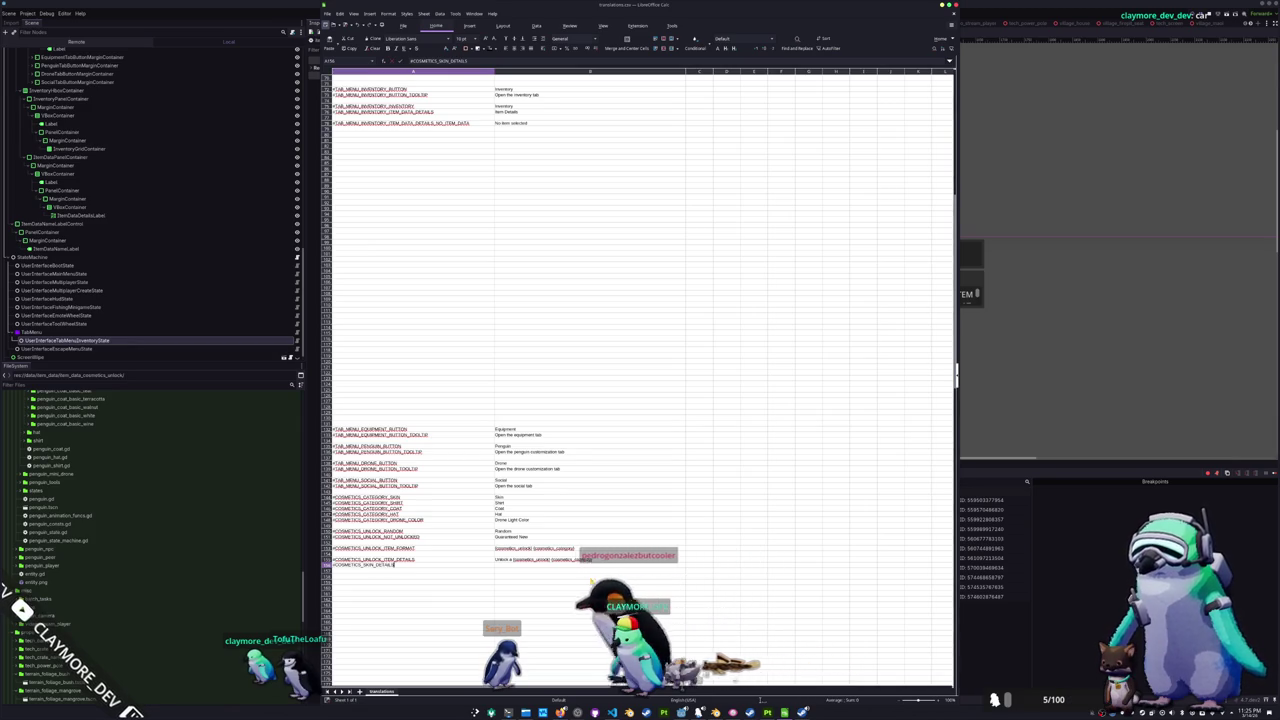
key("Tab")
type("Unlock a")
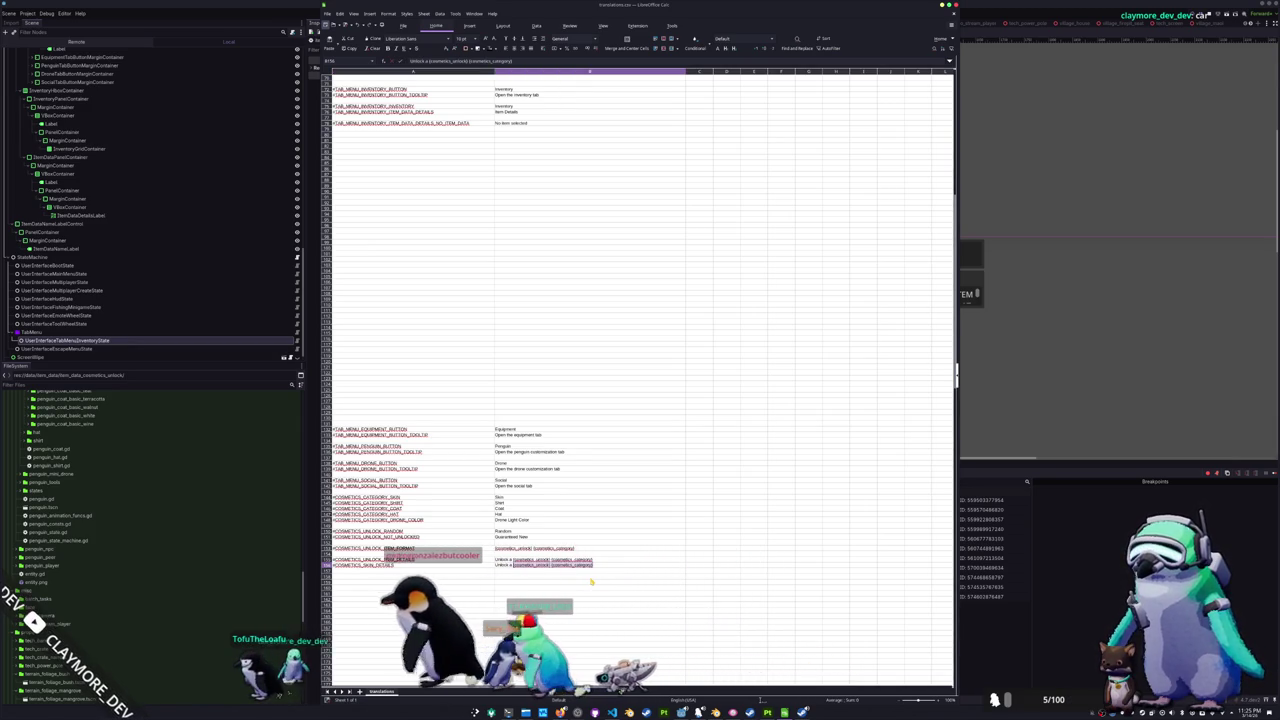
key("BackSpace")
type("Use to unlock {cosmetics_name")
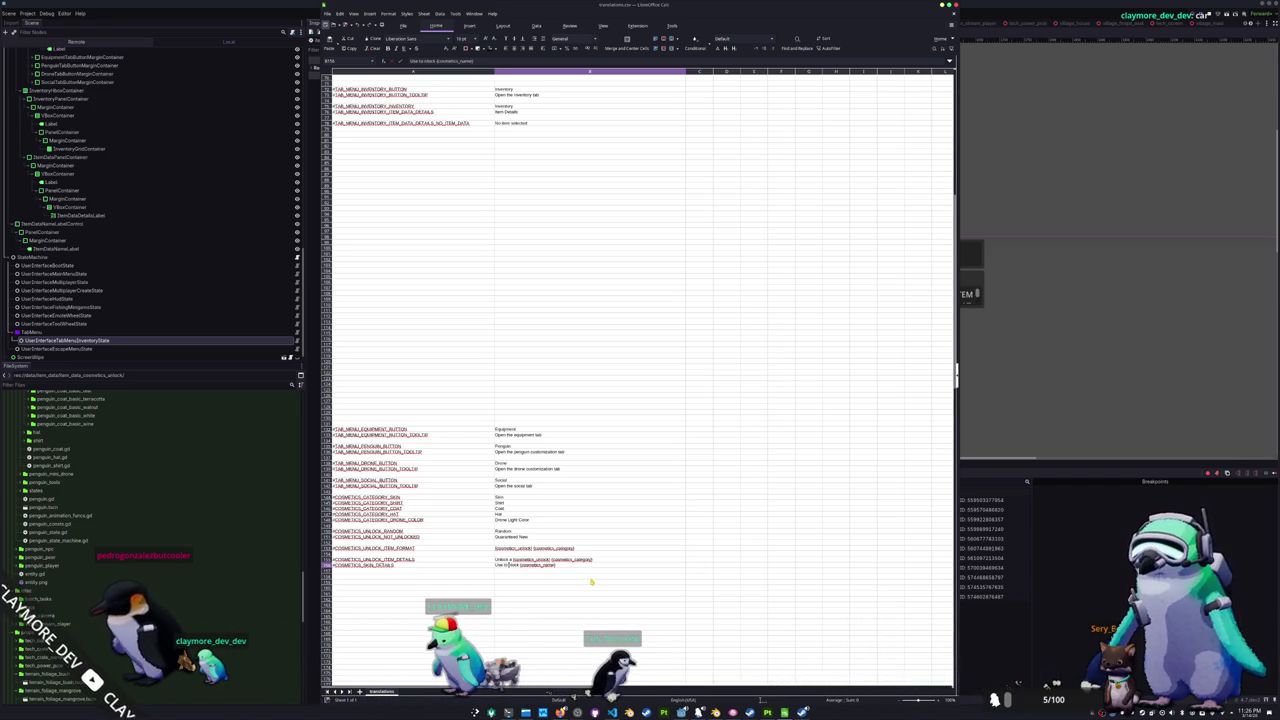
key("Escape")
- Reword the details text to 'Use to unlock {cosmetics_name}' and start a #COSMETICS_SHIRT_DETAILS key below
key("Up")
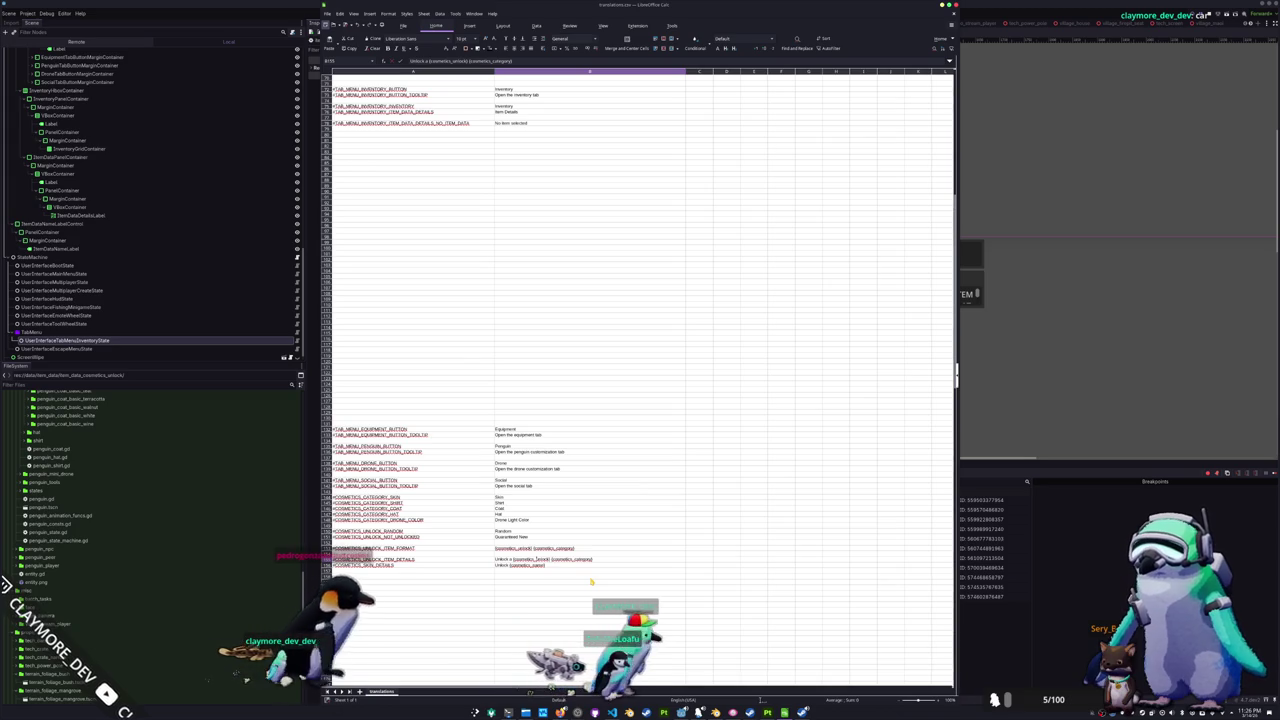
type("Use to")
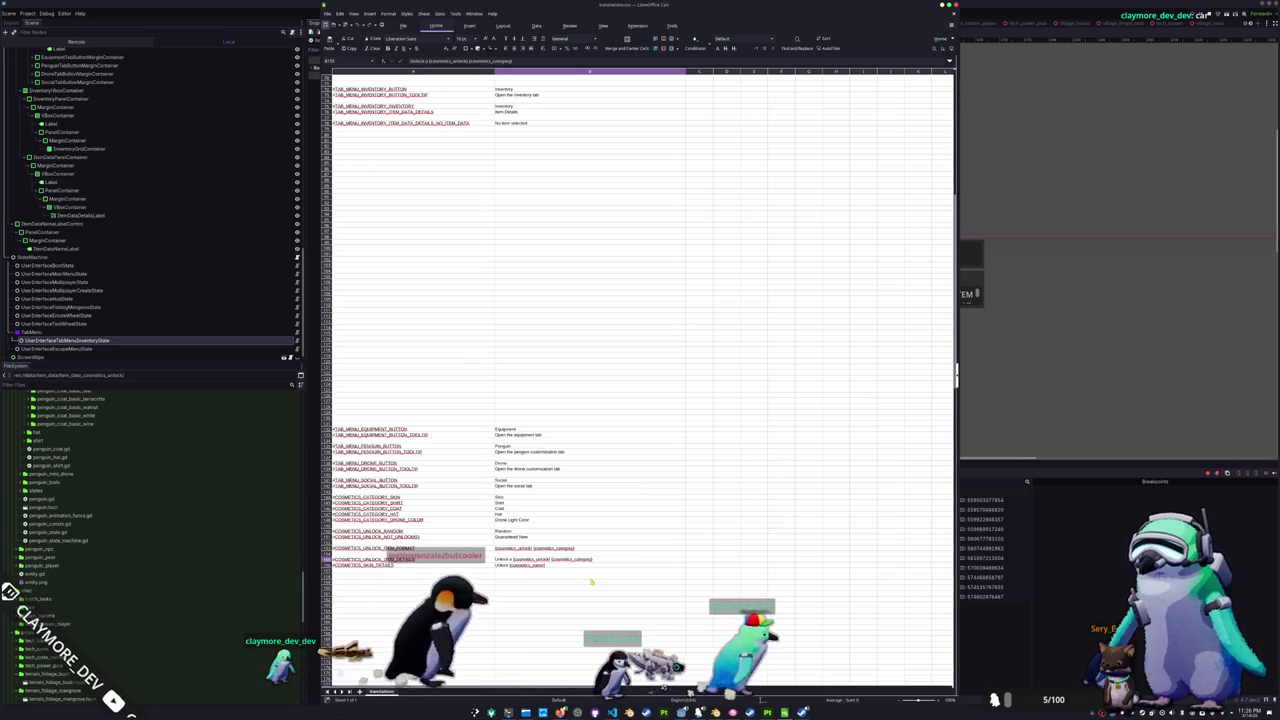
key("Delete")
type("u")
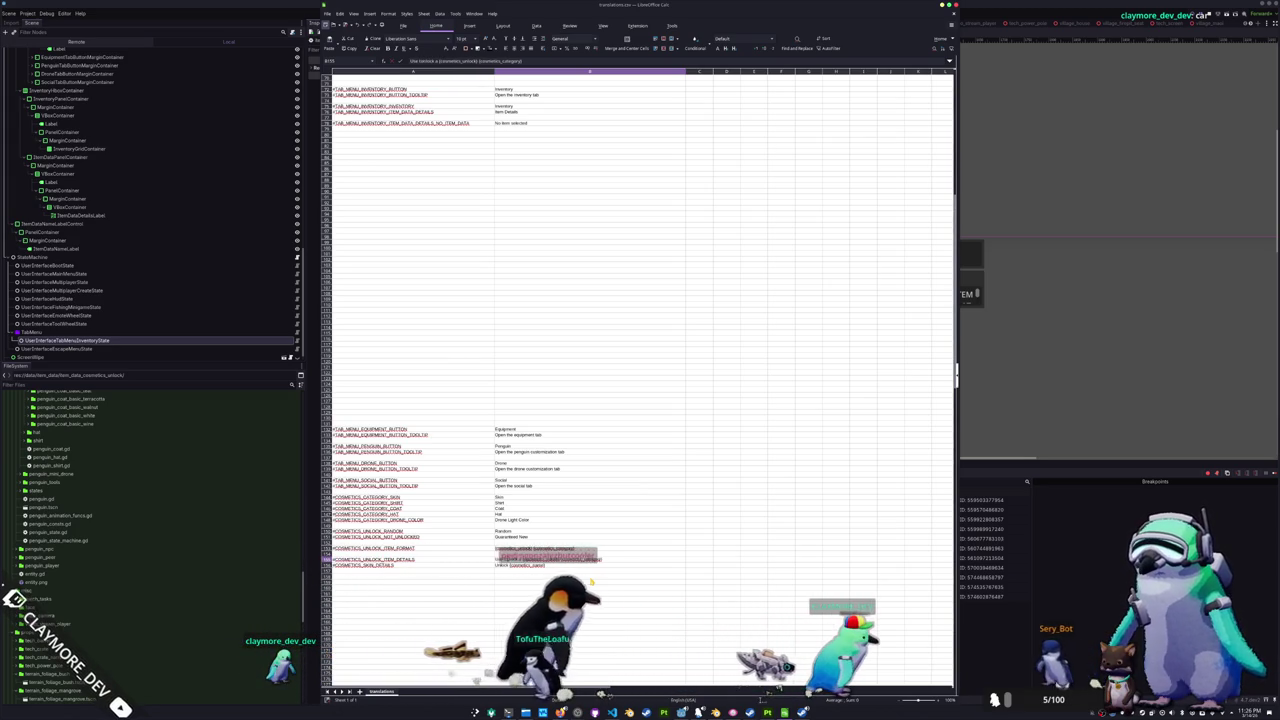
key("Return")
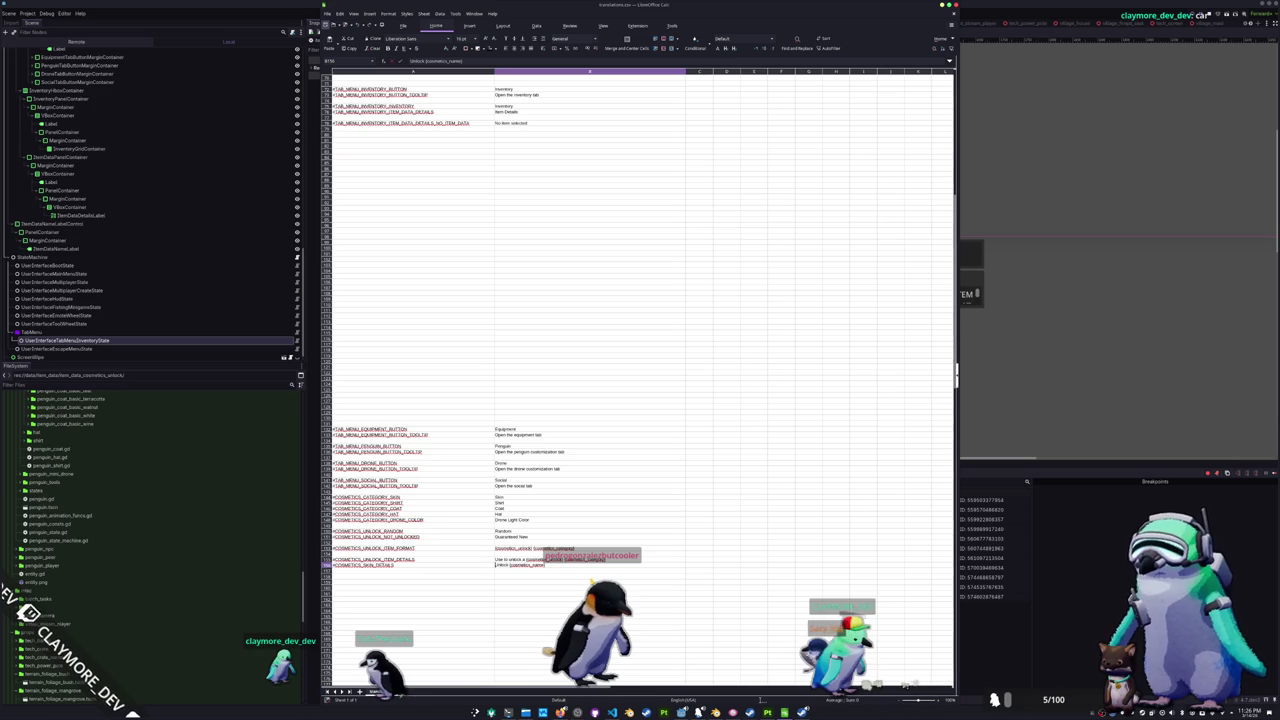
type("Use to")
key("Delete")
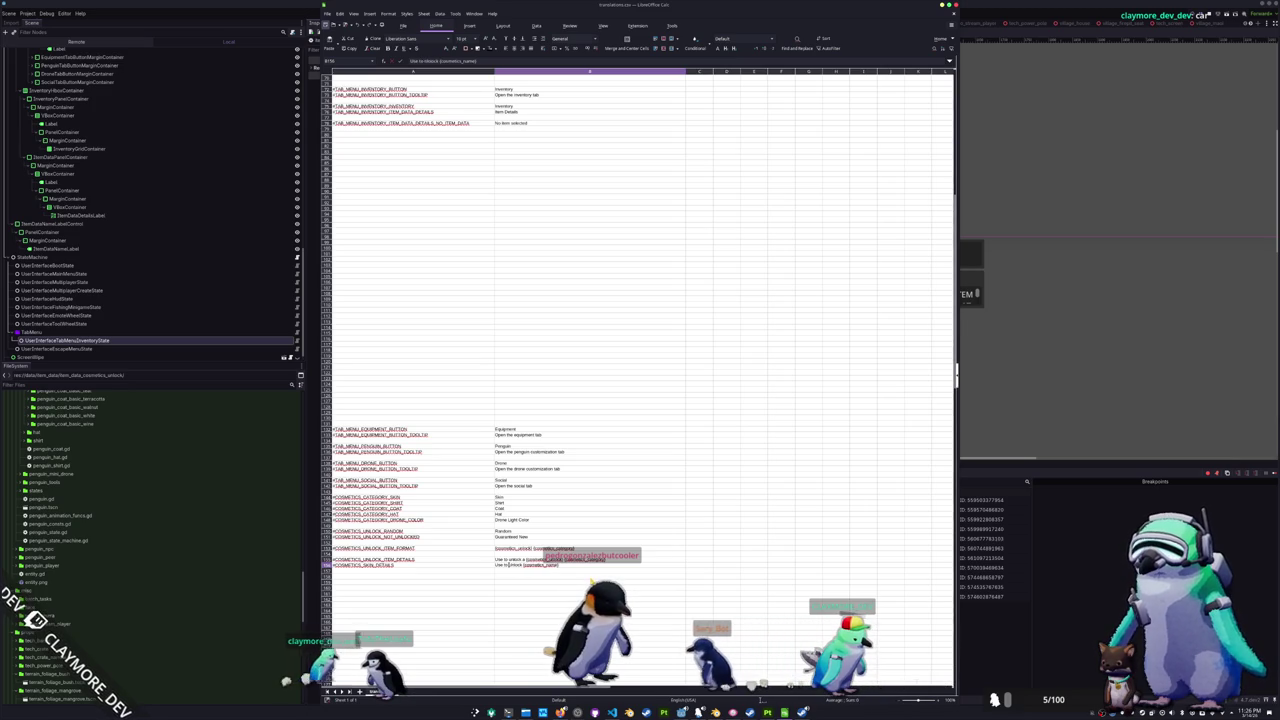
type("u")
left_click(360, 570)
type("#COSMETICS_SHIRT_DETAILS")
- Give SHIRT_DETAILS the text 'Use to unlock {cosmetics_name}' and add COAT, HAT and DRONE_COLOR details keys
key("Tab")
type("Use to unlock")
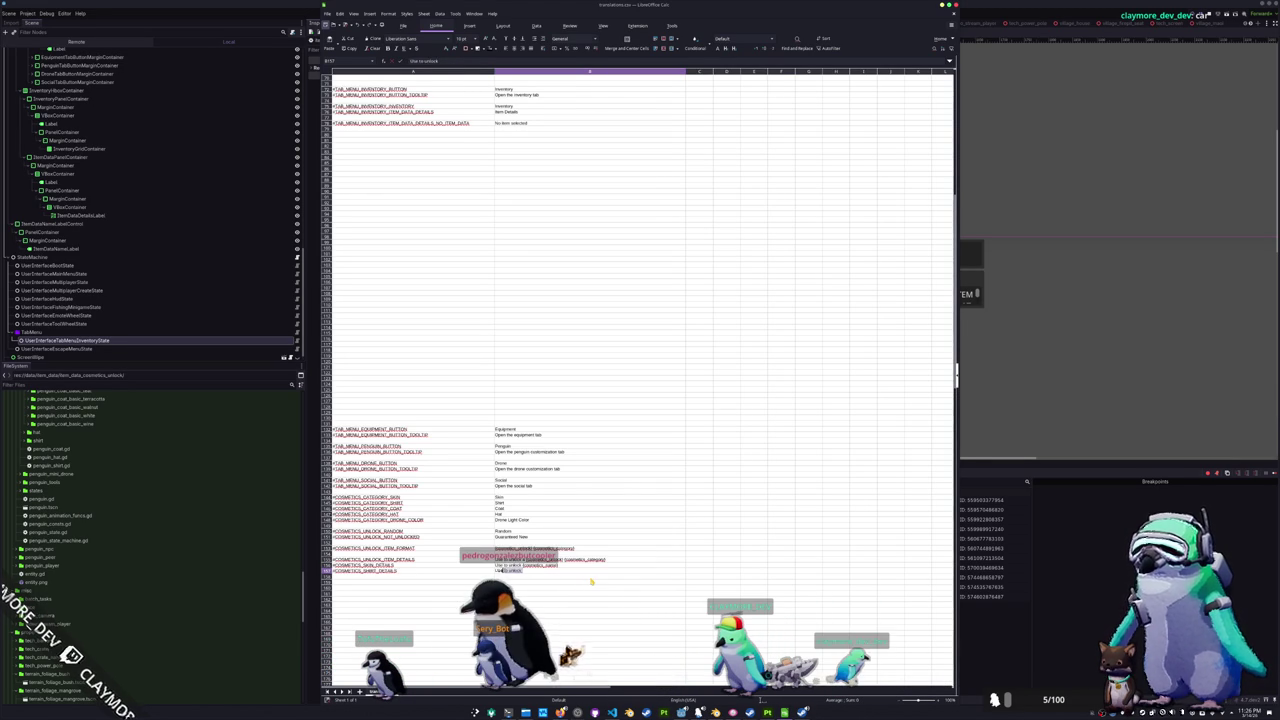
type(" {cosmet")
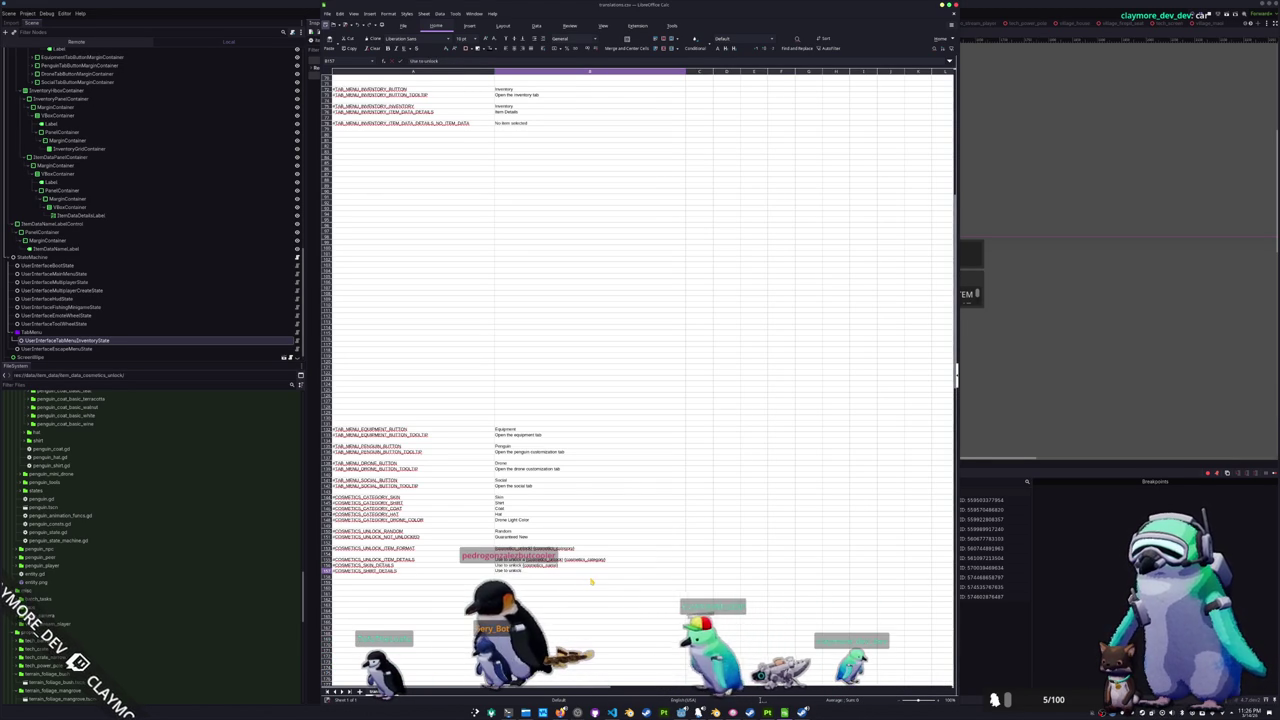
type("ics_name}")
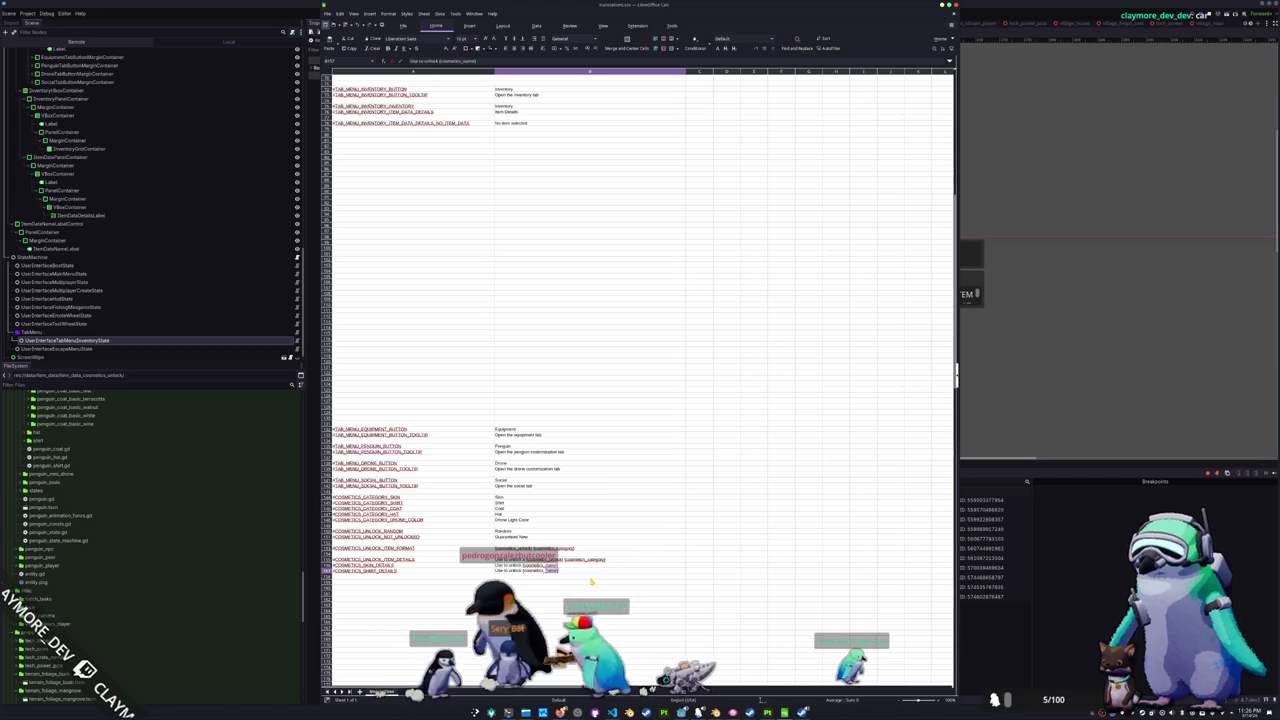
key("Return")
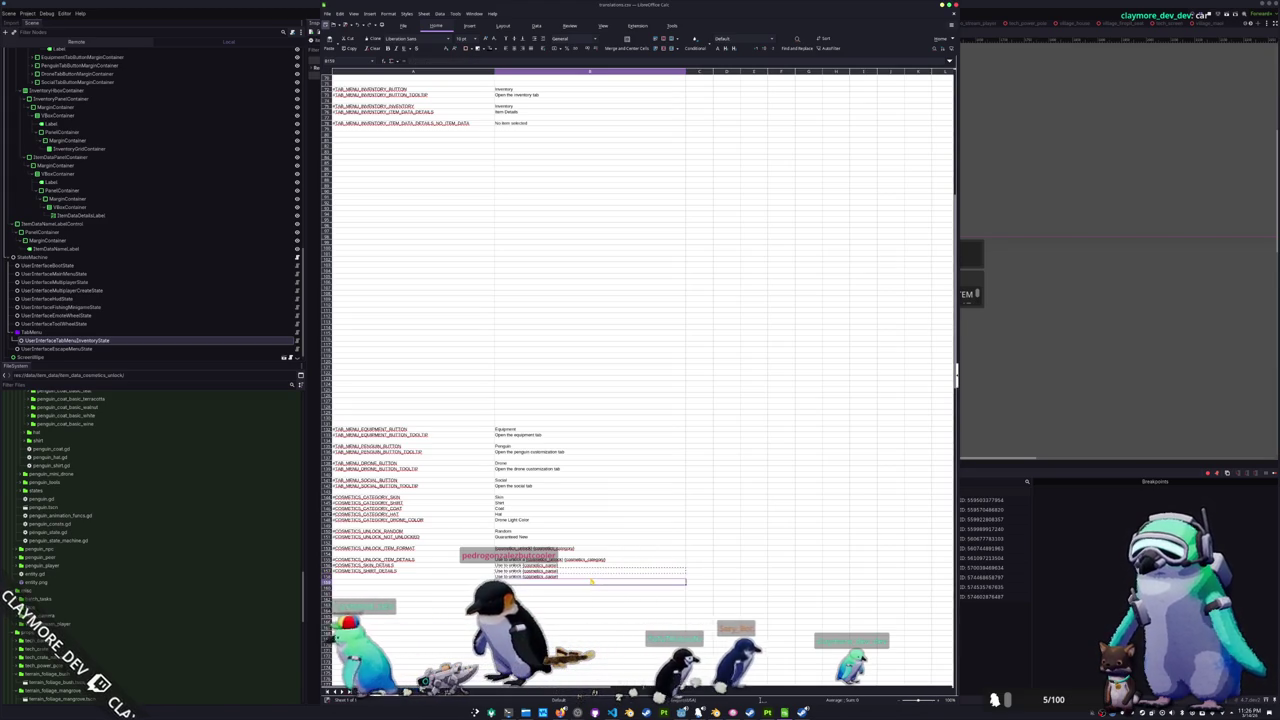
key("ctrl+v")
key("Left")
type("#COSMETICS_")
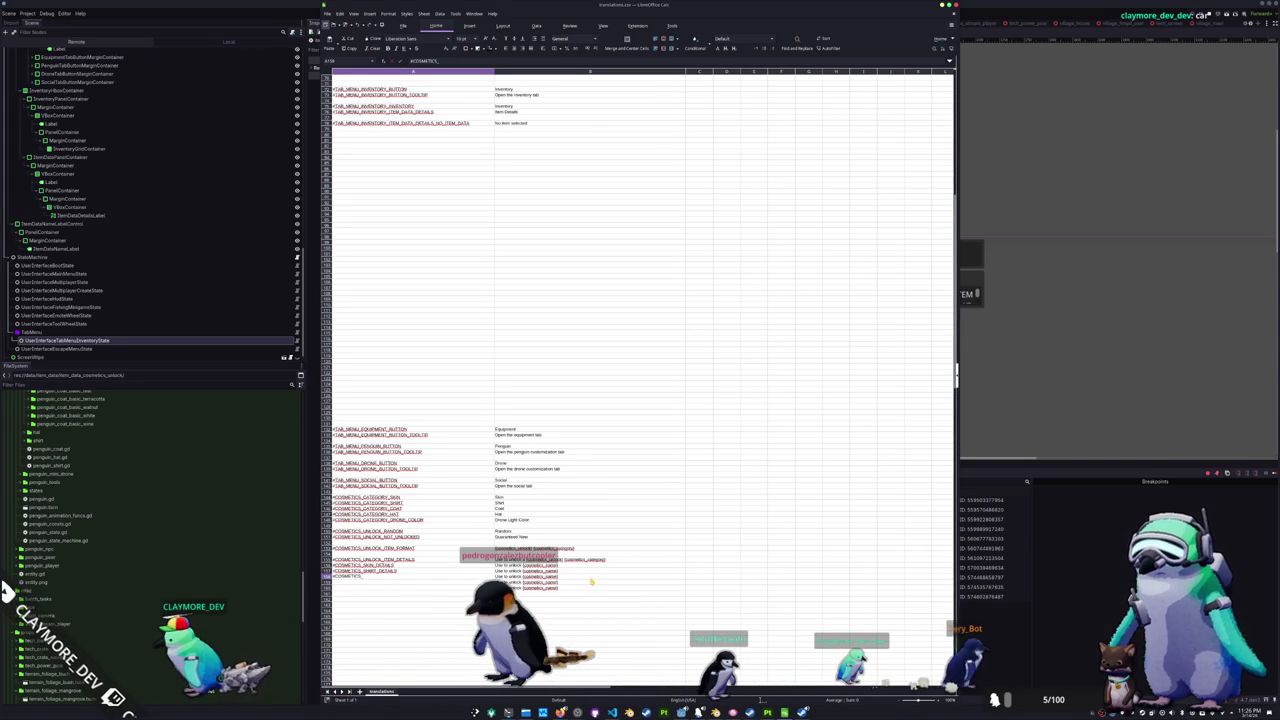
type("COAT_DETAILS")
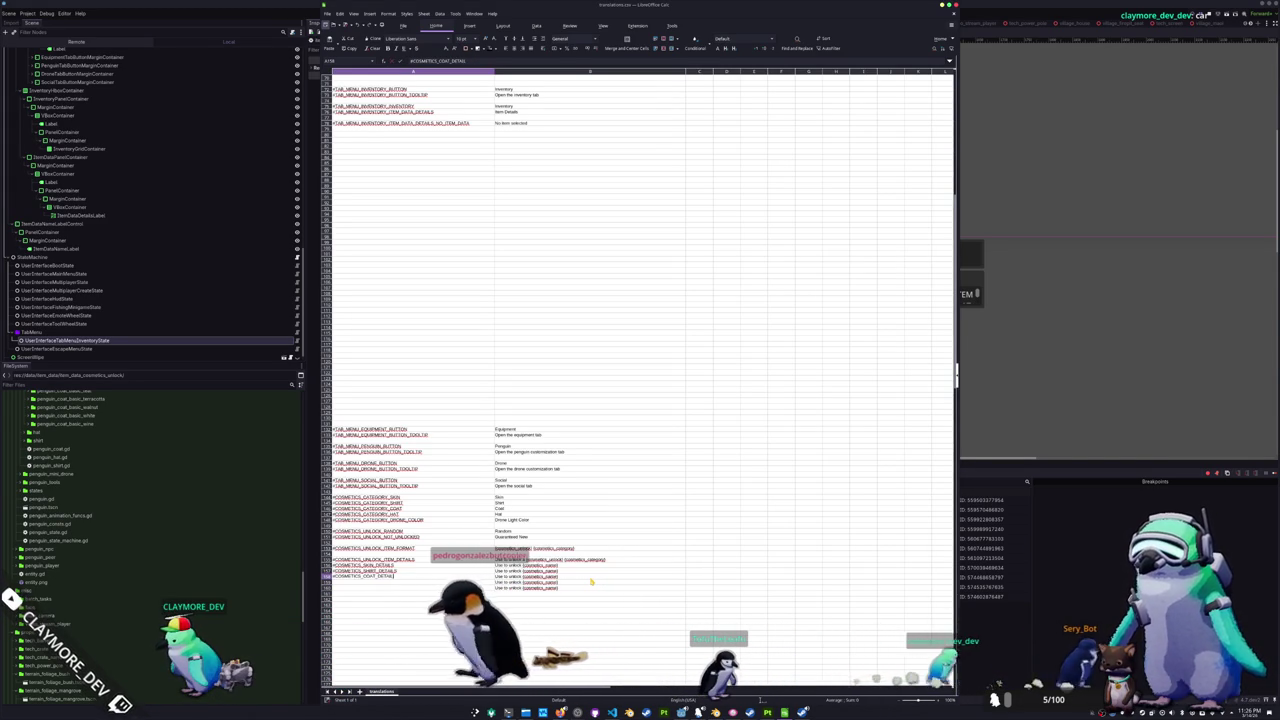
key("Return")
type("#COSMETICS_")
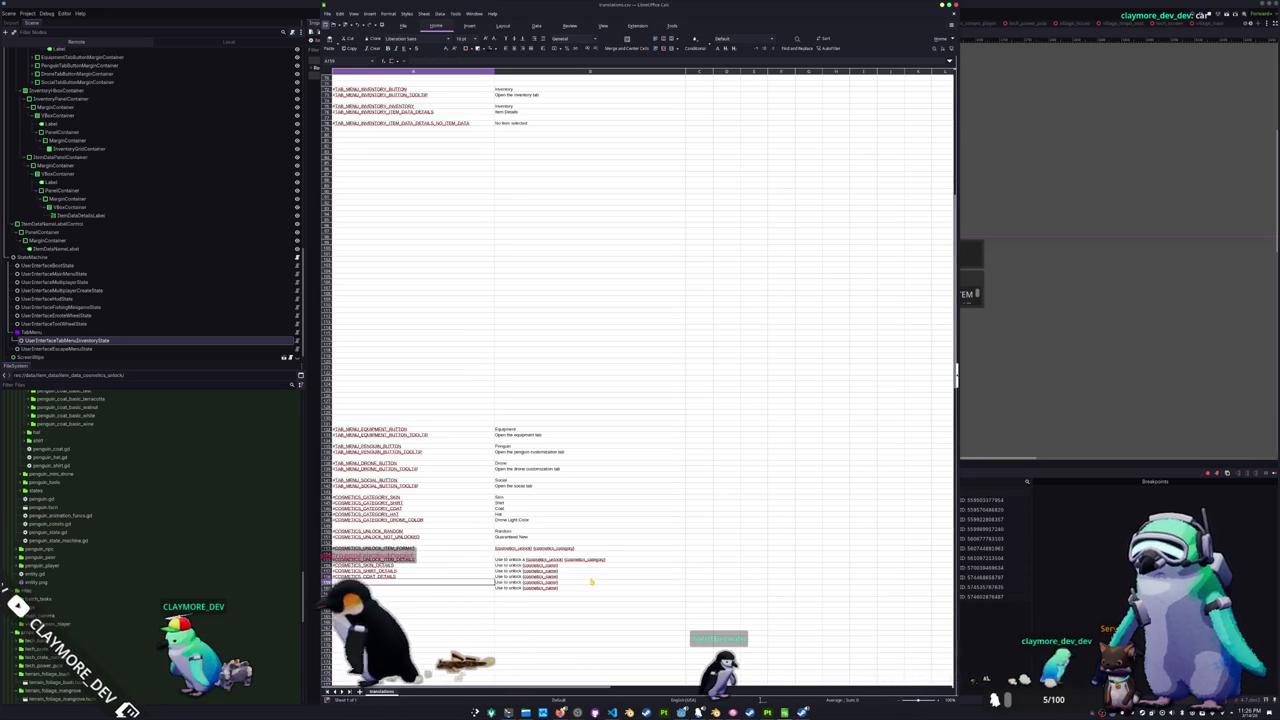
type("HA")
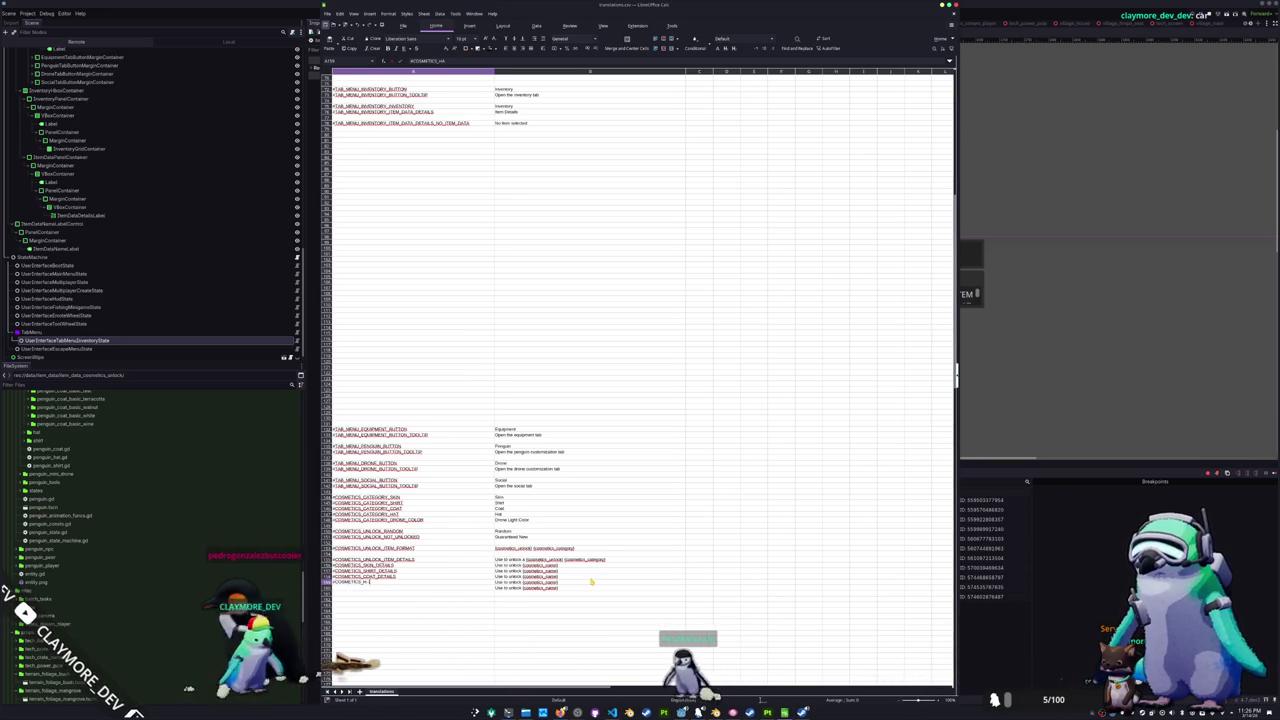
type("T_DETAILS")
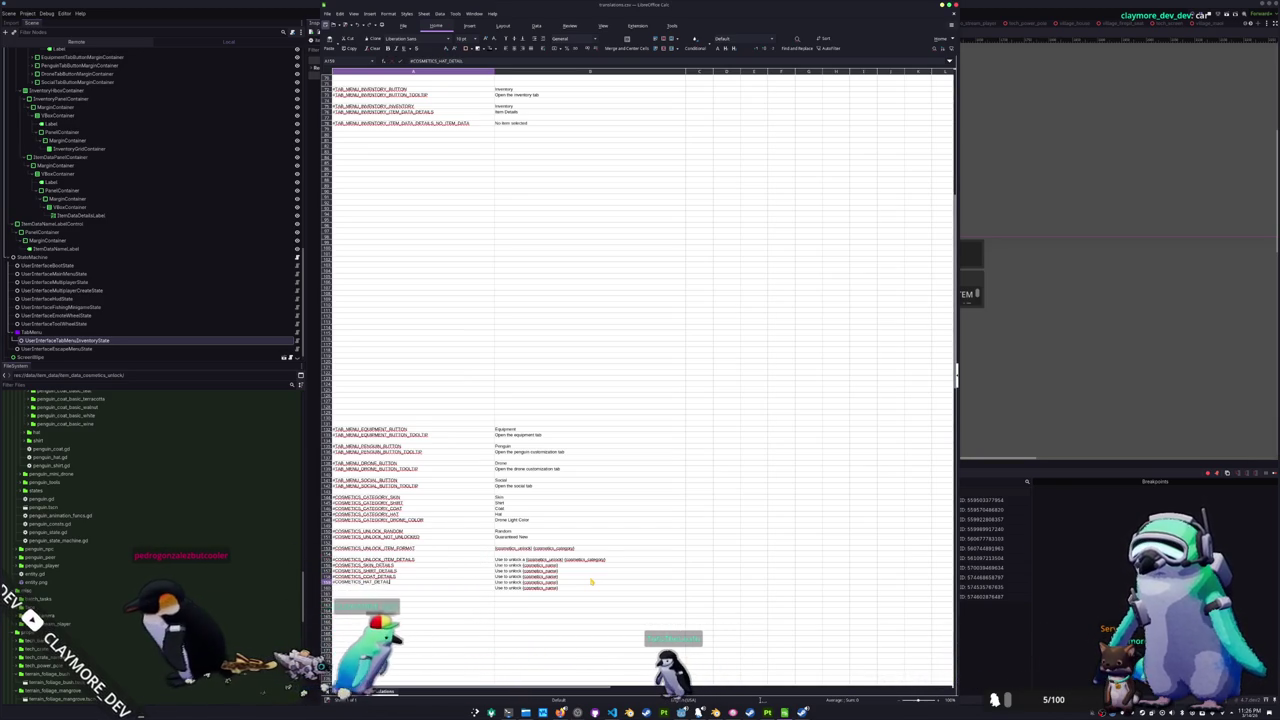
key("Return")
type("#COSMETICS_")
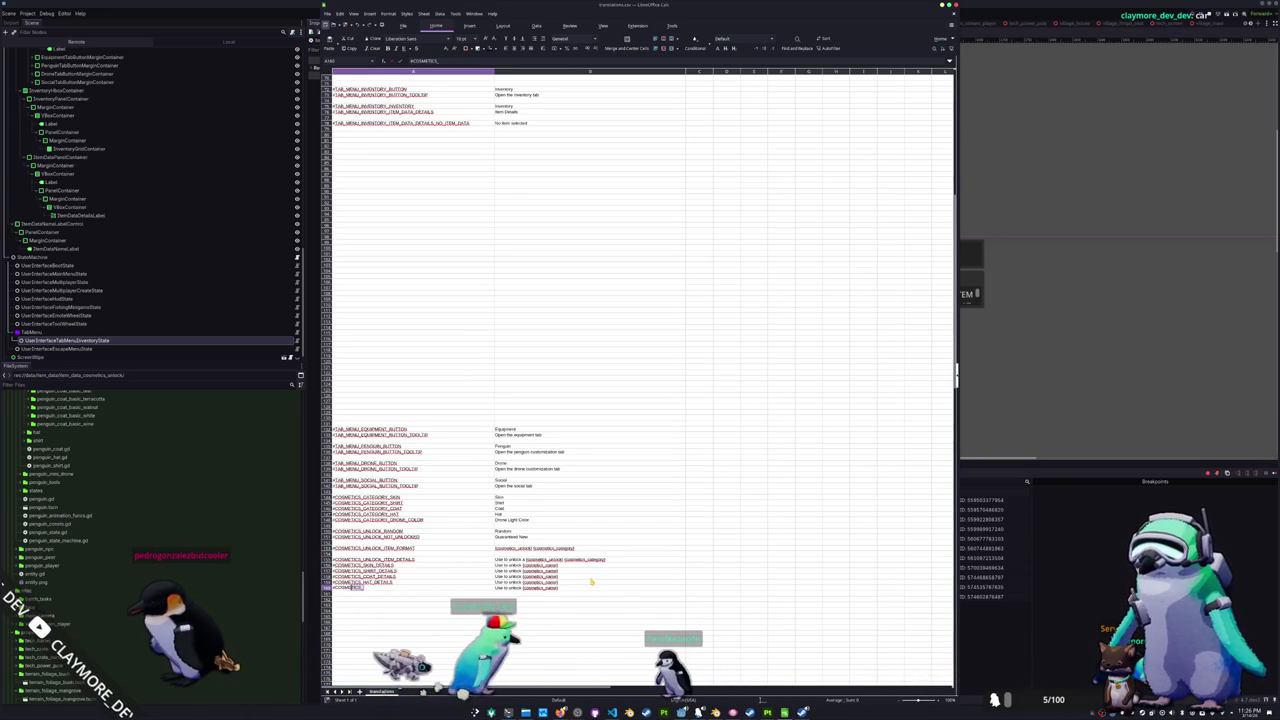
type("DRONE_CO")
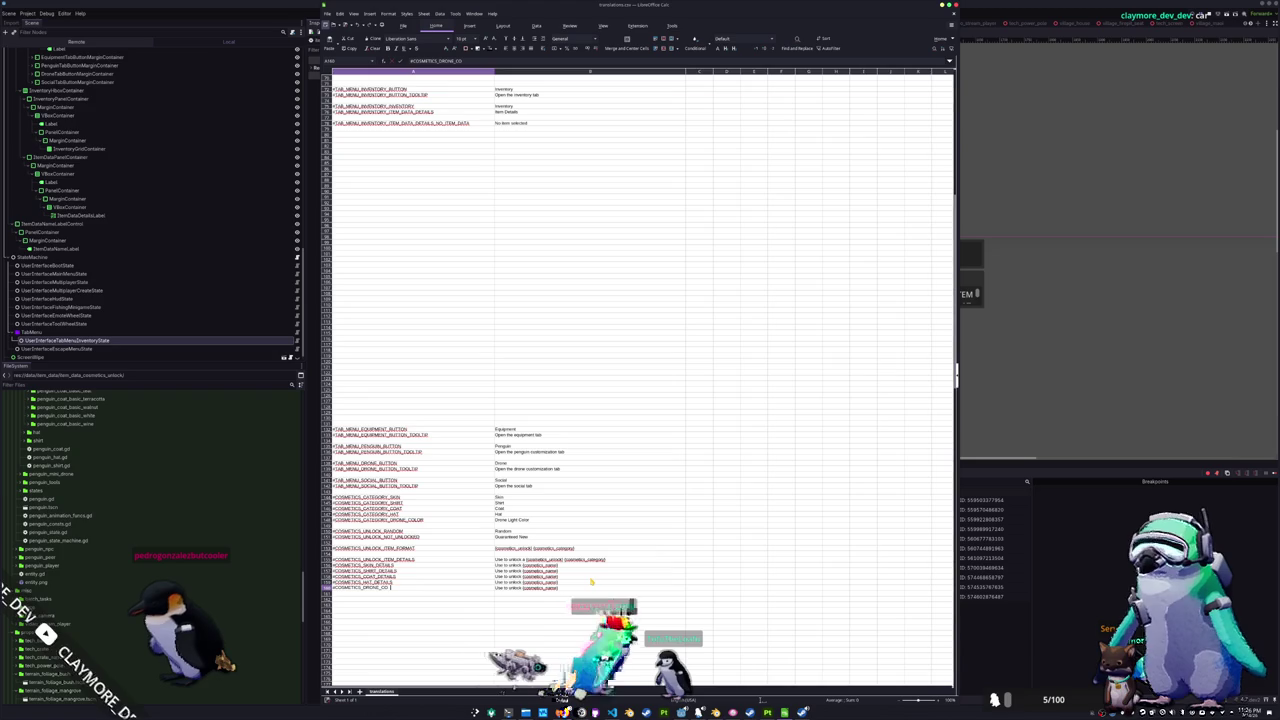
type("LOR_DETAILS")
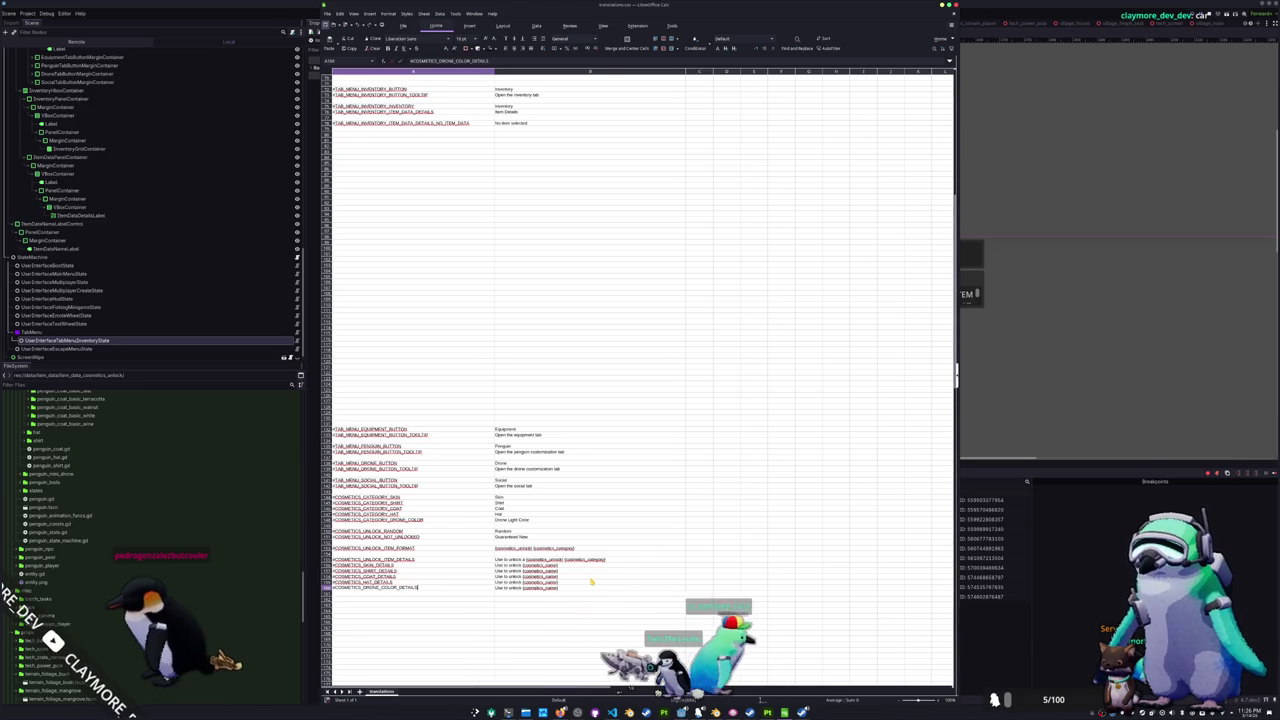
key("Up")
key("Up")
key("Up")
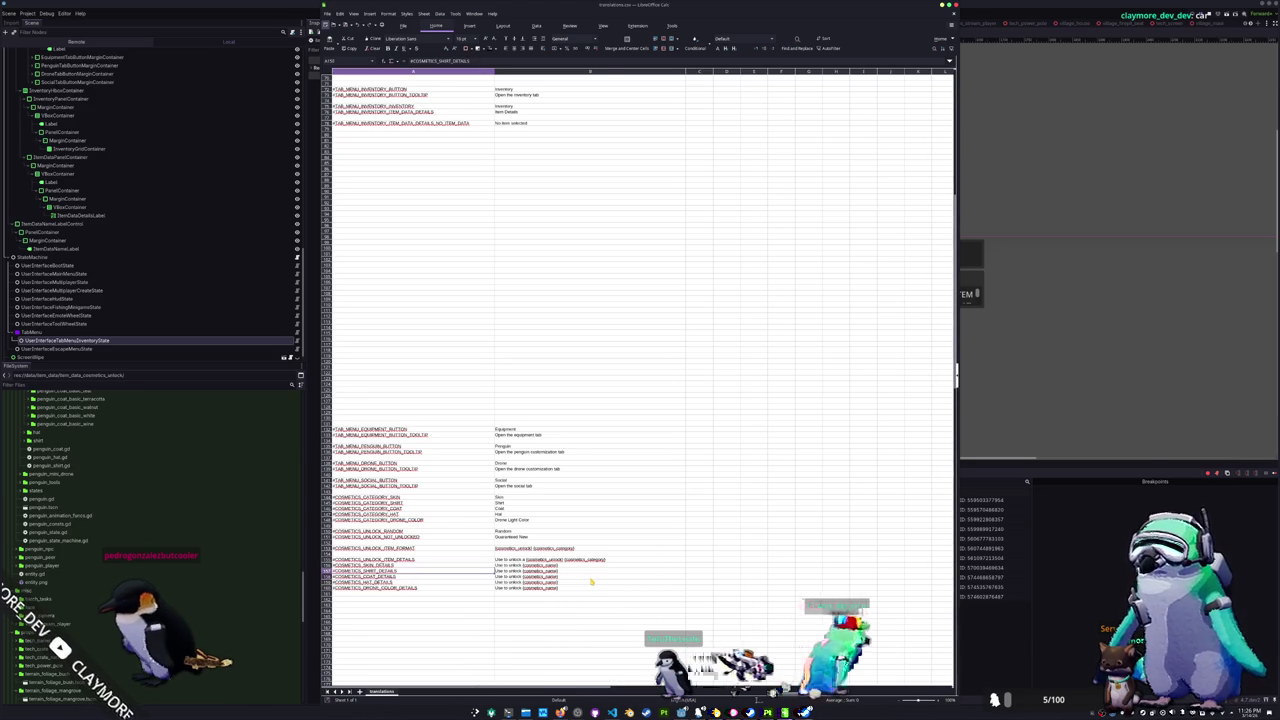
- Change 'unlock' to 'receive' in the ITEM_DETAILS text
key("Up")
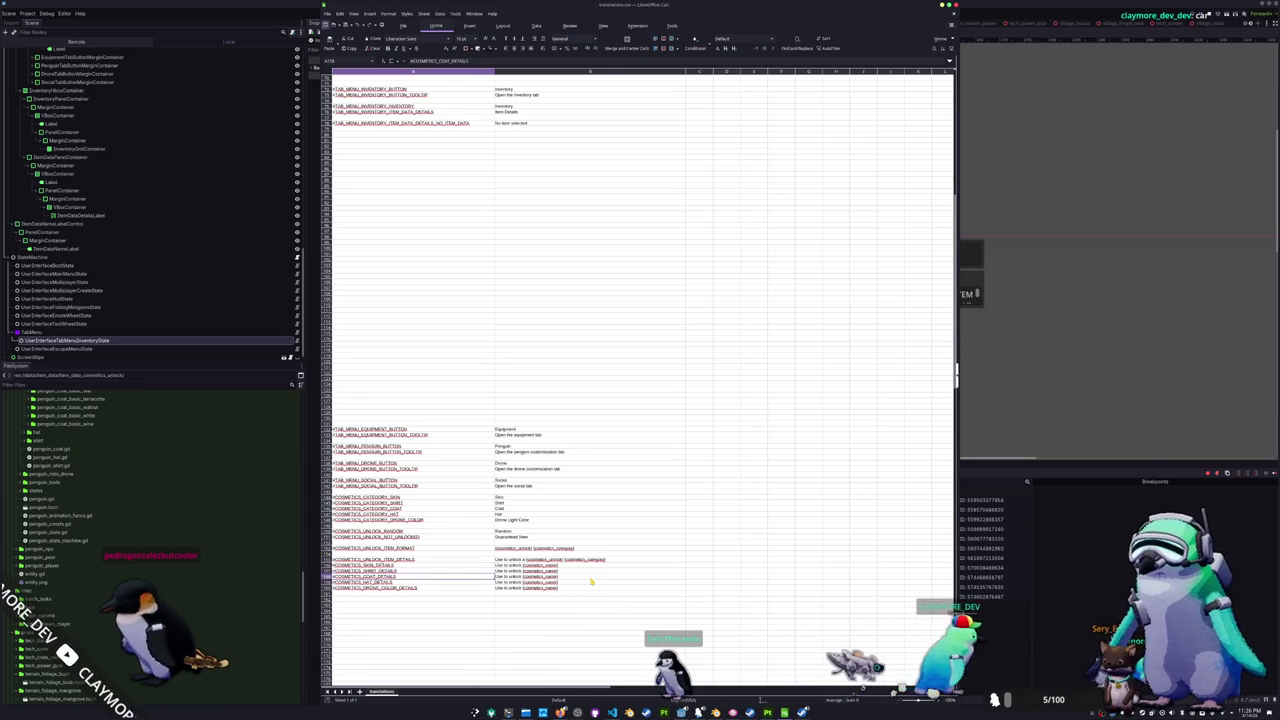
key("Right")
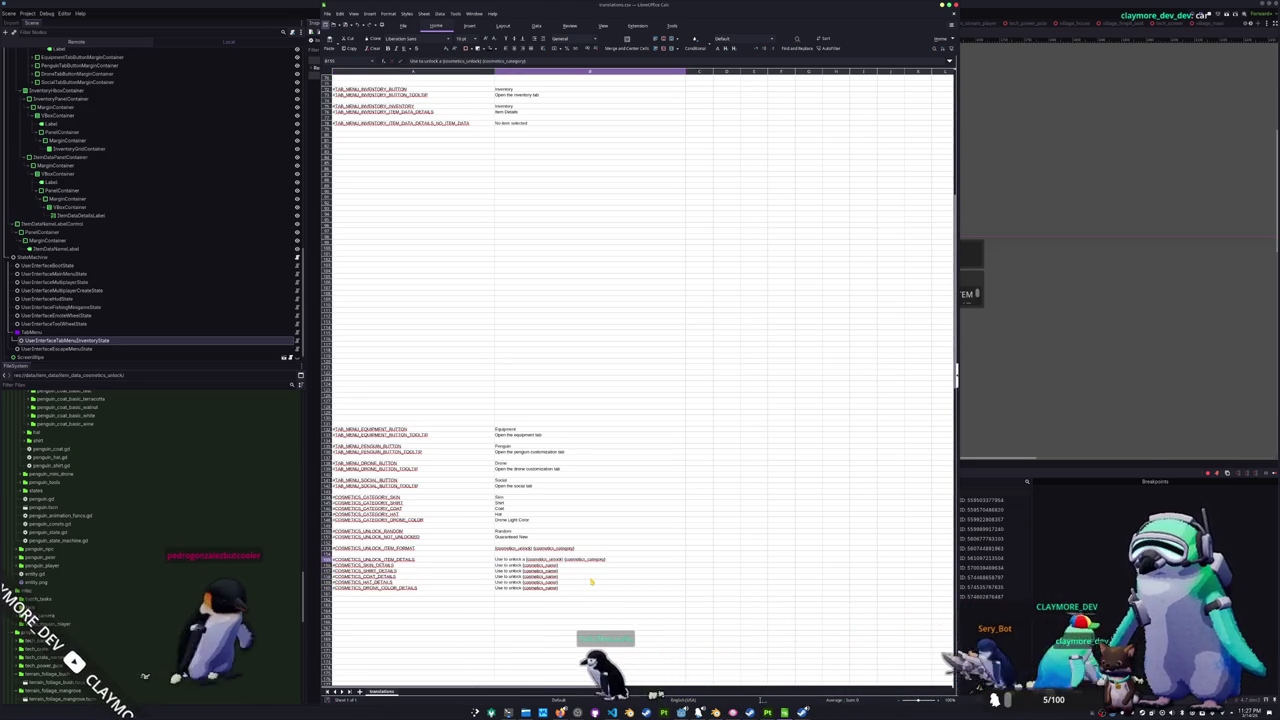
key("F2")
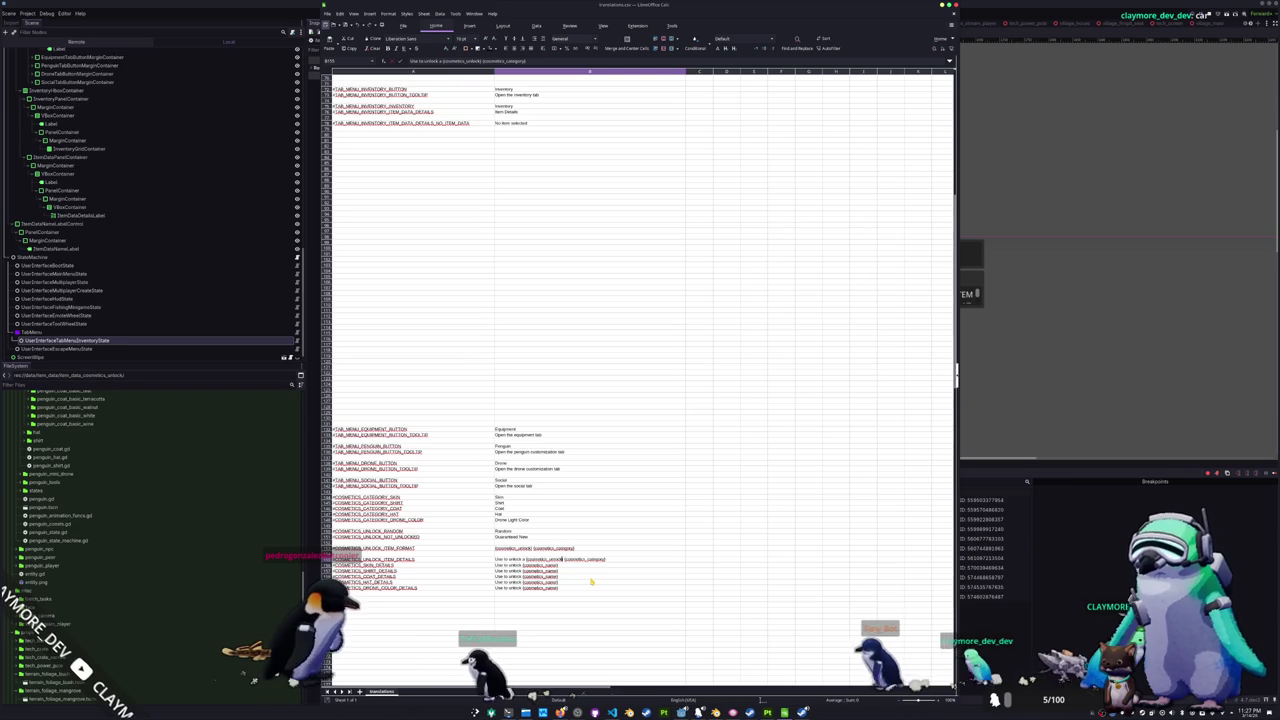
key("BackSpace")
key("BackSpace")
key("BackSpace")
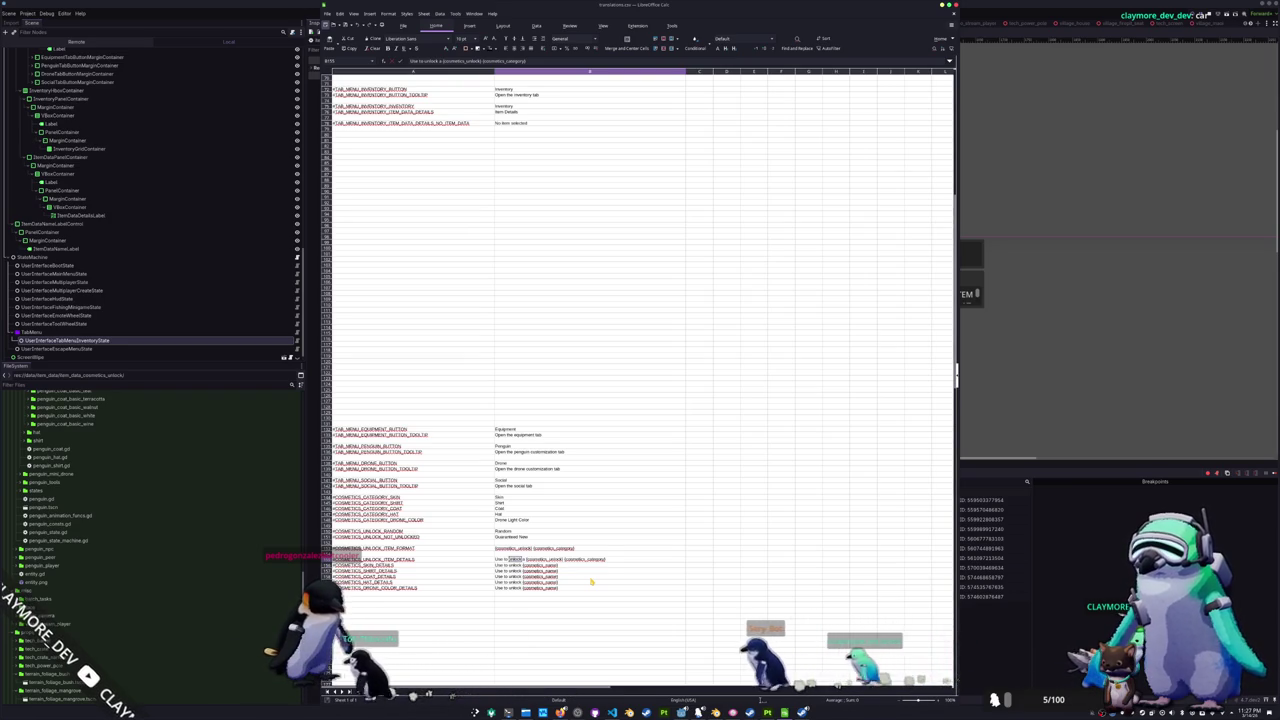
type("receive")
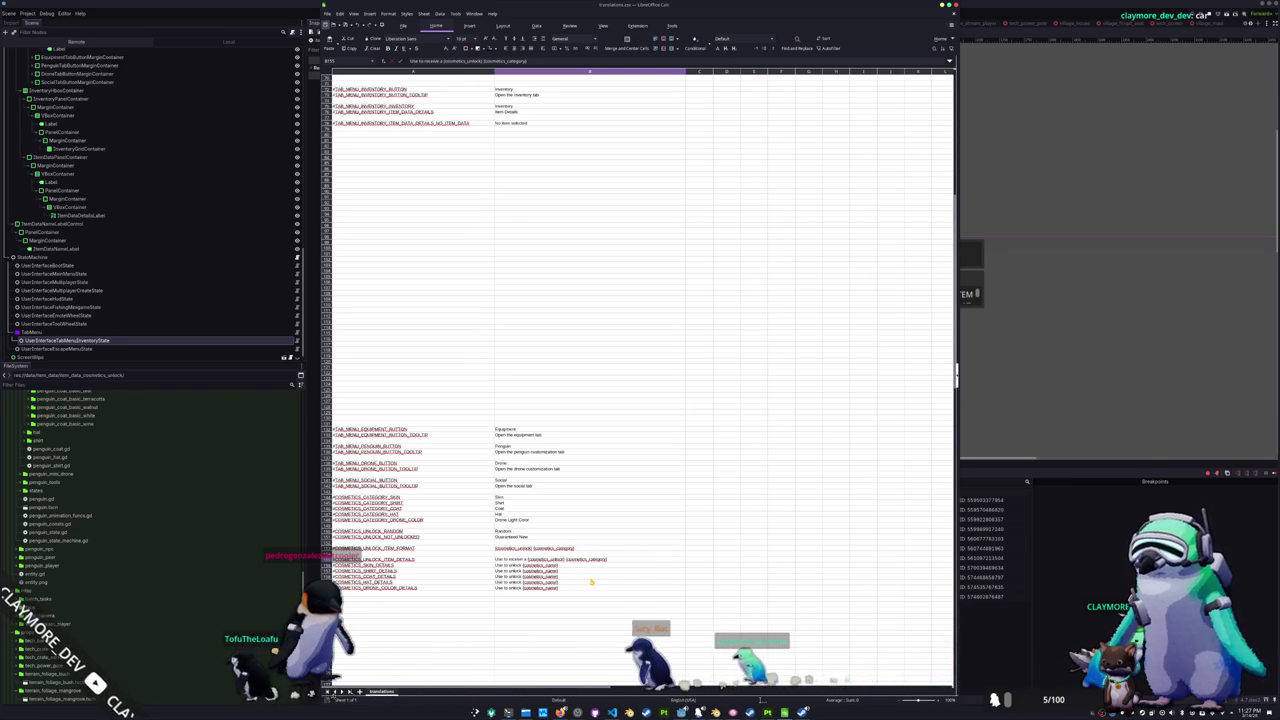
key("Return")
key("Down")
key("Down")
key("Down")
key("Down")
key("Down")
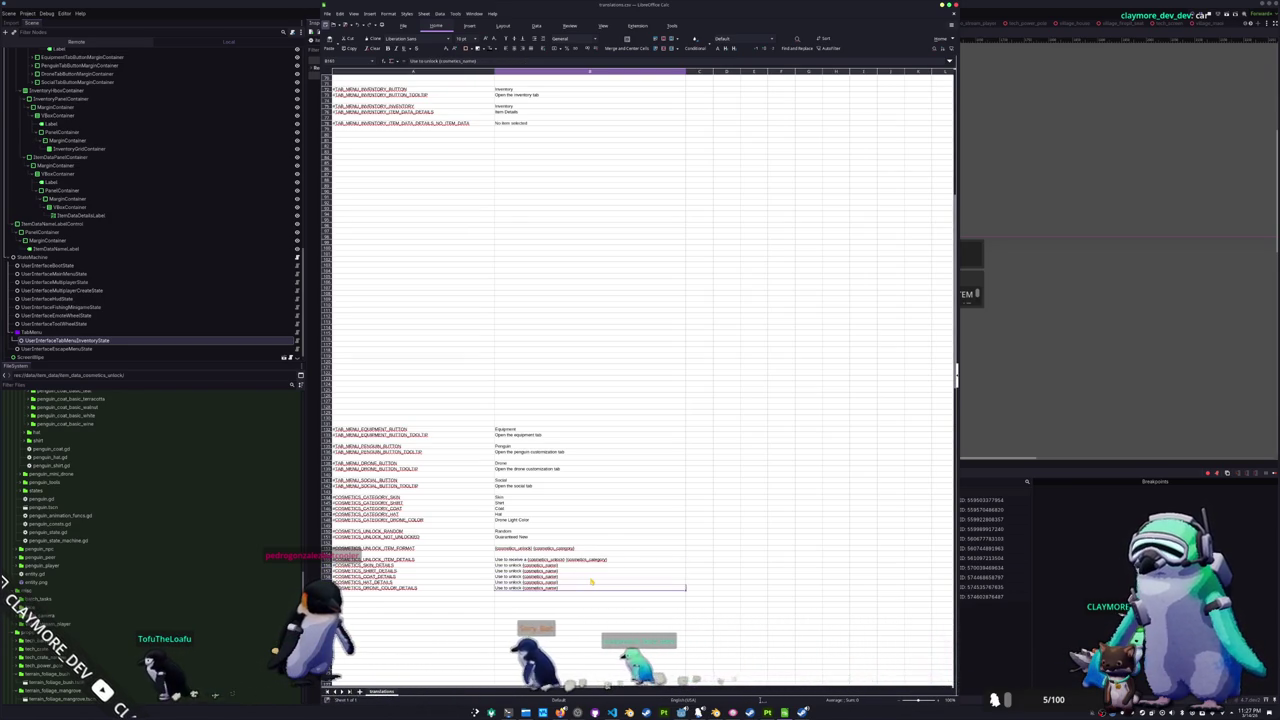
key("Left")
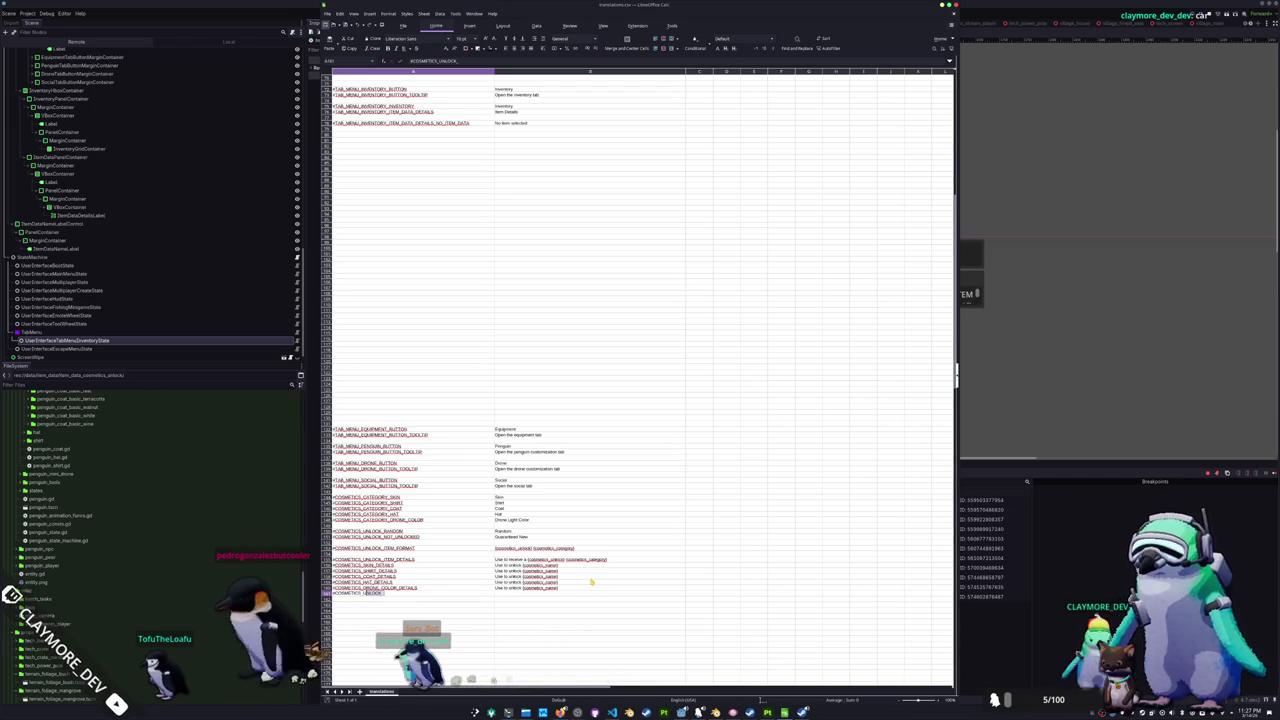
- Add an unlock status details key with the text 'Already Unlocked'
type("S")
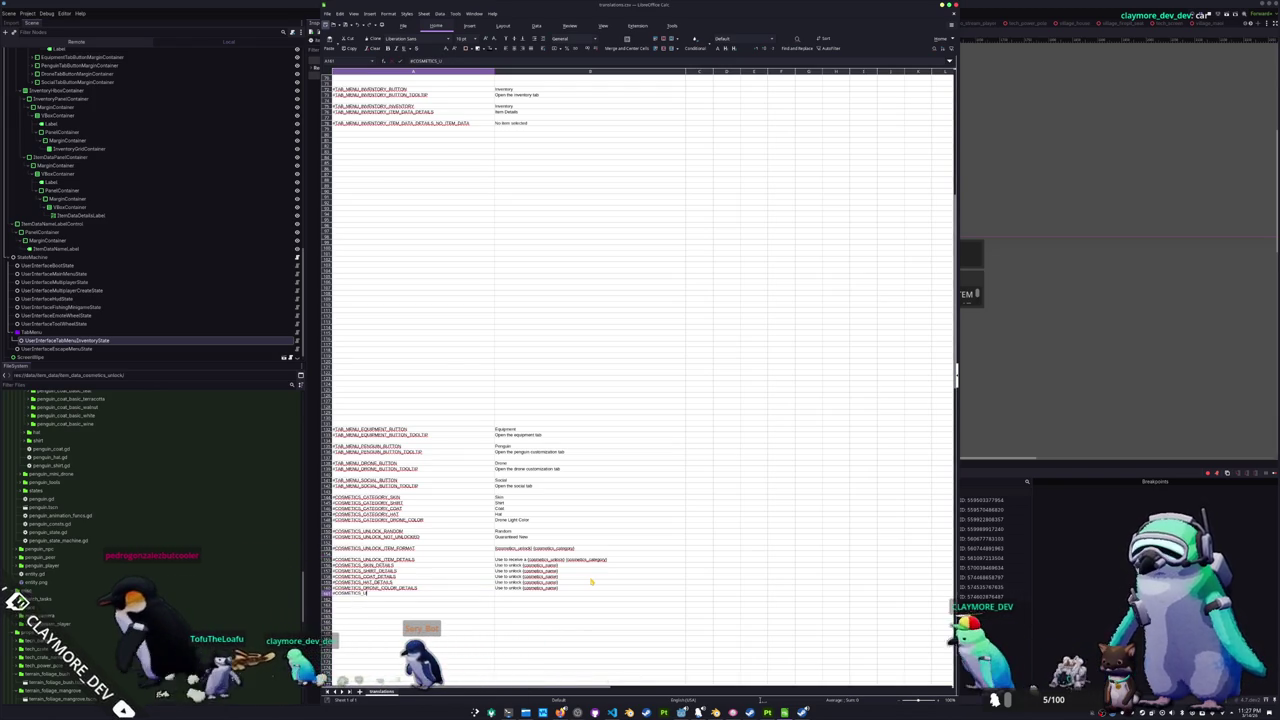
key("BackSpace")
type("UNLOCK_")
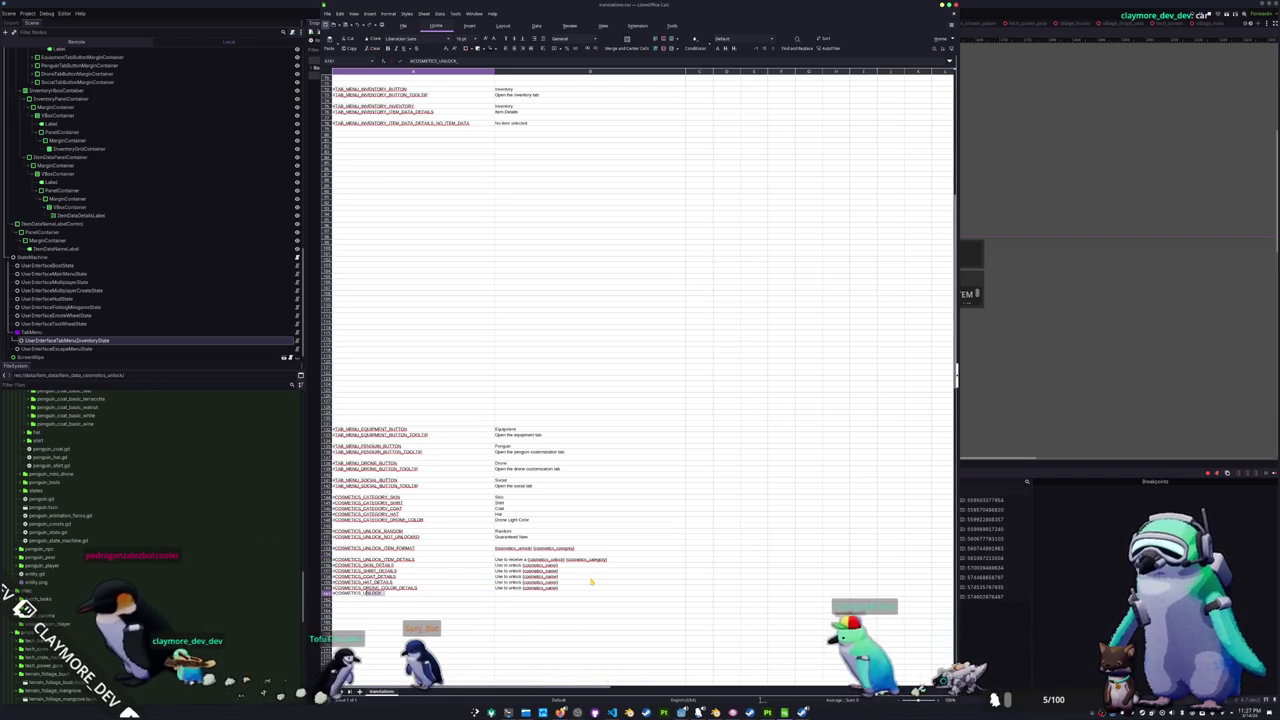
type("STATUS")
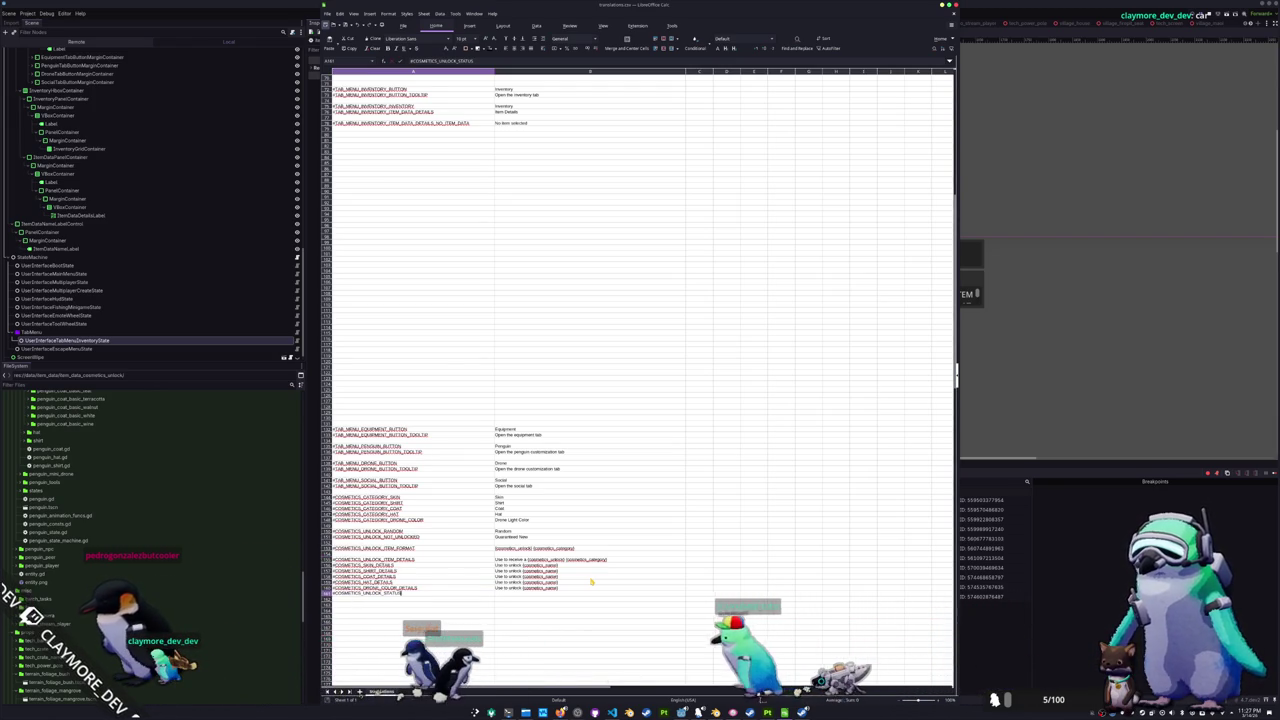
type("_DETAILS_UNLOCKED")
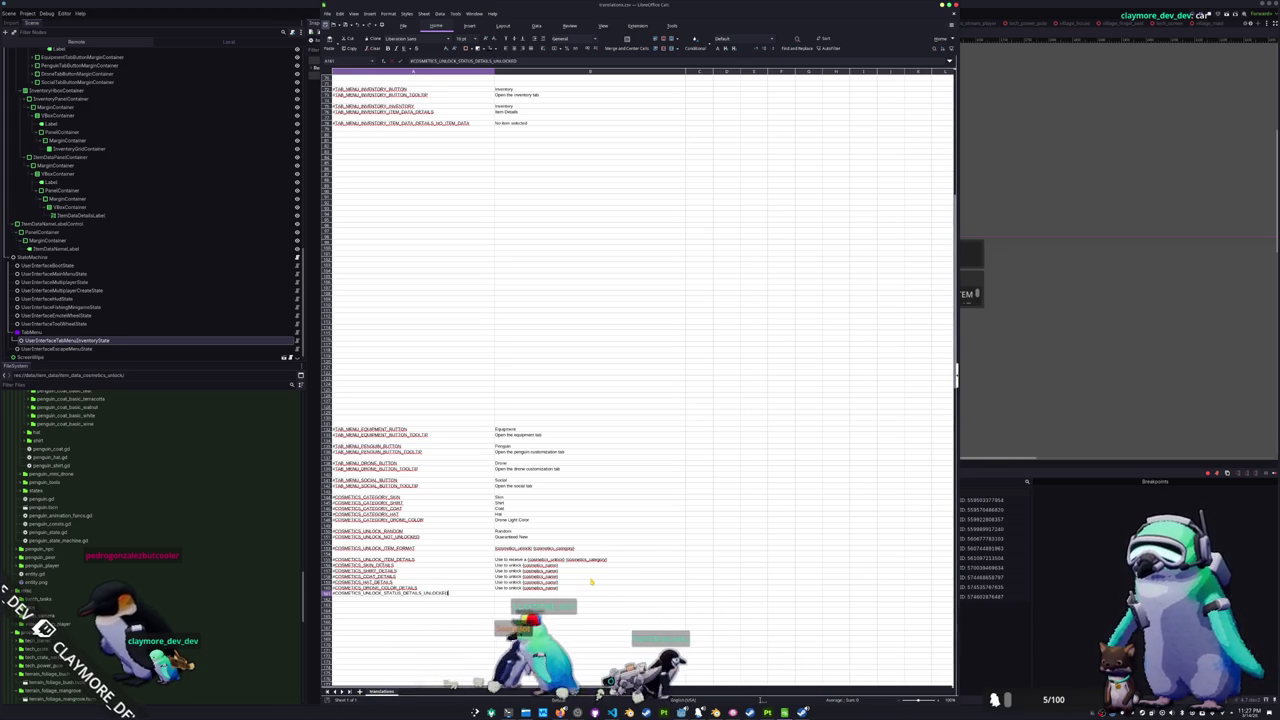
key("Tab")
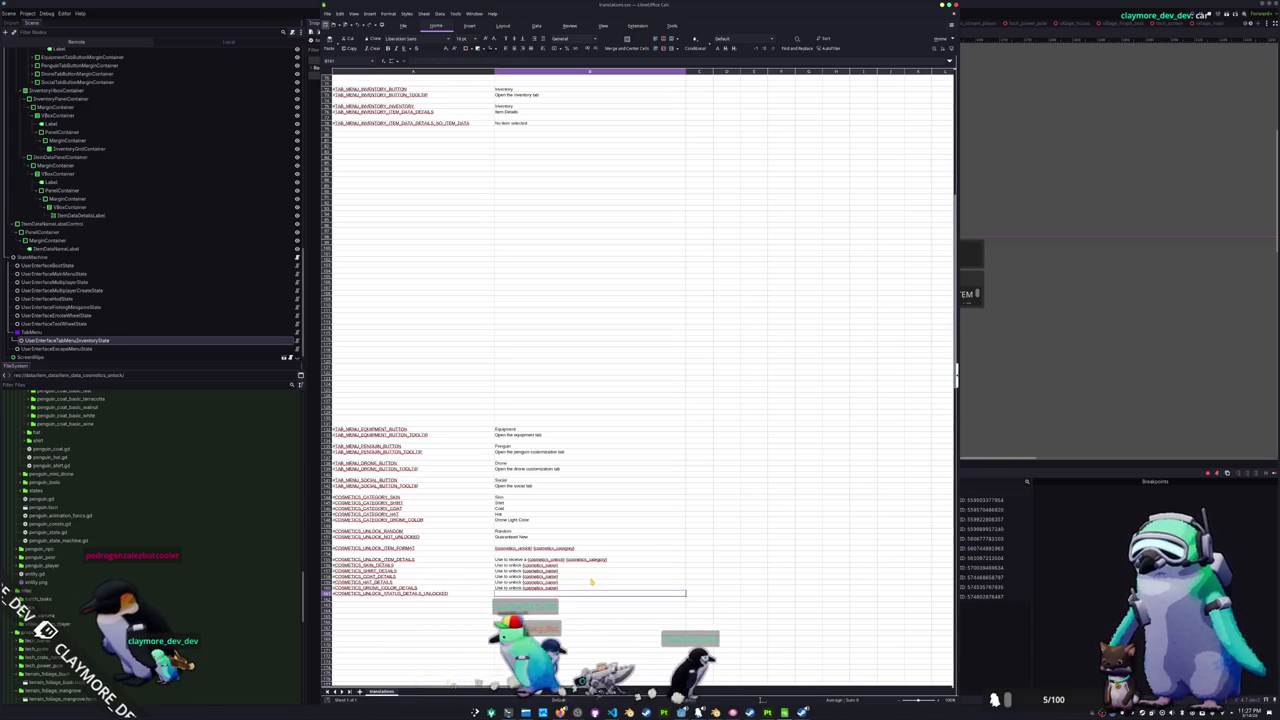
type("Already Unlocked")
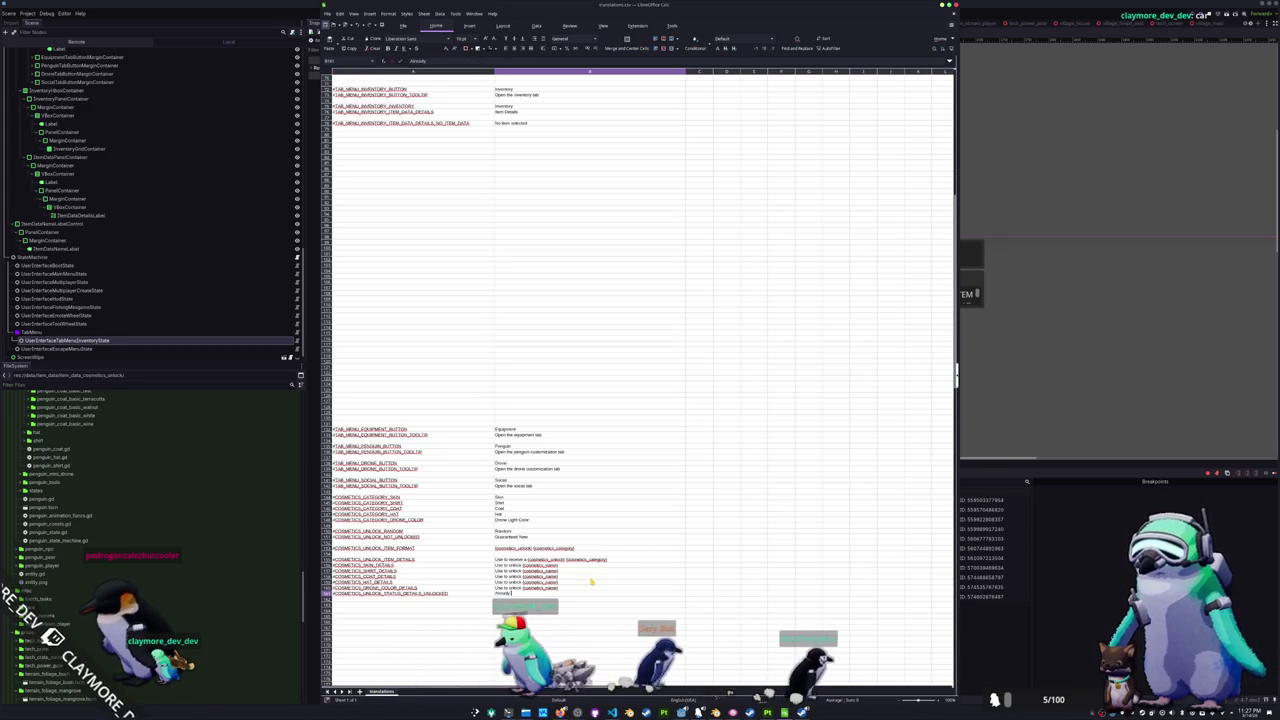
key("Return")
- Add #COSMETICS_UNLOCK_STATUS_DETAILS_NOT_UNLOCKED with text 'Not Unlocked' and switch to Godot
type("#COSMETICS_UNLOCK_")
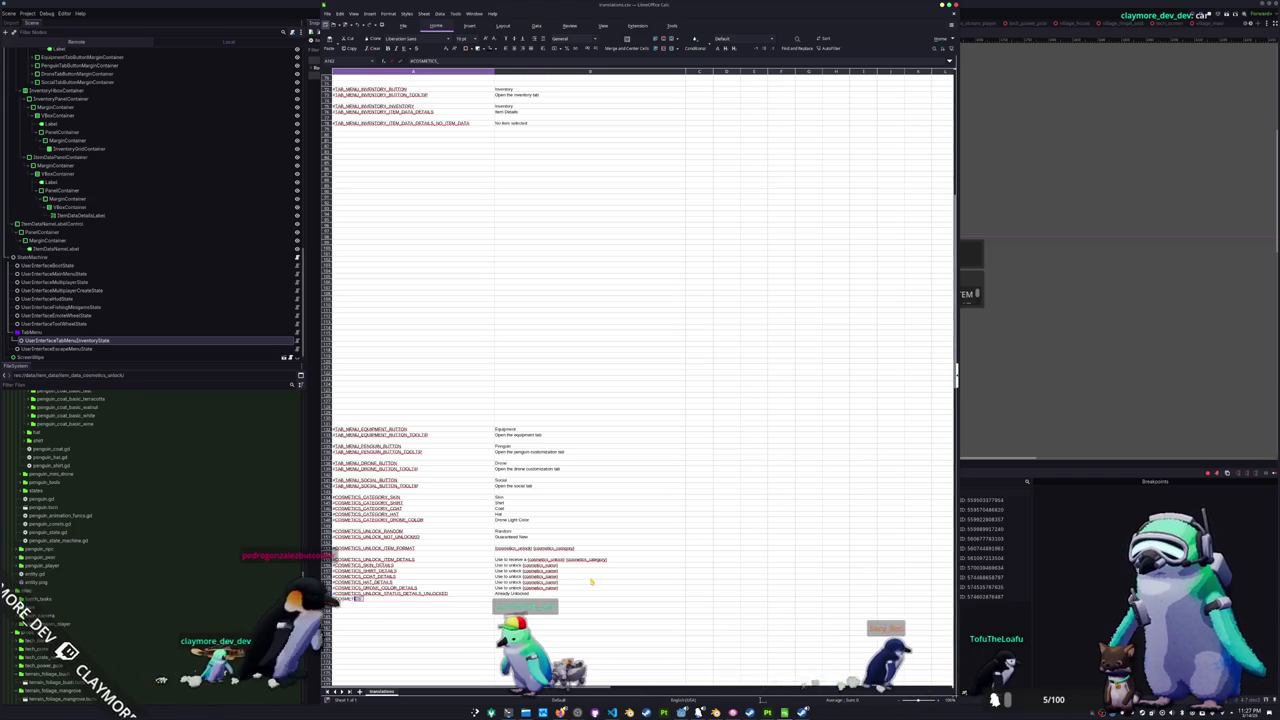
type("STATUS_DETAILS_")
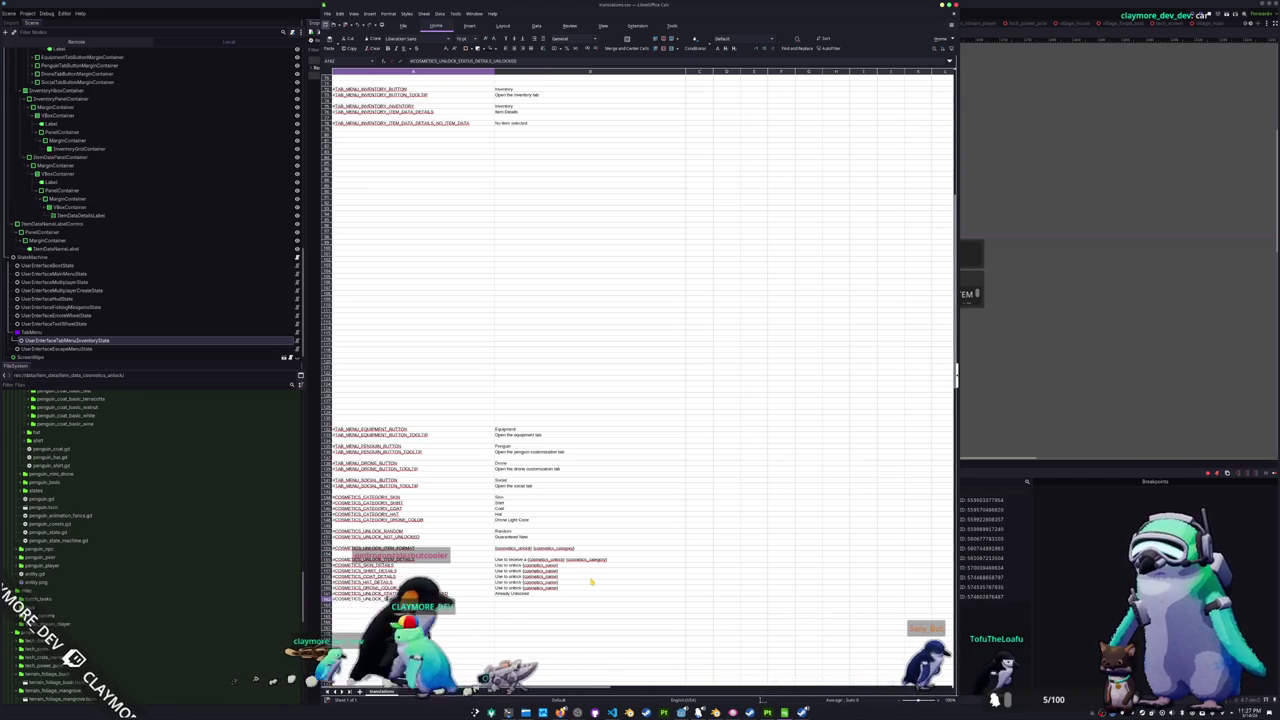
type("NOT_UNL")
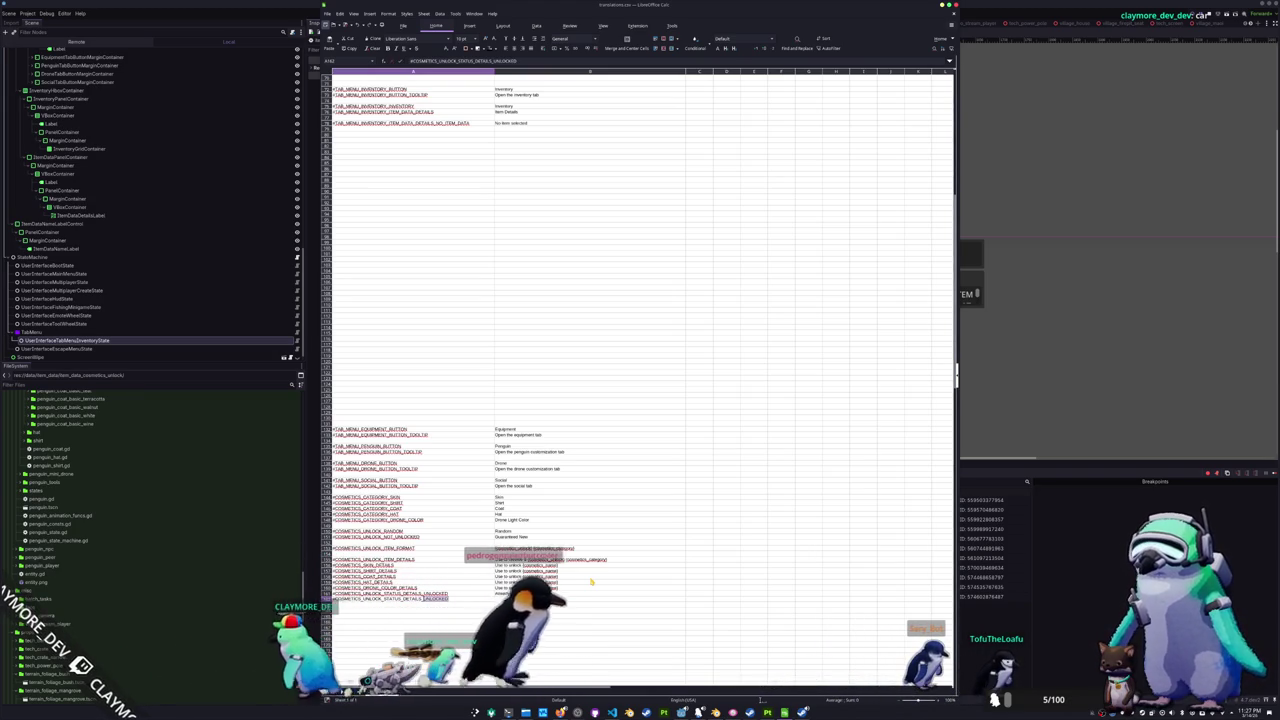
type("OCKED")
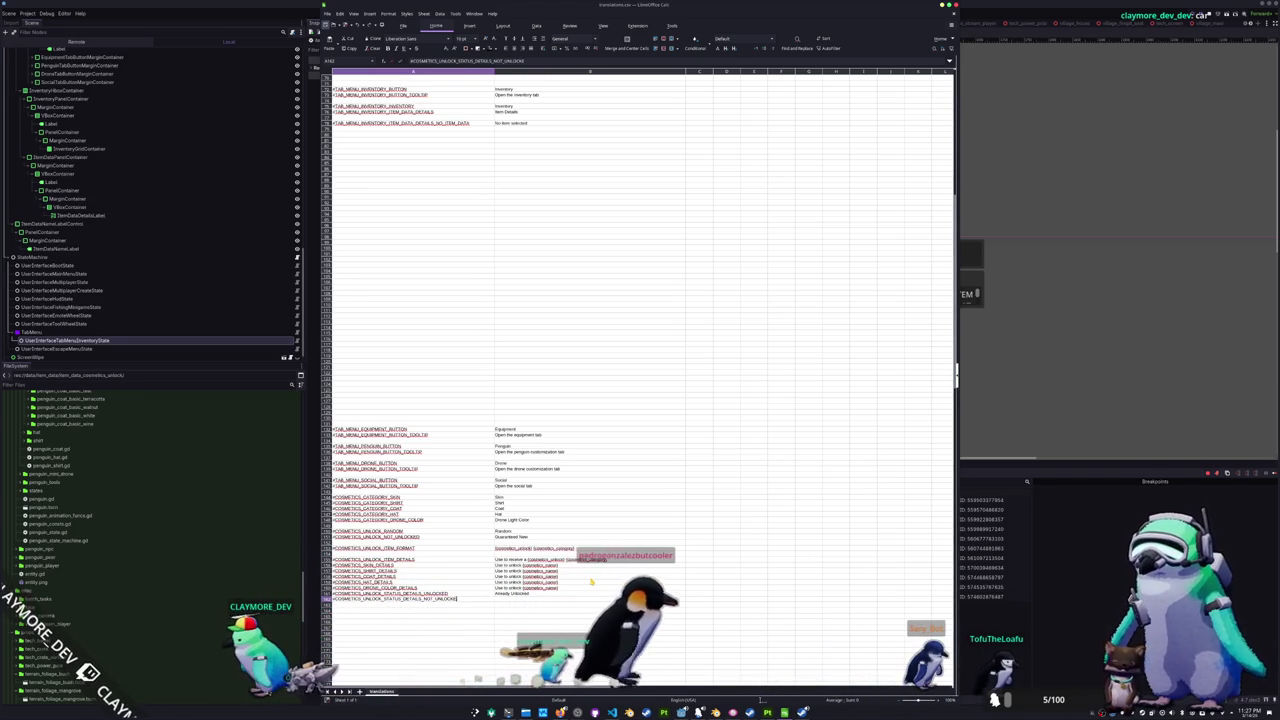
key("Tab")
type("Not Unlocked")
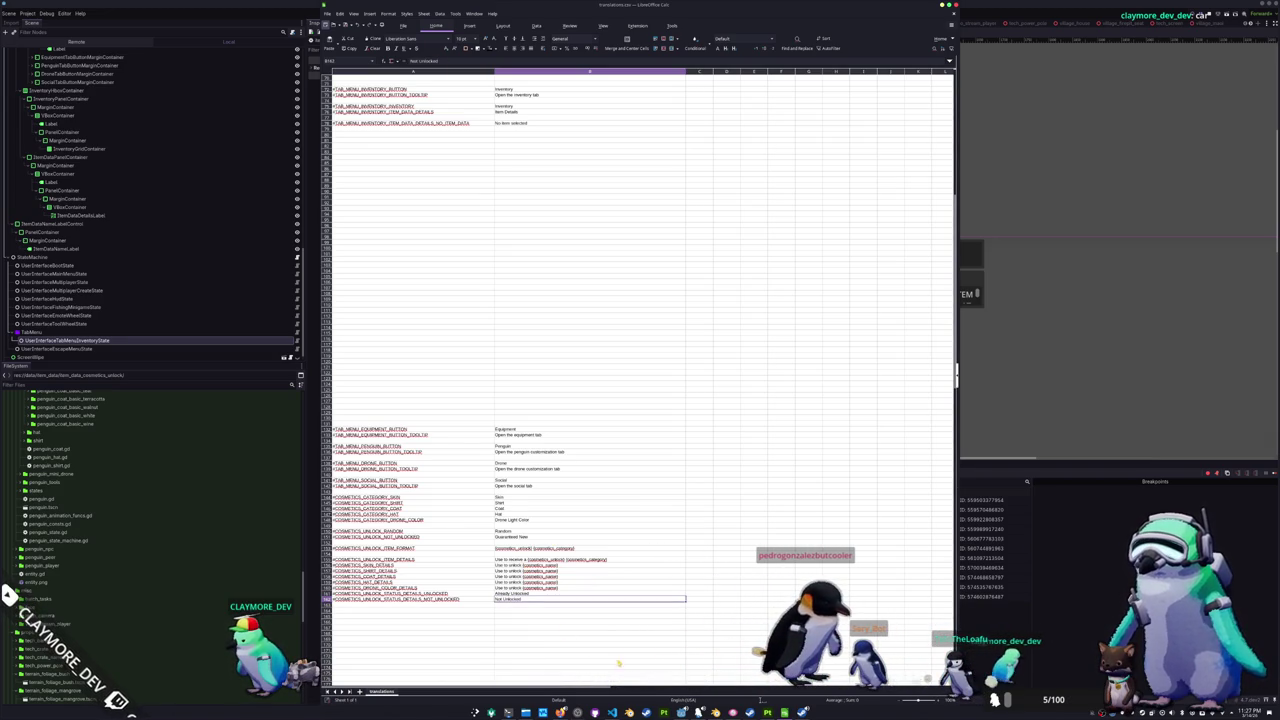
key("alt+Tab")
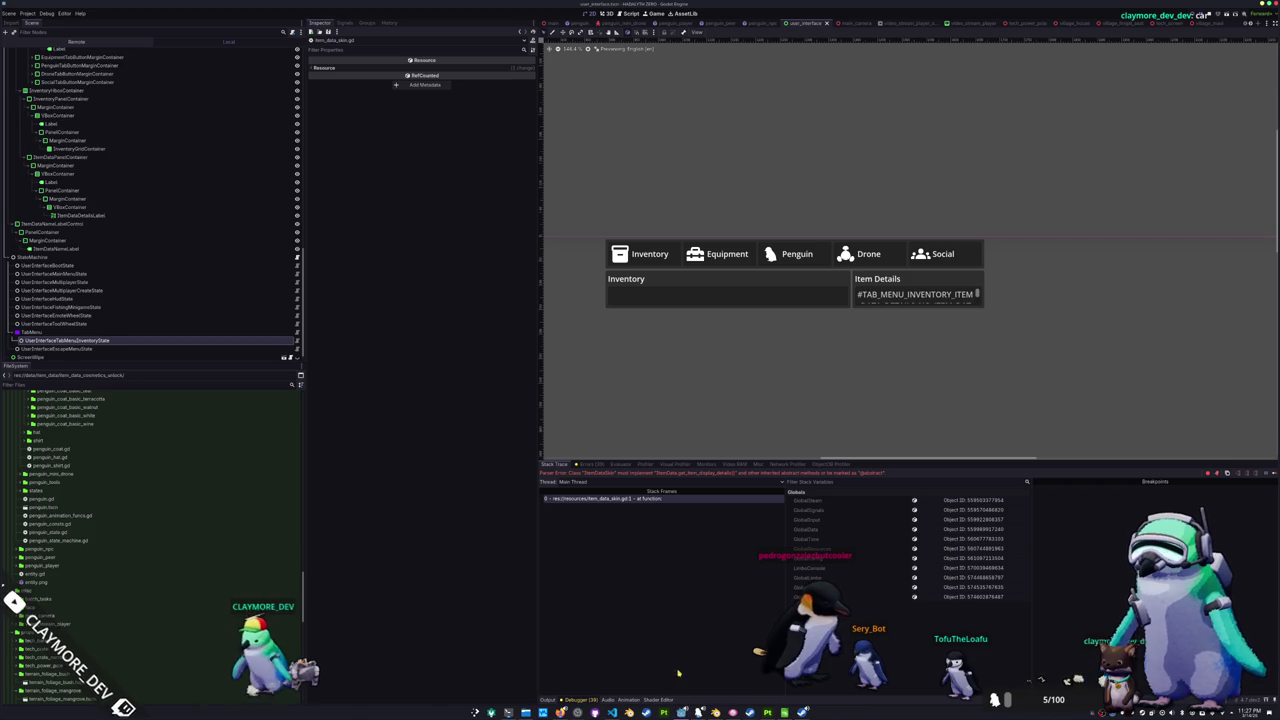
- Bring item_data_skin.gd forward and put the caret inside get_item_display_details
left_click(612, 712)
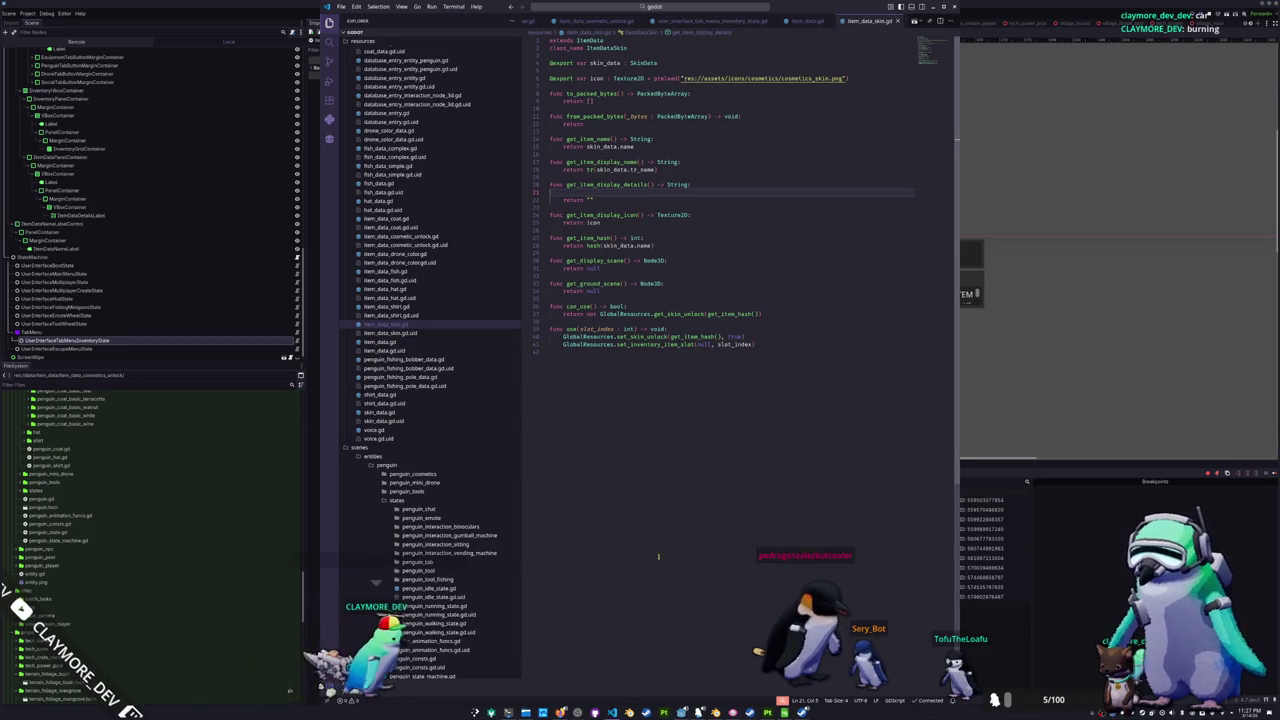
left_click(627, 297)
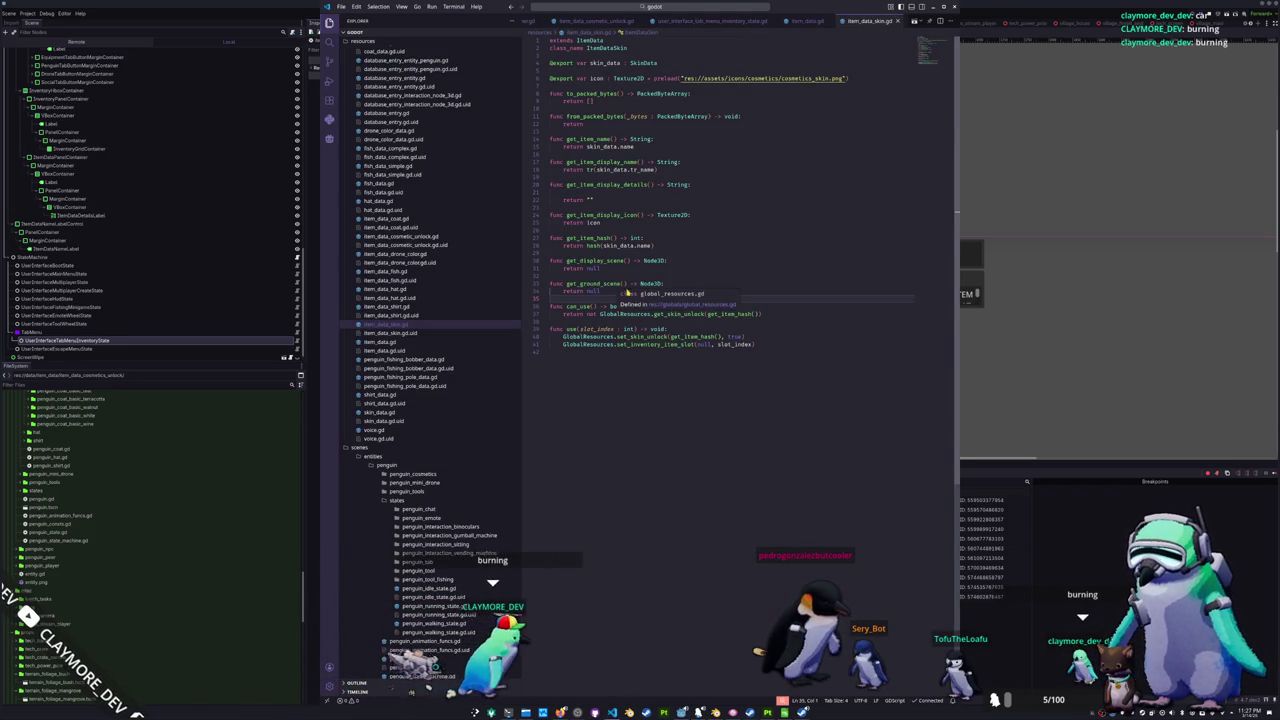
left_click(610, 253)
left_click(605, 194)
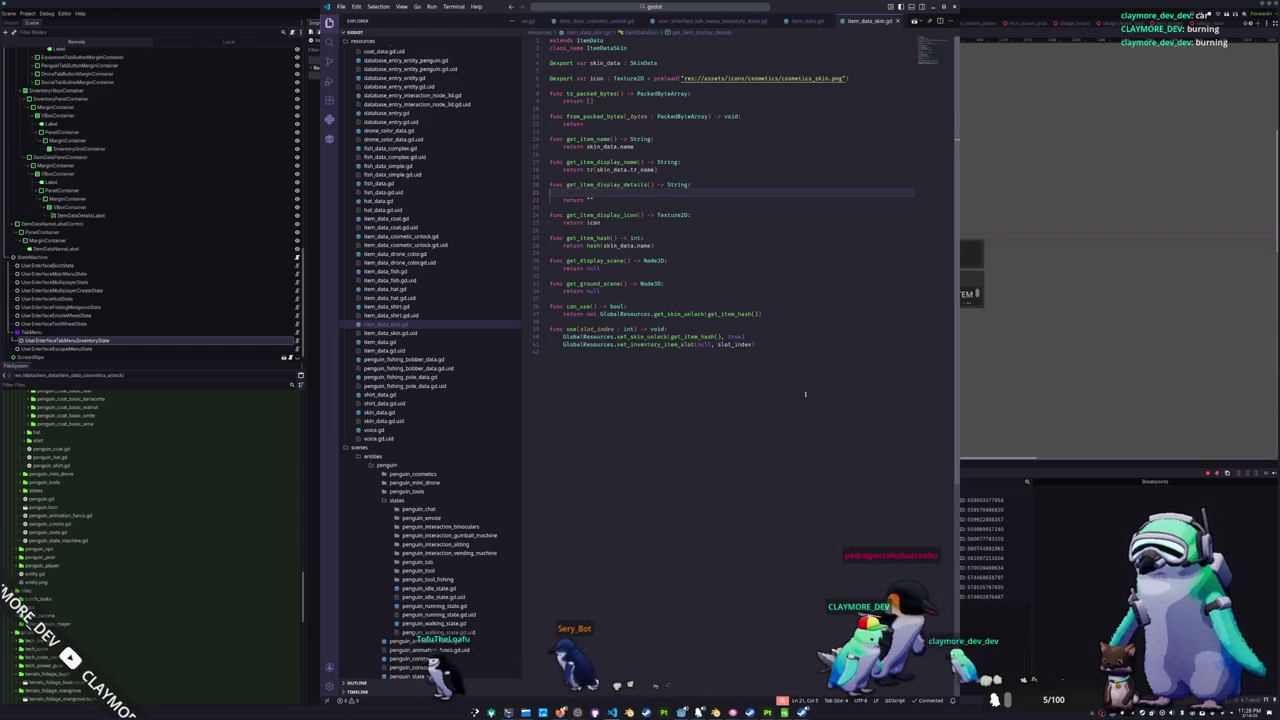
key("Return")
key("BackSpace")
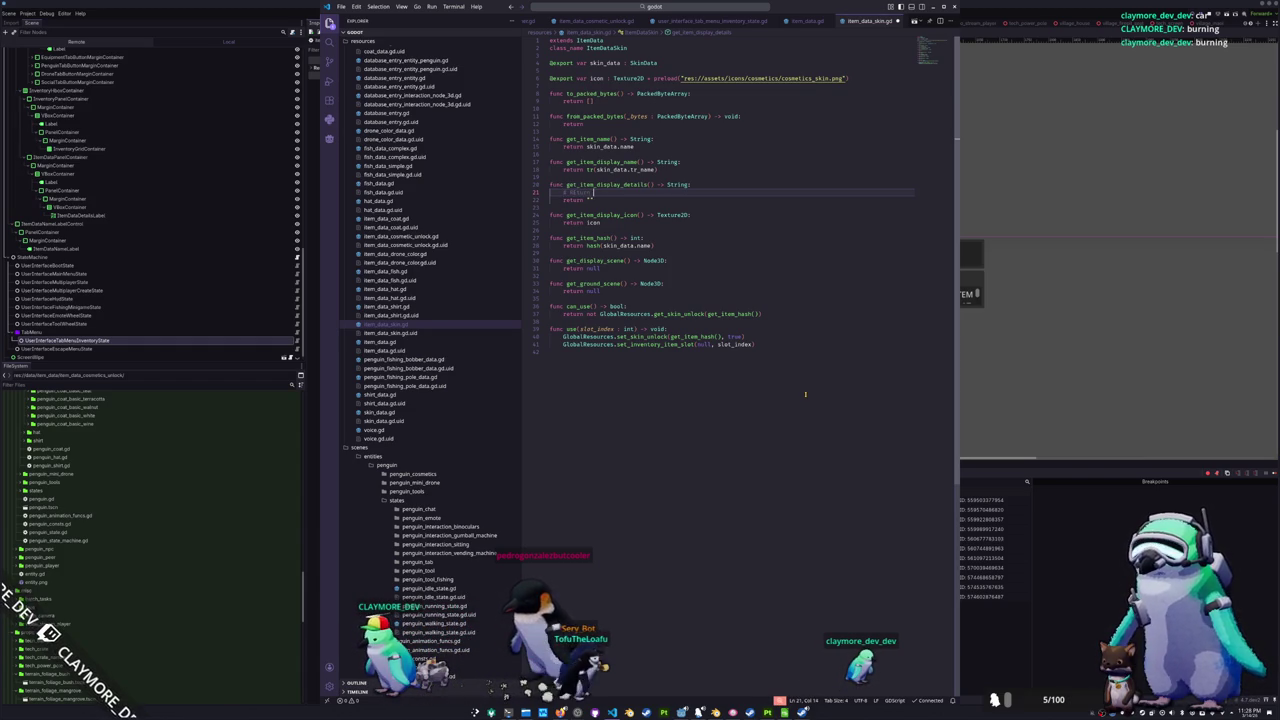
- Write comments to return the item's description and its unlock status, with blank lines above
type("re")
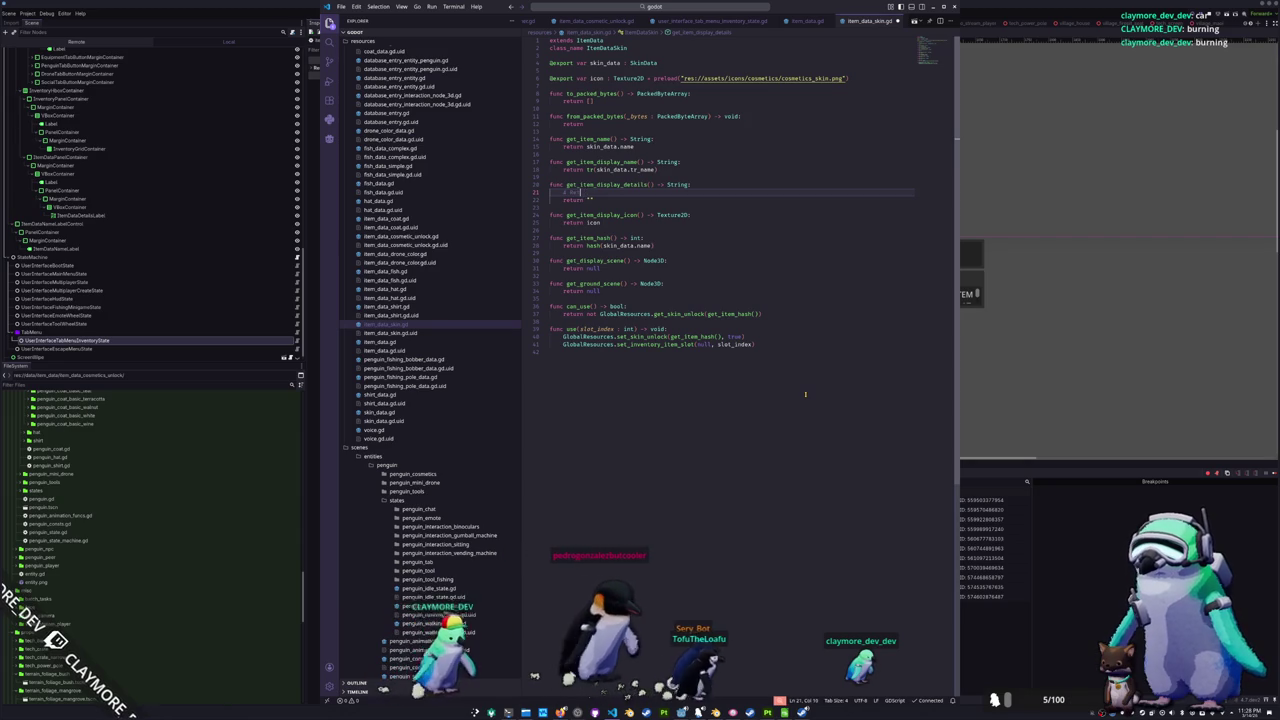
type("turn a quote about the ski")
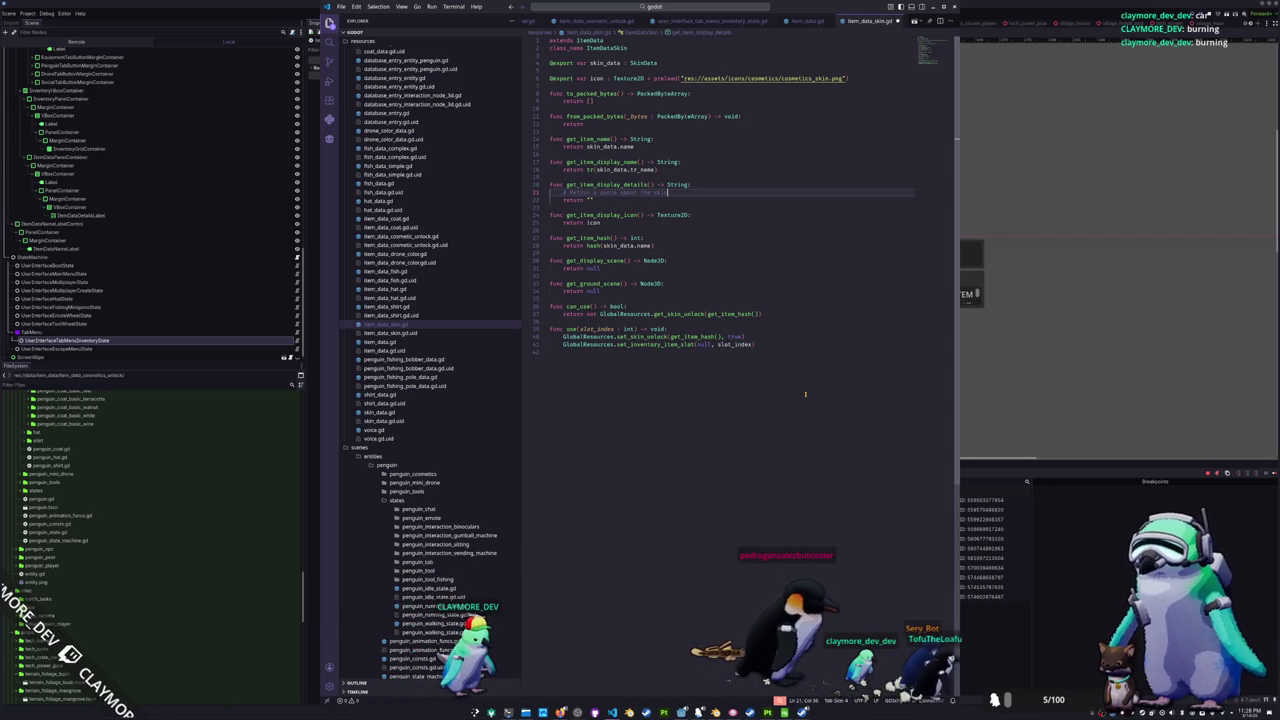
key("Return")
key("Return")
key("Return")
key("Up")
type("# Bo")
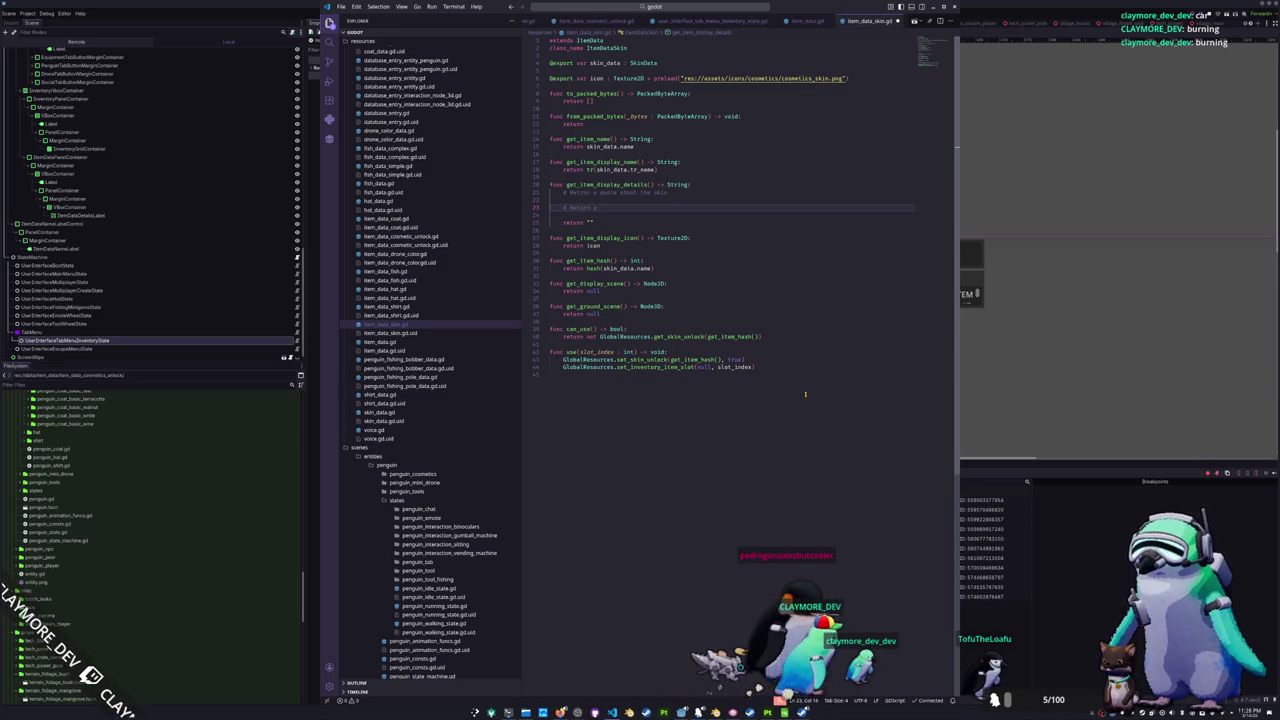
type(" of the item")
key("Return")
key("Return")
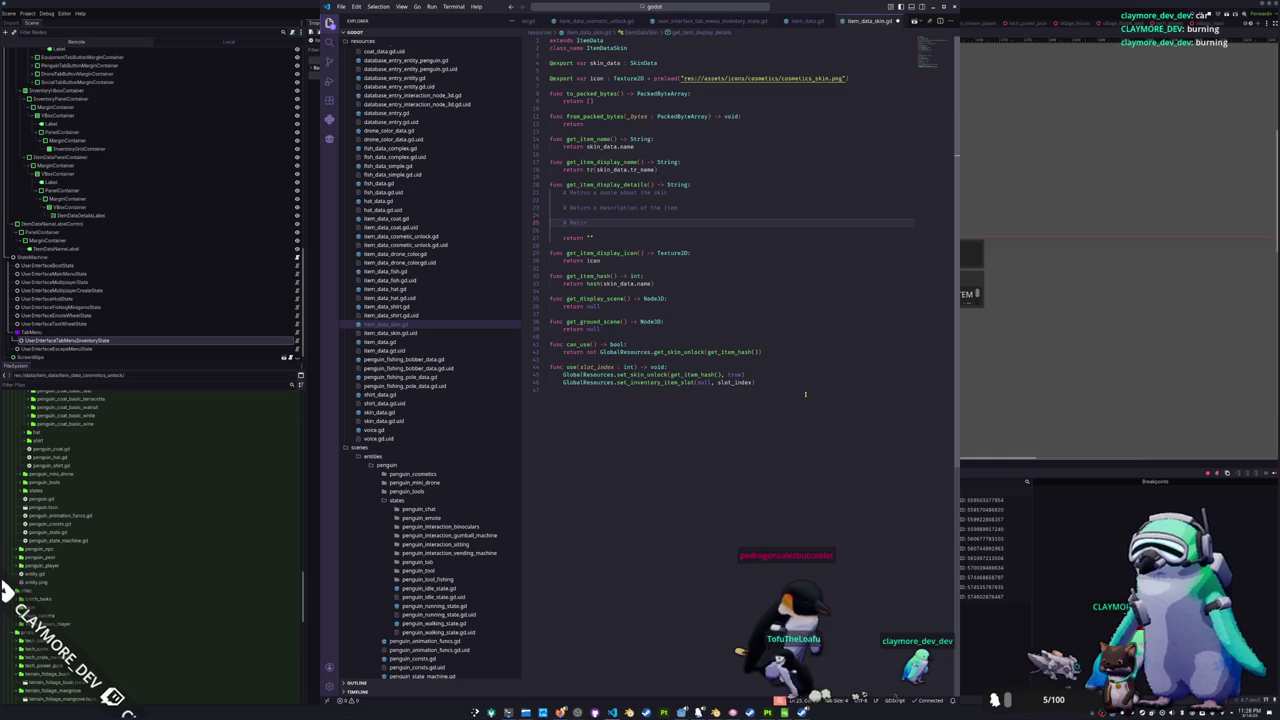
key("BackSpace")
key("BackSpace")
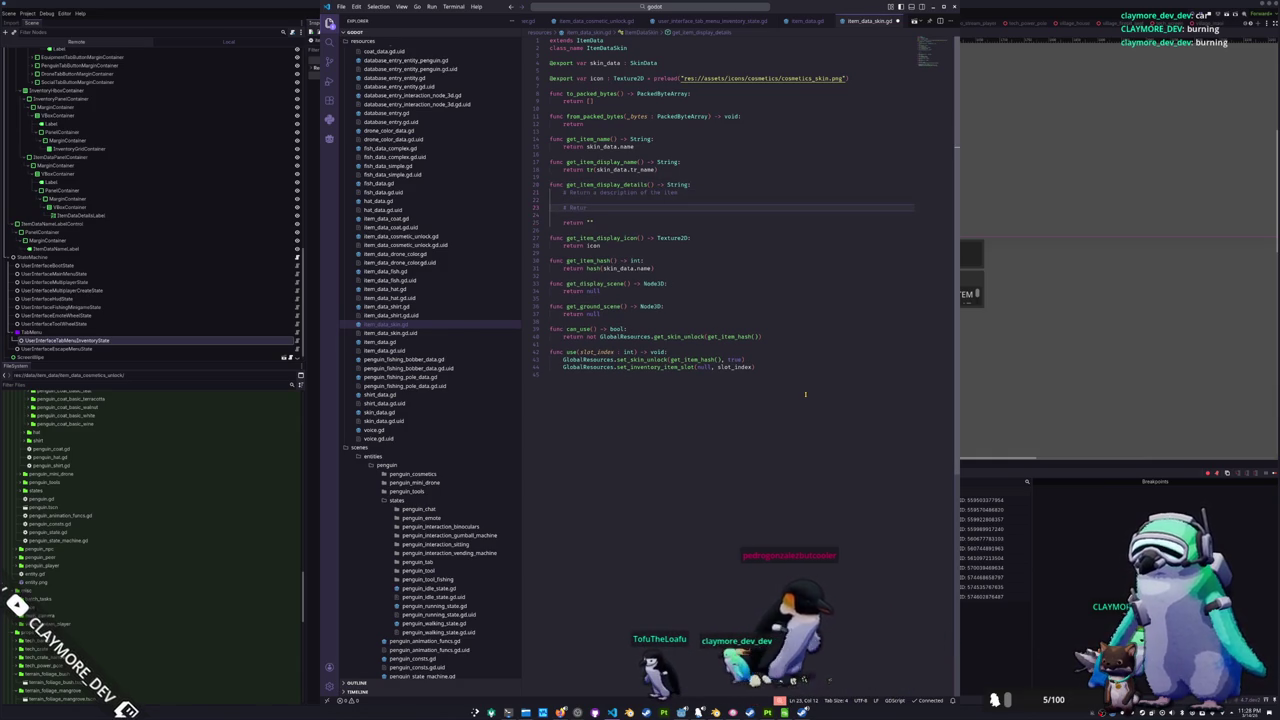
type("n the unlock status of the")
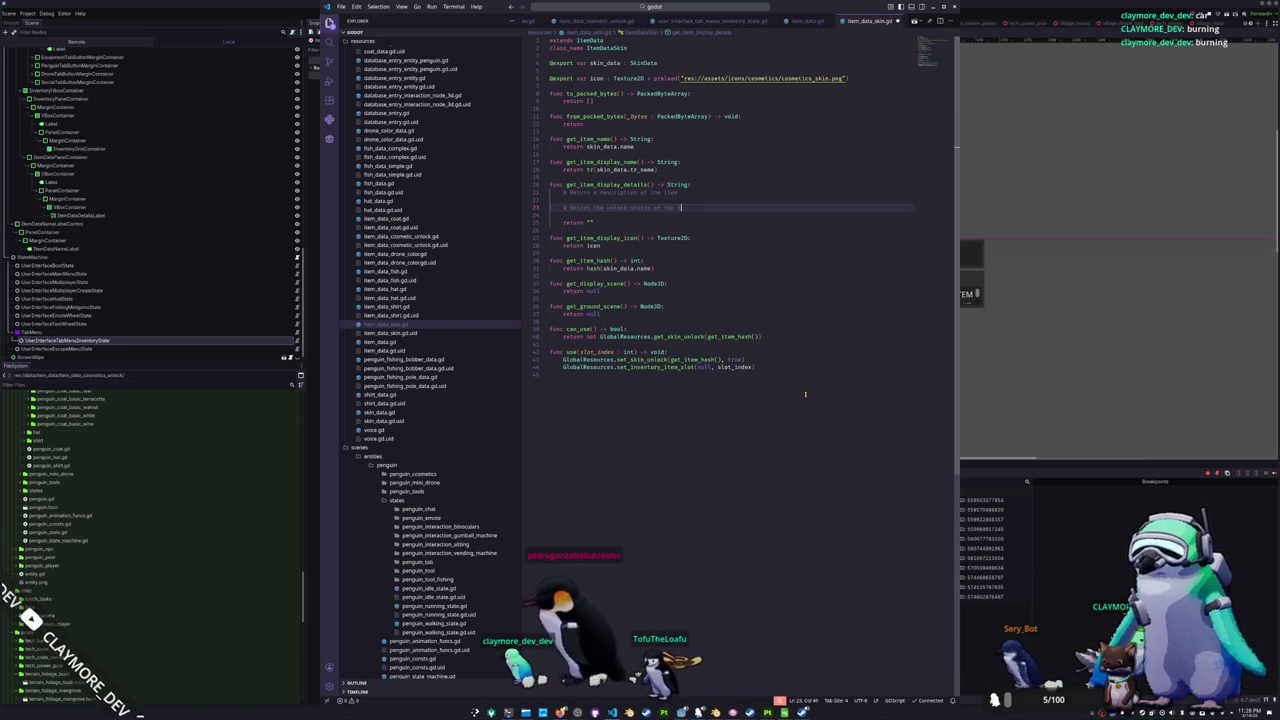
type(" item")
key("Up")
key("Up")
key("Home")
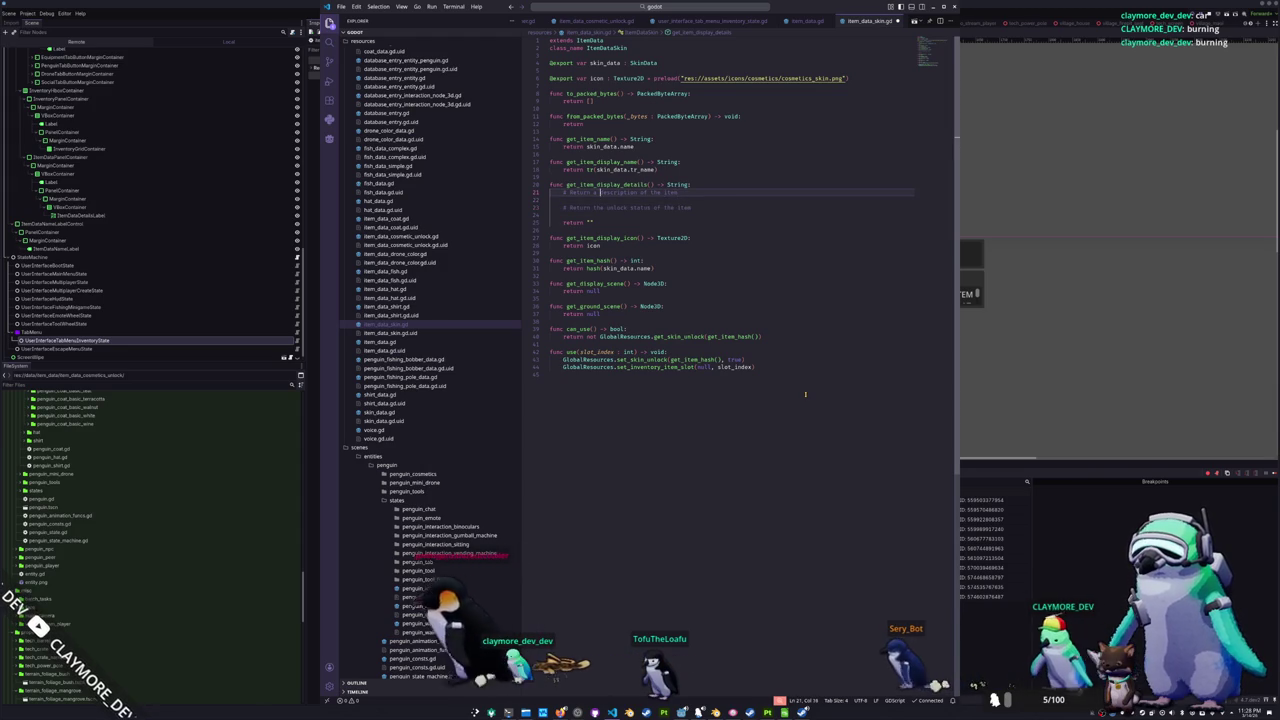
key("Return")
key("Return")
key("Return")
key("Up")
key("Up")
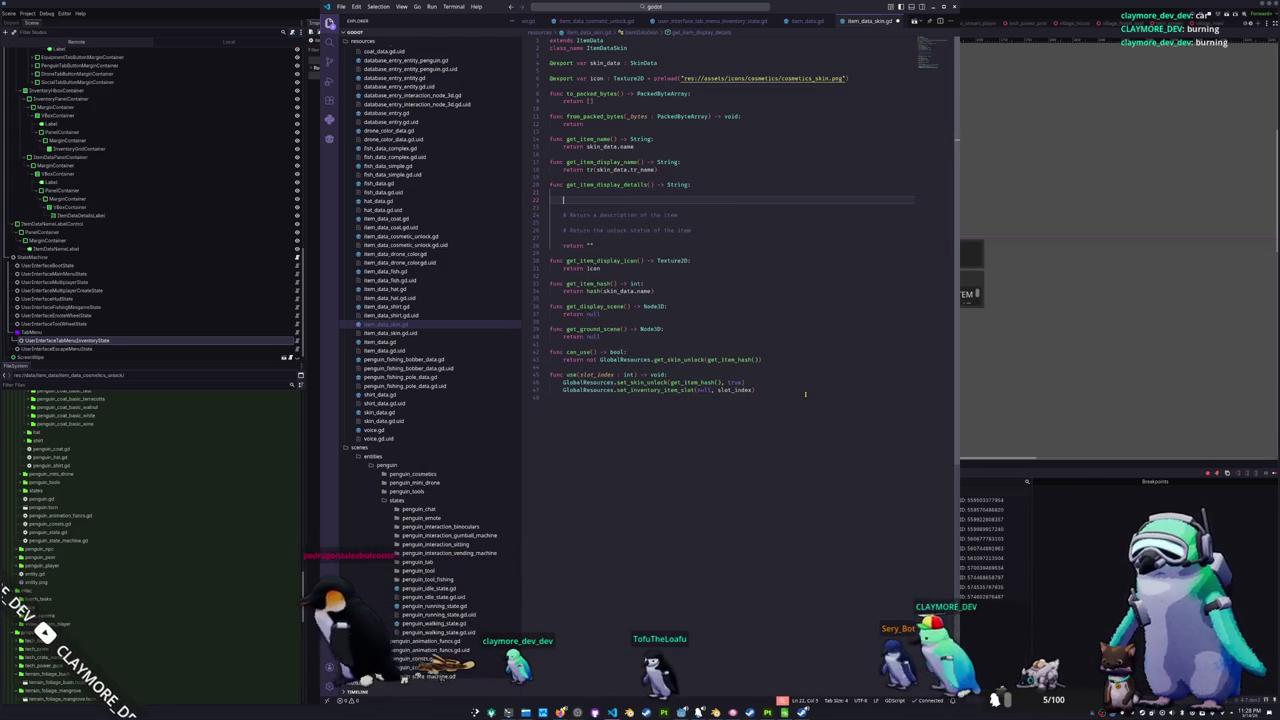
- Declare display_details as a '%s %s' formatted String whose first argument begins with tr(
type("var display_data")
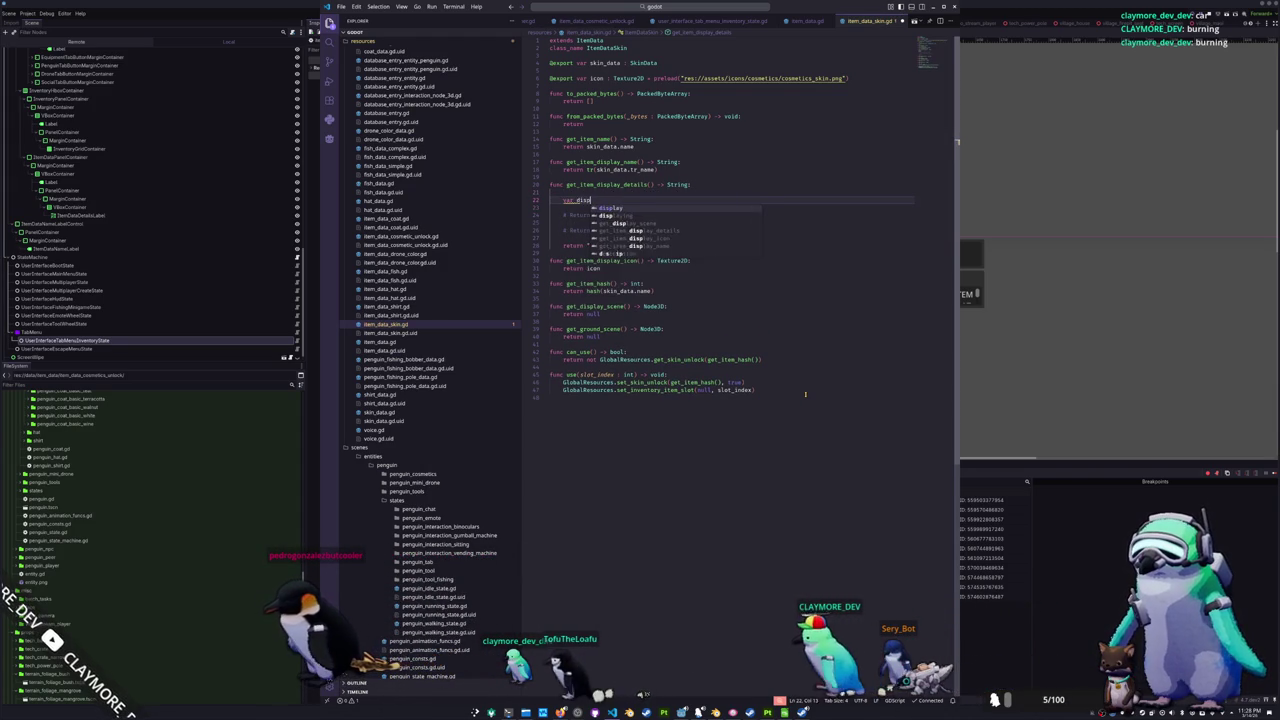
key("BackSpace")
key("BackSpace")
type("etails : String =")
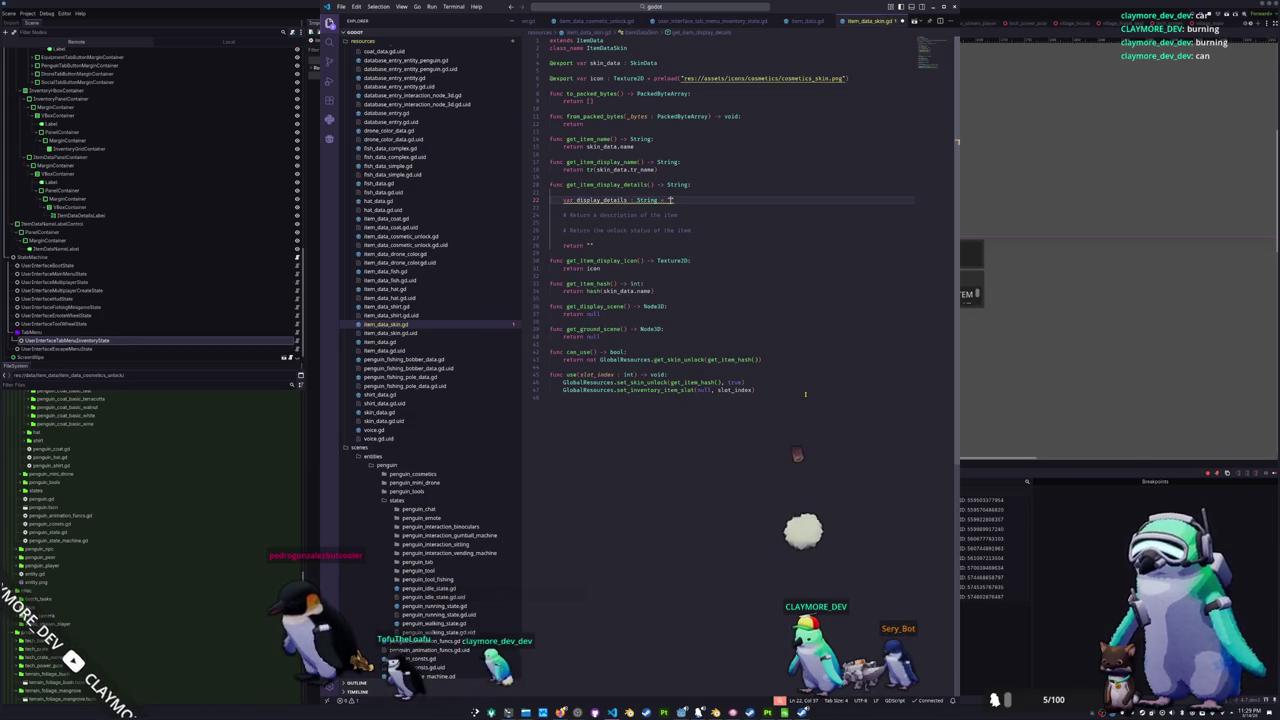
type("%s\\n")
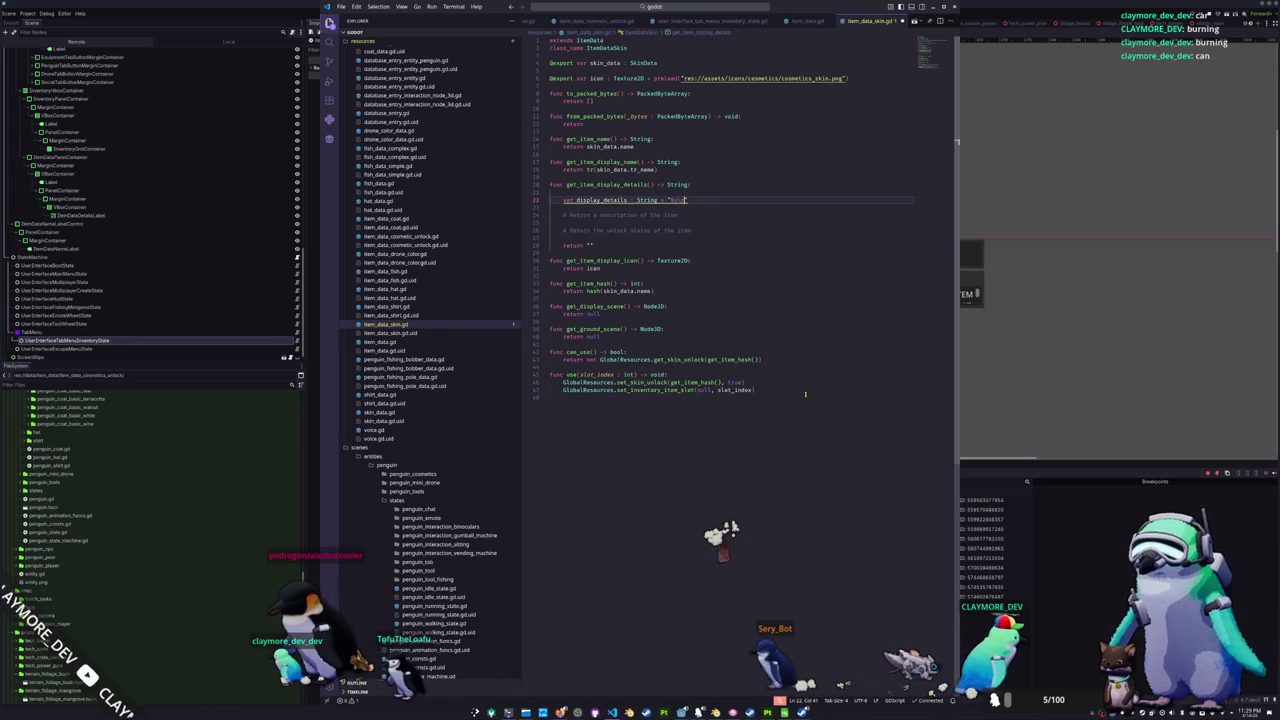
type(" %s\\")
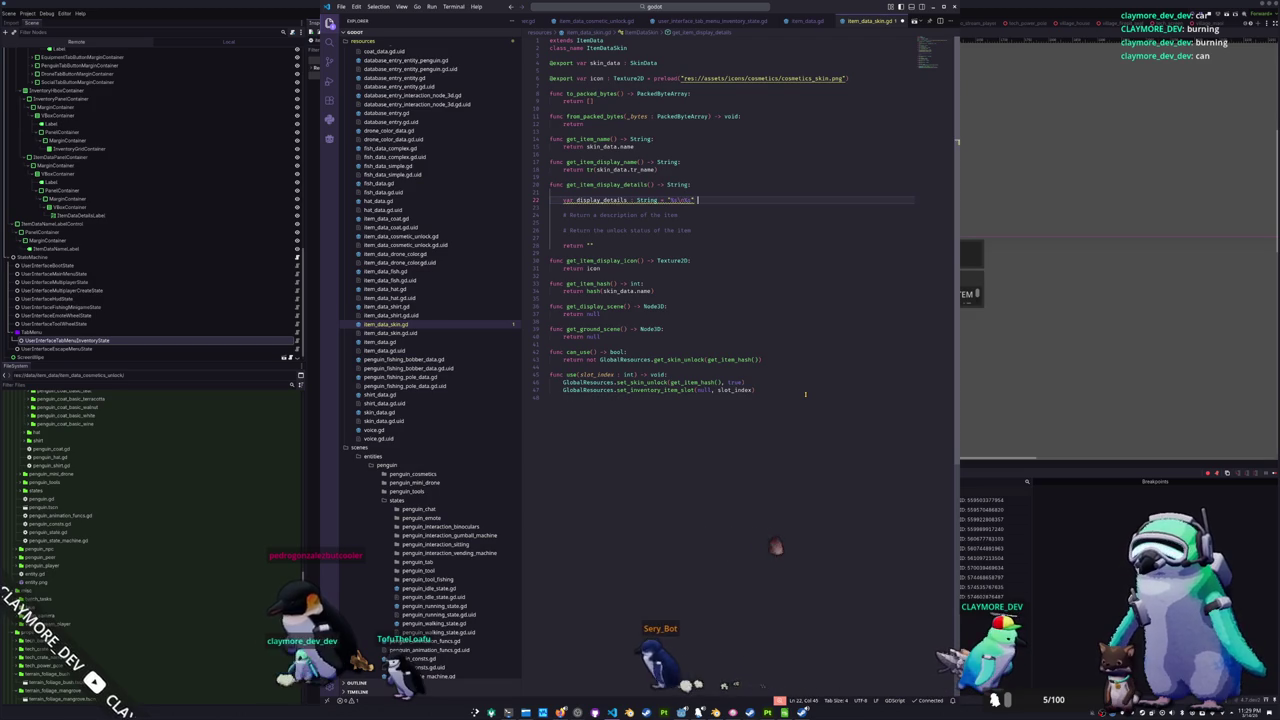
type(" % [")
key("Return")
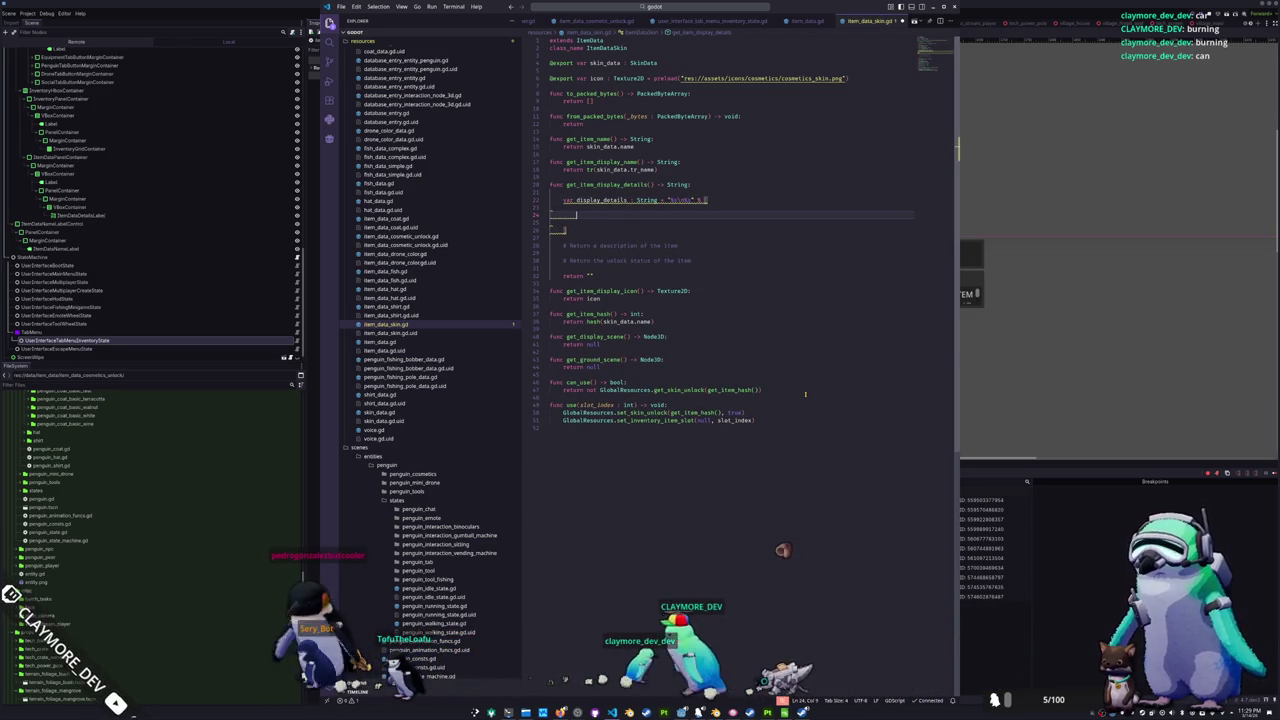
type("tr(")
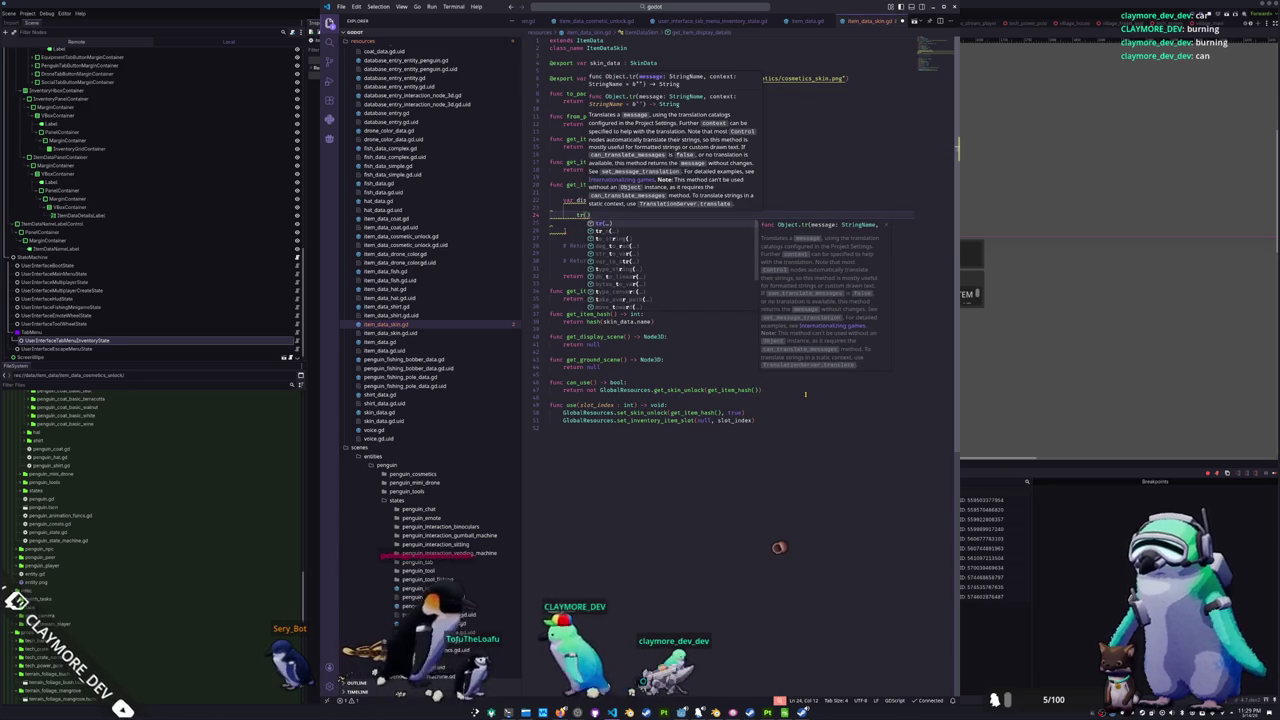
- Look up the COSMETICS_SKIN_DETAILS key in the translations spreadsheet
key("Escape")
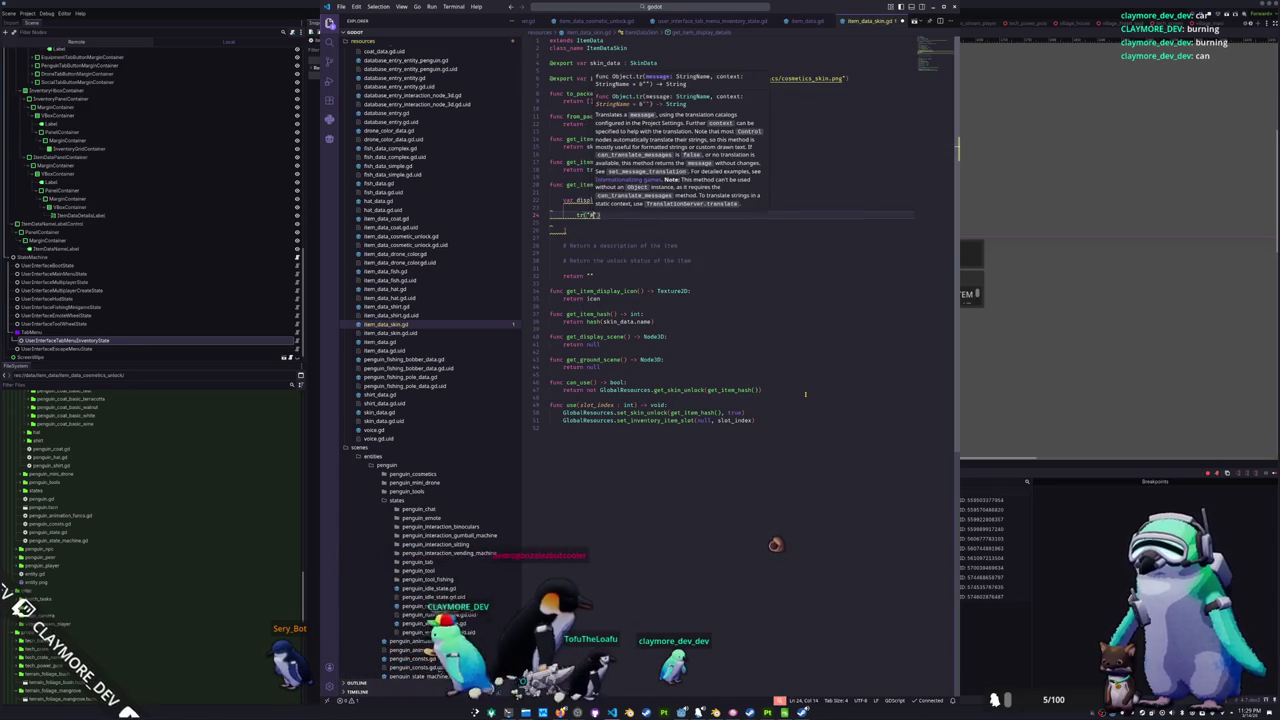
key("alt+Tab")
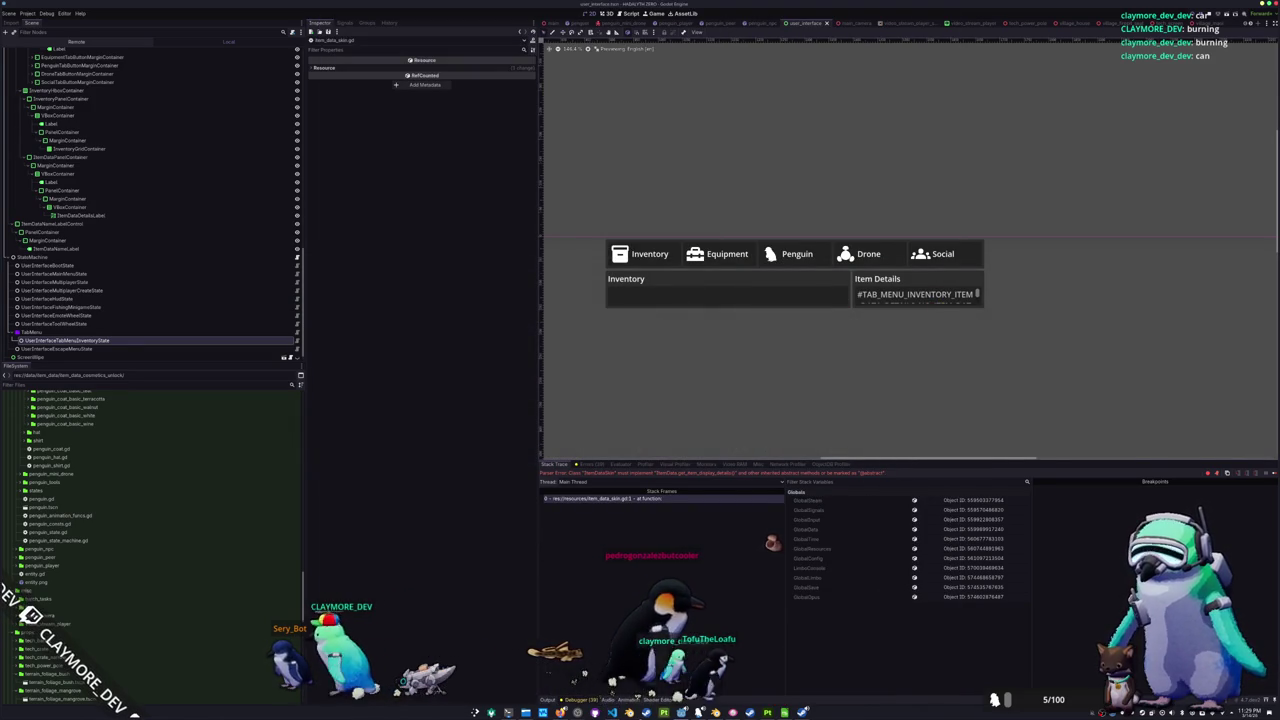
key("alt+Tab")
left_click(436, 567)
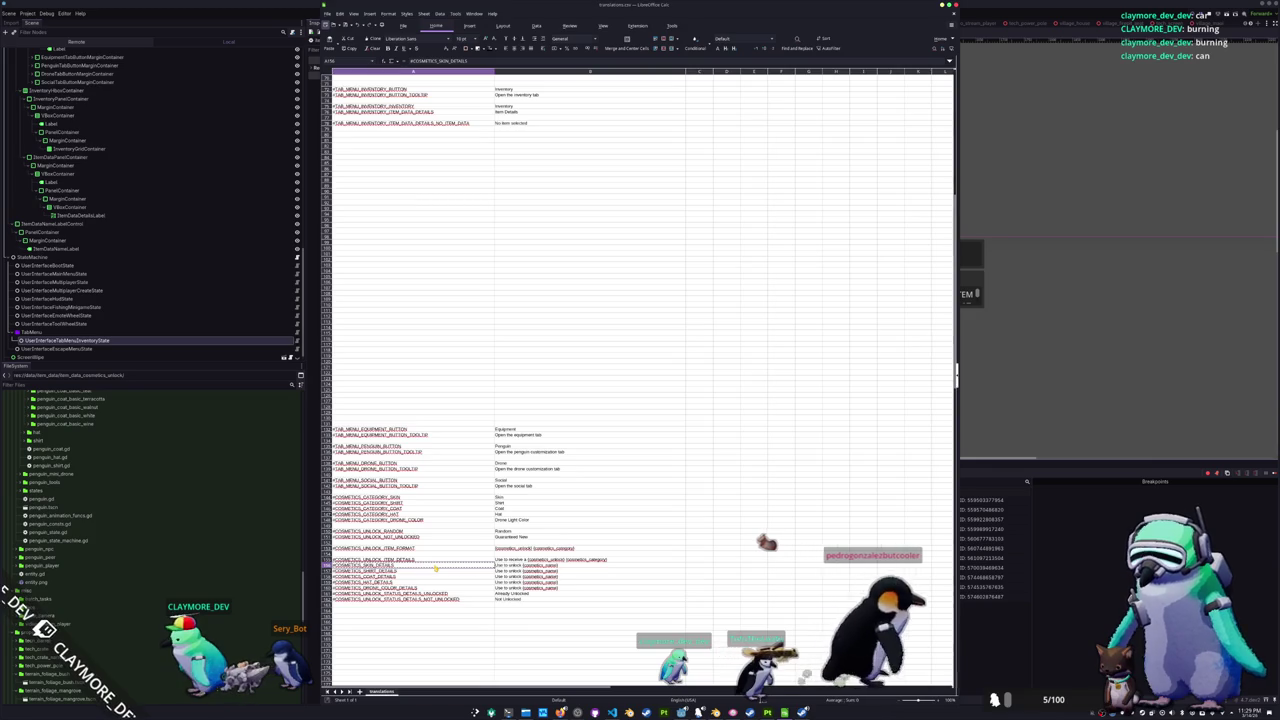
key("alt+Tab")
key("alt+Tab")
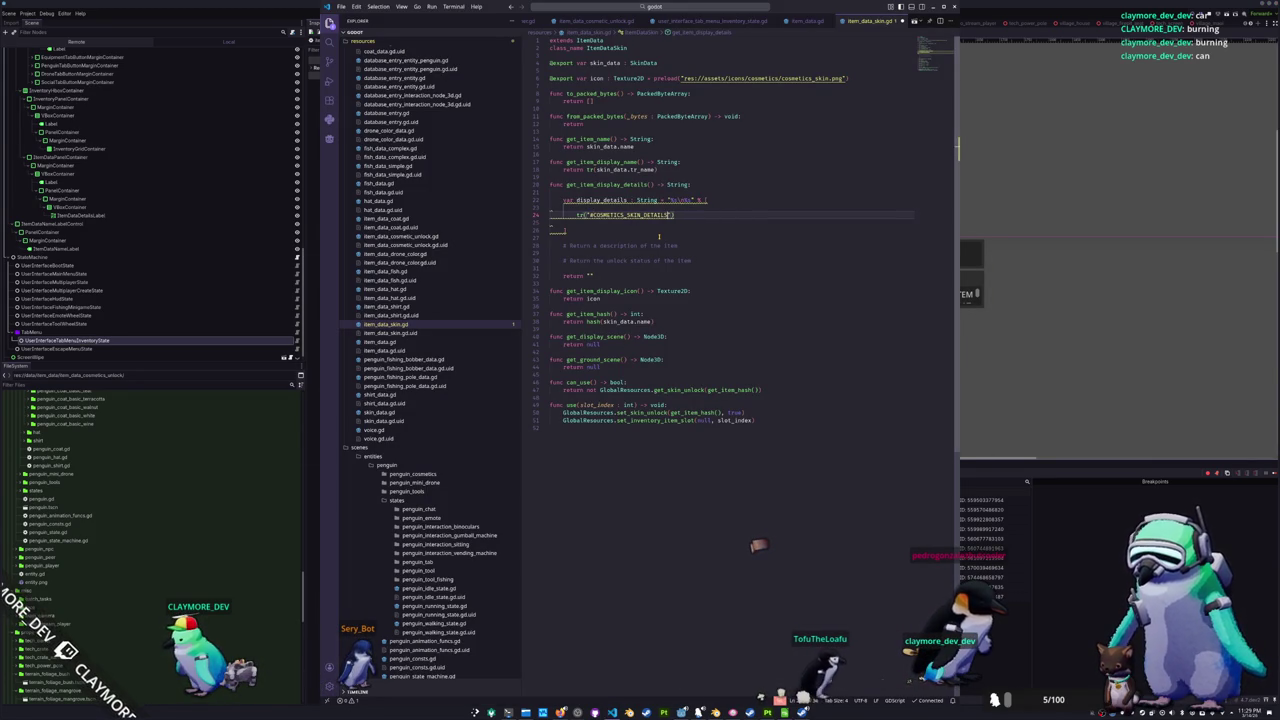
type(",")
- Add a second tr() format argument on a new line and save the script
key("Return")
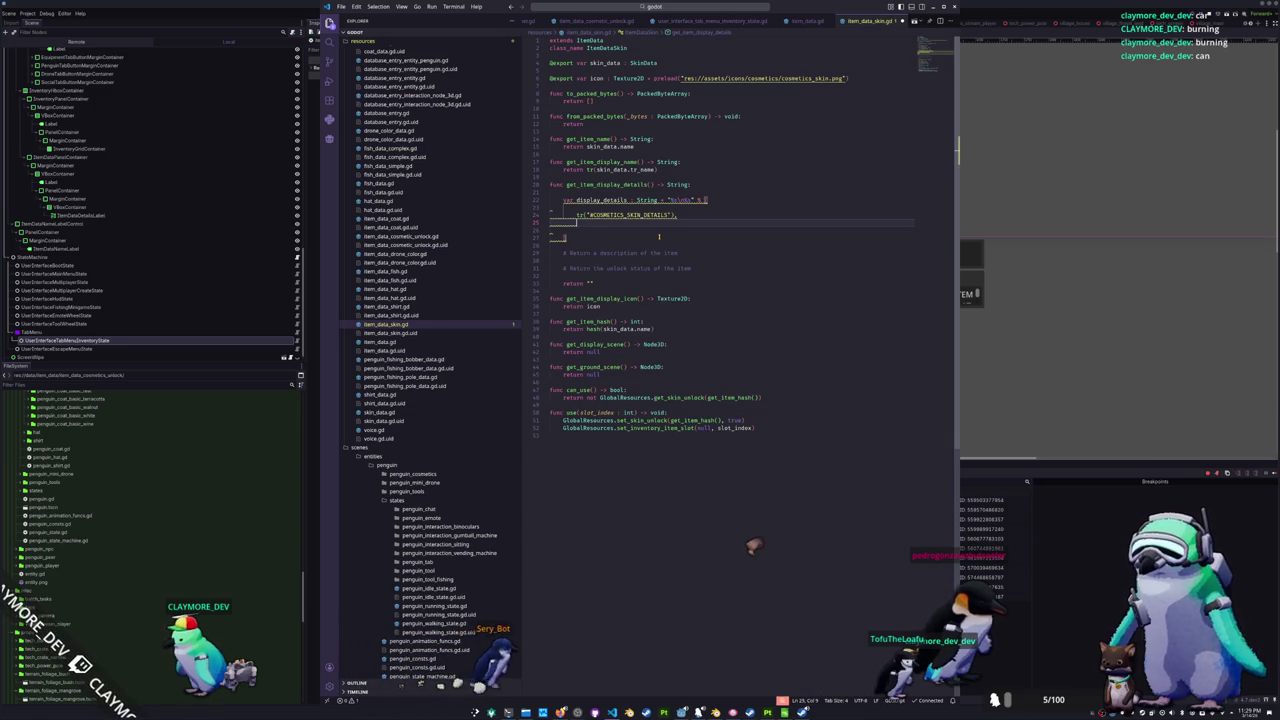
type("tr(")
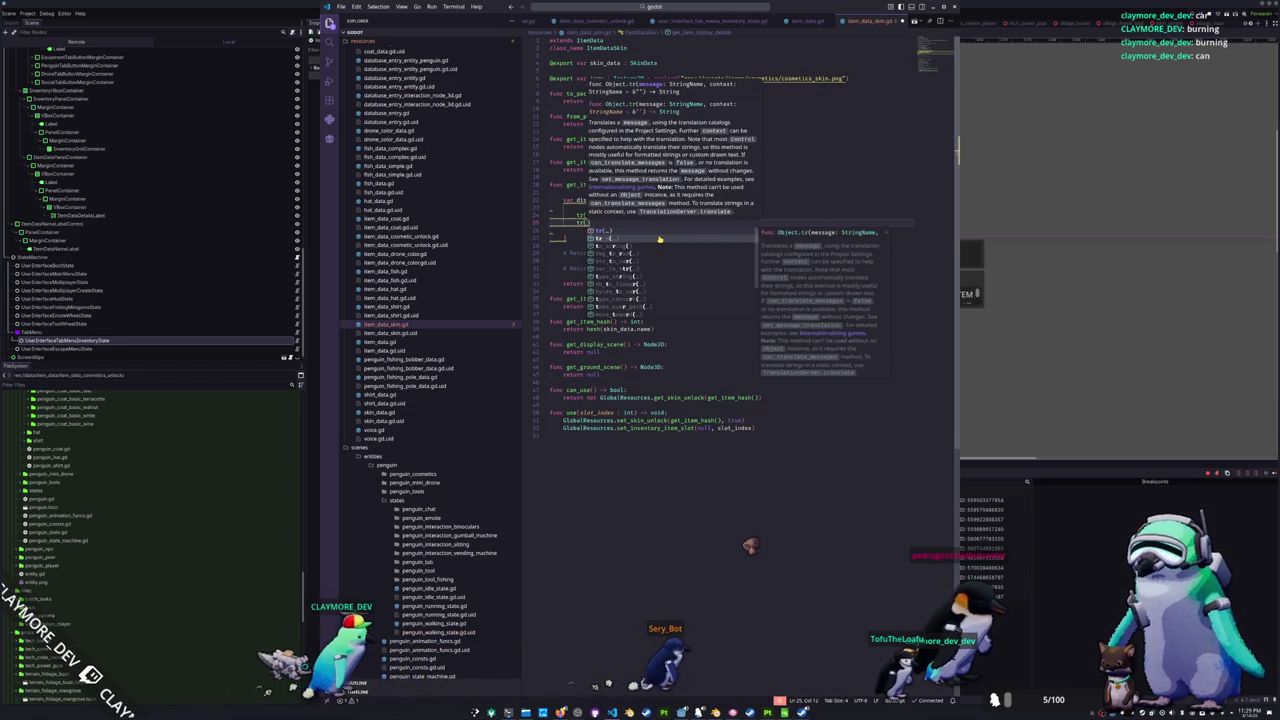
key("ctrl+s")
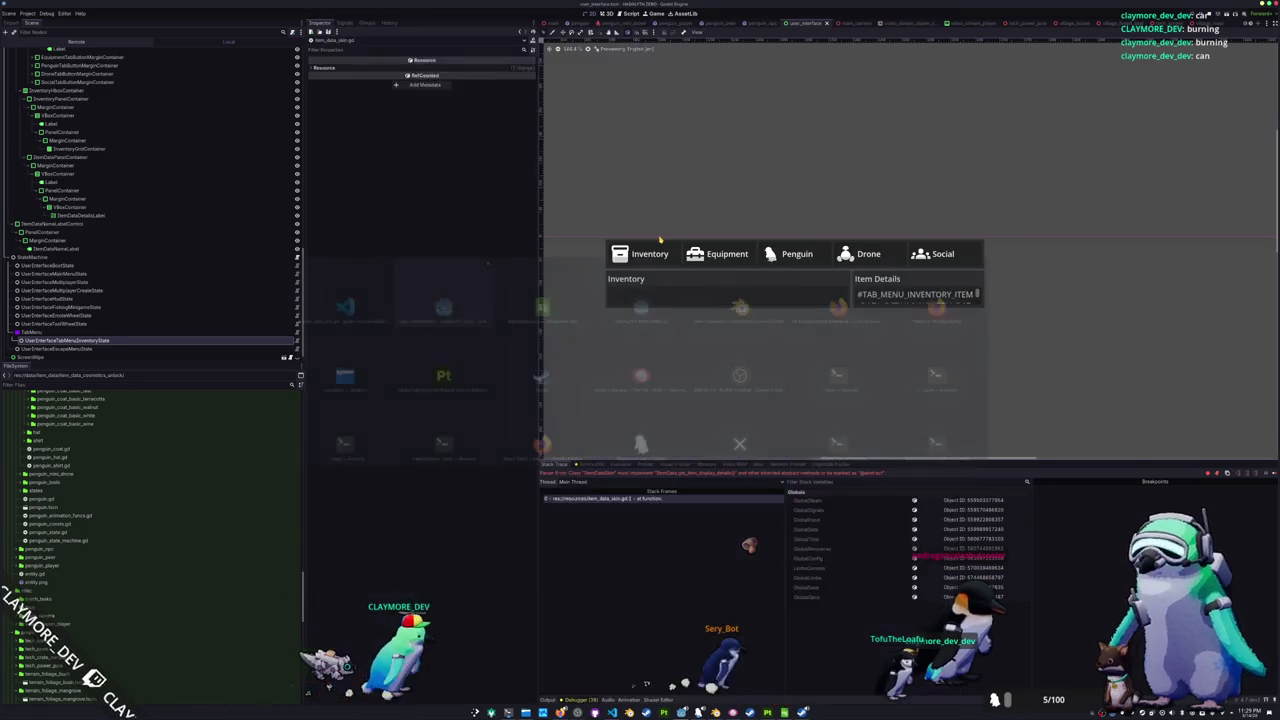
key("alt+Tab")
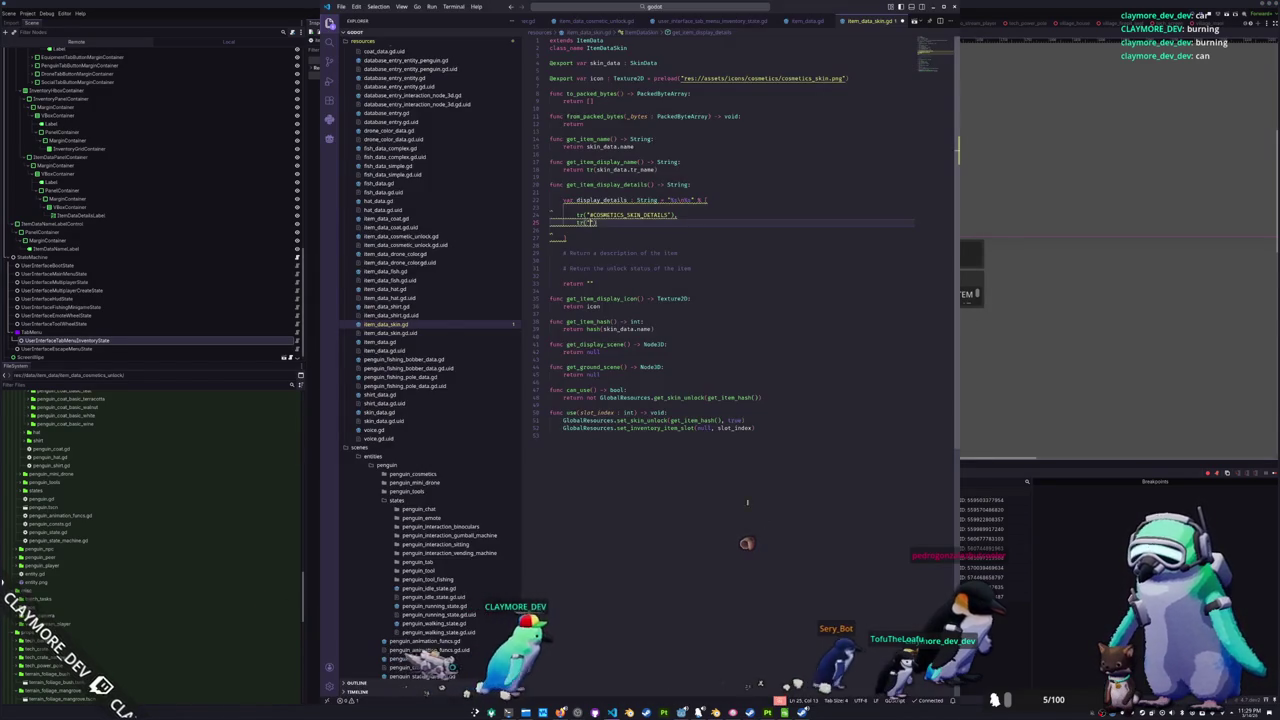
key("alt+Tab")
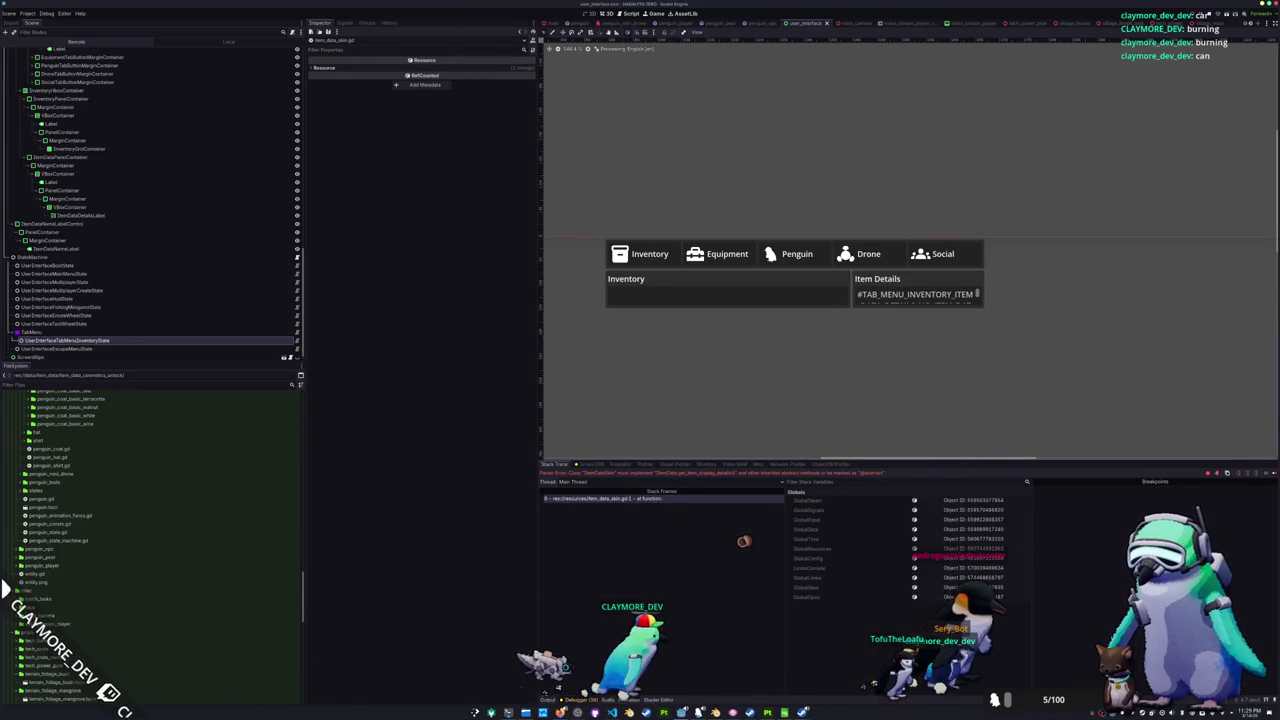
key("alt+Tab")
key("alt+Tab")
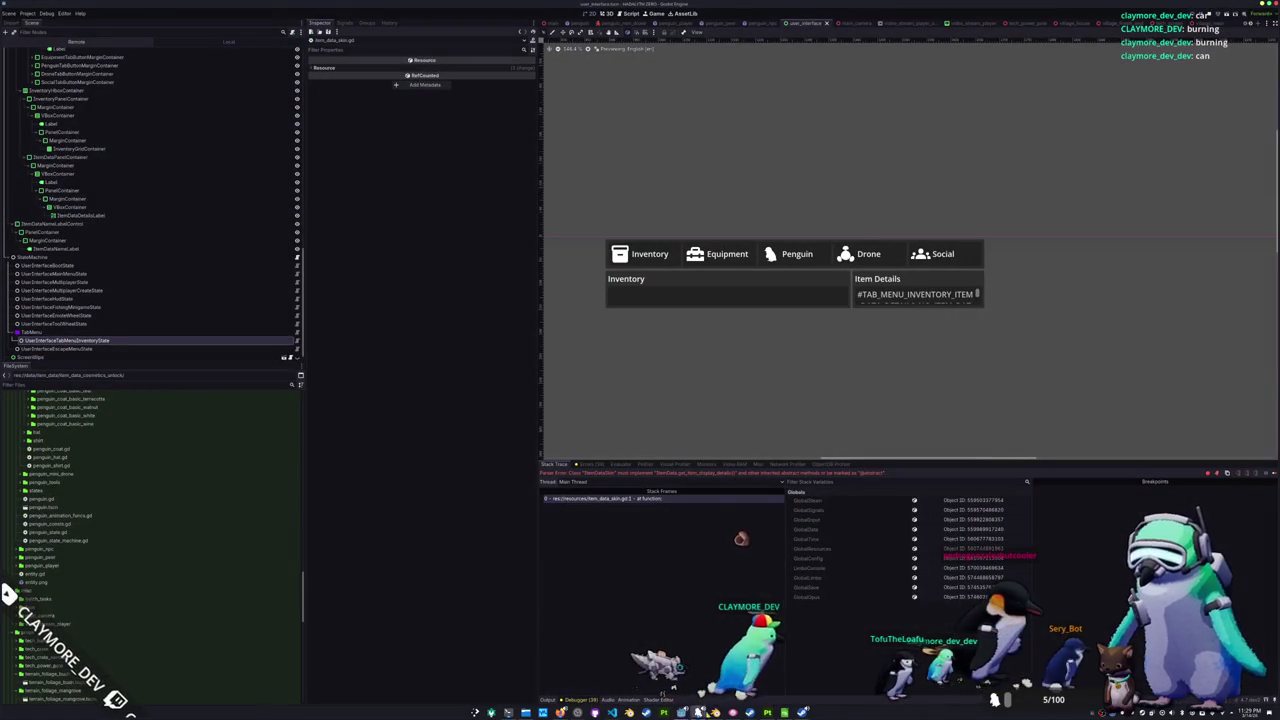
key("alt+Tab")
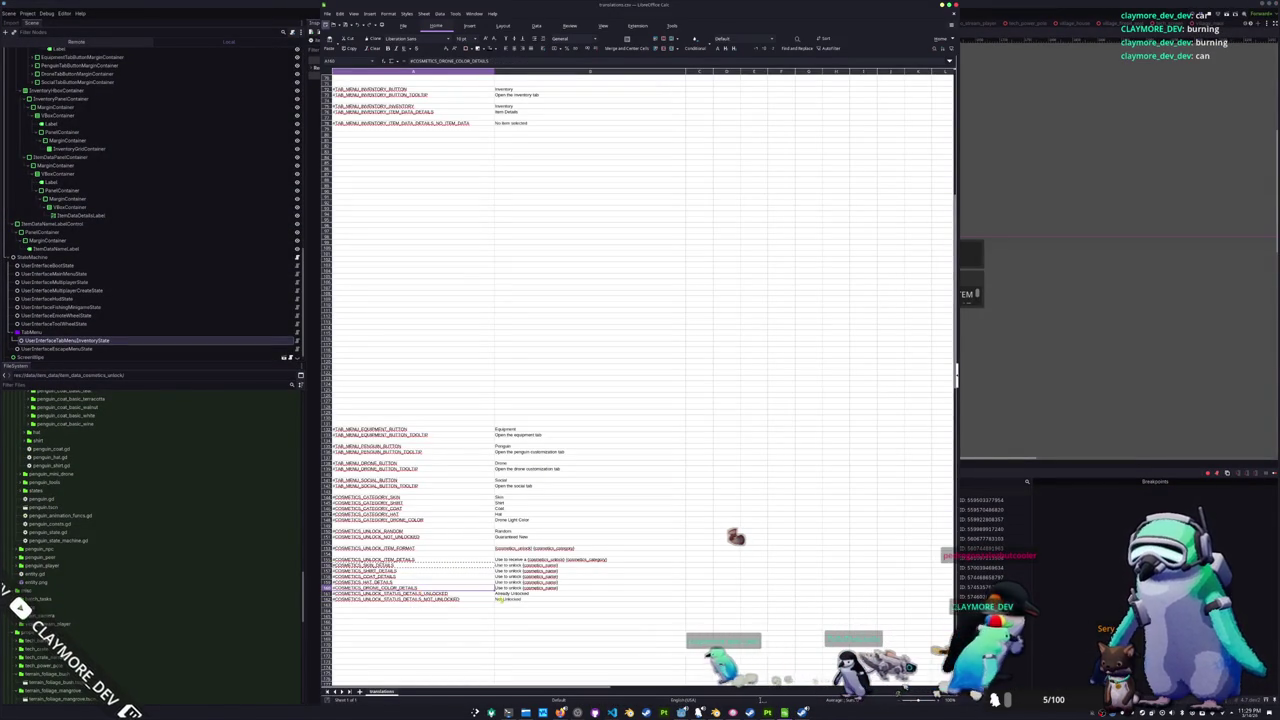
- Check the 'Already Unlocked' status entries, then return to item_data_skin.gd
left_click(510, 594)
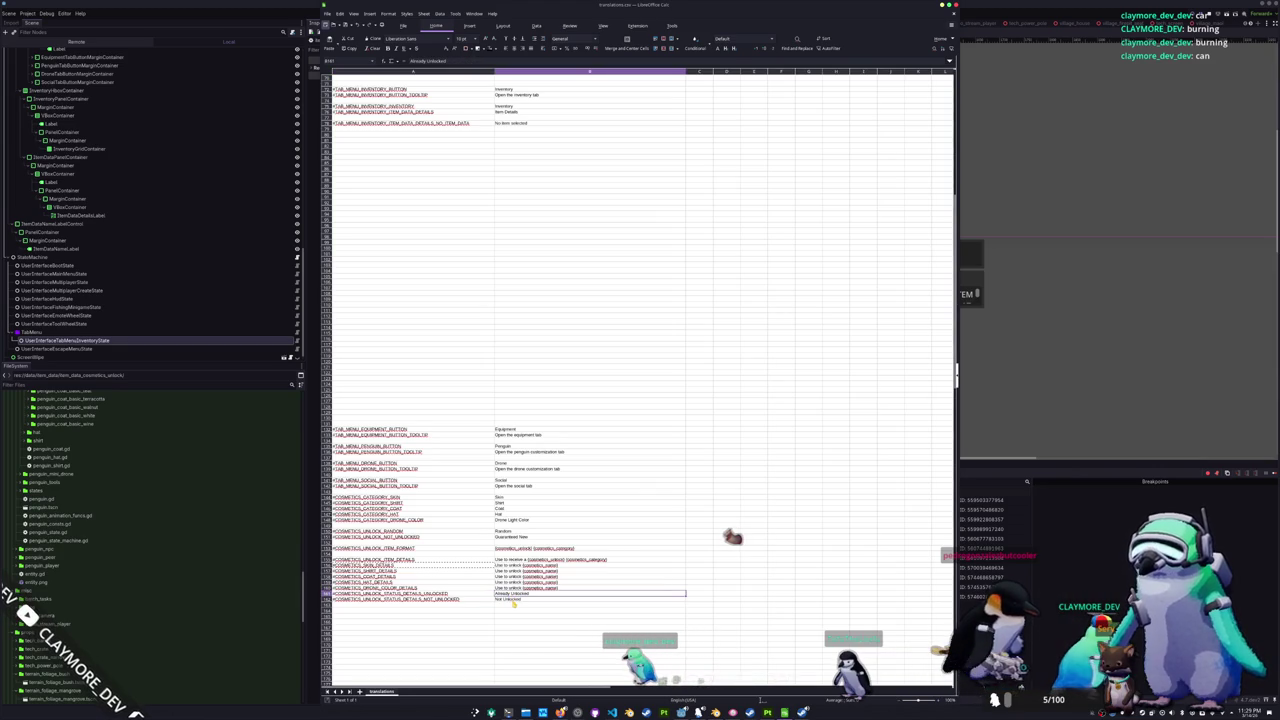
left_click(478, 608)
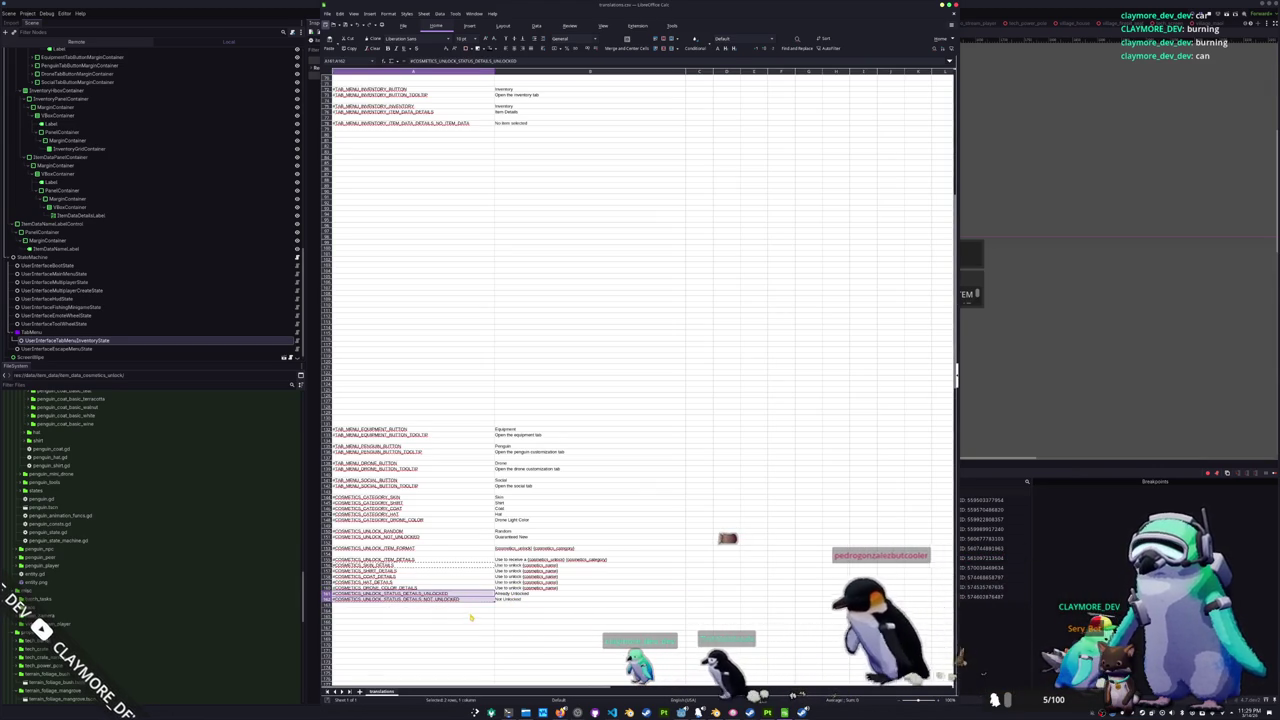
key("alt+Tab")
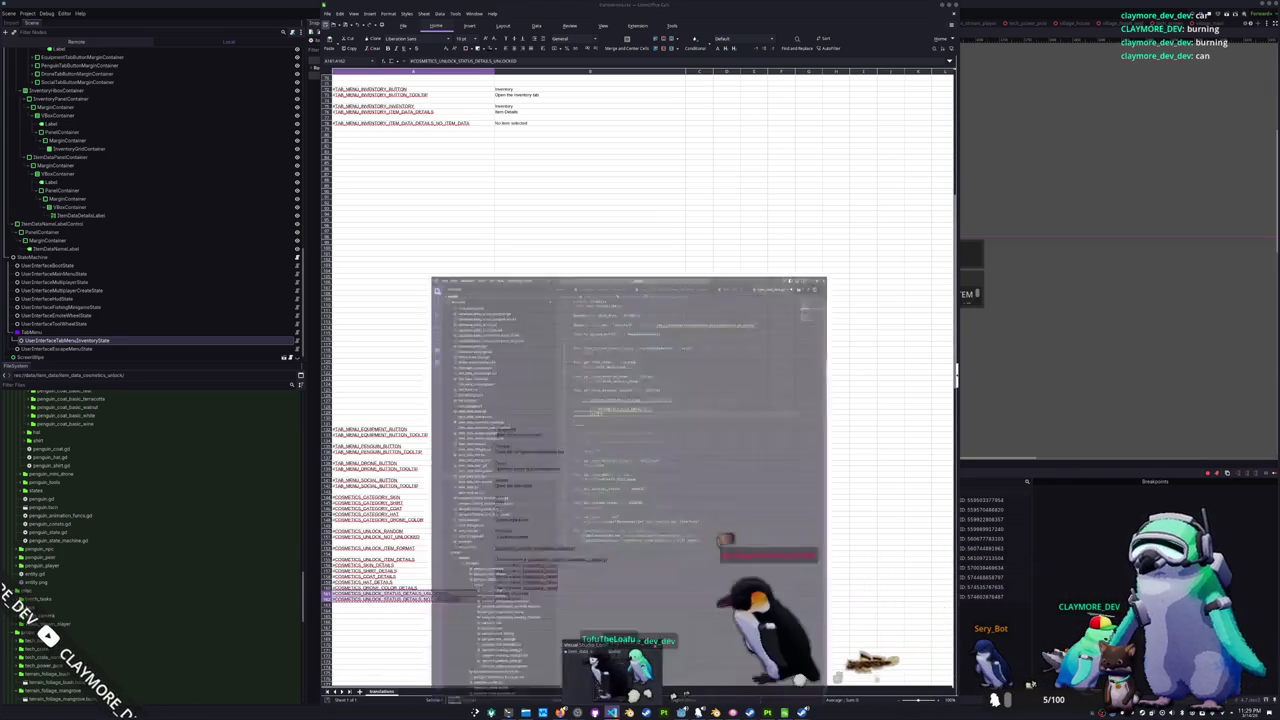
key("Up")
key("Up")
key("Up")
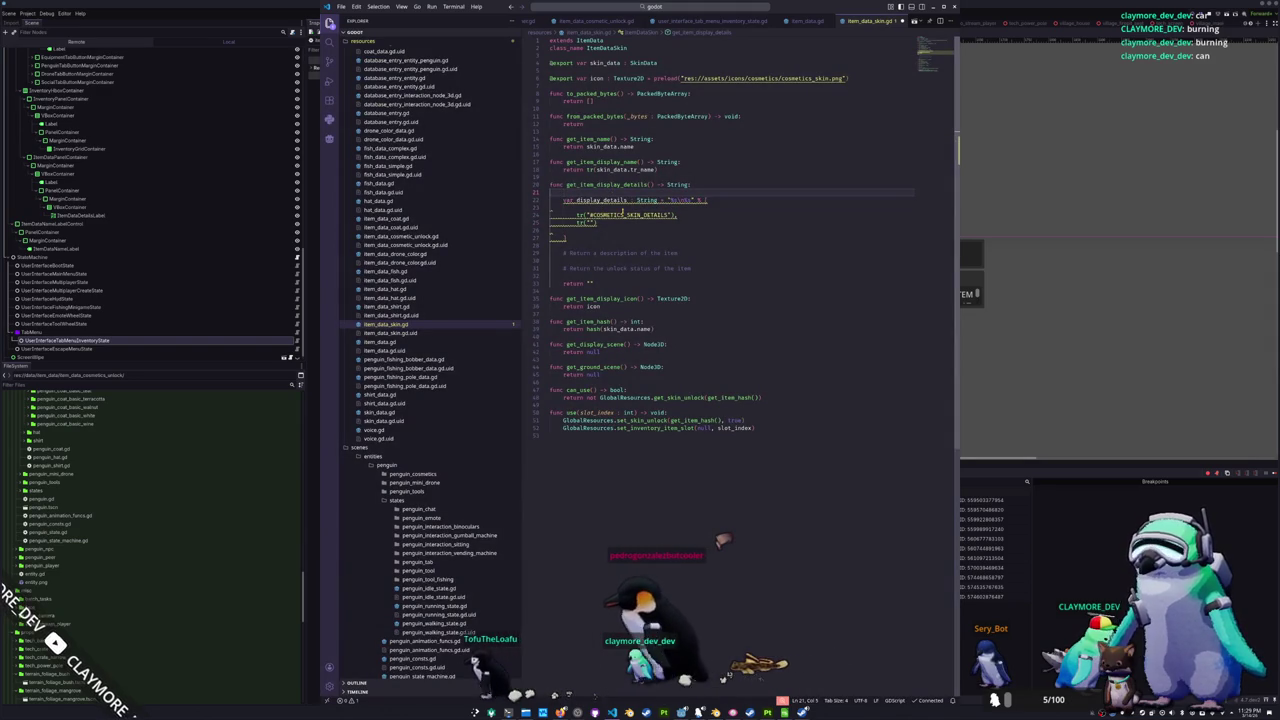
- Declare unlock_status_string as an empty String in get_item_display_details
key("Return")
type("va")
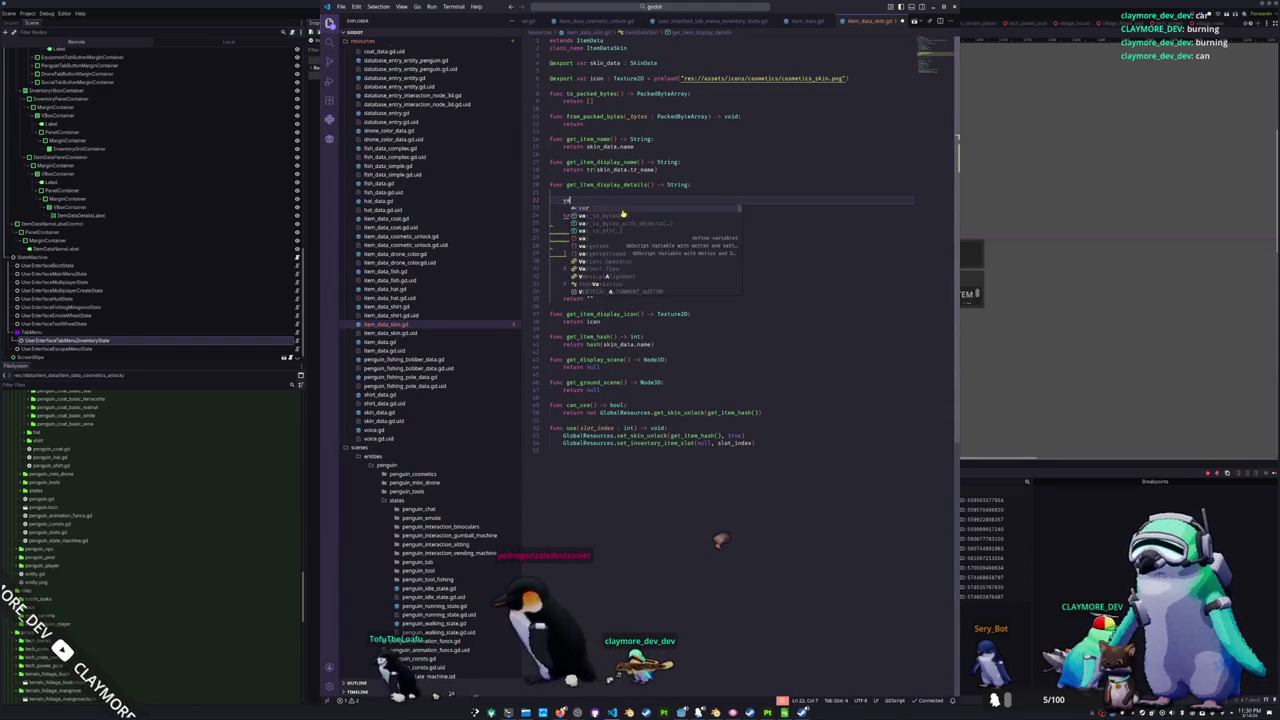
type("r dn")
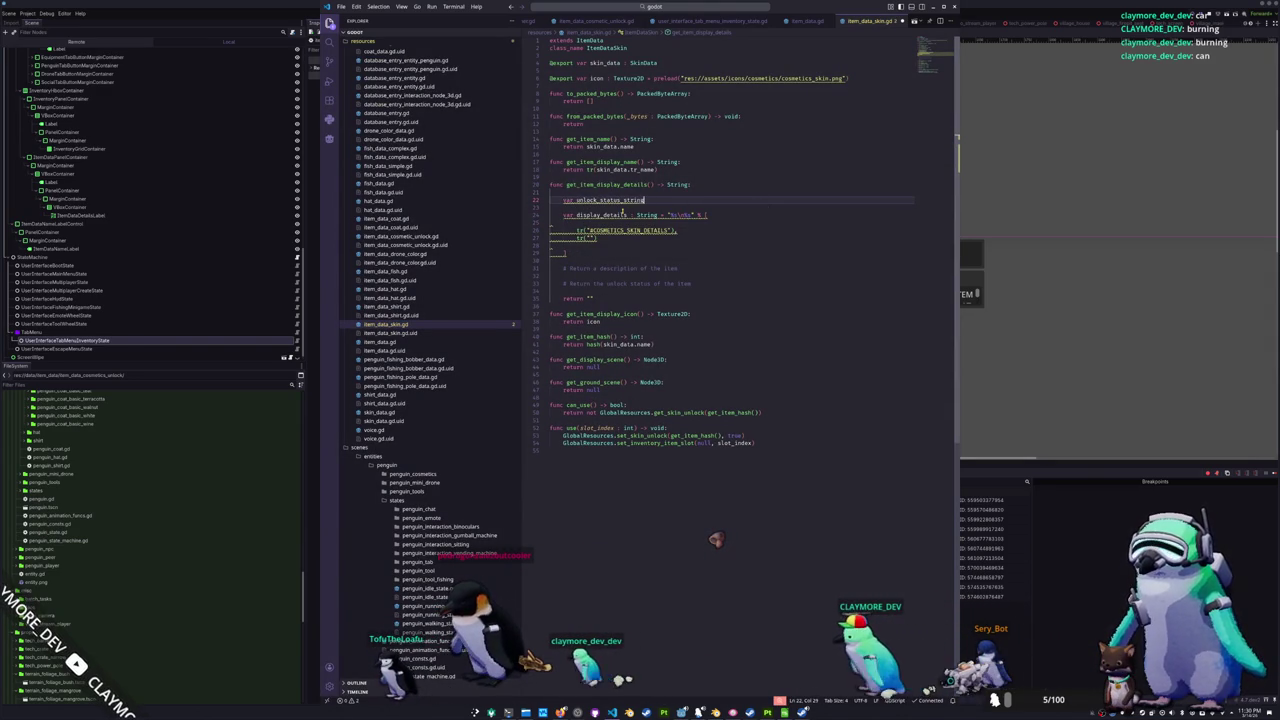
type(": String = \"")
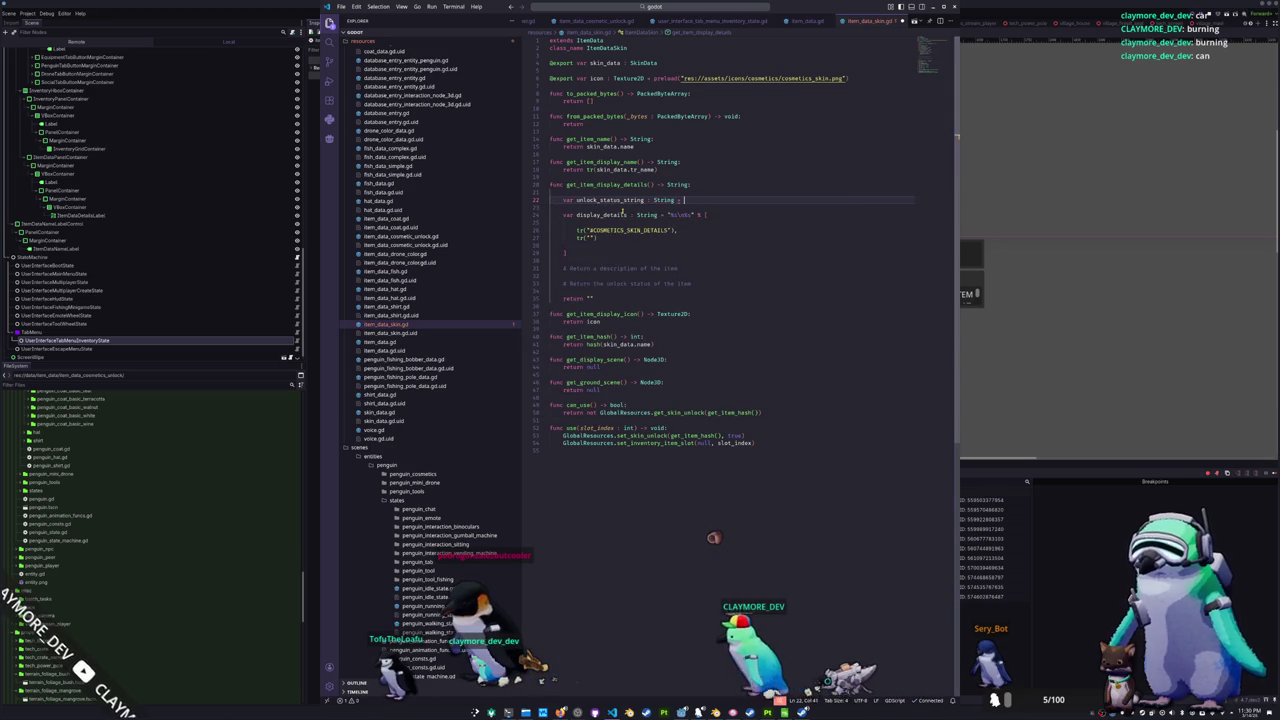
key("Return")
type("if")
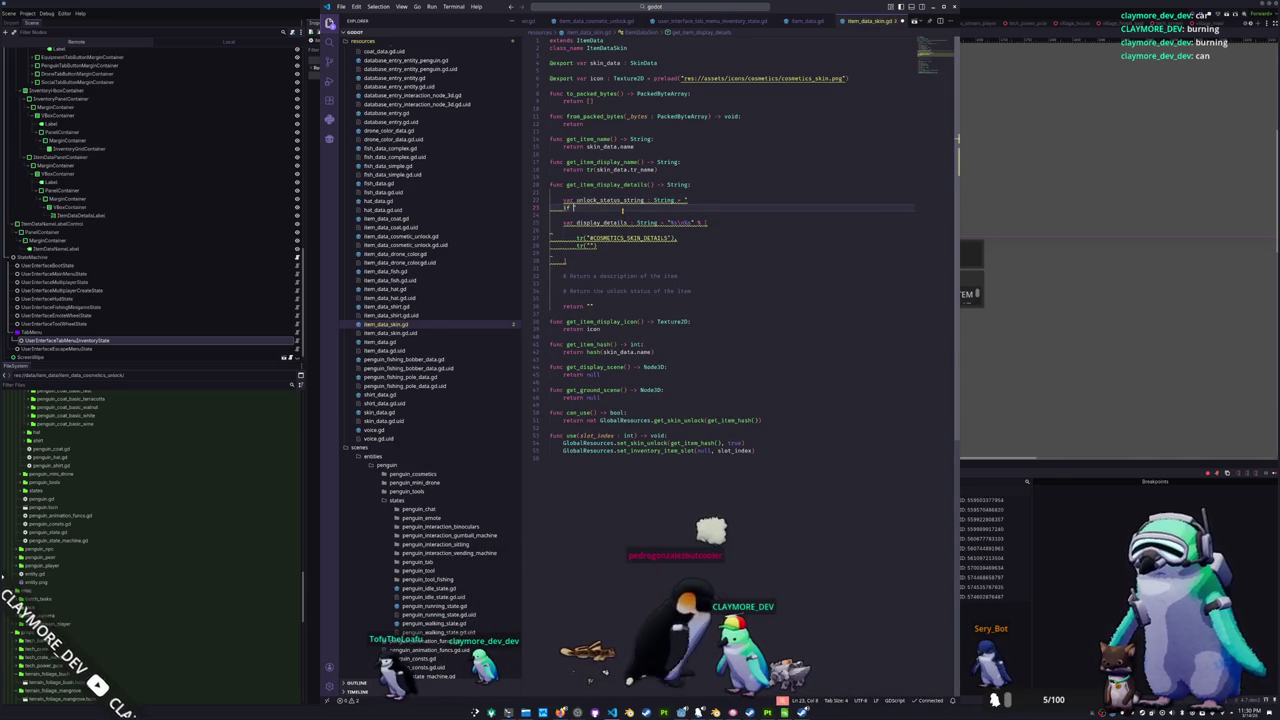
- Add an if can_use(): branch that begins assigning unlock_status_string = tr(
key("BackSpace")
key("BackSpace")
key("BackSpace")
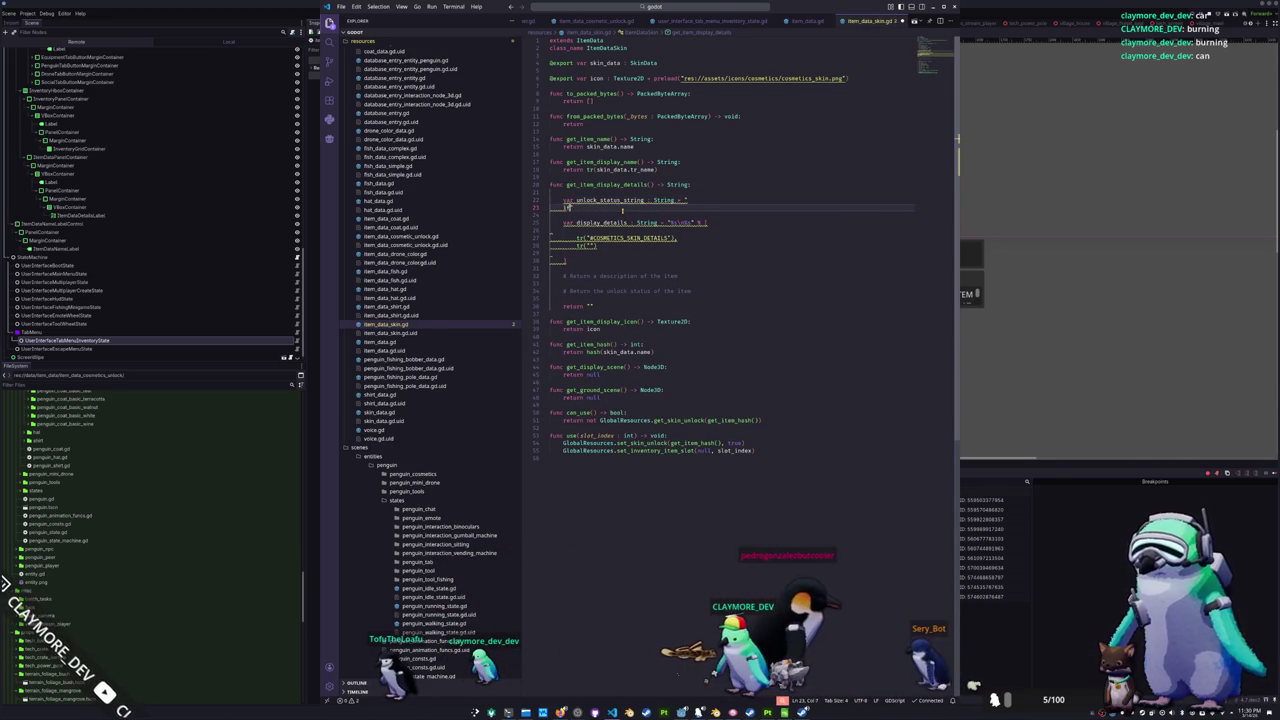
type("if u")
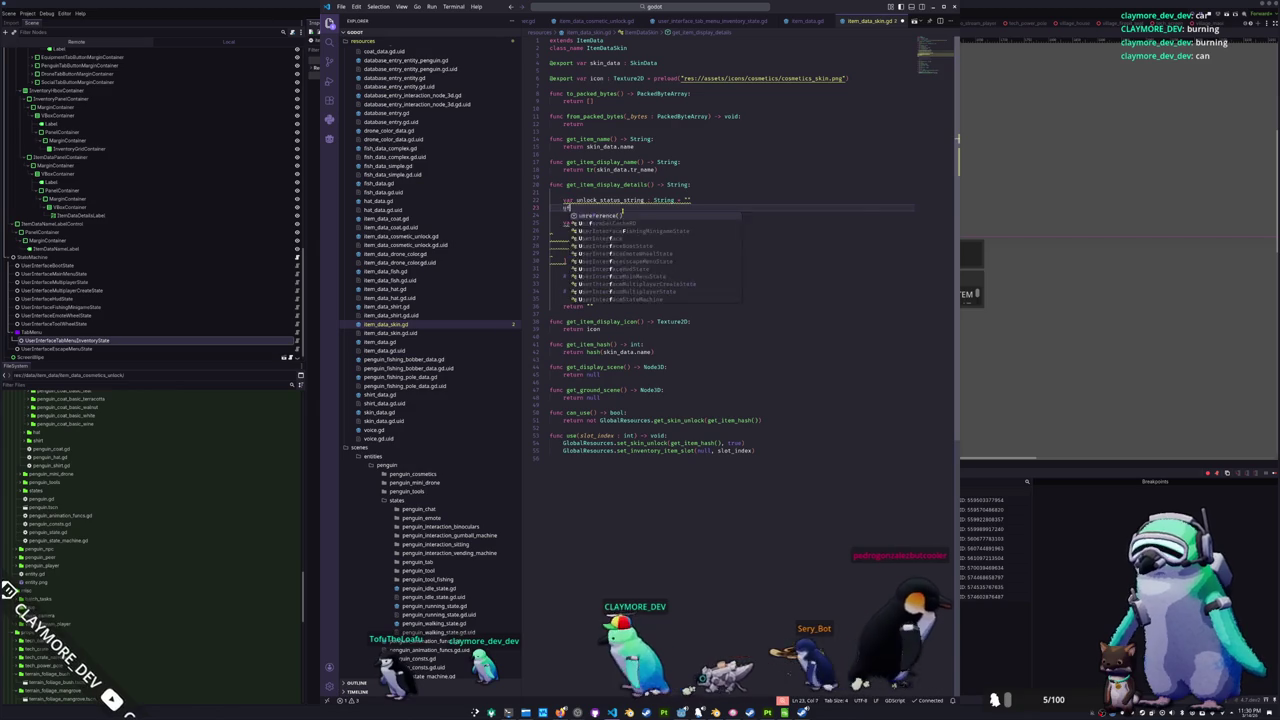
type("if ")
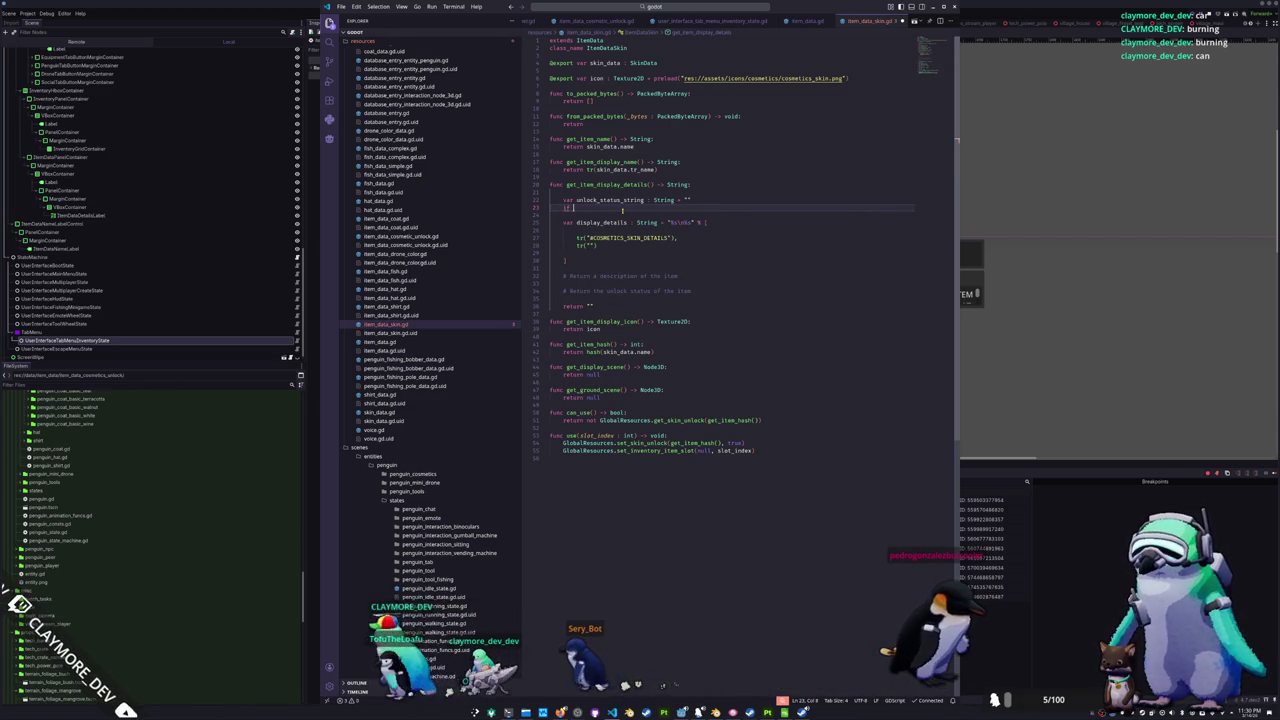
type("can_use")
key("Return")
type(":")
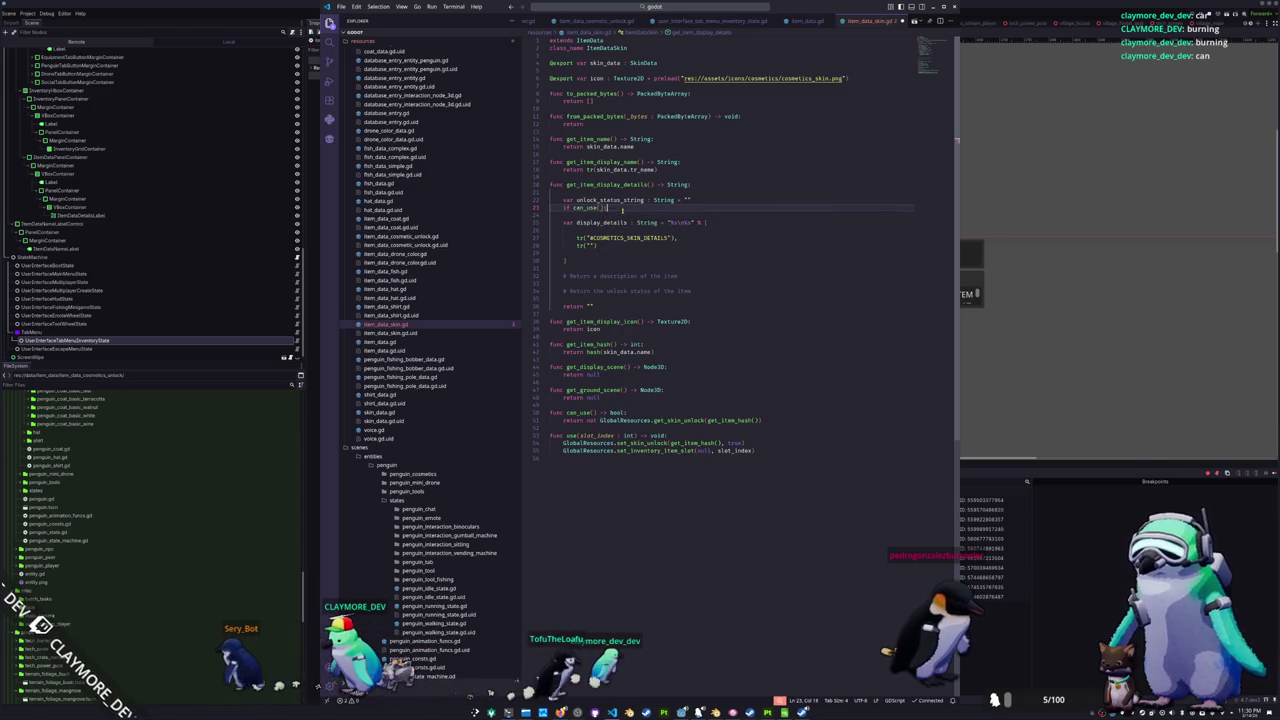
key("Return")
type("unlock_status_string")
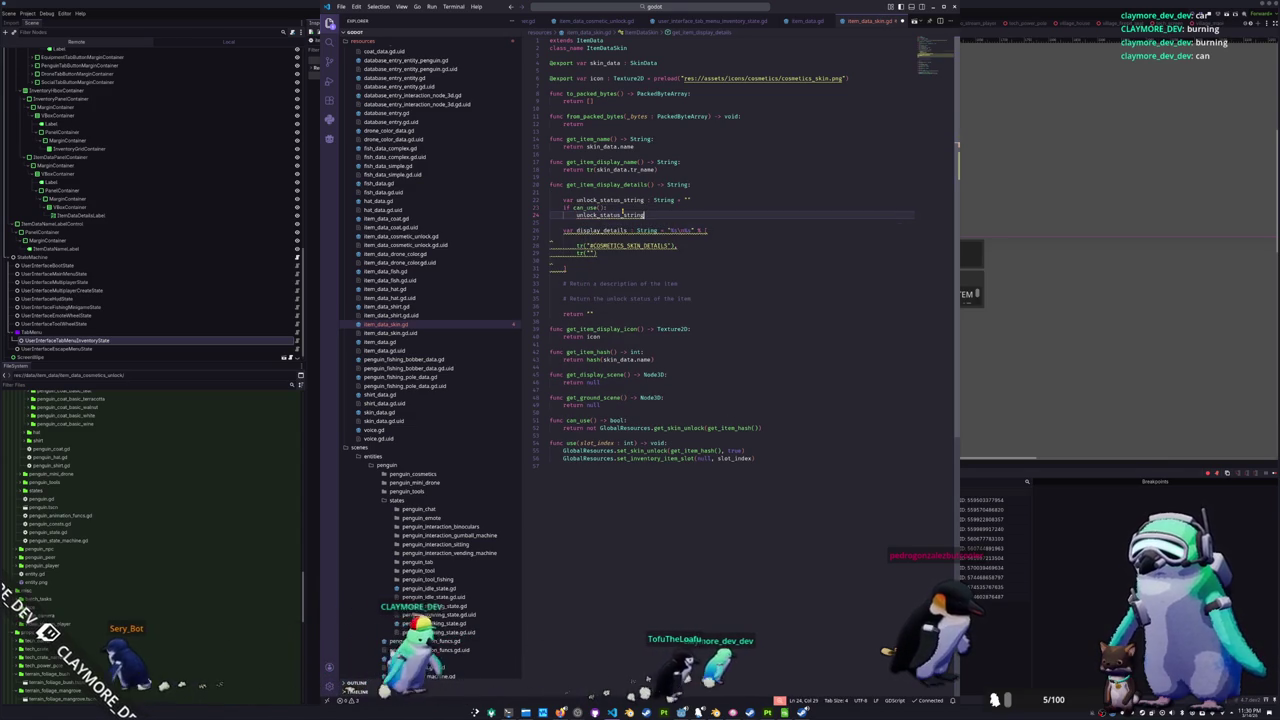
type(" = tr(")
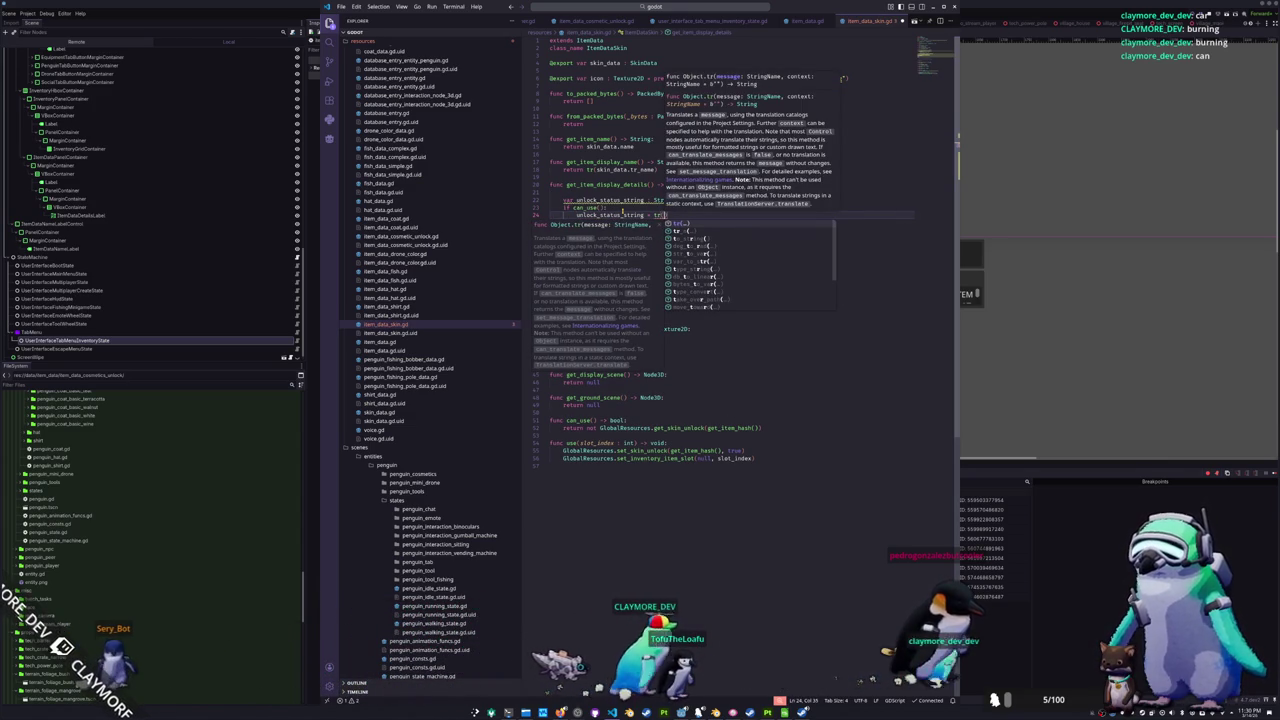
key("alt+Tab")
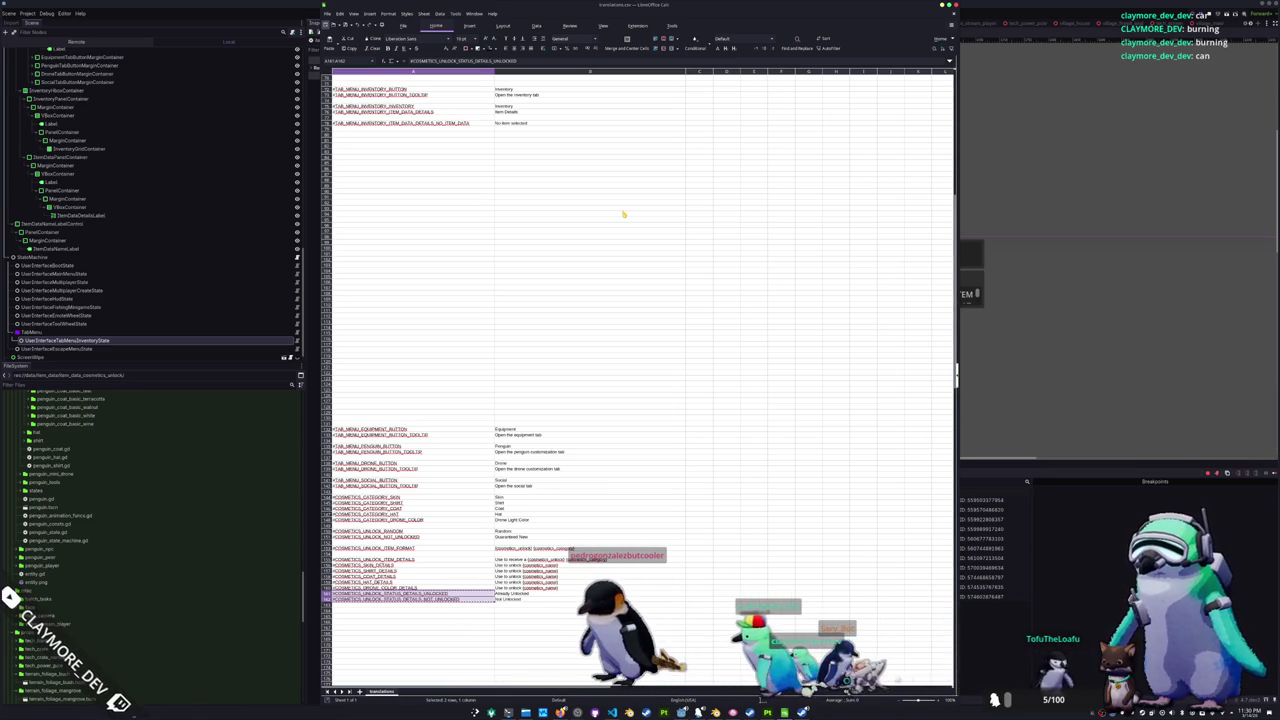
- Copy the COSMETICS_UNLOCK_STATUS_DETAILS_NOT_UNLOCKED key from the spreadsheet
left_click(479, 599)
key("ctrl+c")
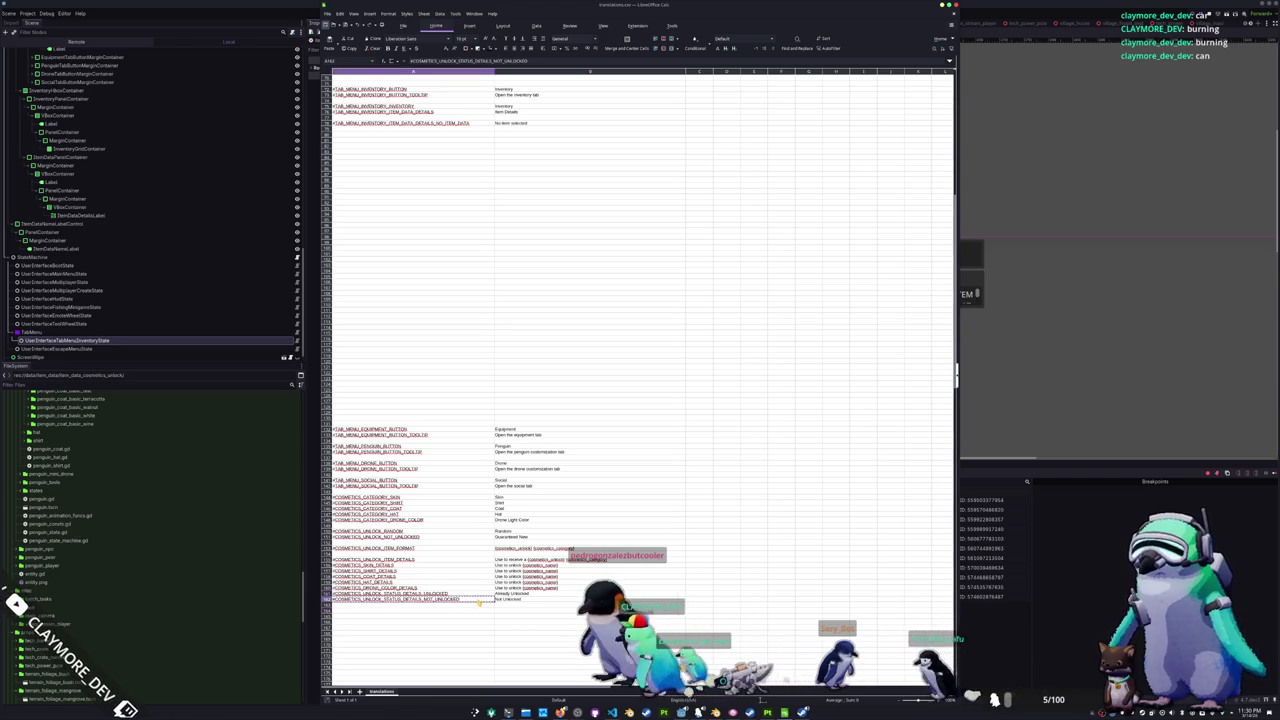
key("alt+Tab")
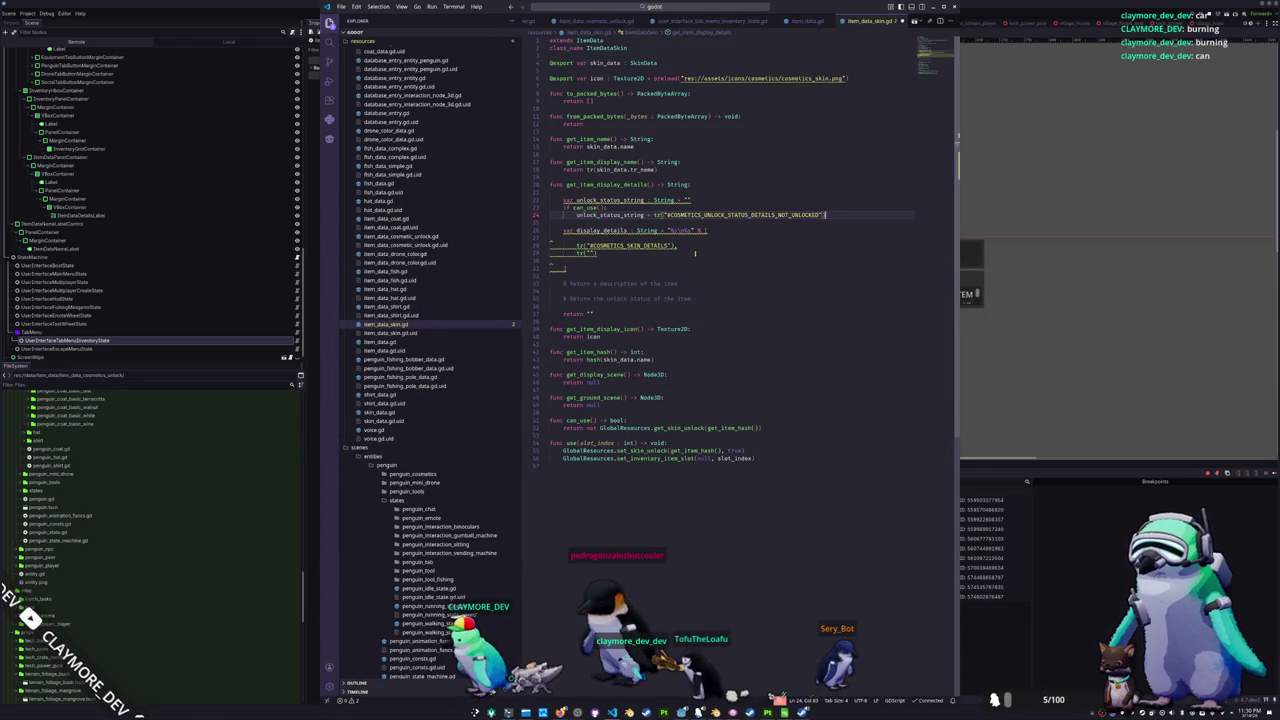
- Accept the suggested display_details code and begin coloring the item name with aqua BBCode
key("Return")
key("BackSpace")
key("Tab")
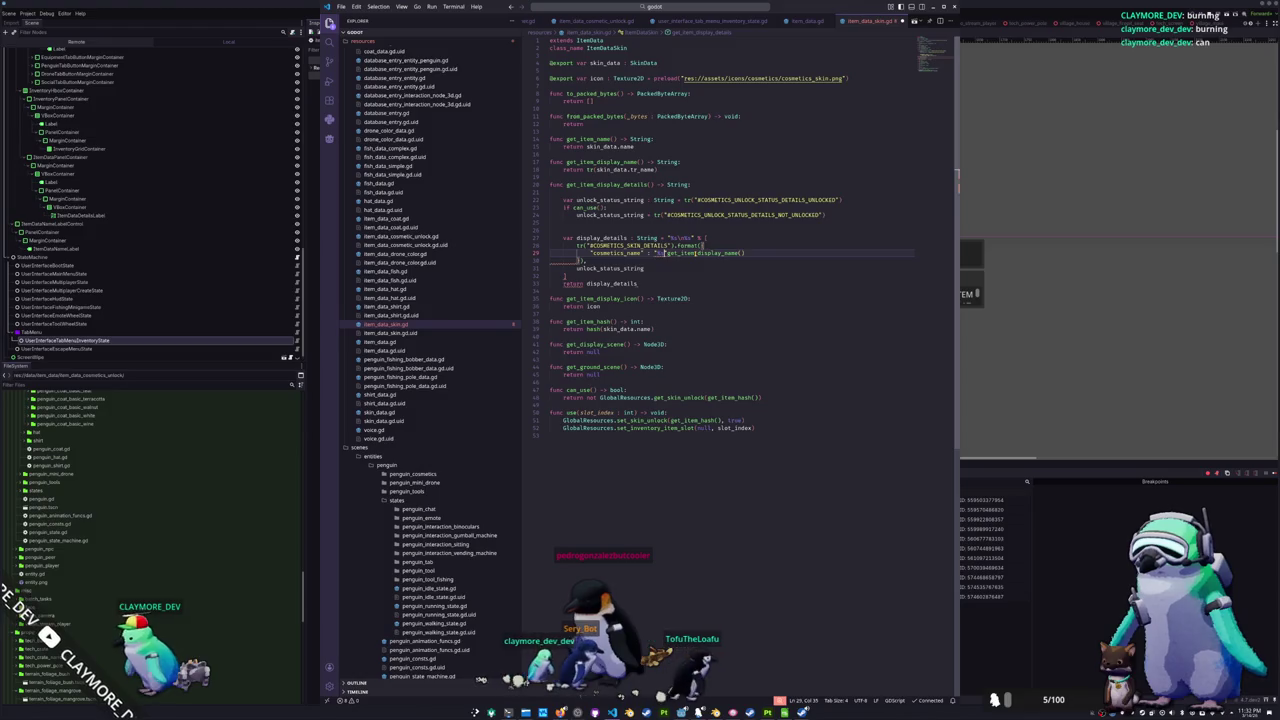
left_click(657, 253)
key("Delete")
key("Delete")
type("{color")
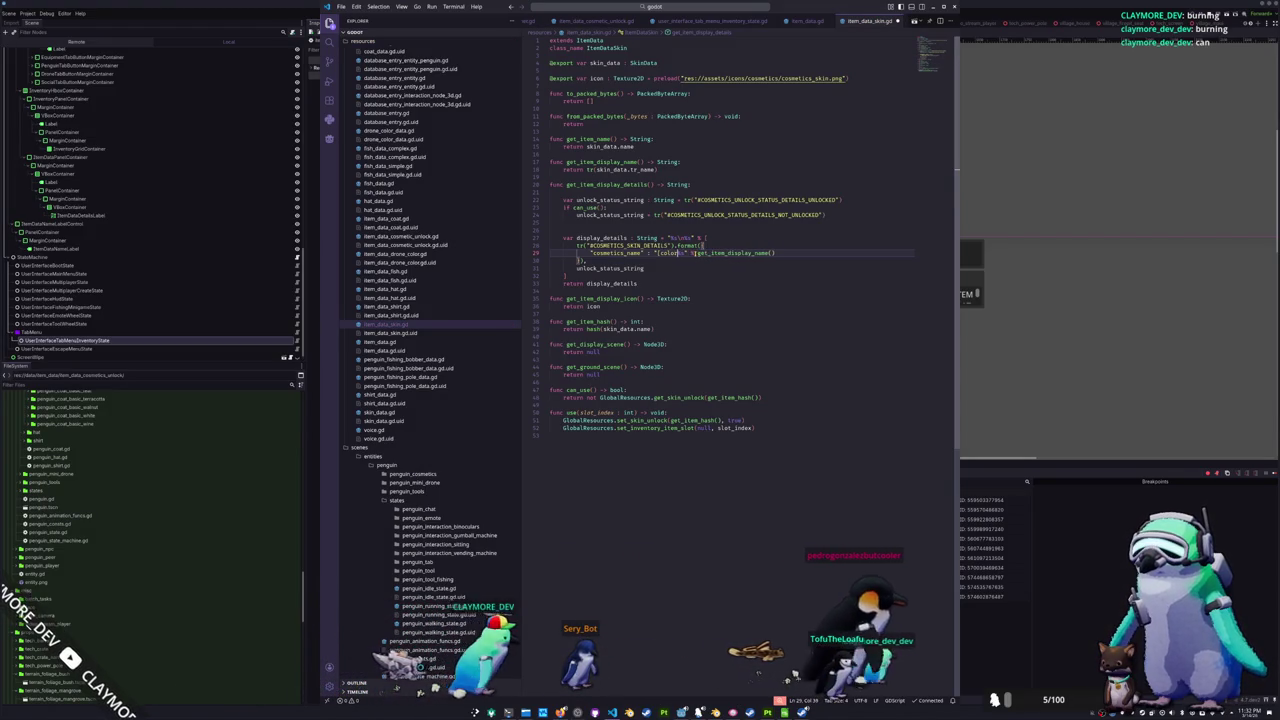
type("ed")
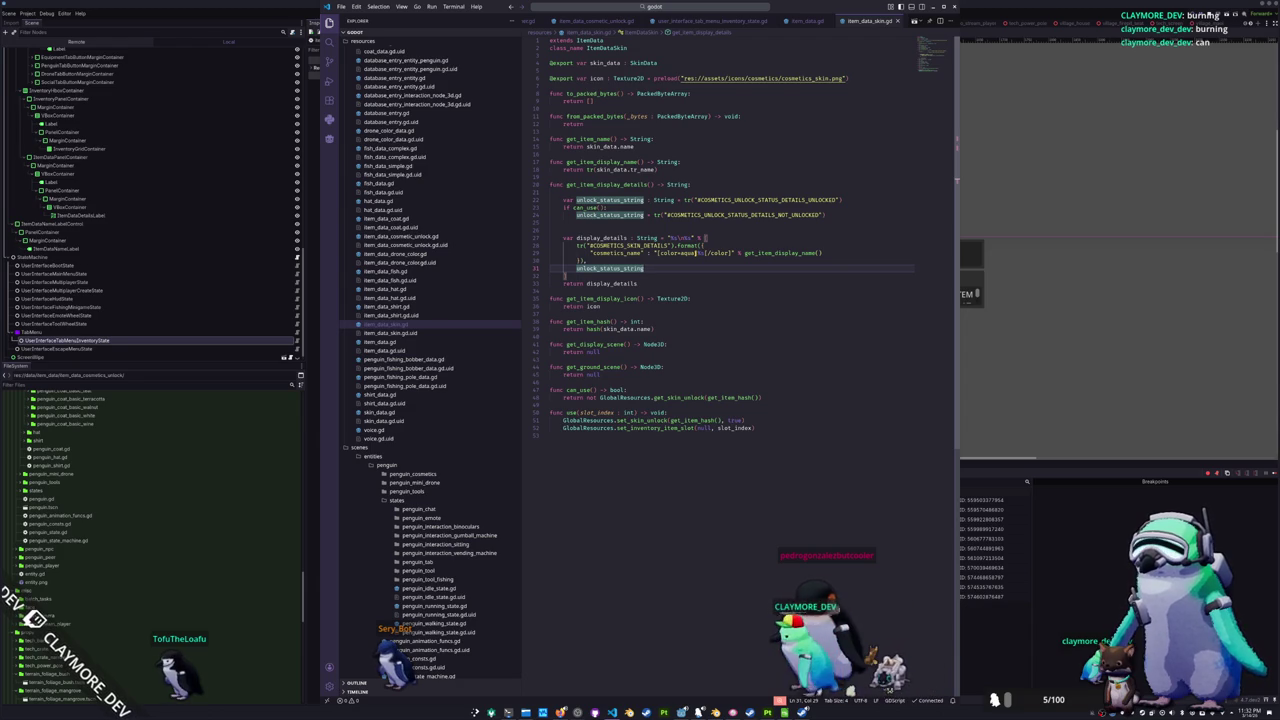
key("ctrl+z")
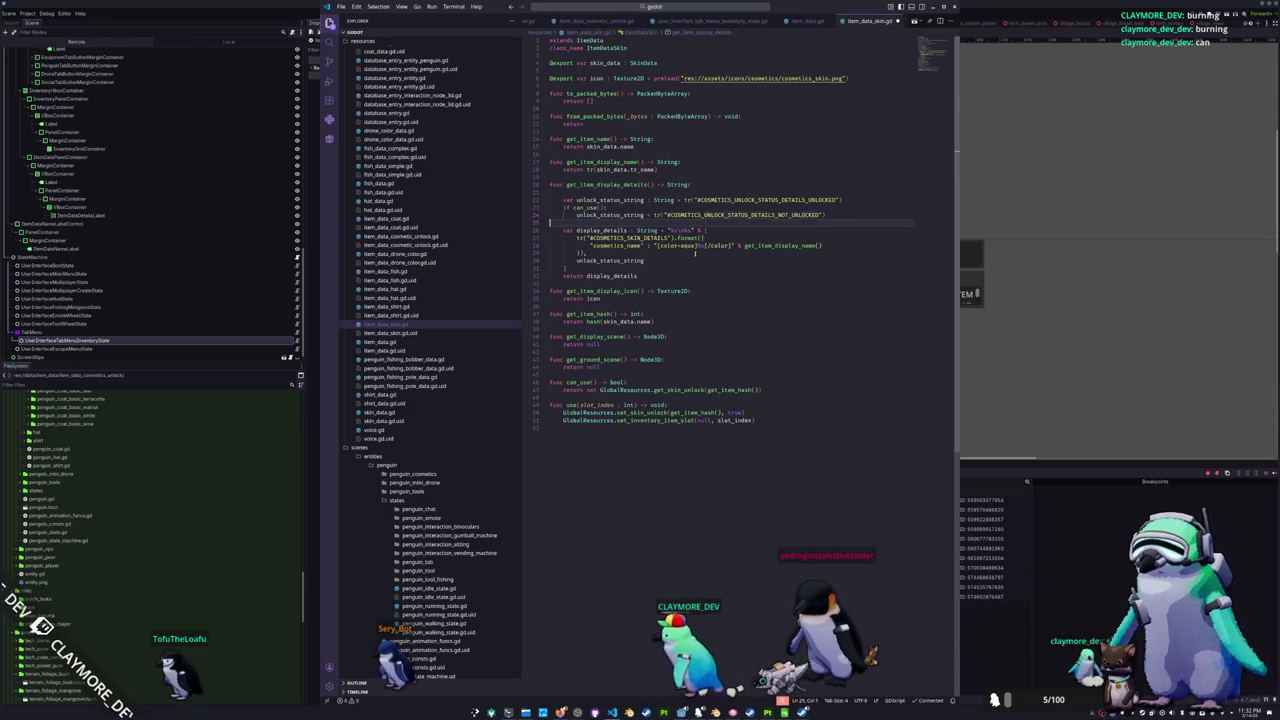
- Remove the leftover blank lines from get_item_display_details and copy the whole function
key("ctrl+z")
key("ctrl+z")
key("ctrl+z")
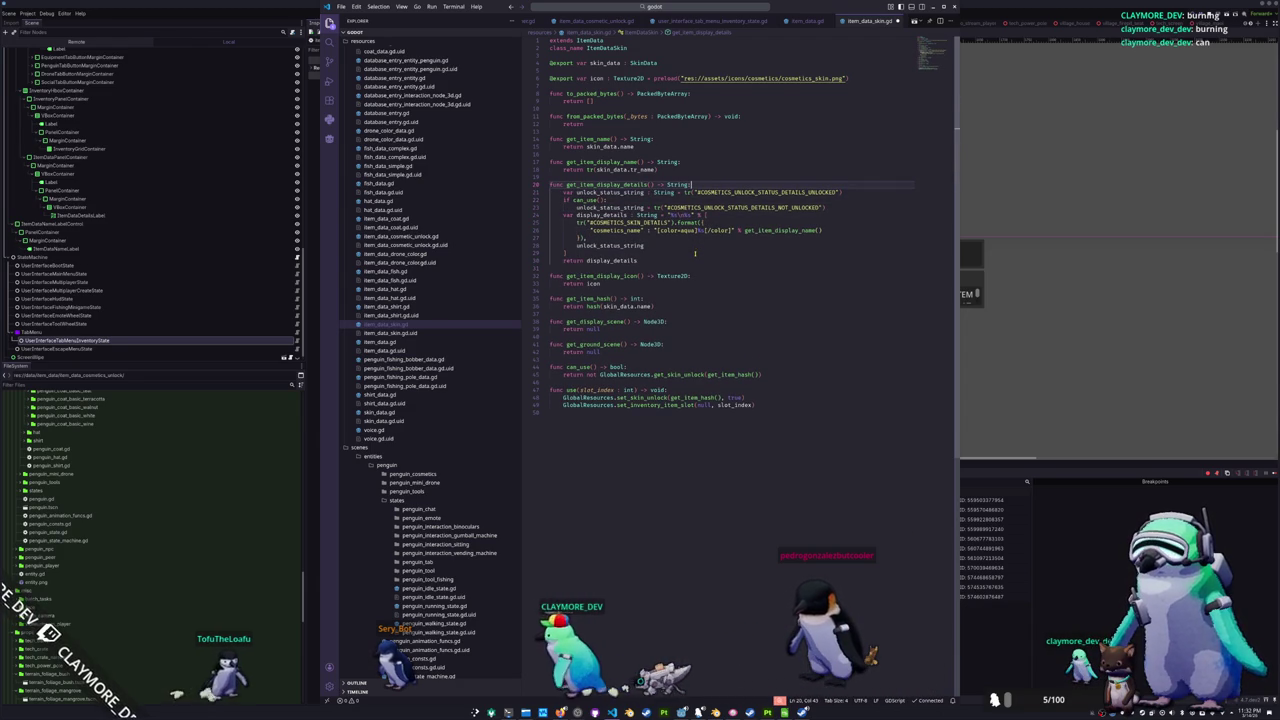
key("shift+alt+Right")
key("shift+alt+Right")
key("shift+alt+Right")
key("shift+alt+Right")
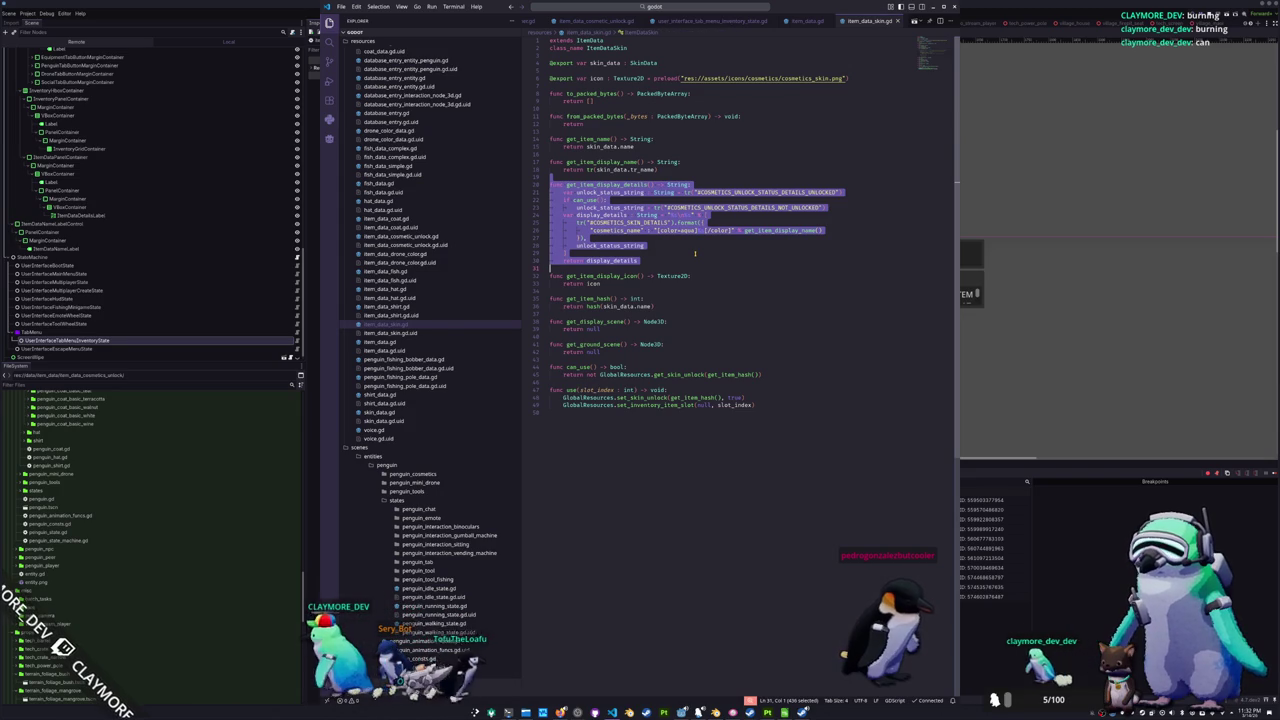
key("shift+alt+Left")
key("shift+alt+Left")
key("shift+alt+Left")
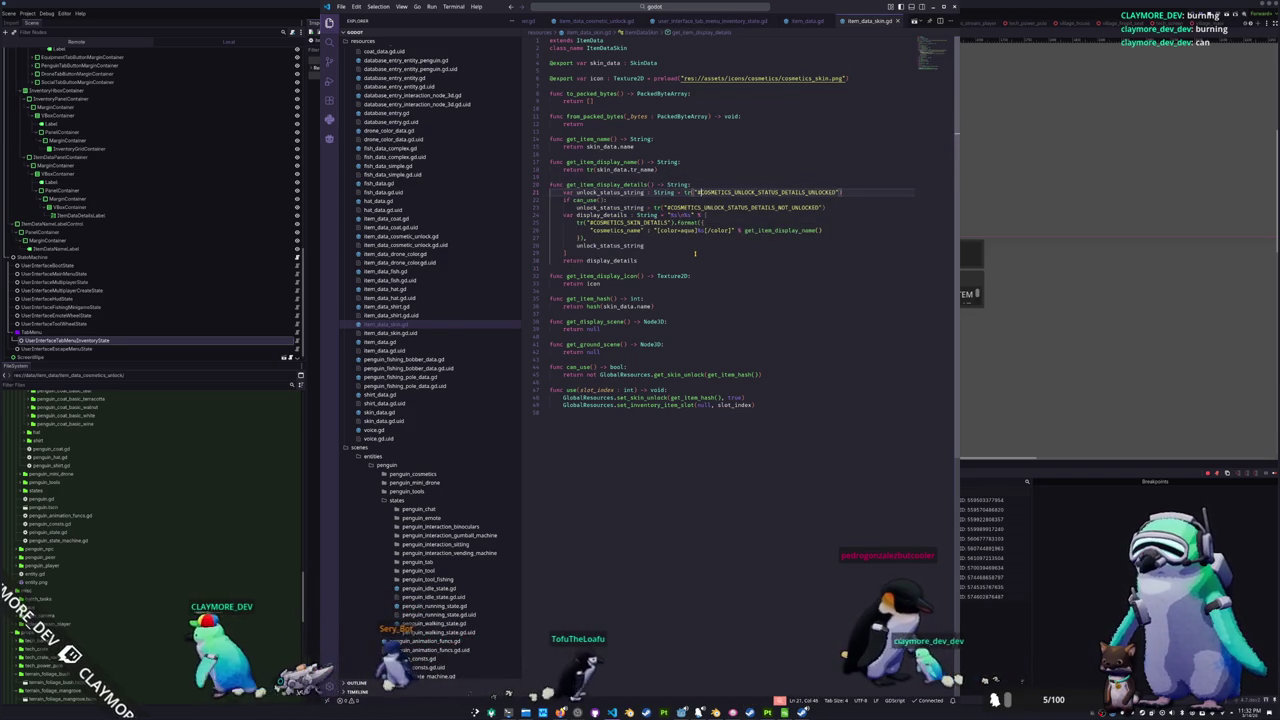
- Glance at the translations spreadsheet, then open item_data_shirt.gd
key("alt+Tab")
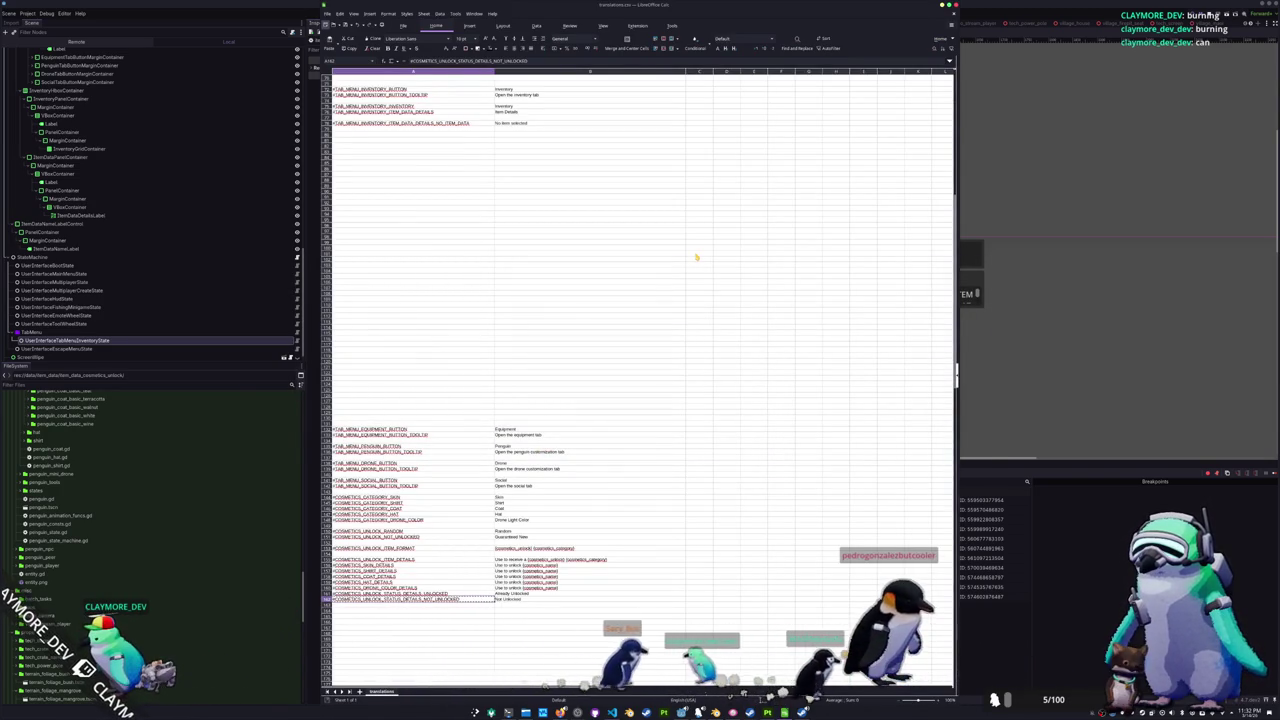
key("alt+Tab")
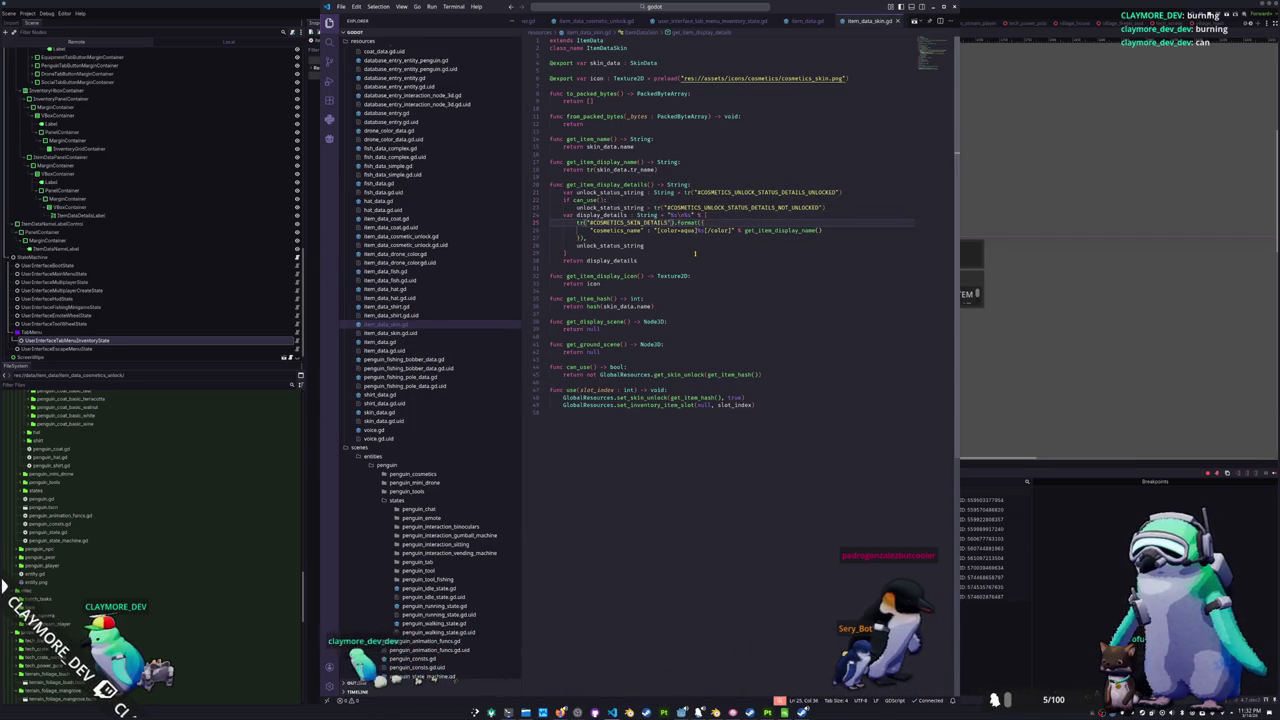
left_click(385, 306)
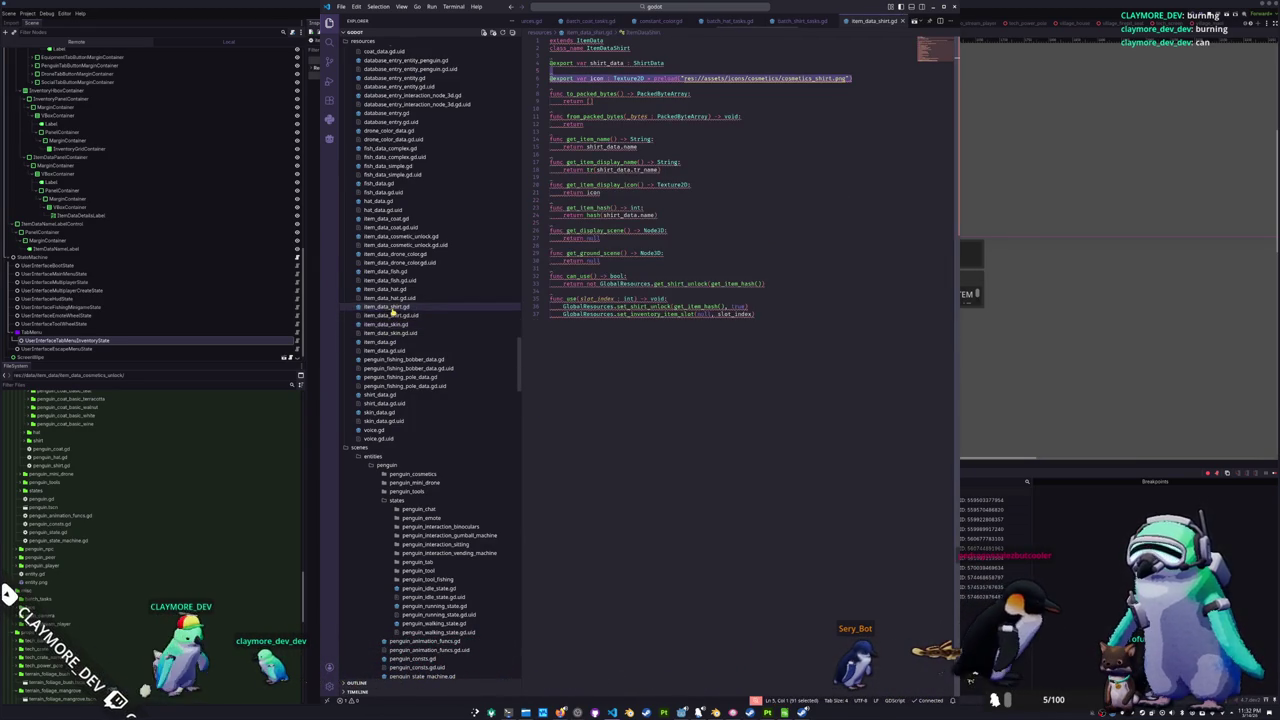
- Paste the details function into the shirt and hat scripts, renaming the SKIN key to SHIRT and HAT
left_click(556, 183)
key("ctrl+v")
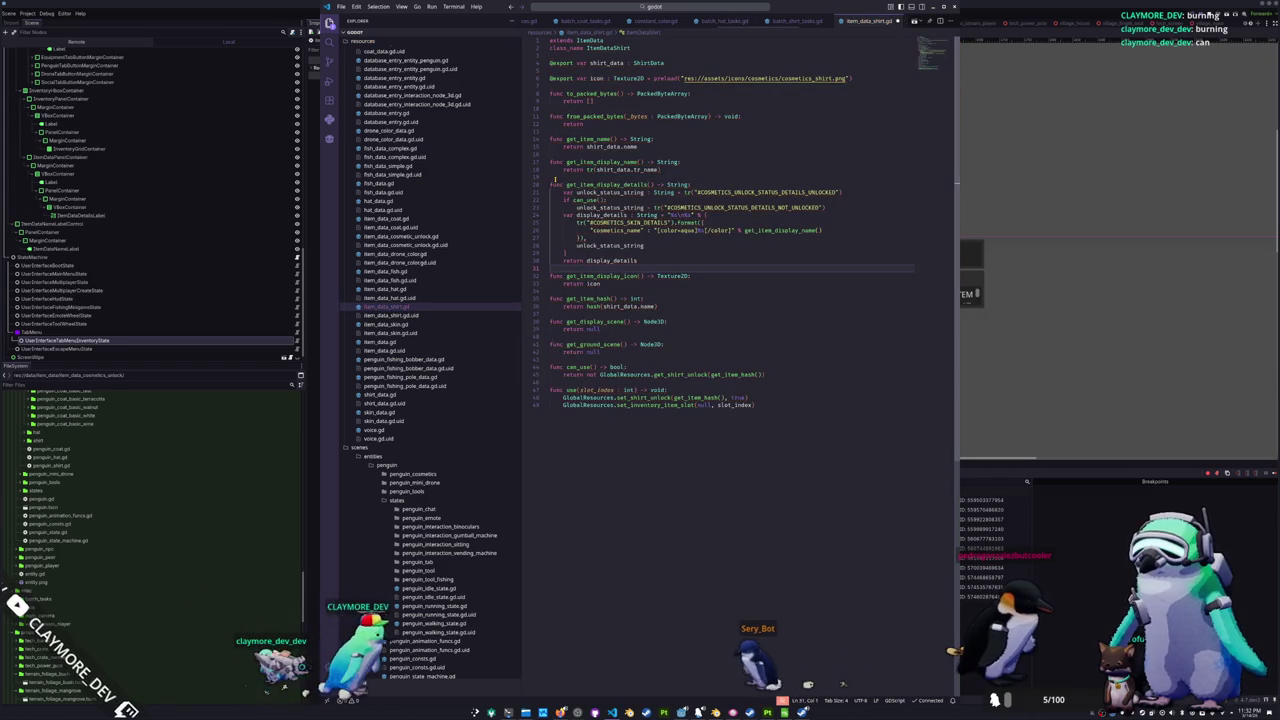
double_click(646, 222)
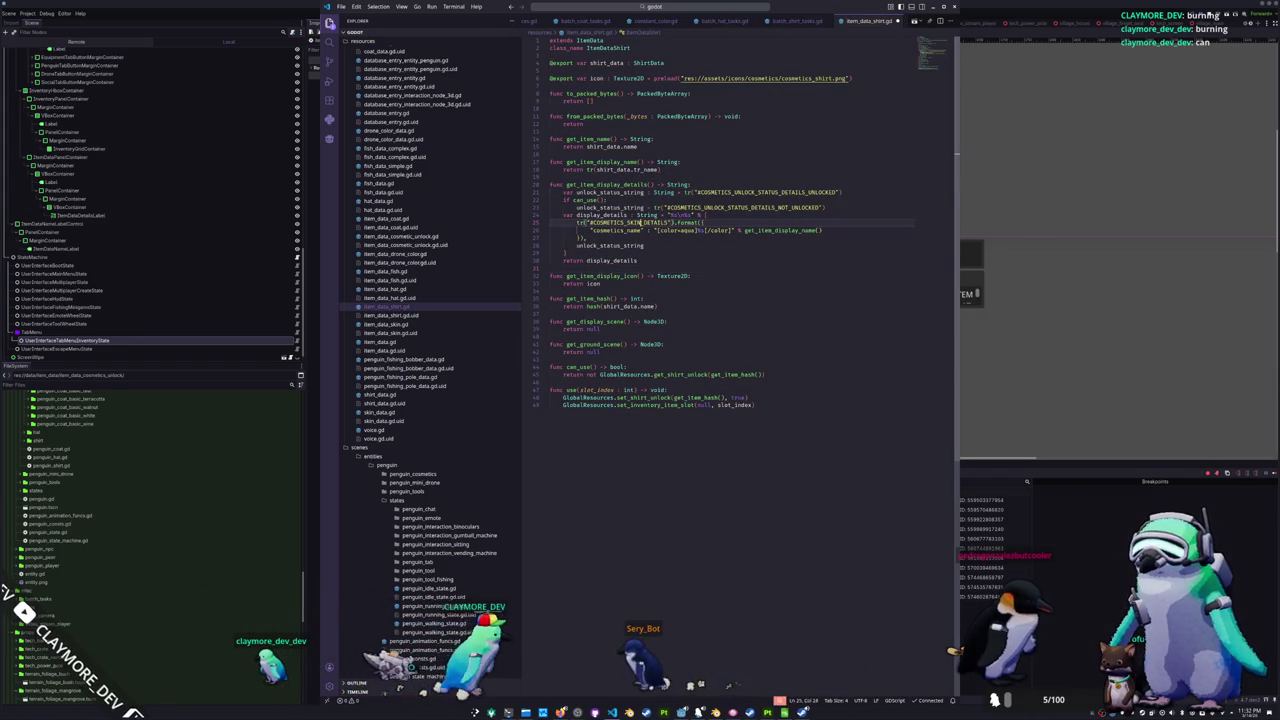
type("SHIRT")
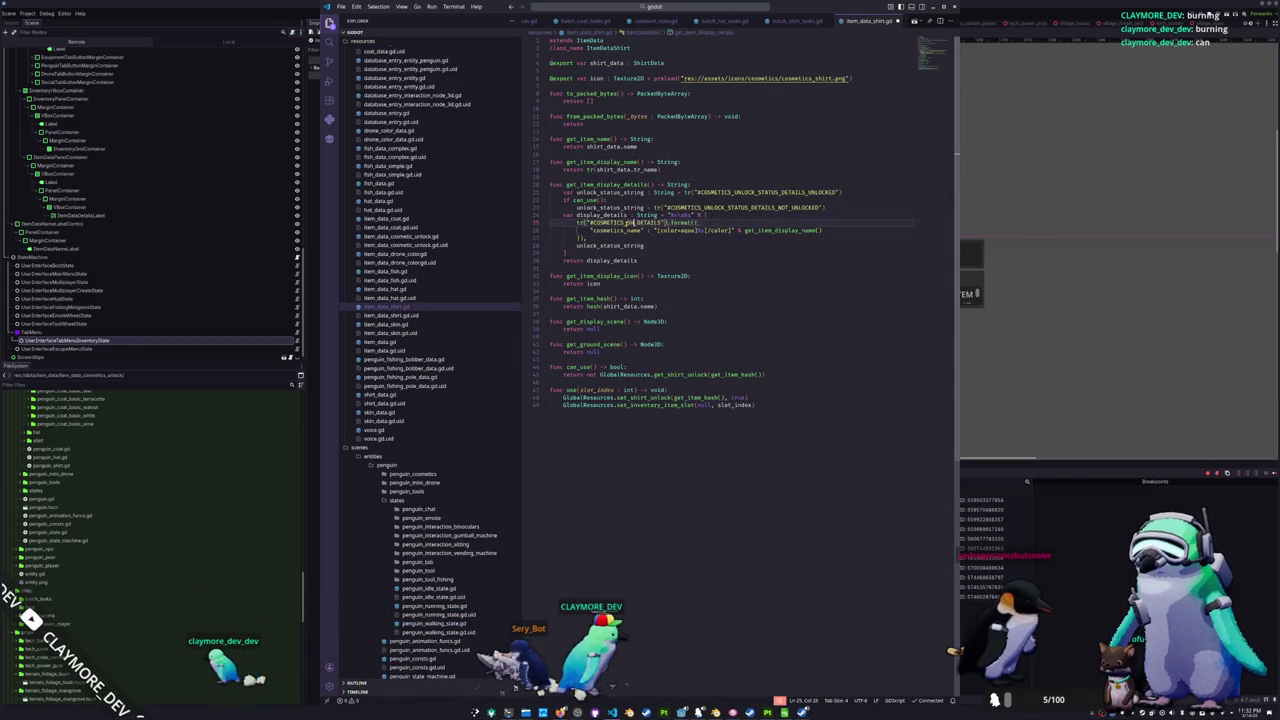
type("RT")
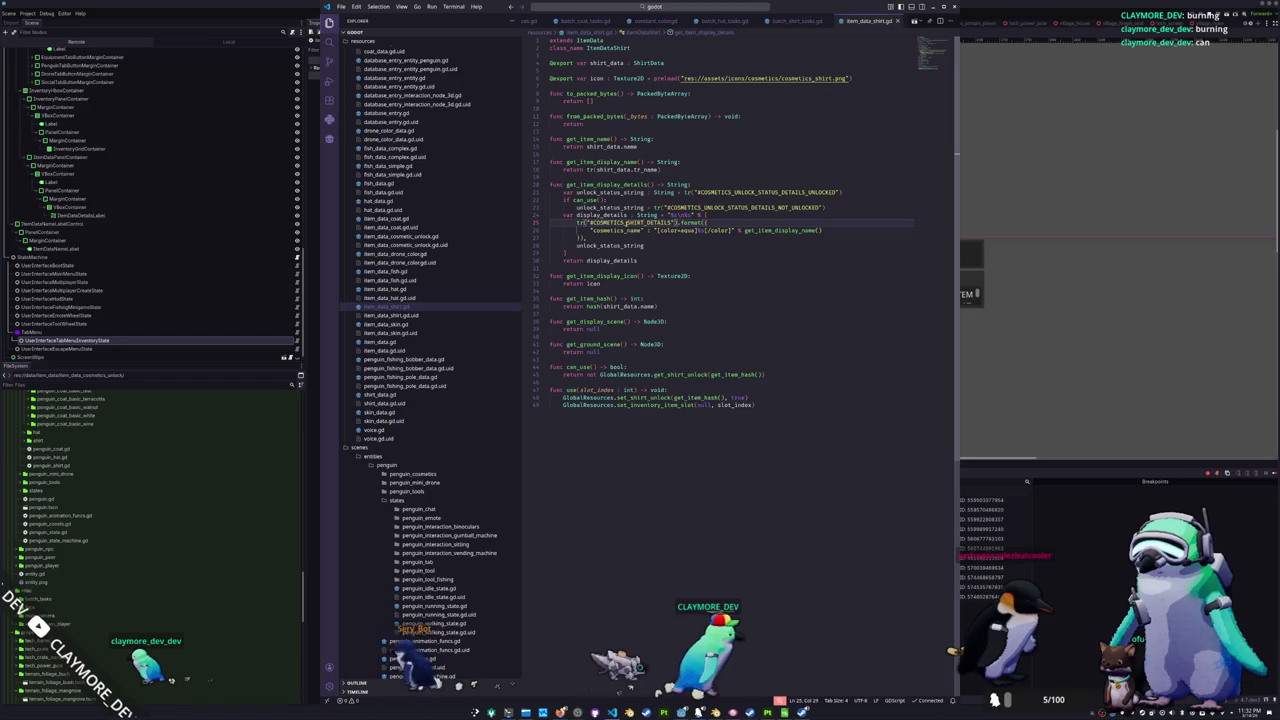
left_click(390, 289)
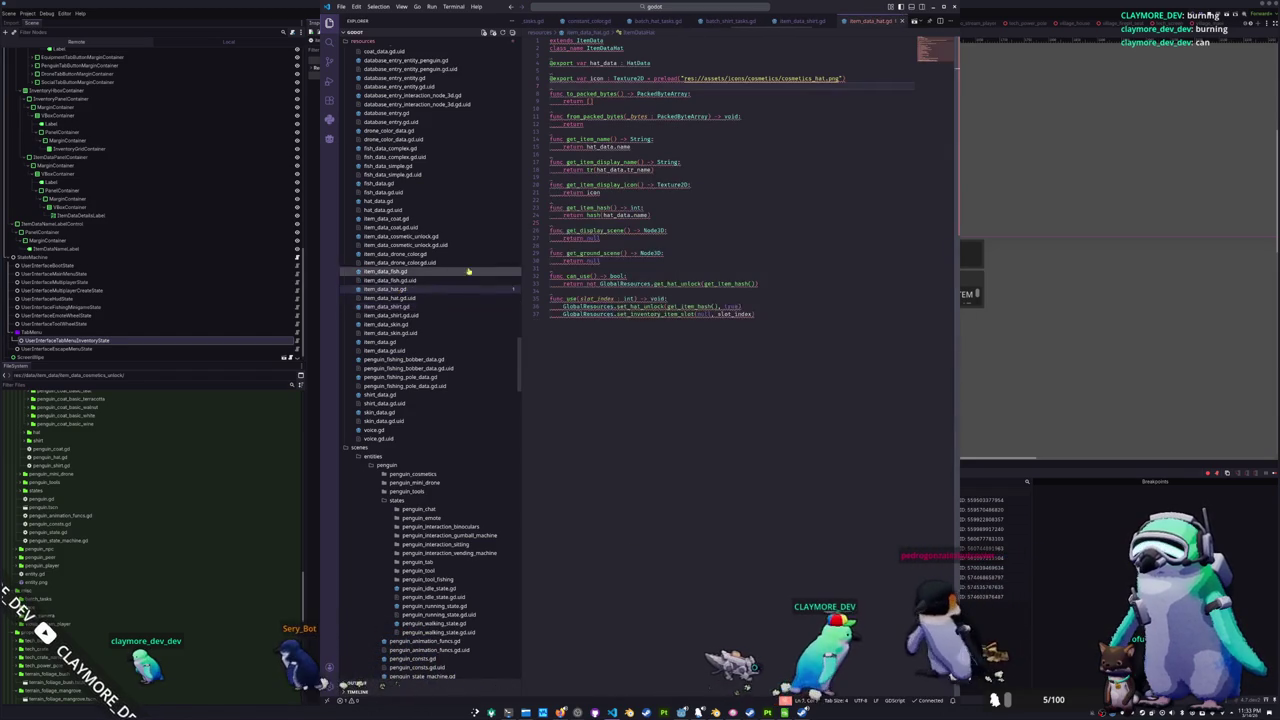
key("ctrl+v")
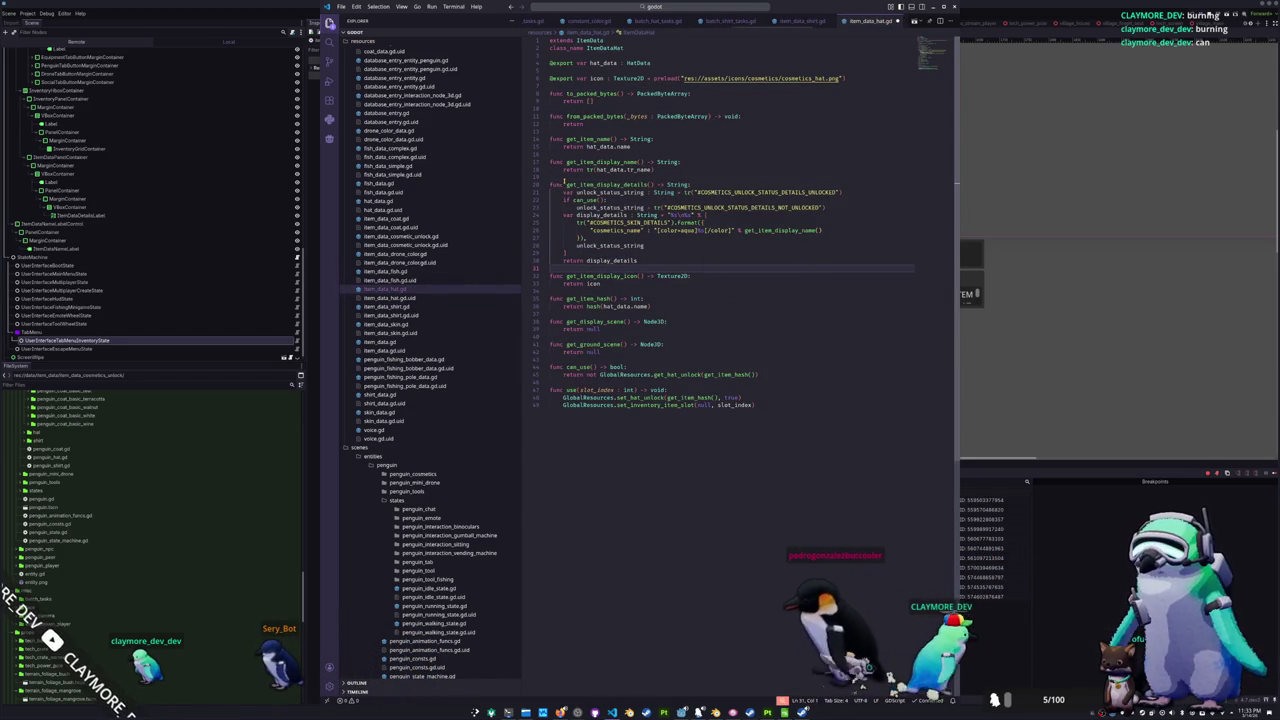
double_click(634, 223)
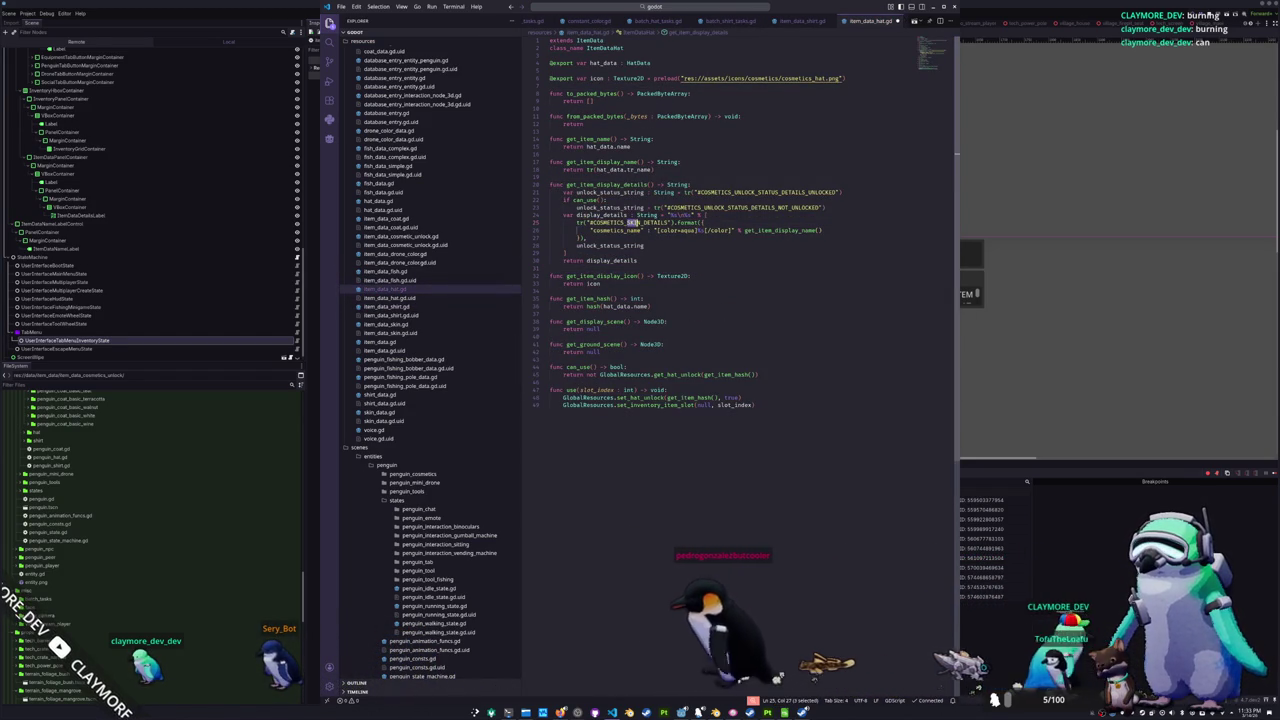
type("HAT")
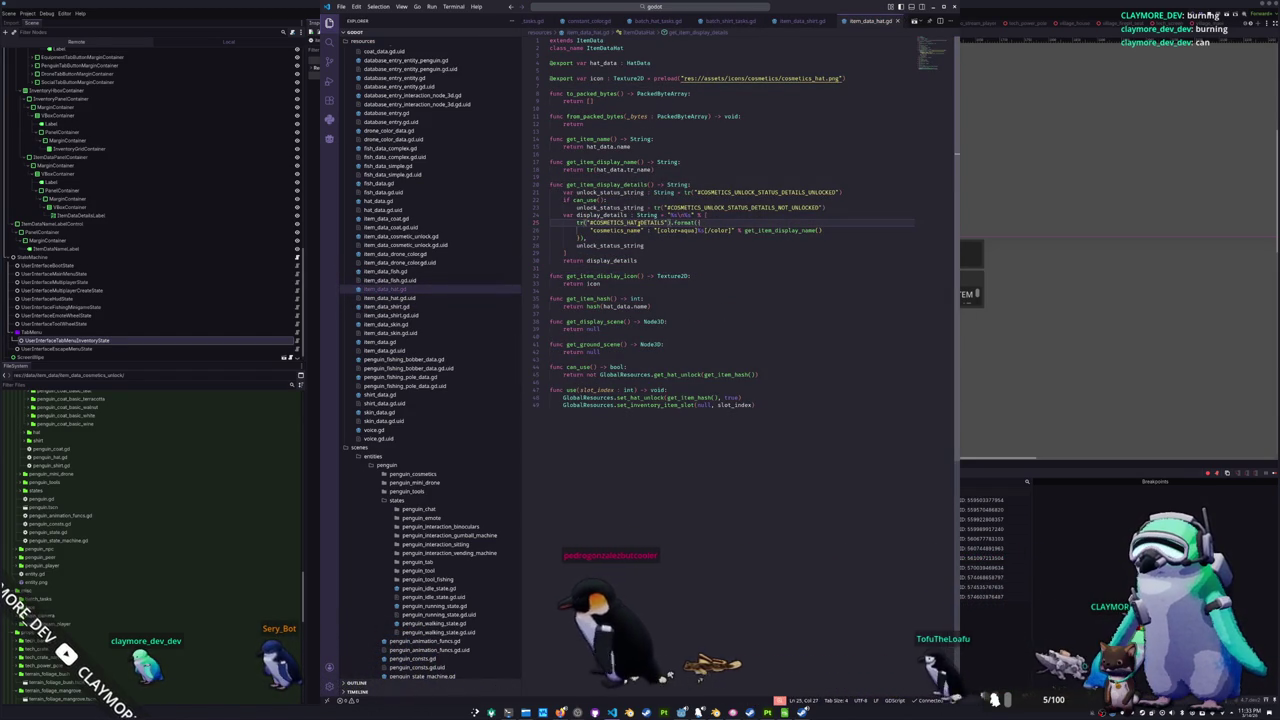
- Paste the function into the fish script and replace its body with a TODO fish-details placeholder return
left_click(388, 272)
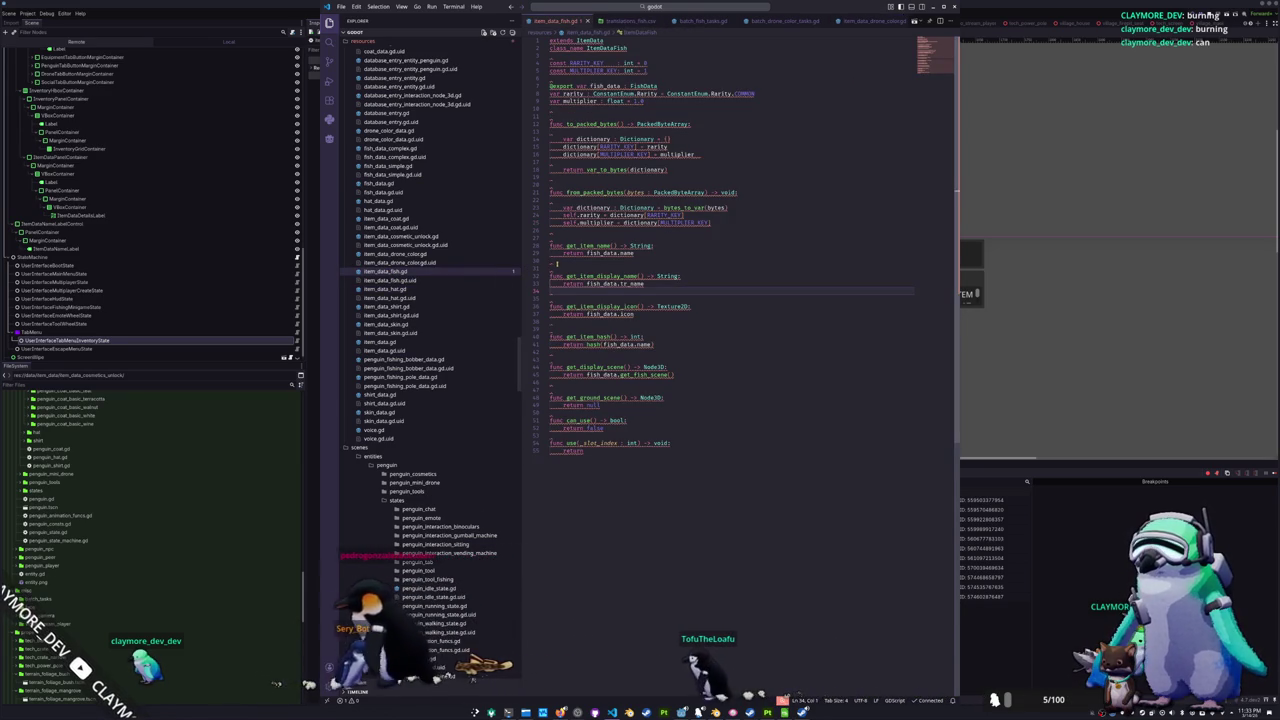
key("ctrl+v")
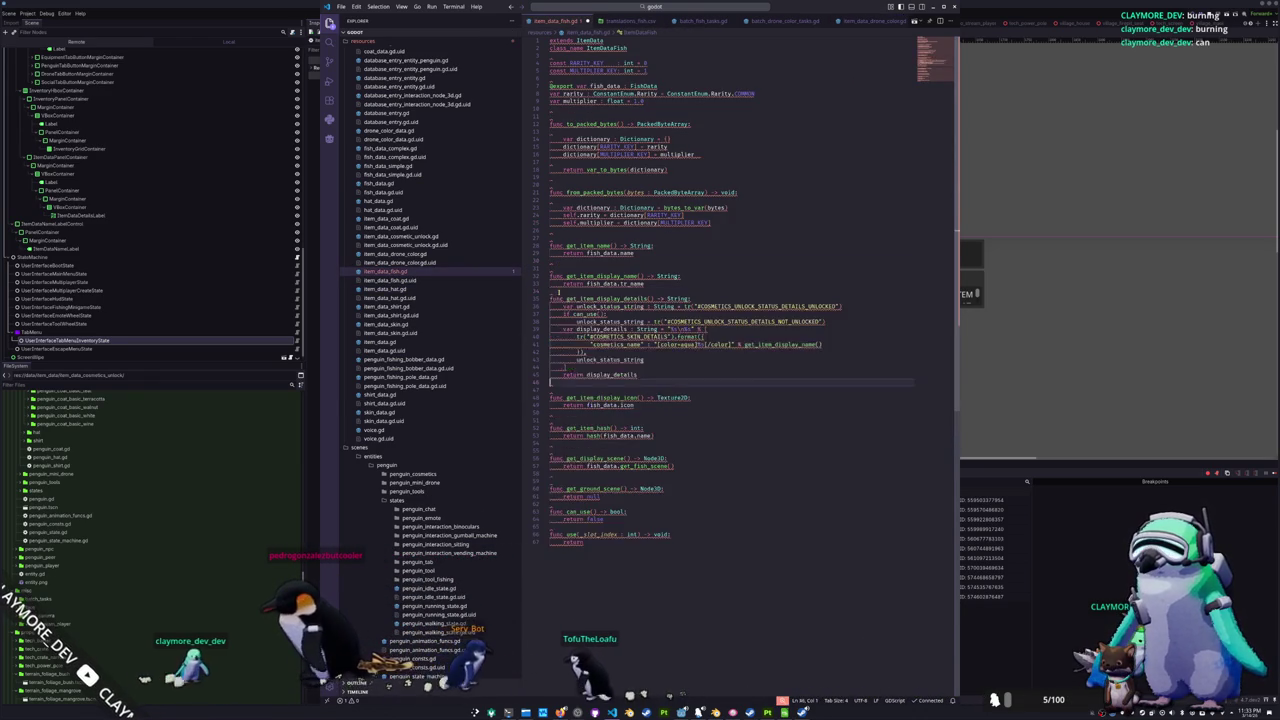
left_click_drag(550, 382, 559, 306)
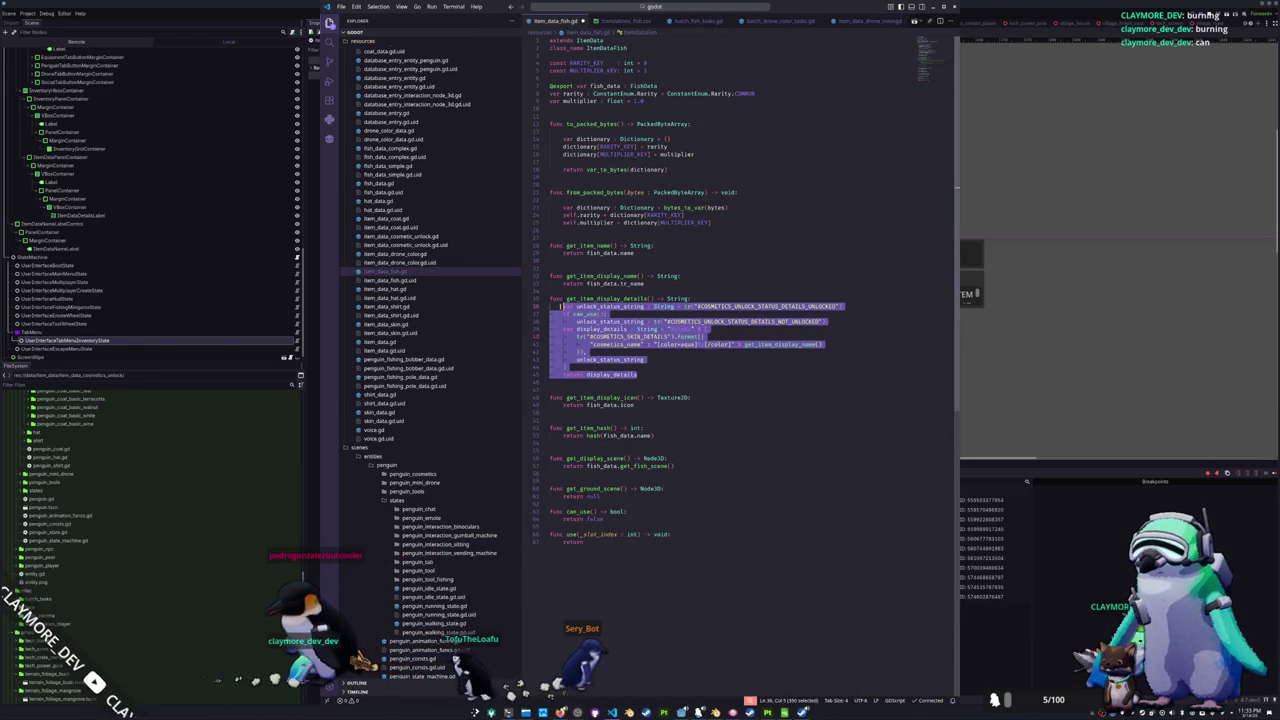
type("return \"IMPL")
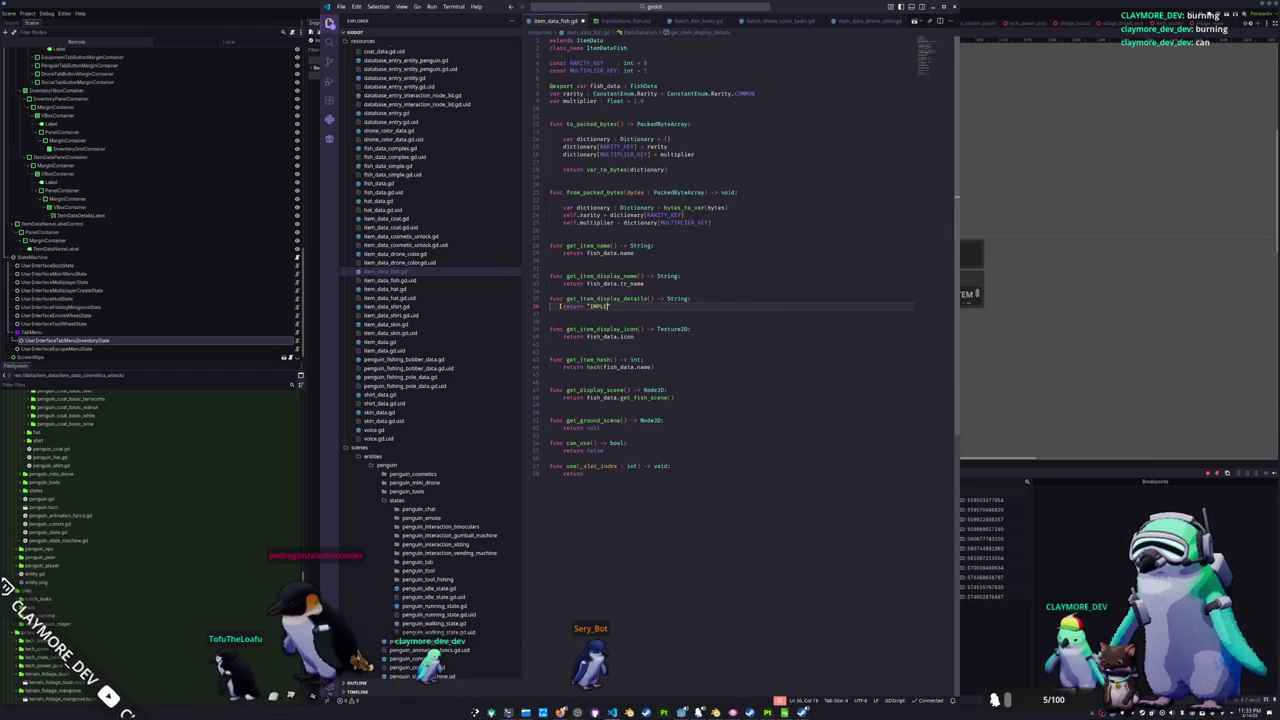
type("FISH")
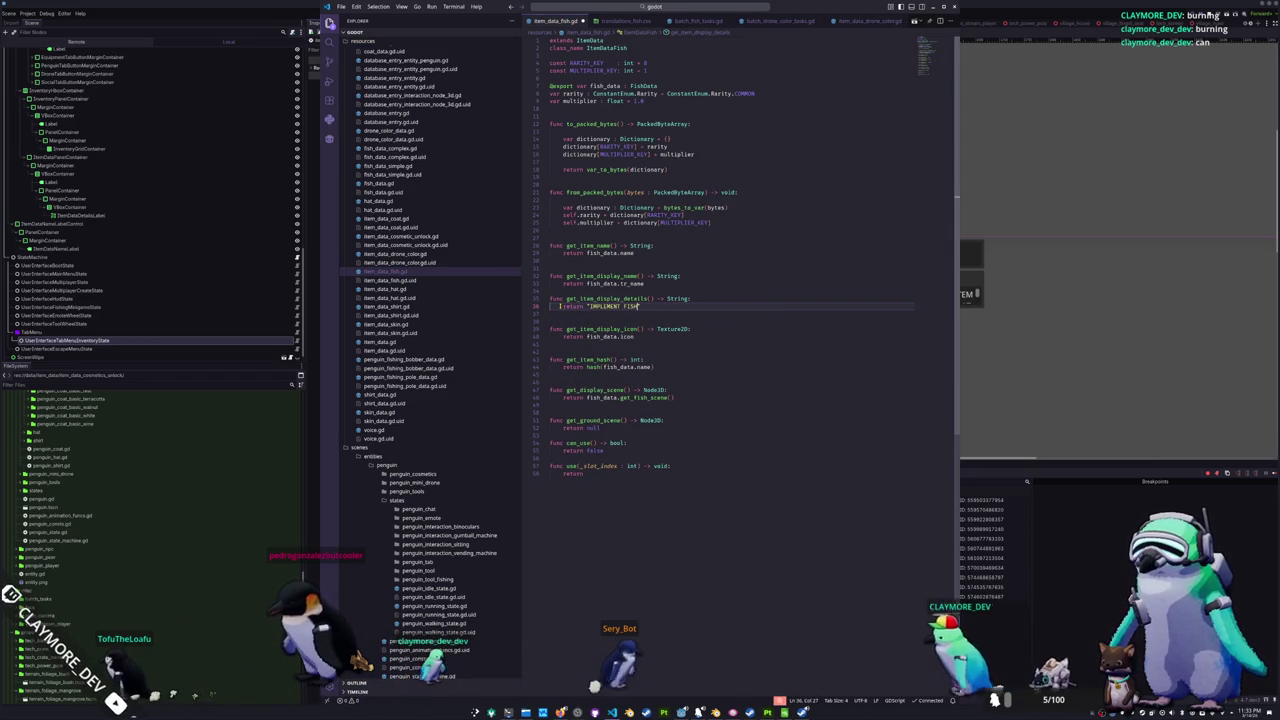
left_click(589, 306)
type("TODO :")
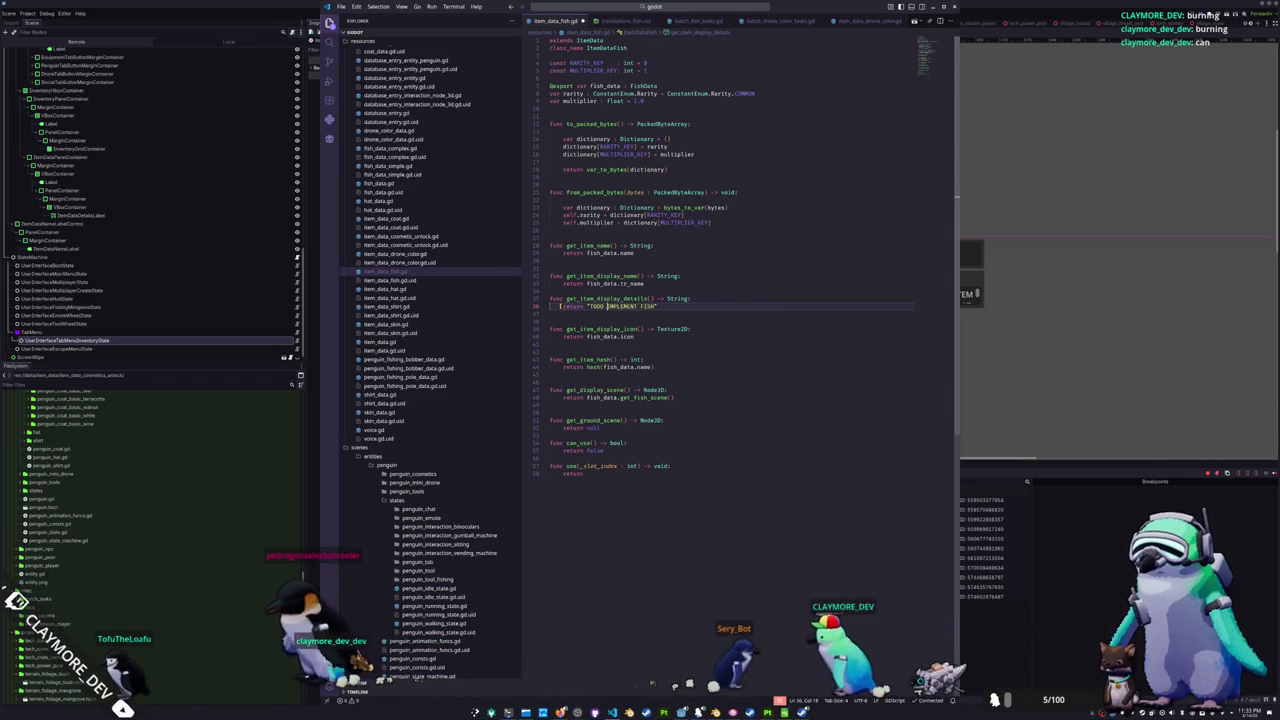
key("ctrl+Right")
key("ctrl+Right")
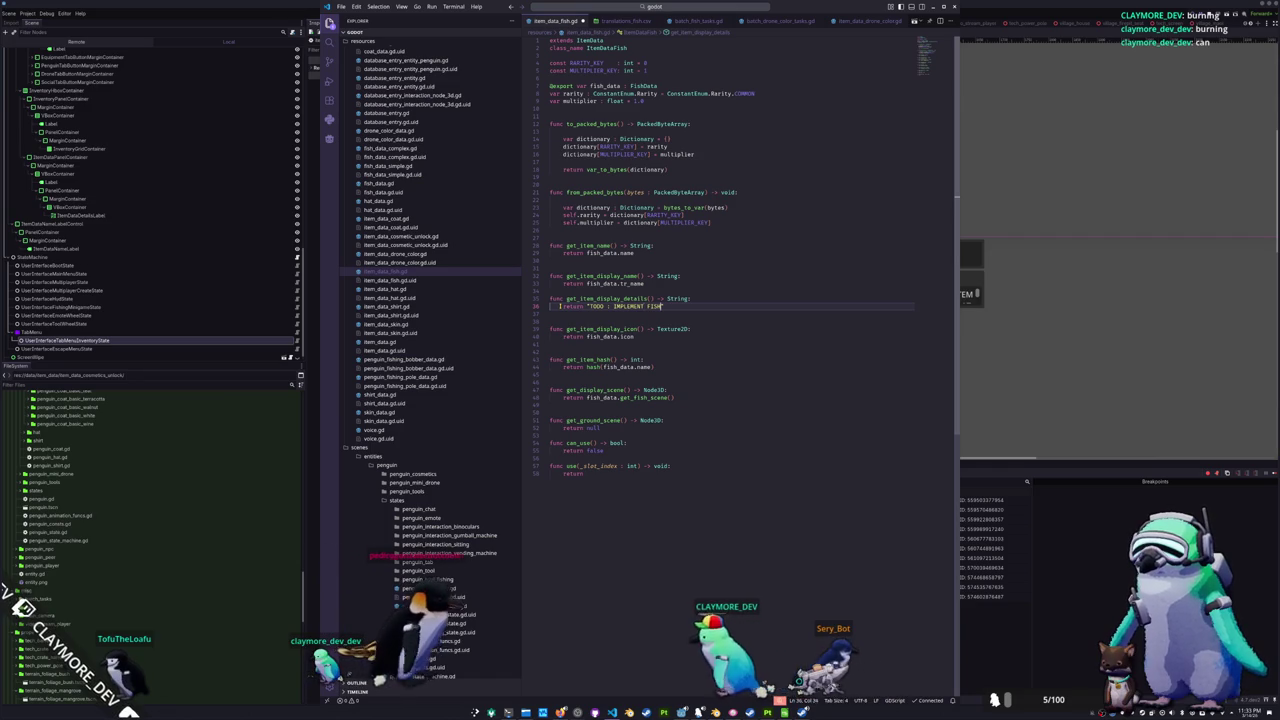
type("DETAILS")
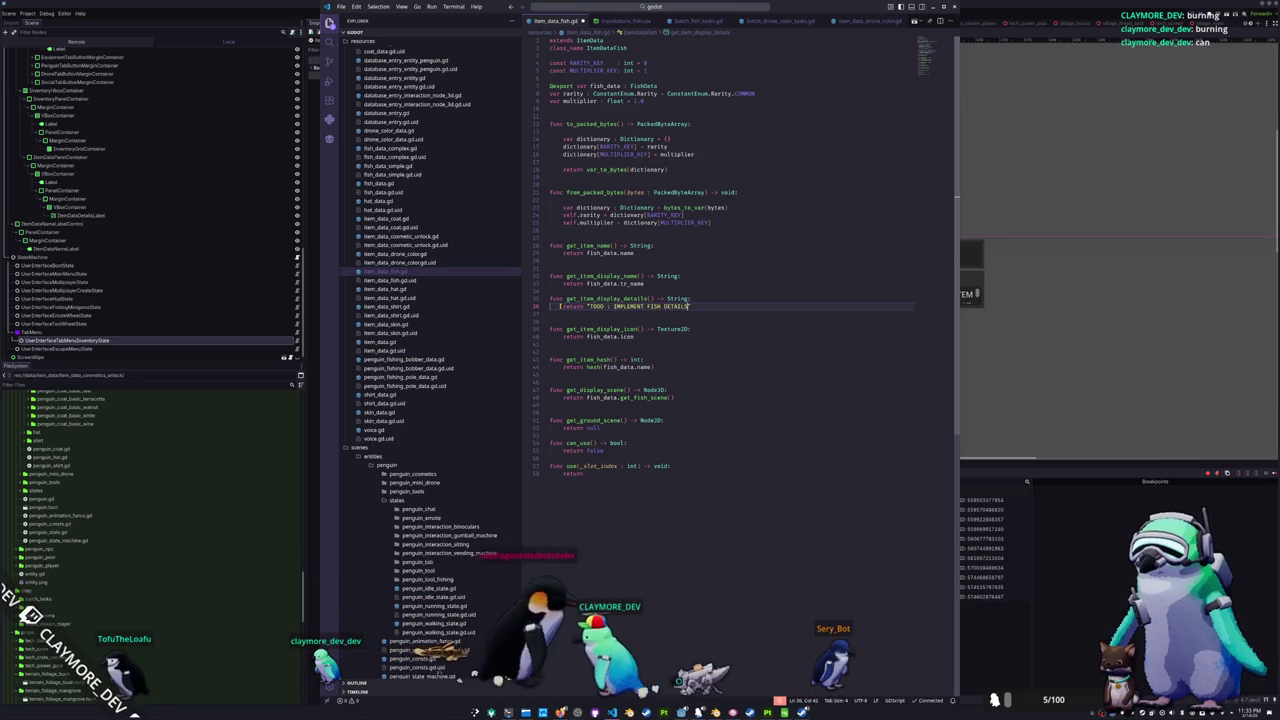
- Paste the display-details function into the drone color and coat scripts
left_click(395, 254)
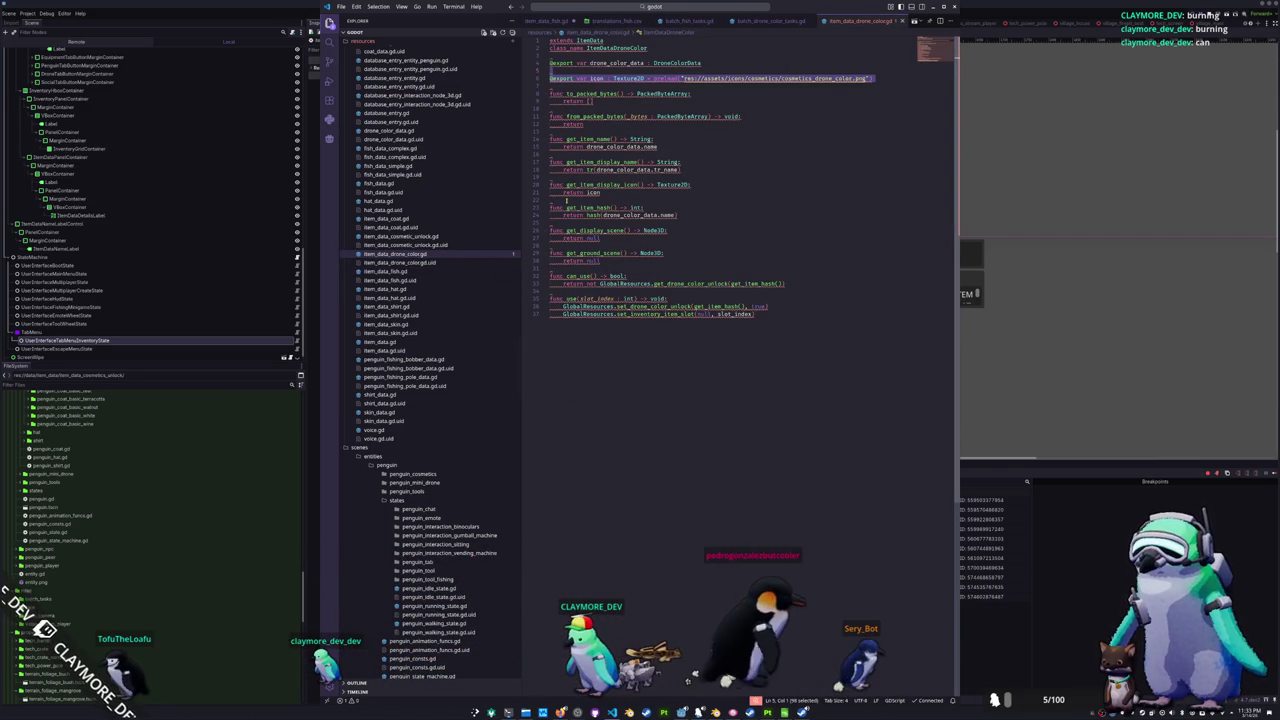
left_click(566, 177)
key("ctrl+v")
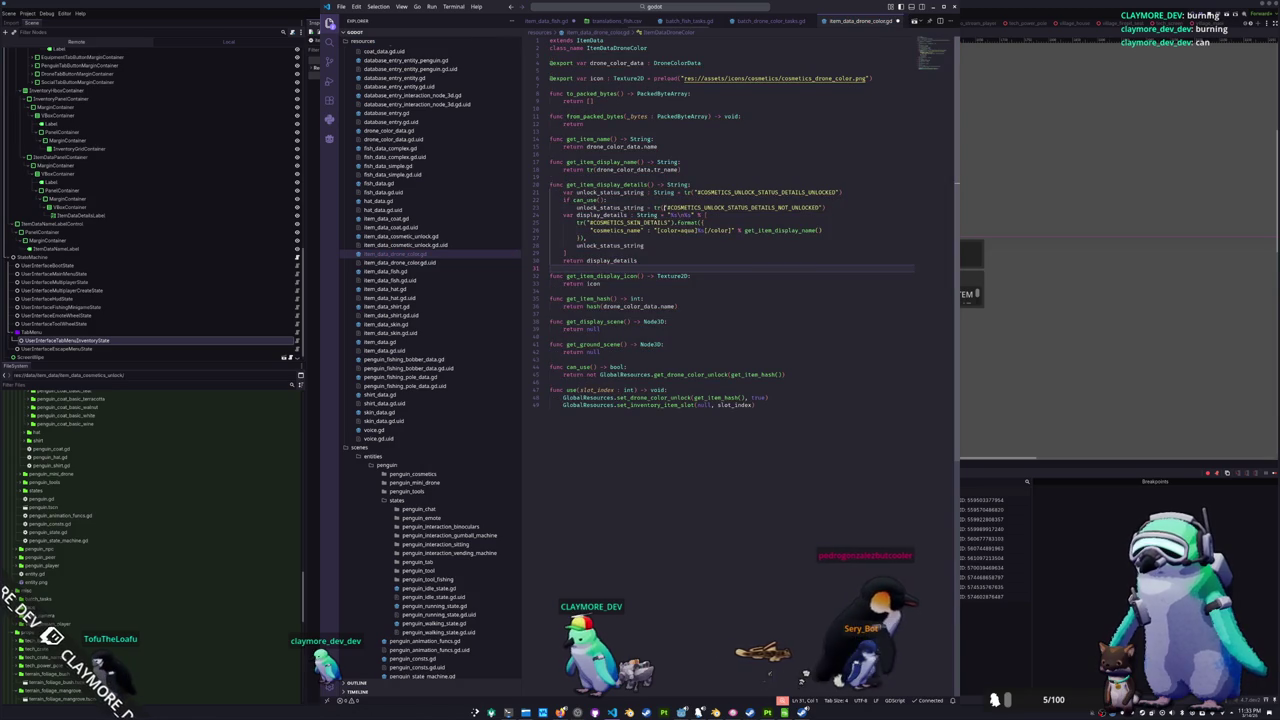
left_click(655, 222)
type("DRONE_COLOR")
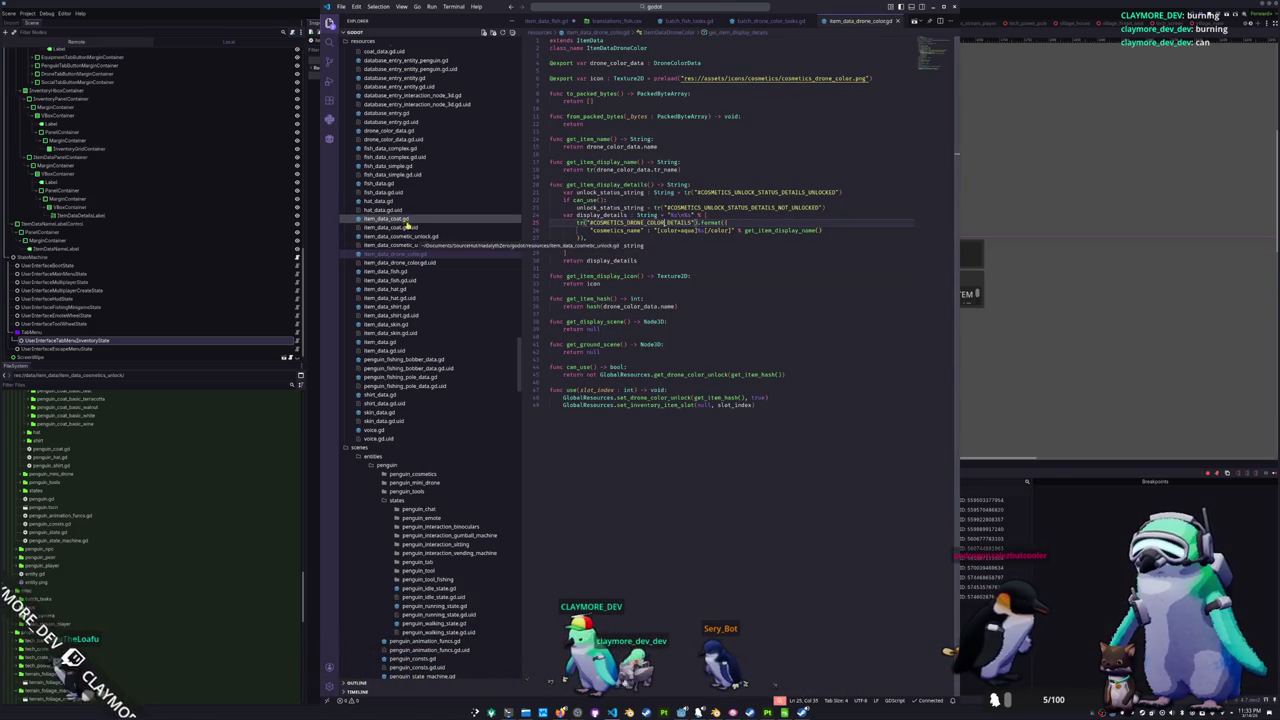
left_click(442, 218)
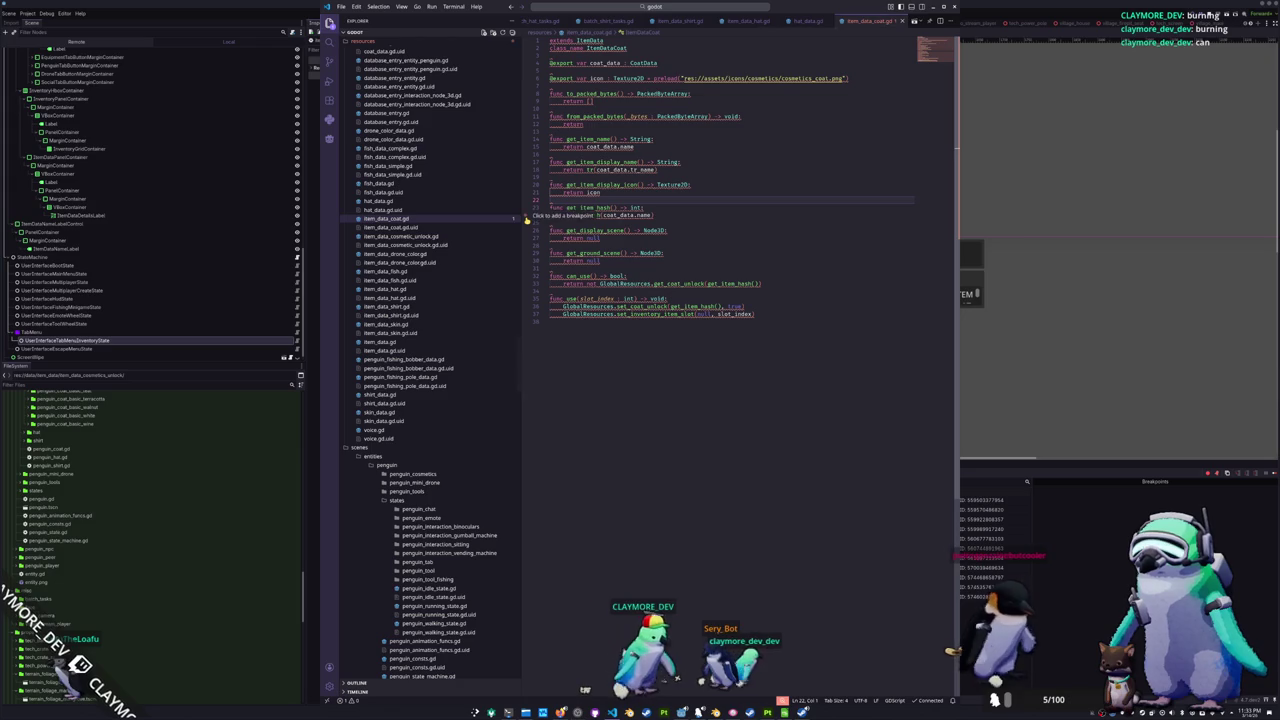
key("ctrl+v")
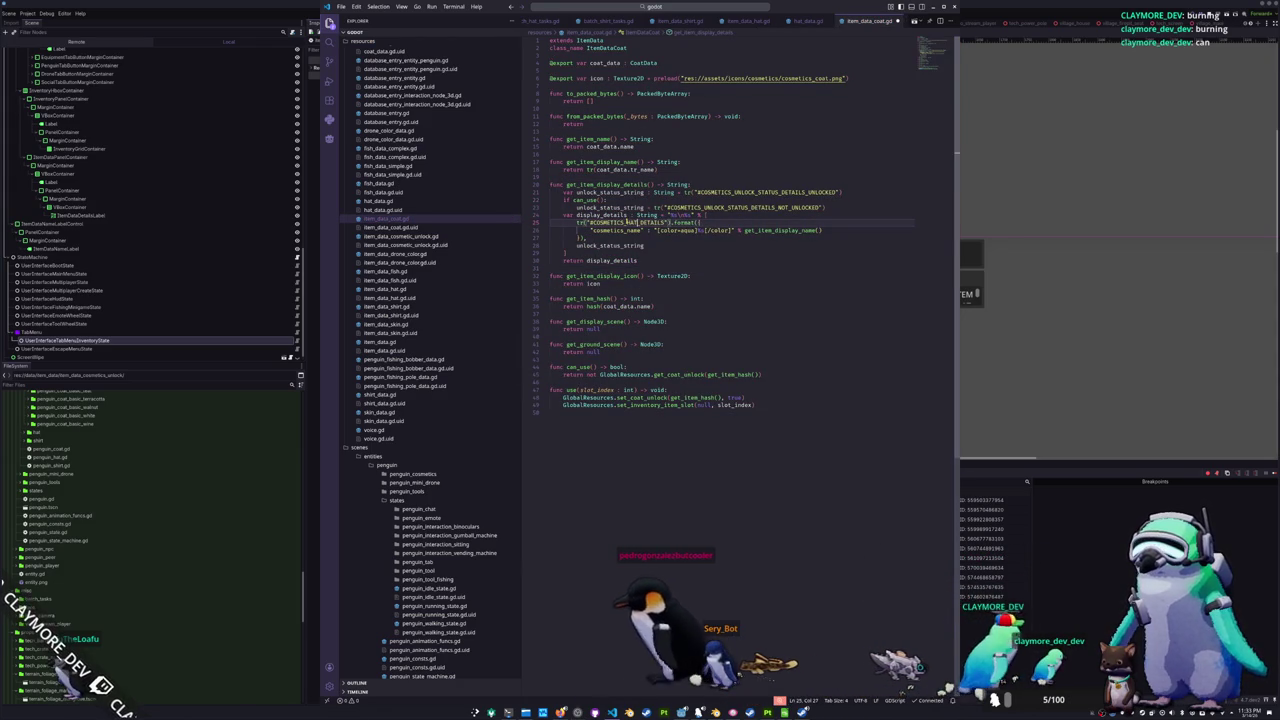
left_click(405, 236)
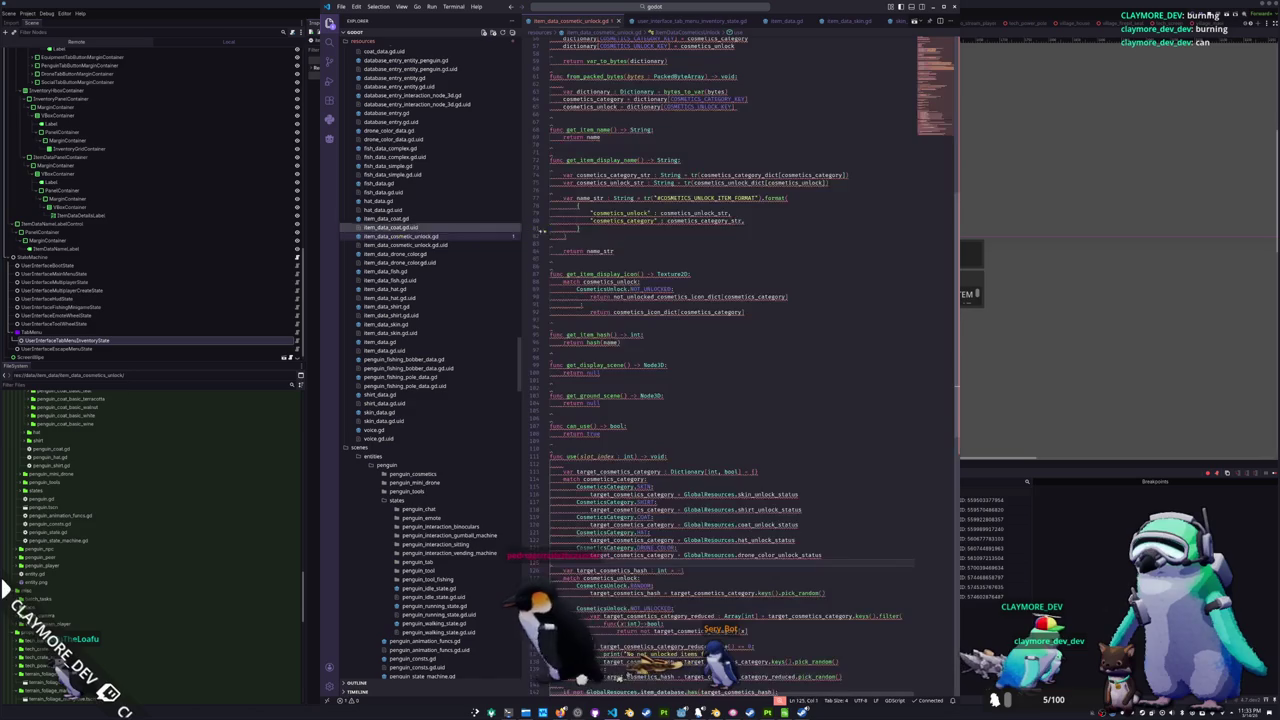
- Paste get_item_display_details below get_item_display_name in item_data_cosmetic_unlock.gd with a blank line after
left_click(558, 380)
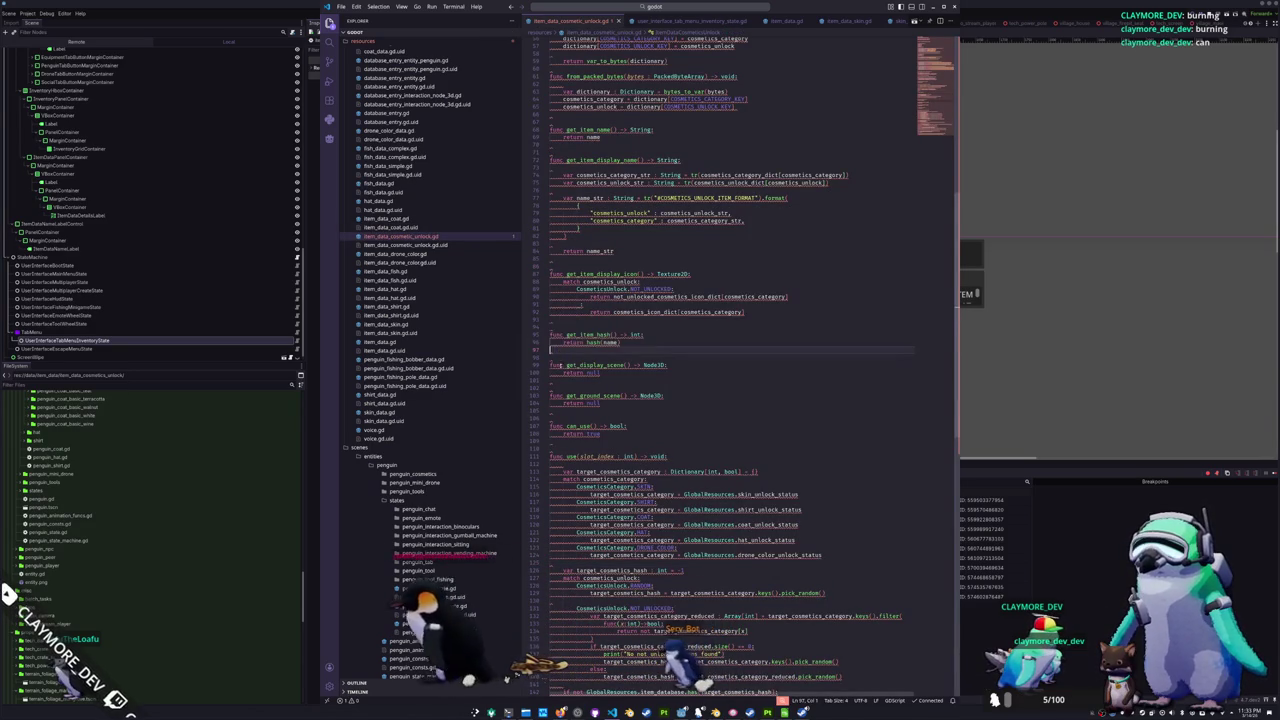
scroll(558, 378, "down", 1)
scroll(558, 376, "up", 6)
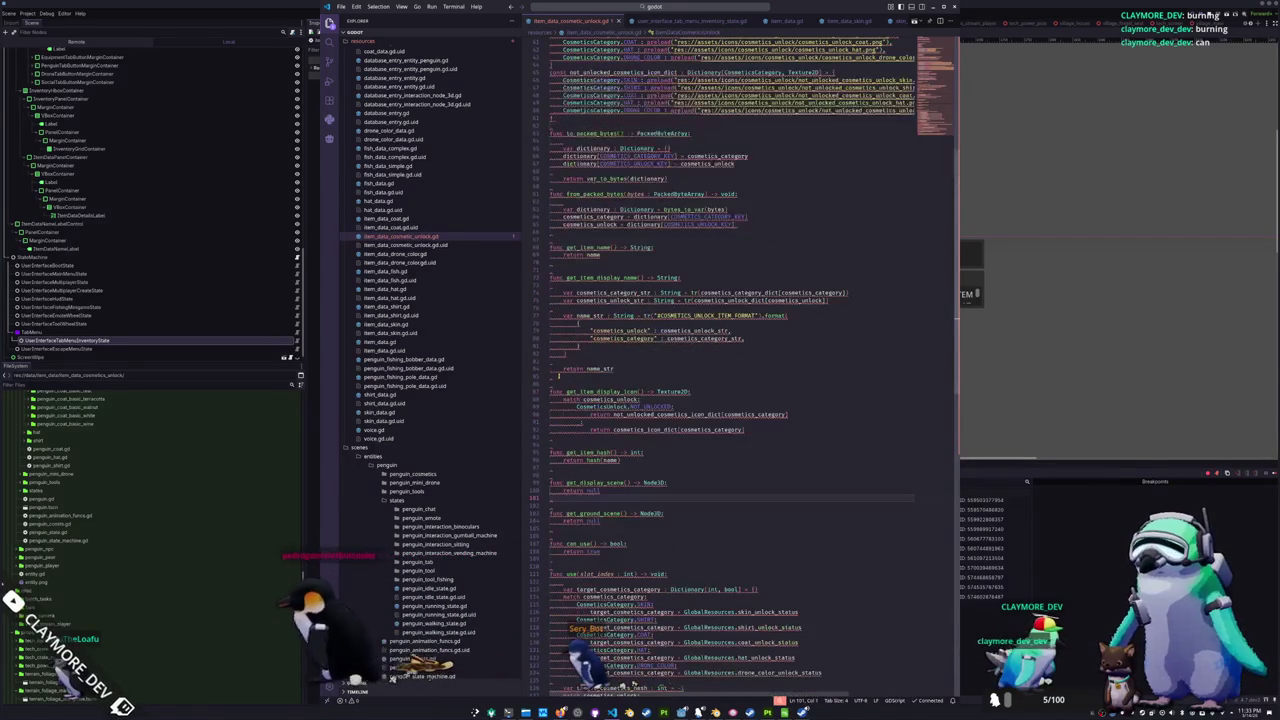
left_click(558, 376)
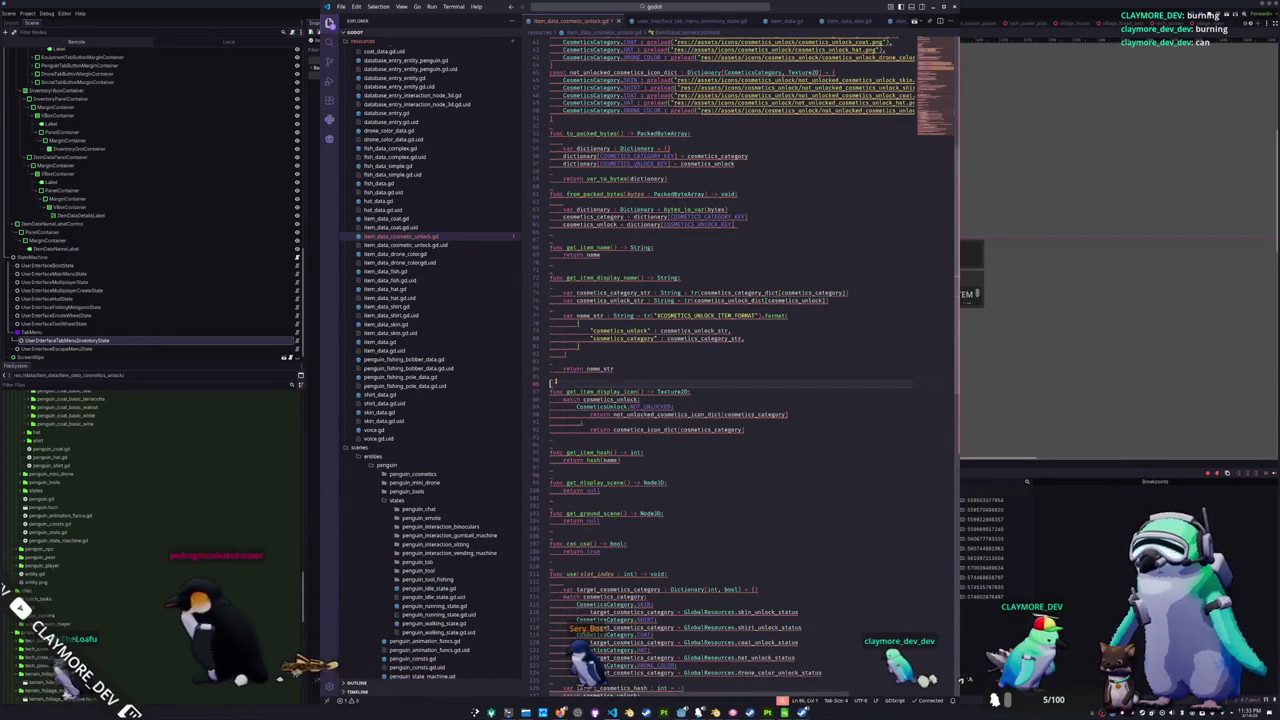
key("ctrl+v")
key("Return")
key("Up")
key("Up")
key("Up")
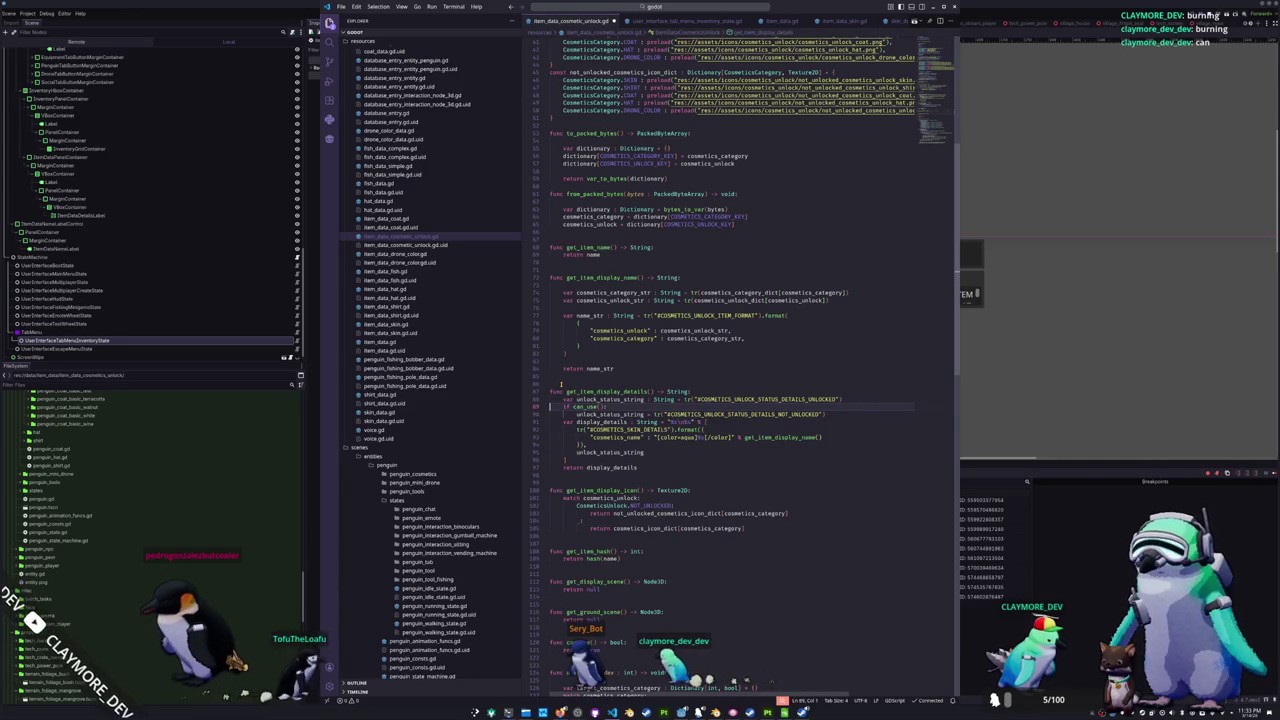
key("alt+Tab")
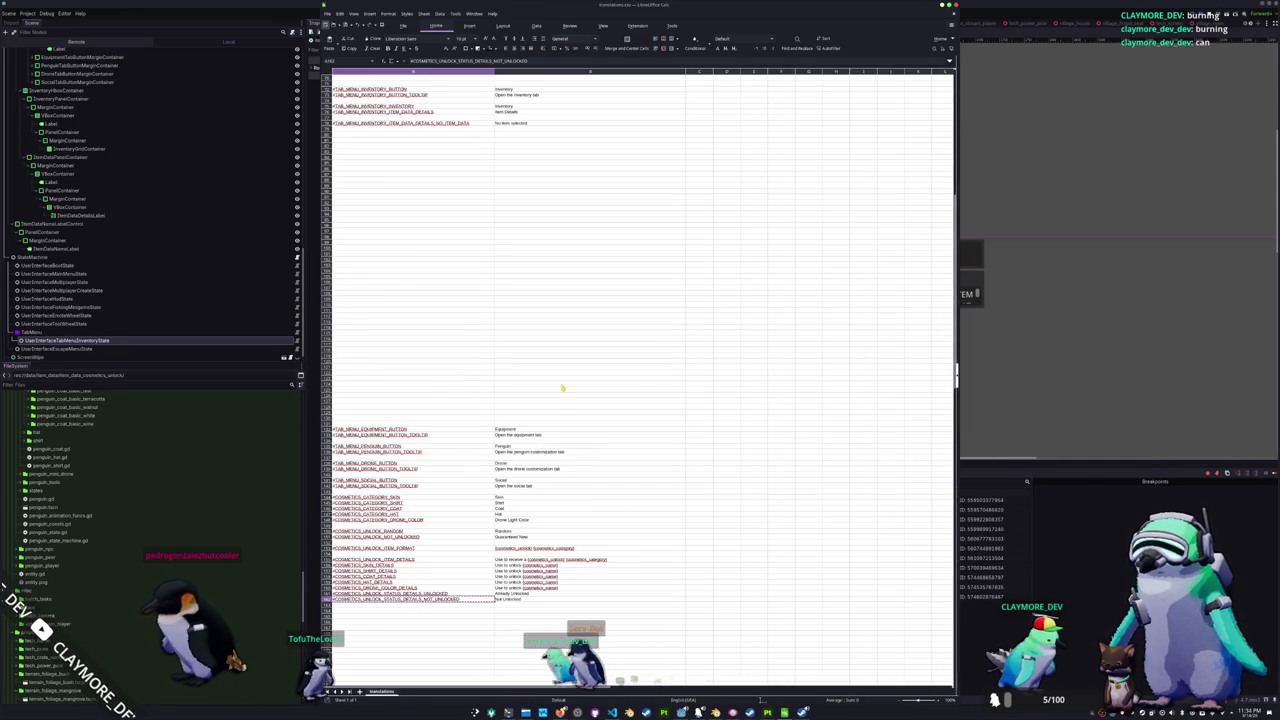
- Read the #COSMETICS_UNLOCK_ITEM_DETAILS key in A155 and its English text in B155
key("alt+Tab")
key("alt+Tab")
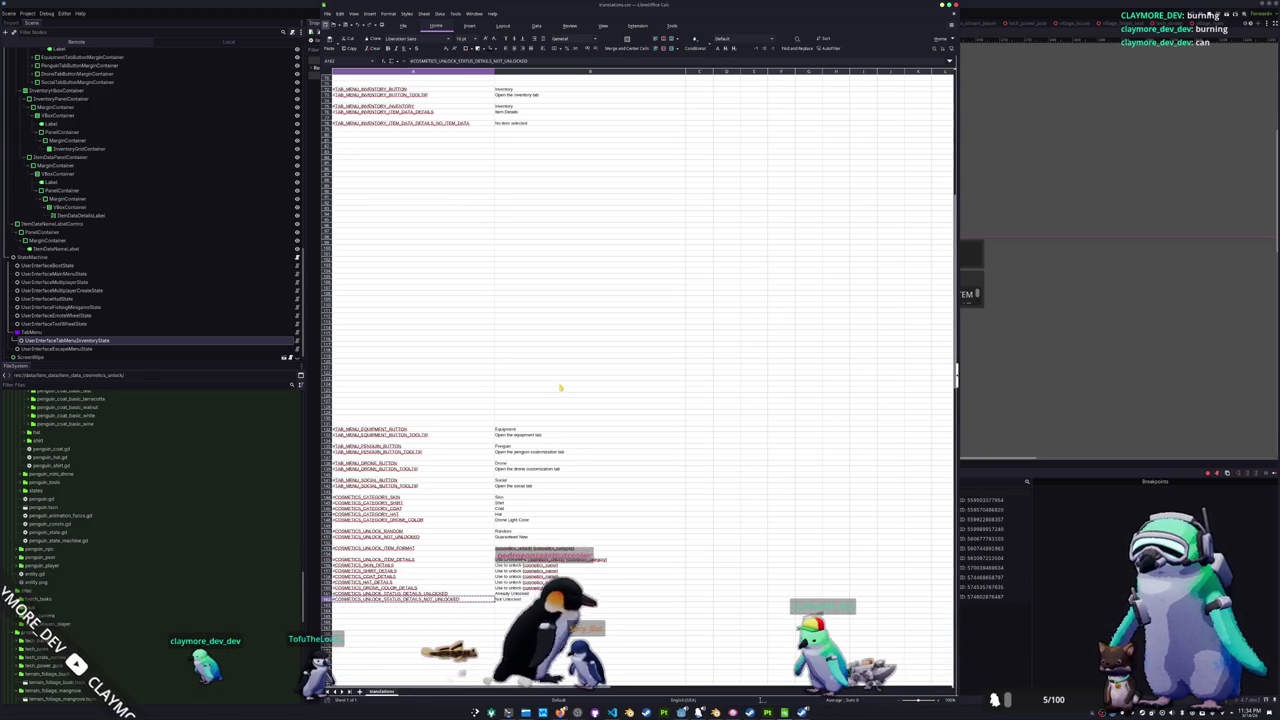
left_click(500, 559)
left_click(467, 560)
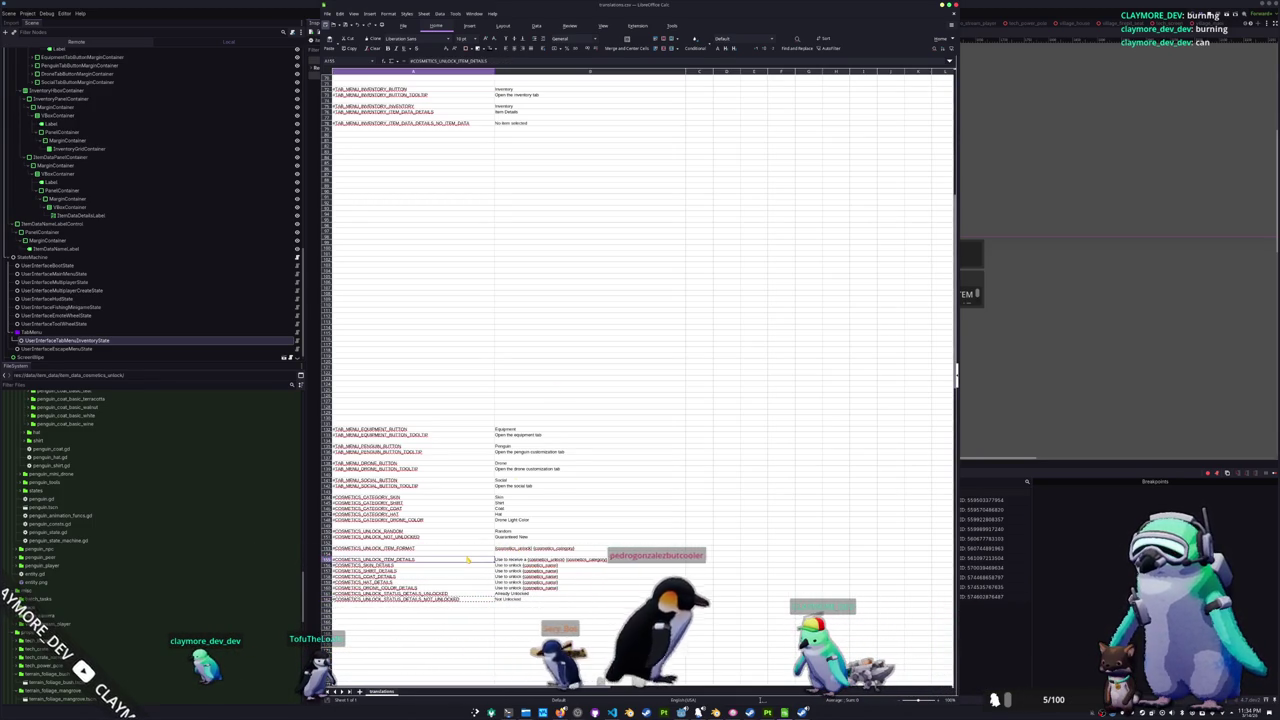
key("alt+Tab")
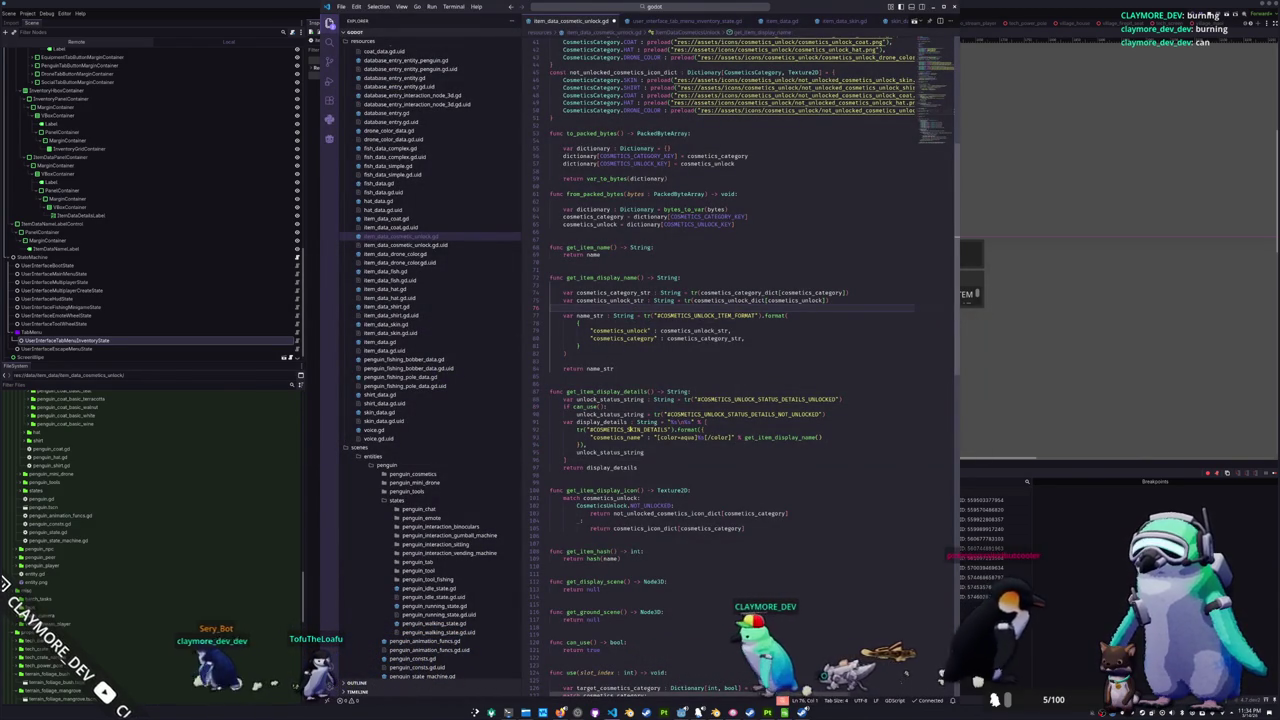
- Trim the extra text after %s in the display_details format string on line 91
left_click(711, 421)
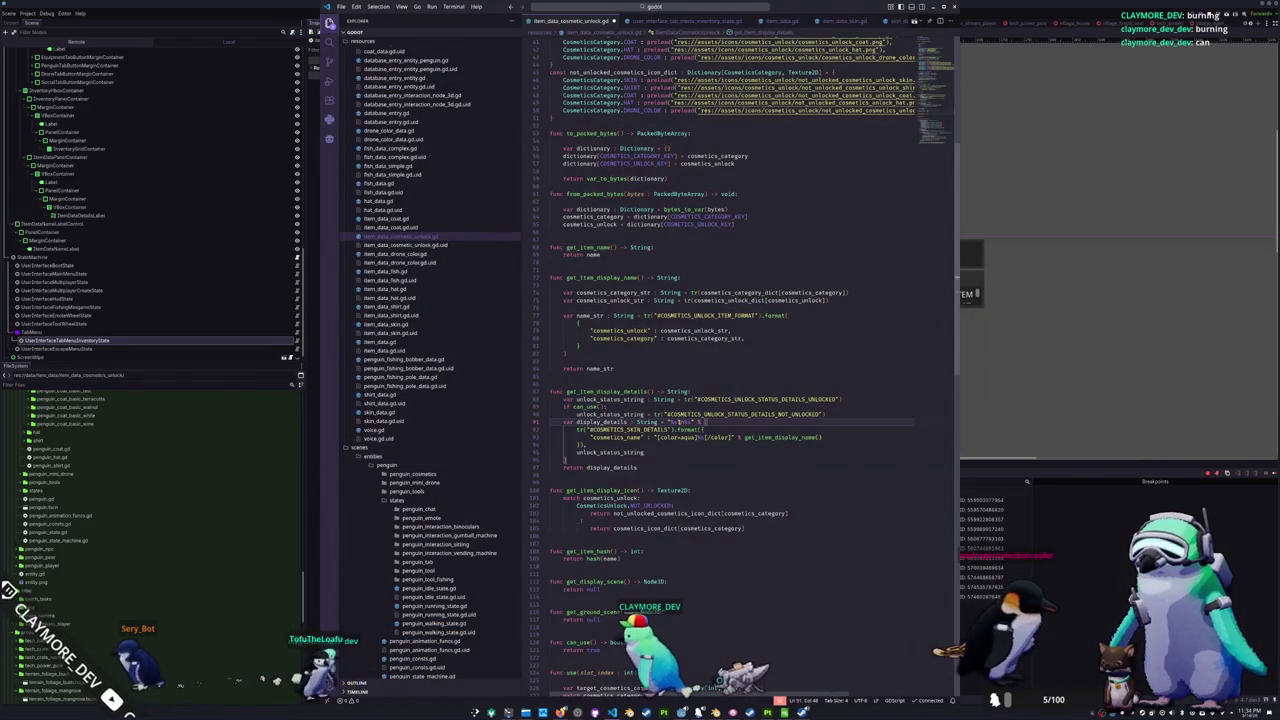
key("Down")
key("Down")
key("Down")
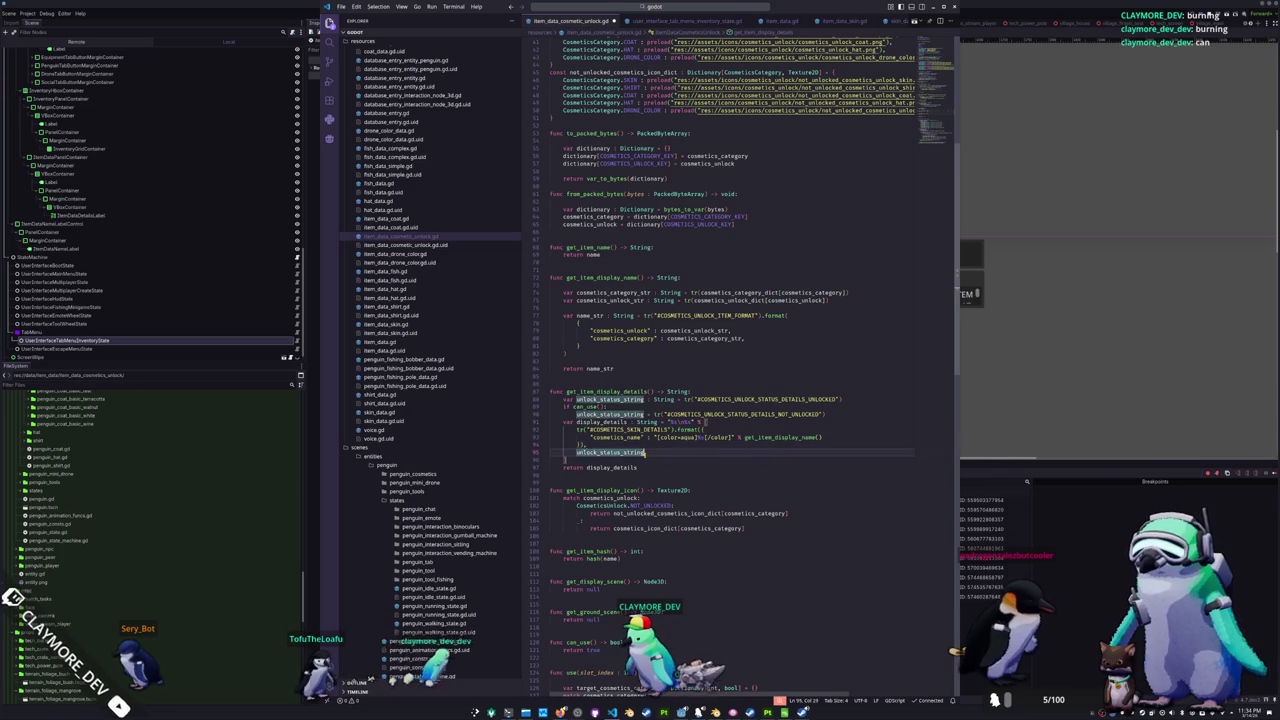
key("alt+Tab")
key("alt+Tab")
scroll(559, 565, "down", 10)
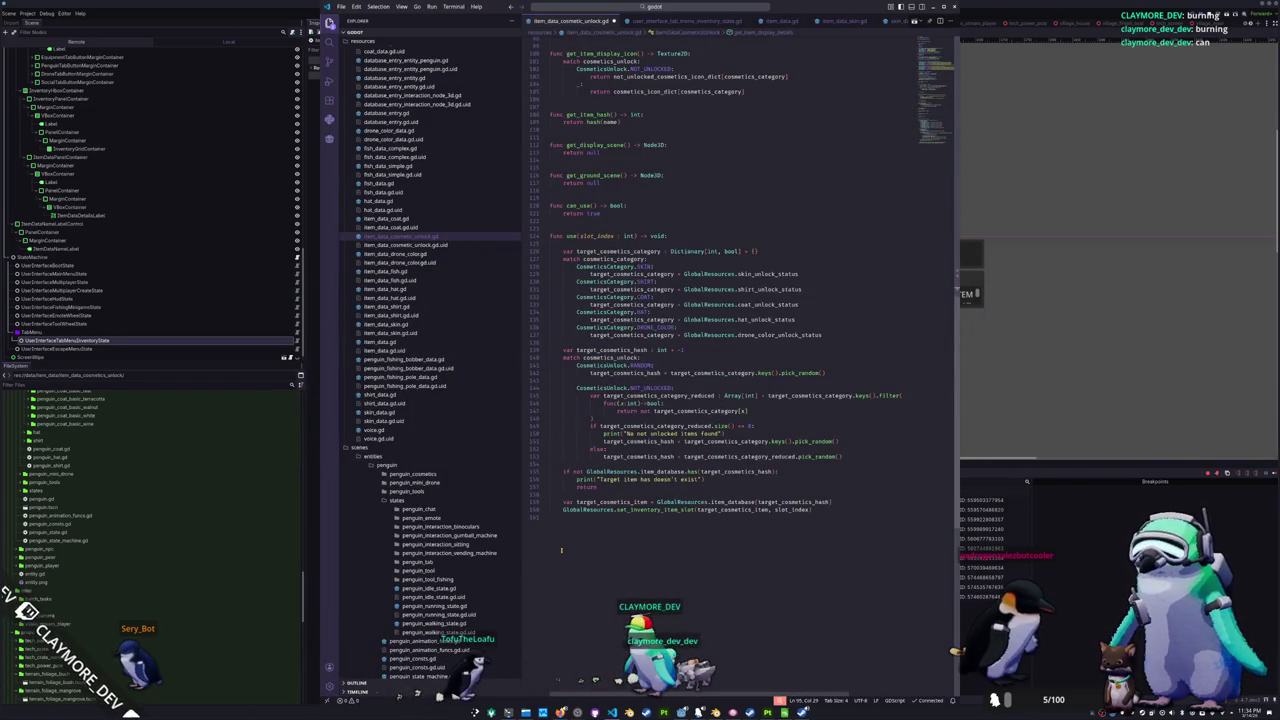
scroll(561, 549, "up", 4)
scroll(561, 549, "up", 10)
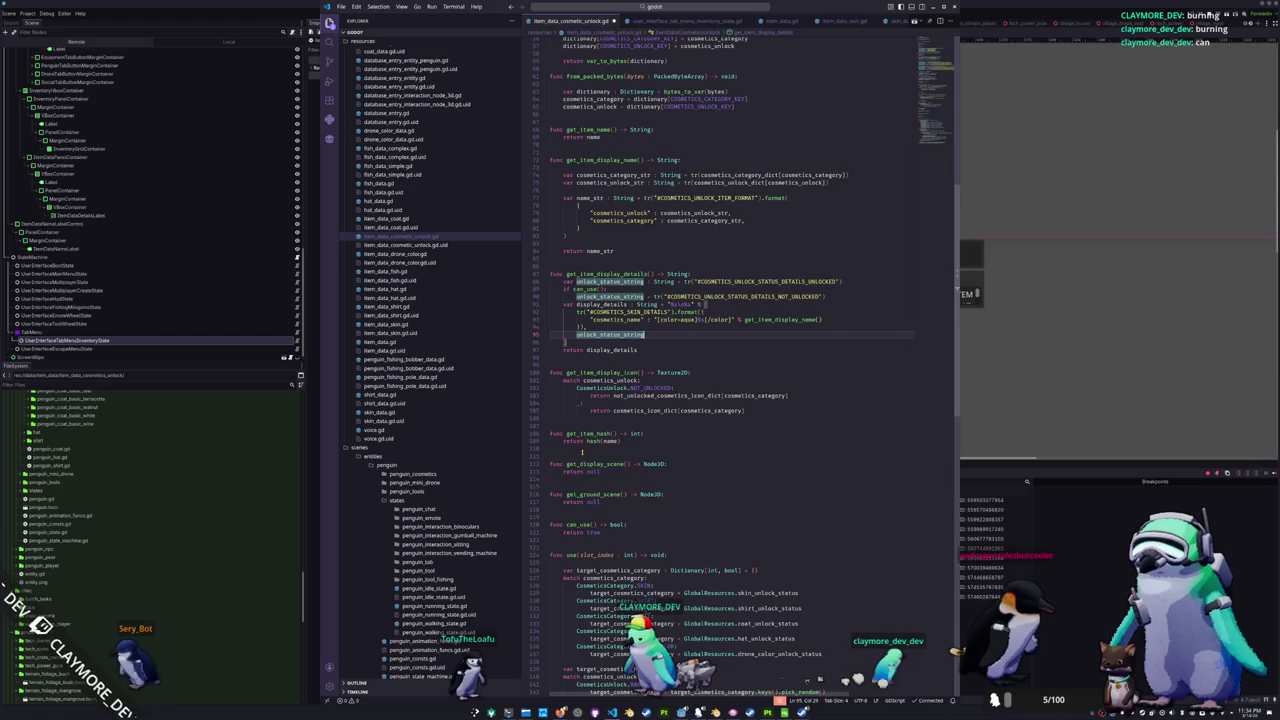
key("Up")
key("Up")
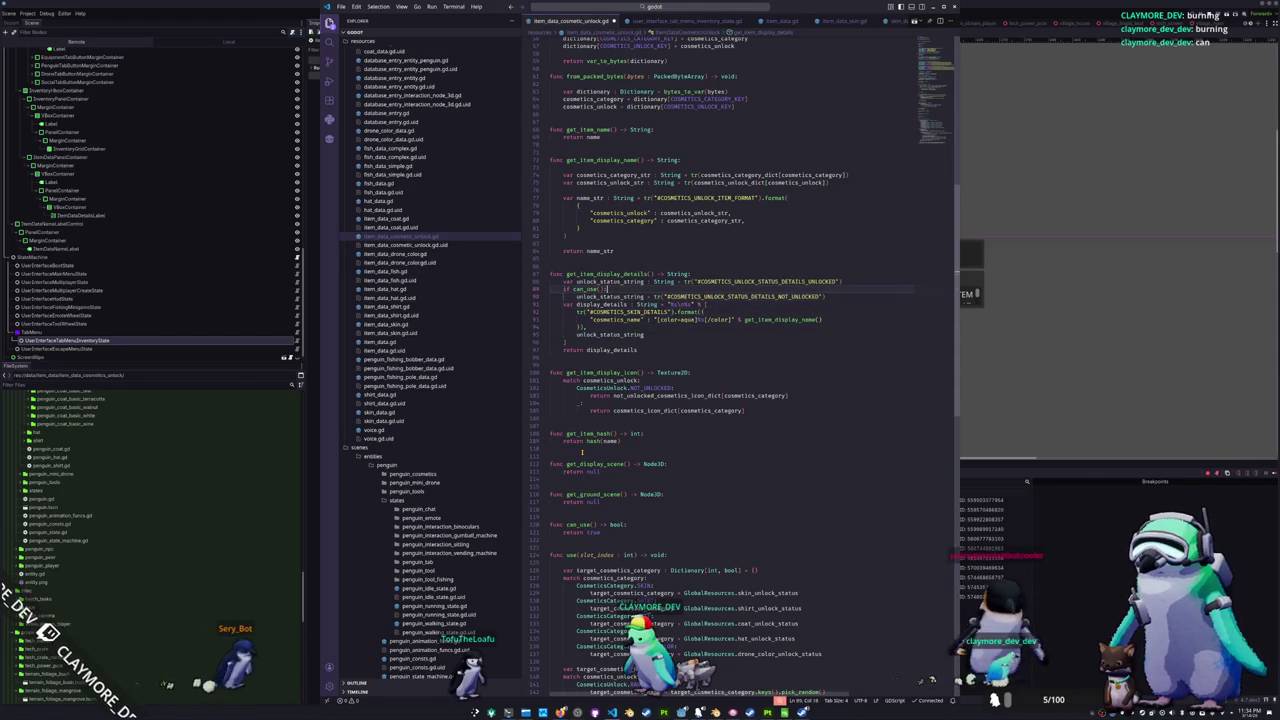
key("Down")
key("Down")
key("Down")
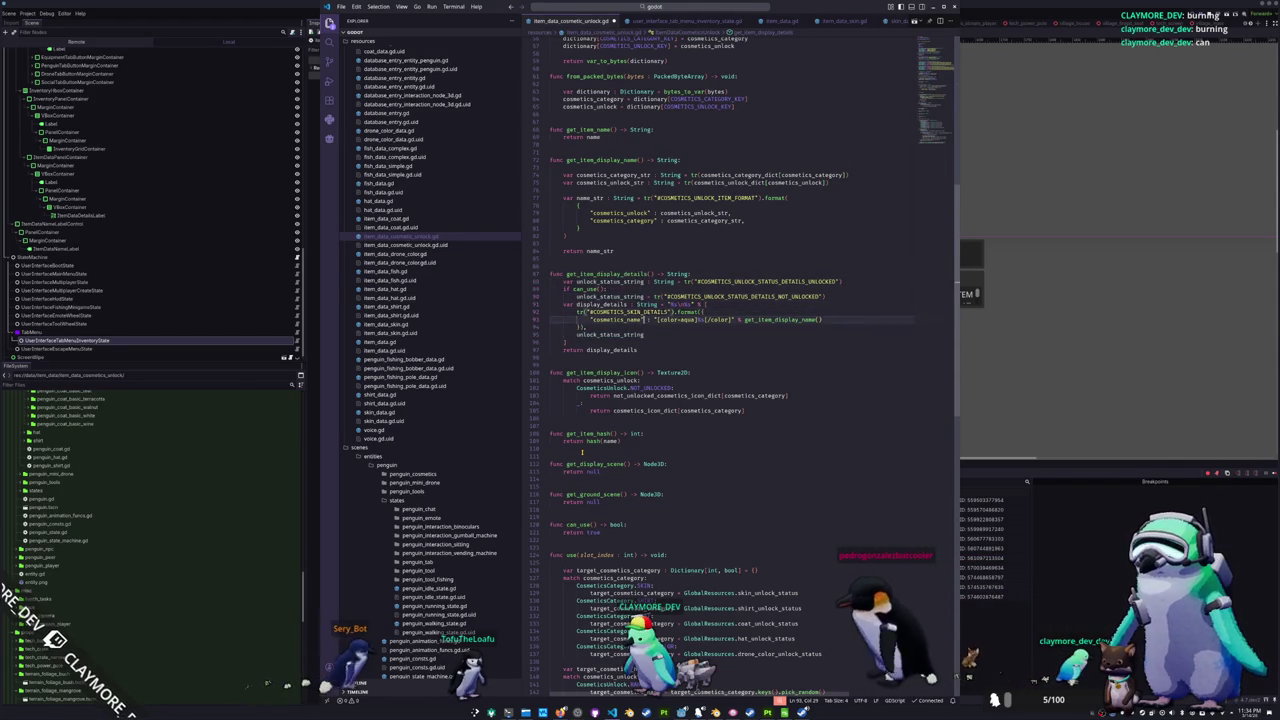
key("Up")
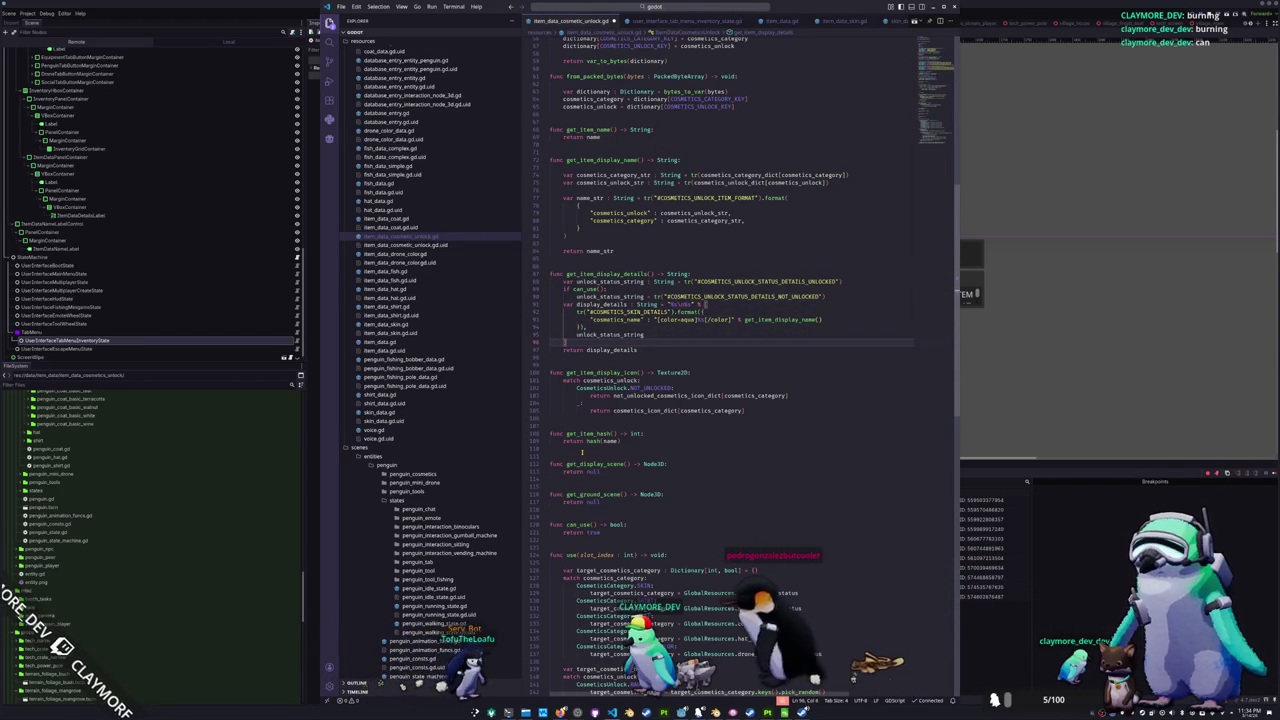
key("Up")
key("Up")
key("Up")
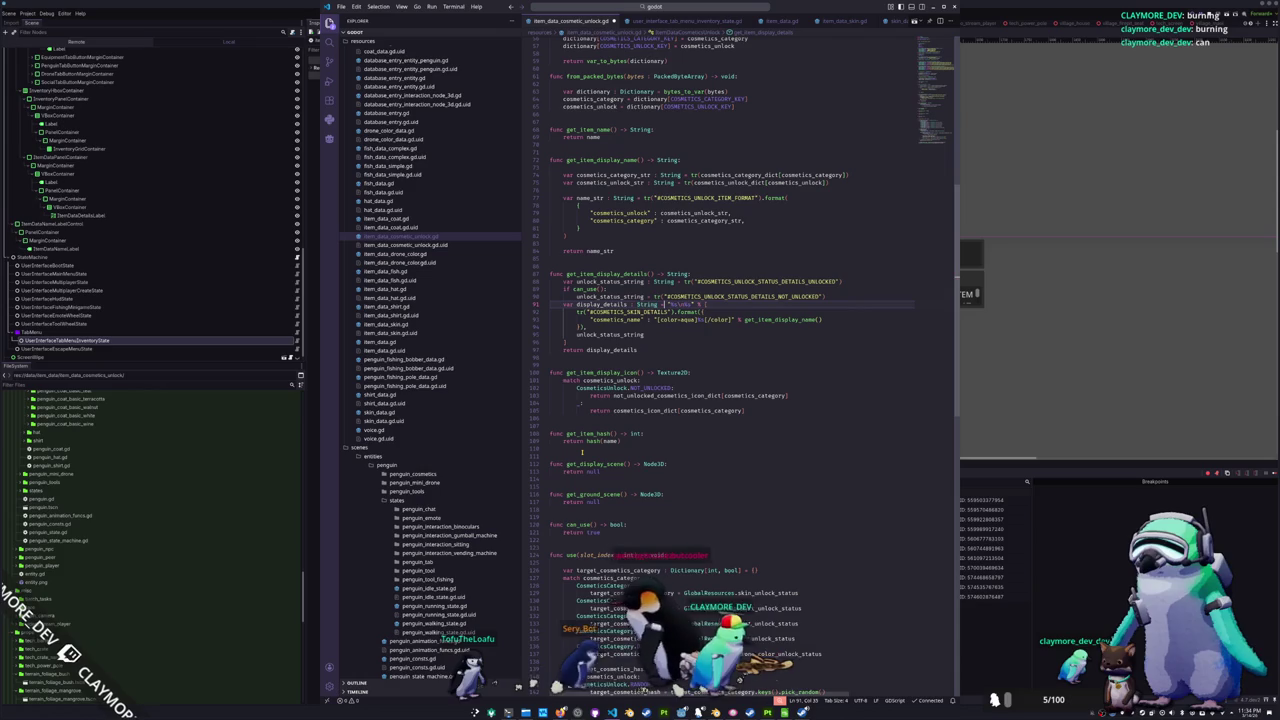
key("ctrl+z")
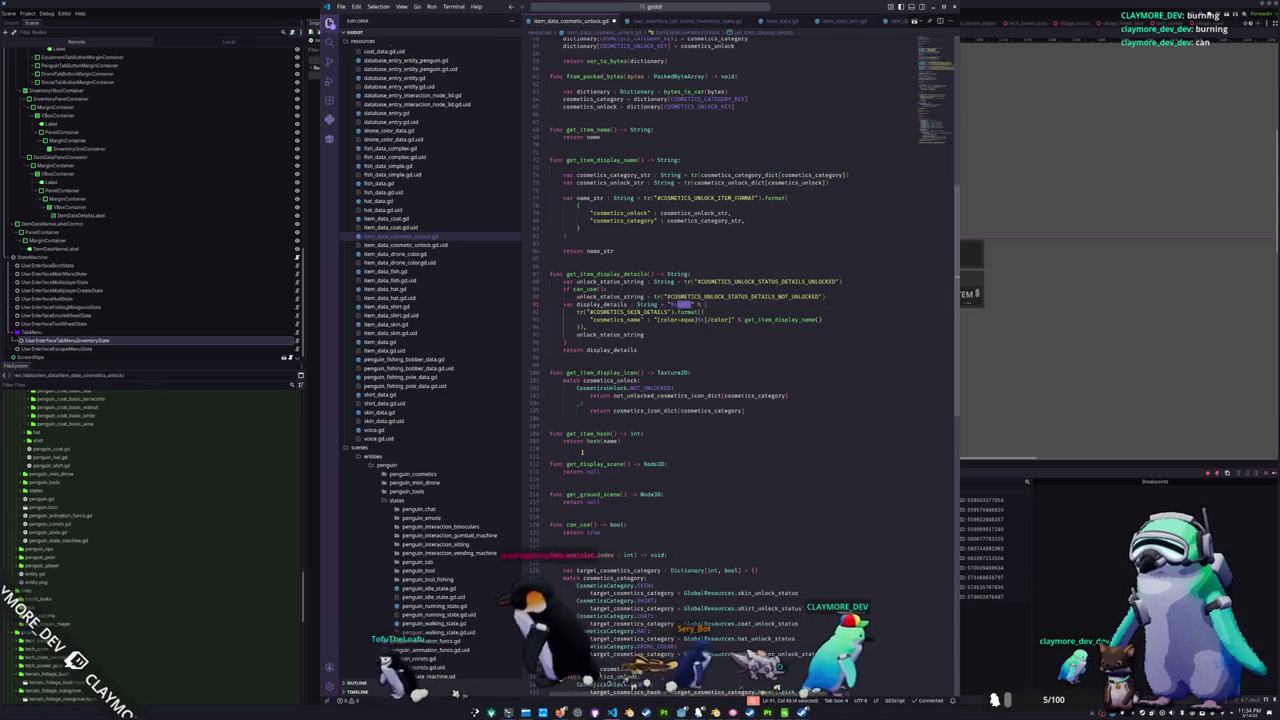
- Close the .format({ call with '}),' and swap the key to #COSMETICS_UNLOCK_ITEM_DETAILS
key("Down")
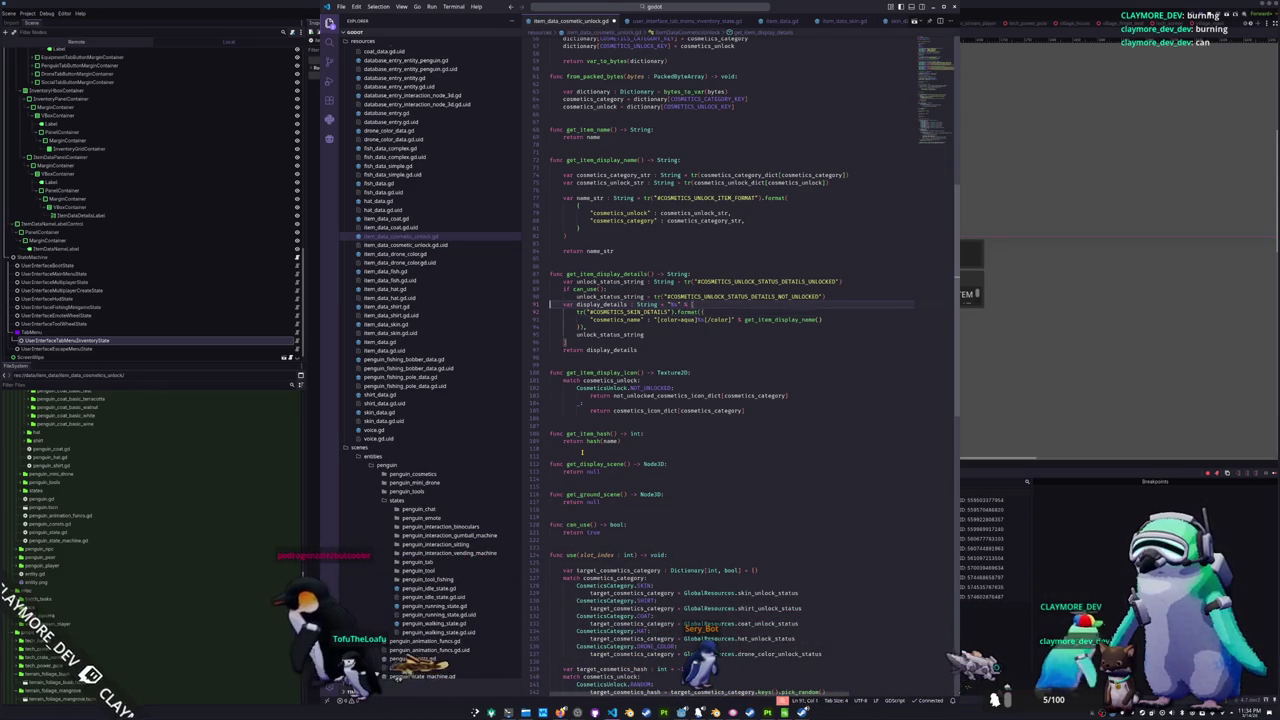
key("Return")
type("}),")
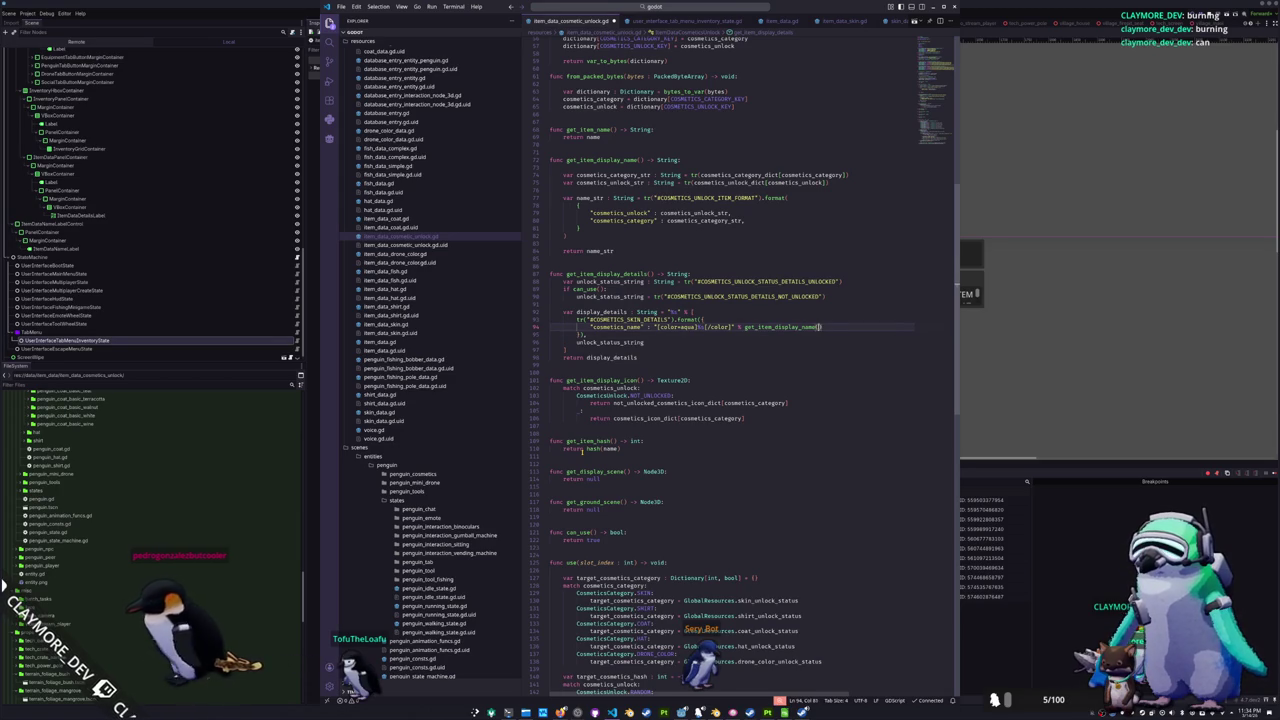
key("Up")
scroll(581, 450, "up", 1)
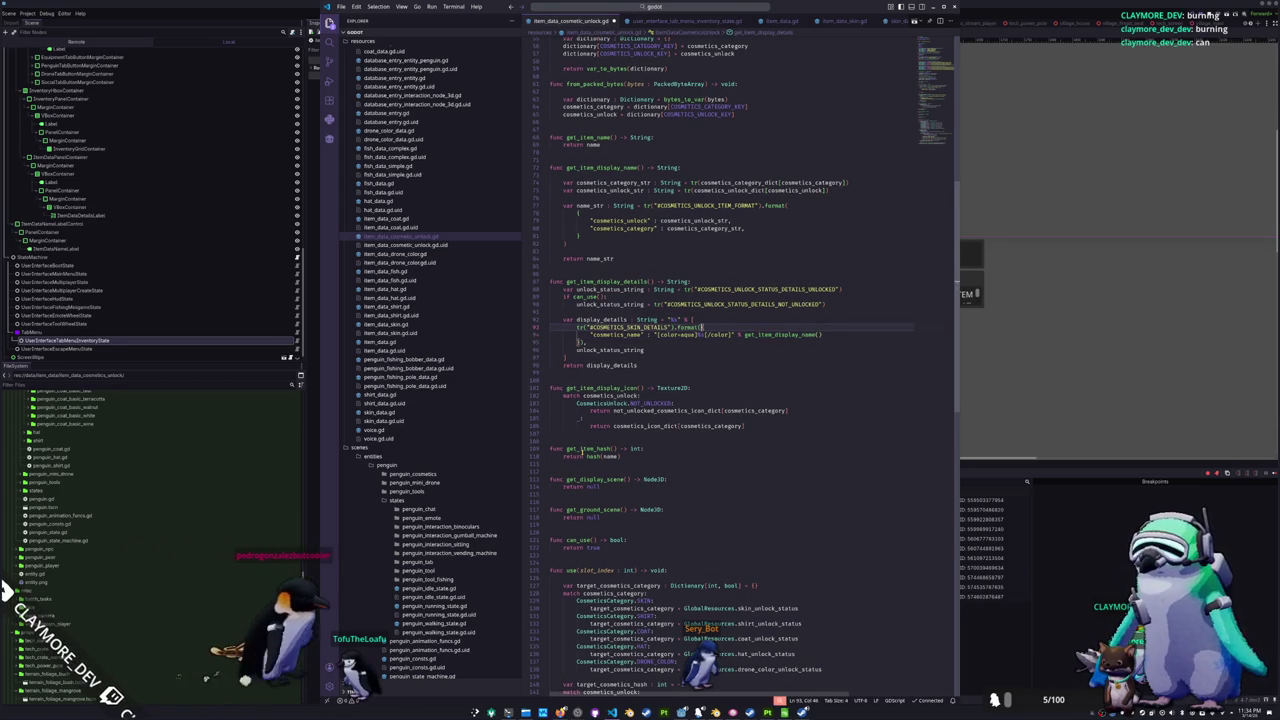
double_click(630, 327)
type("COSMETICS_UNLOCK_ITEM_DETAILS")
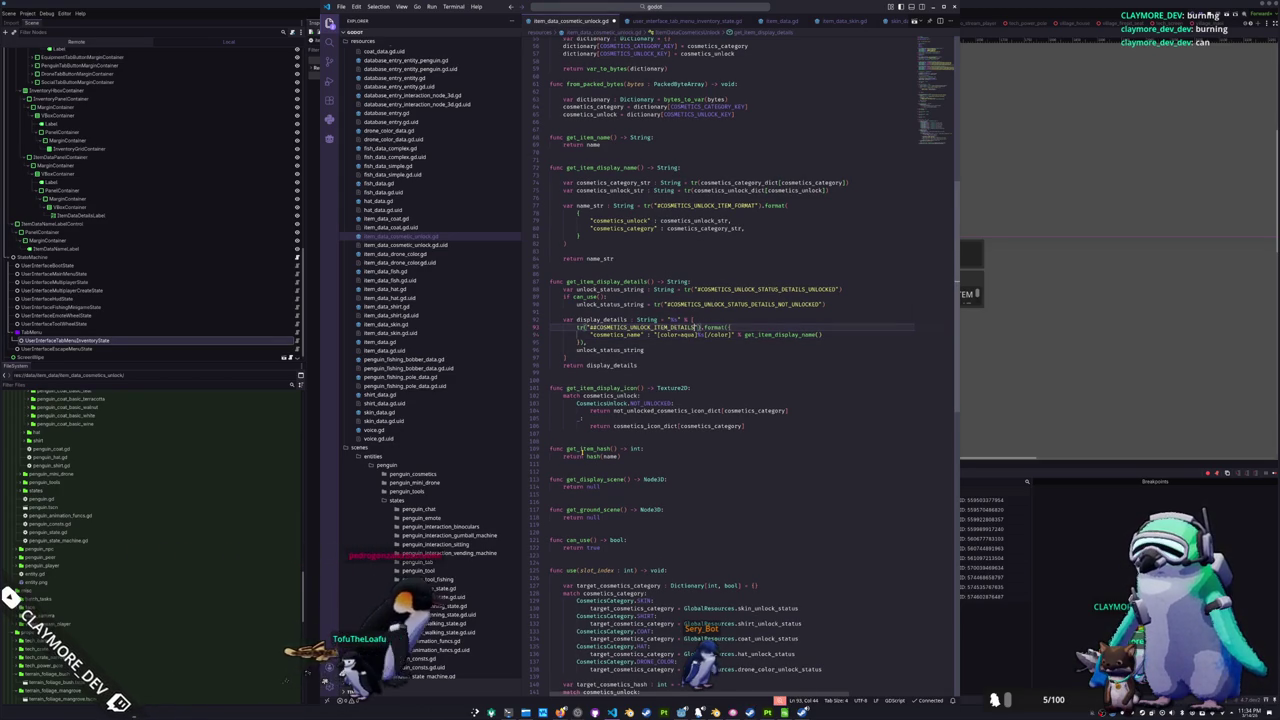
key("End")
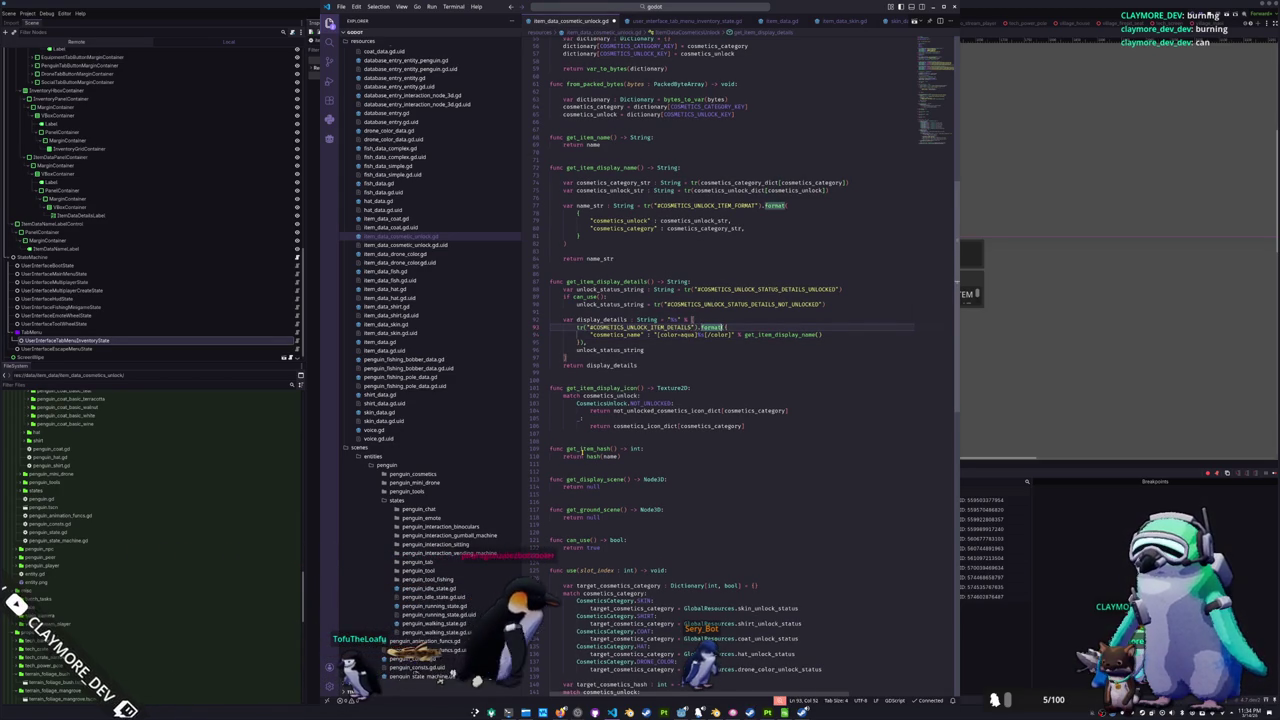
key("alt+Tab")
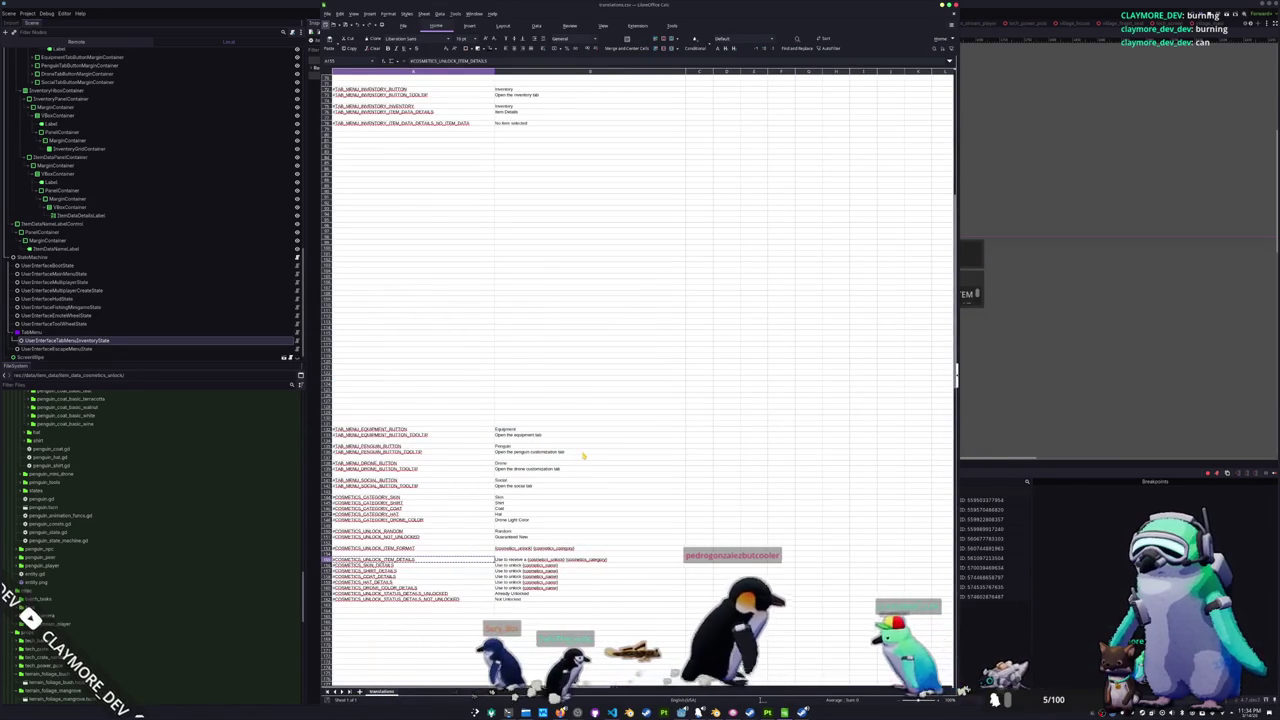
- Rename the format key to cosmetics_category and duplicate that entry line
key("alt+Tab")
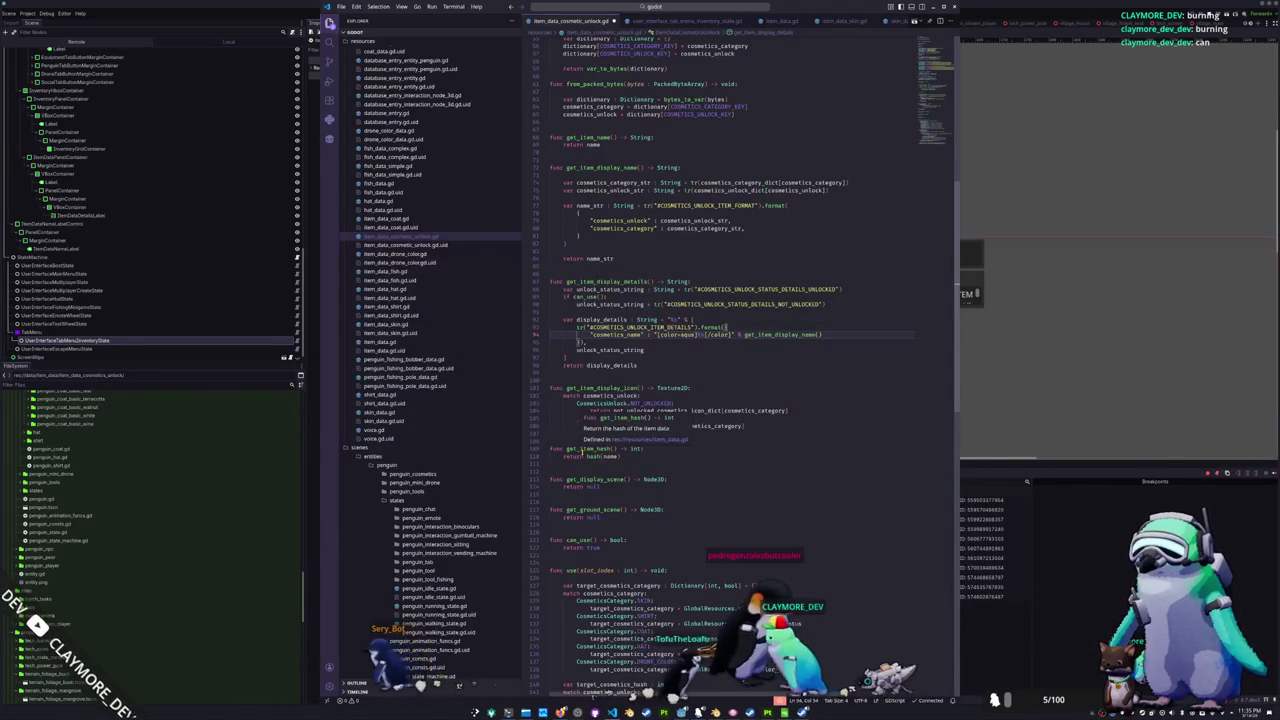
key("ctrl+Left")
key("ctrl+Left")
key("ctrl+Left")
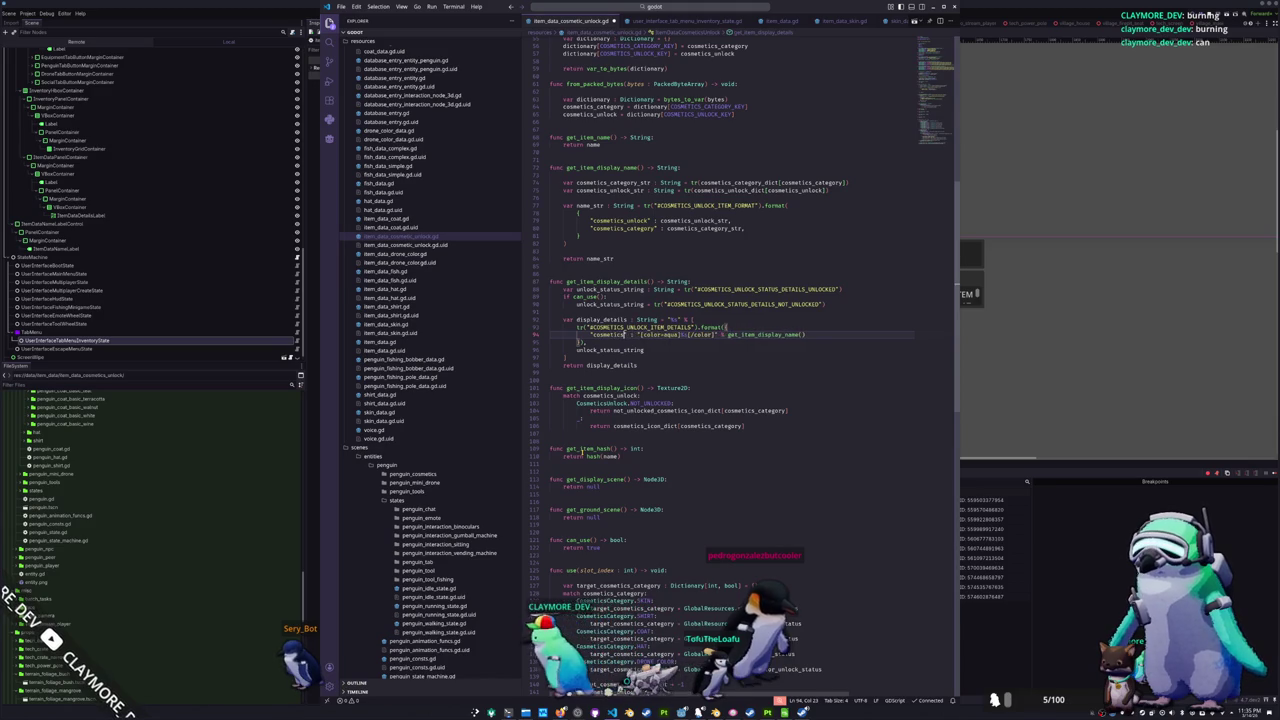
type("tegory")
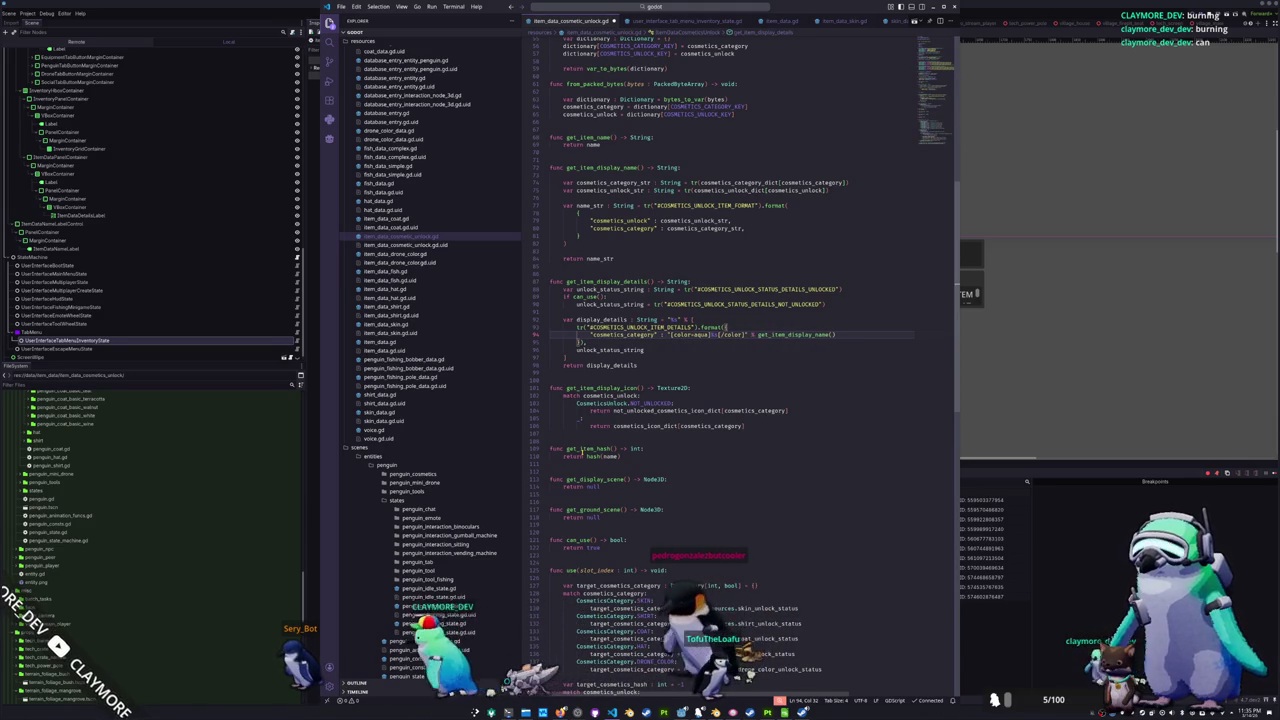
key("ctrl+shift+Right")
key("ctrl+shift+Right")
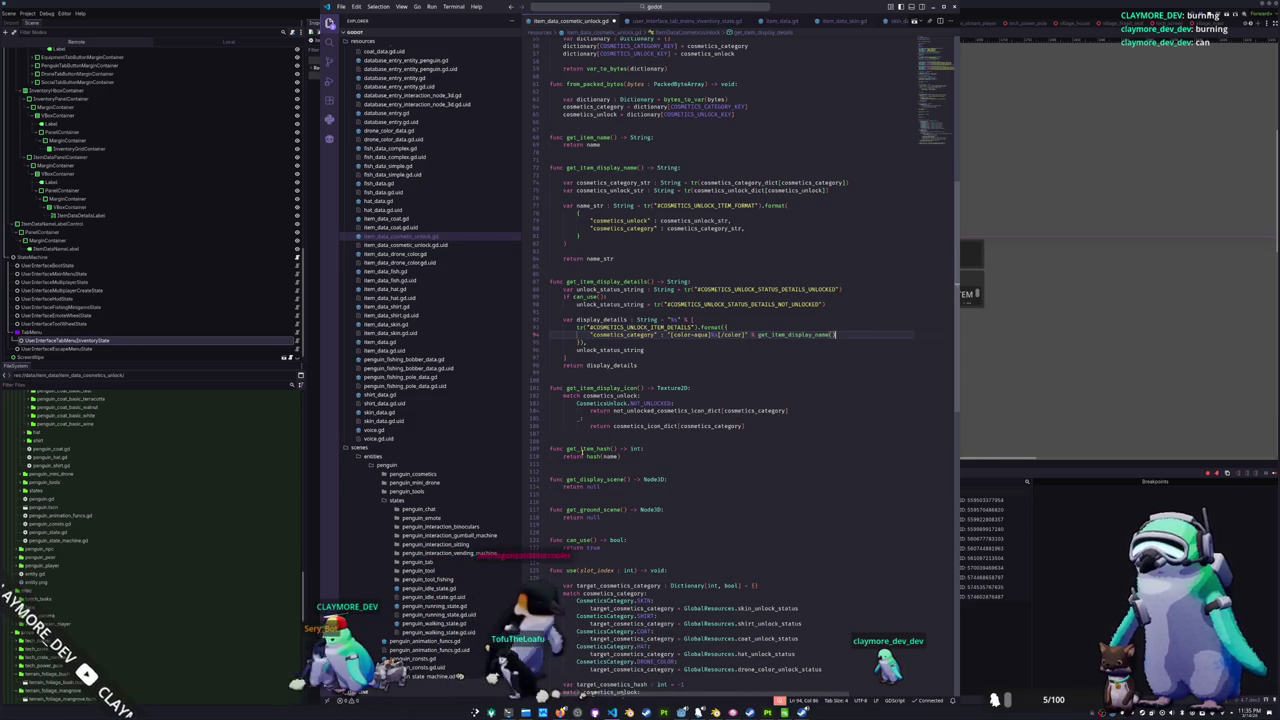
key("shift+alt+Down")
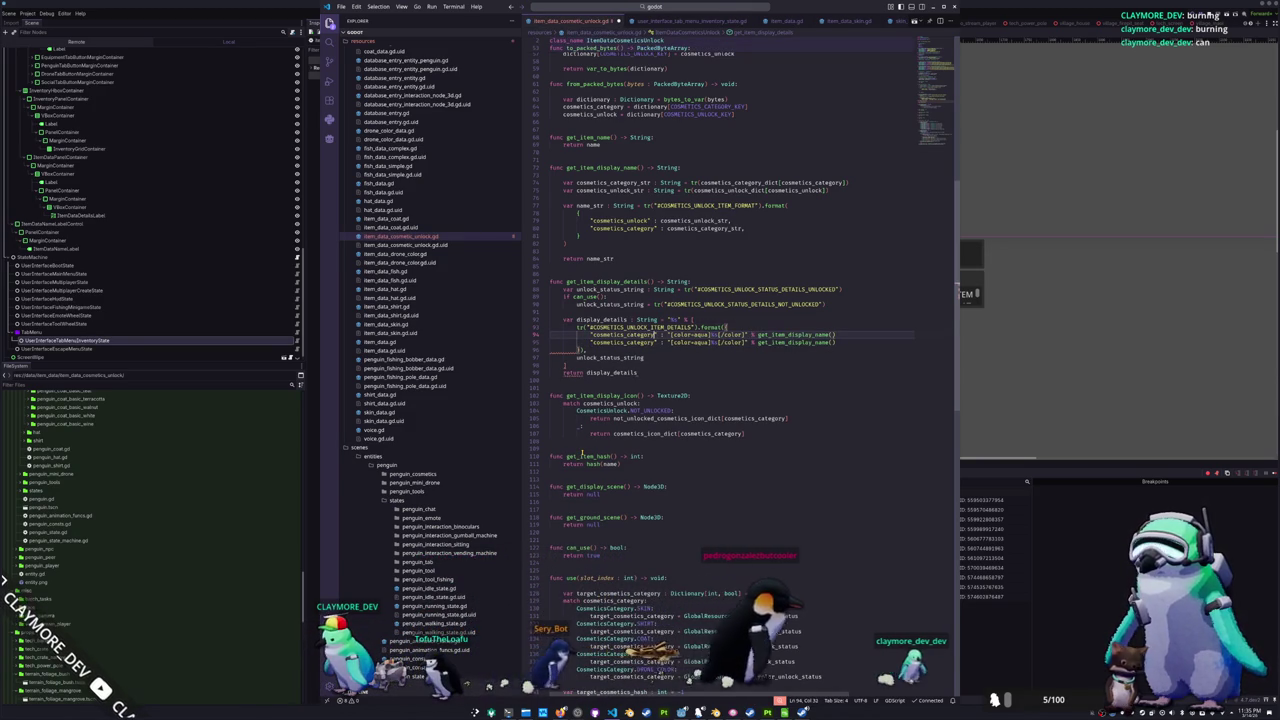
key("ctrl+shift+Left")
key("alt+Tab")
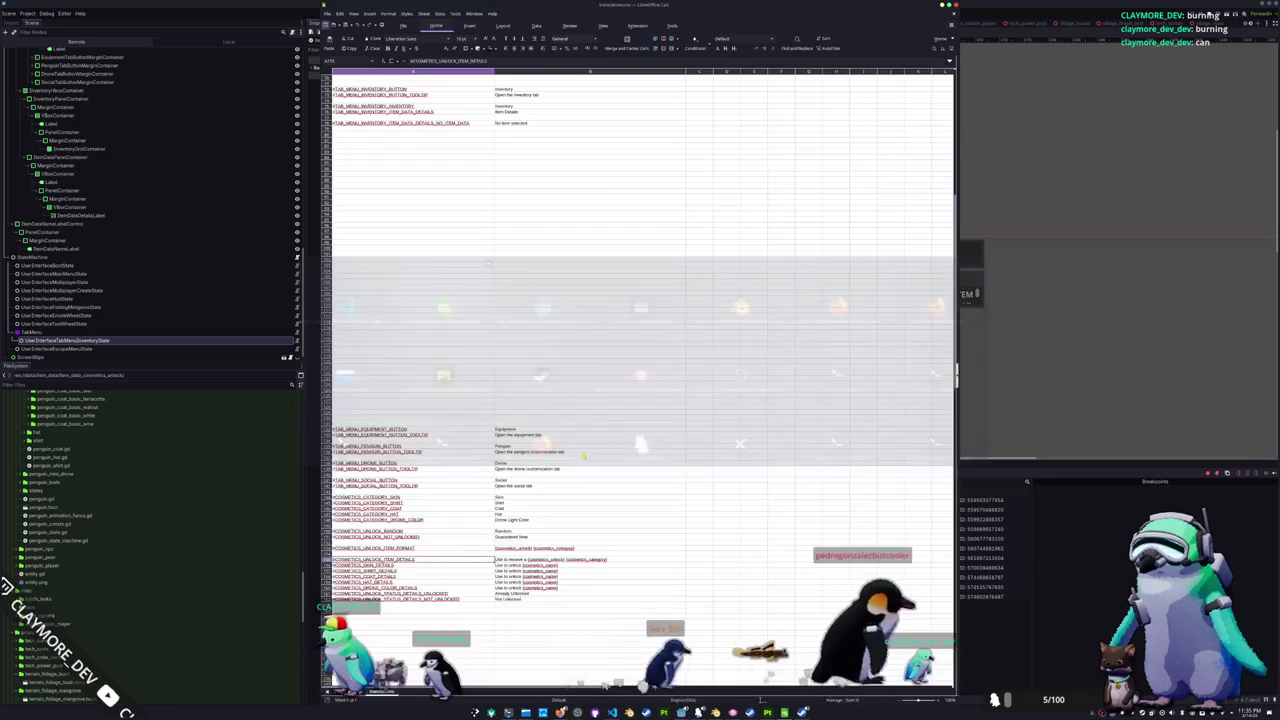
key("alt+Tab")
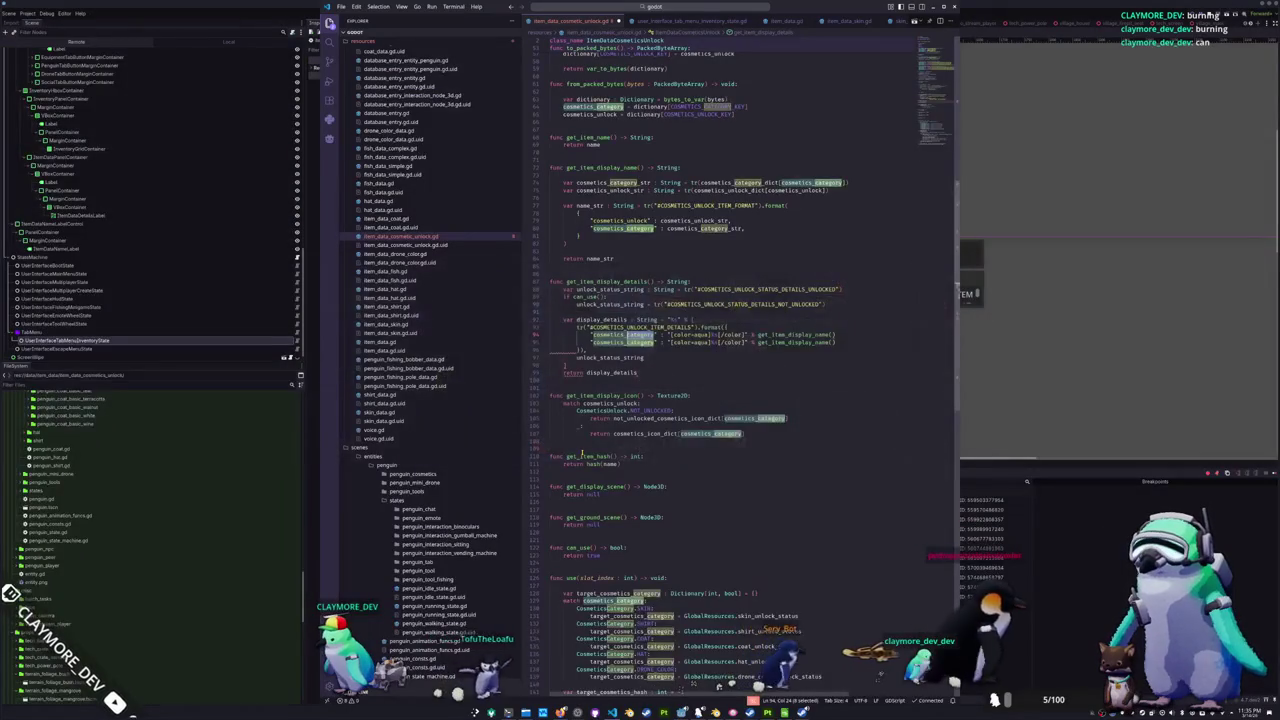
- Delete the leftover unlock_status_string line and comma-separate the cosmetics_unlock and cosmetics_category entries
key("Down")
key("Down")
key("Down")
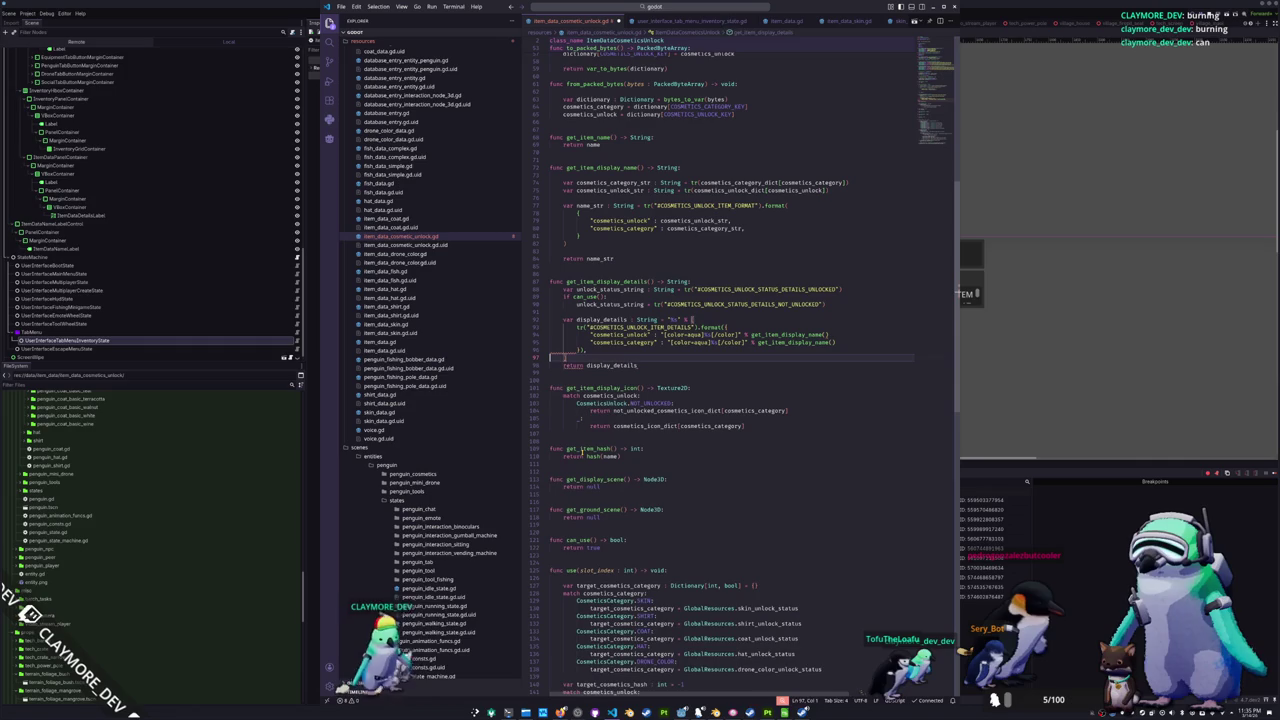
key("ctrl+shift+k")
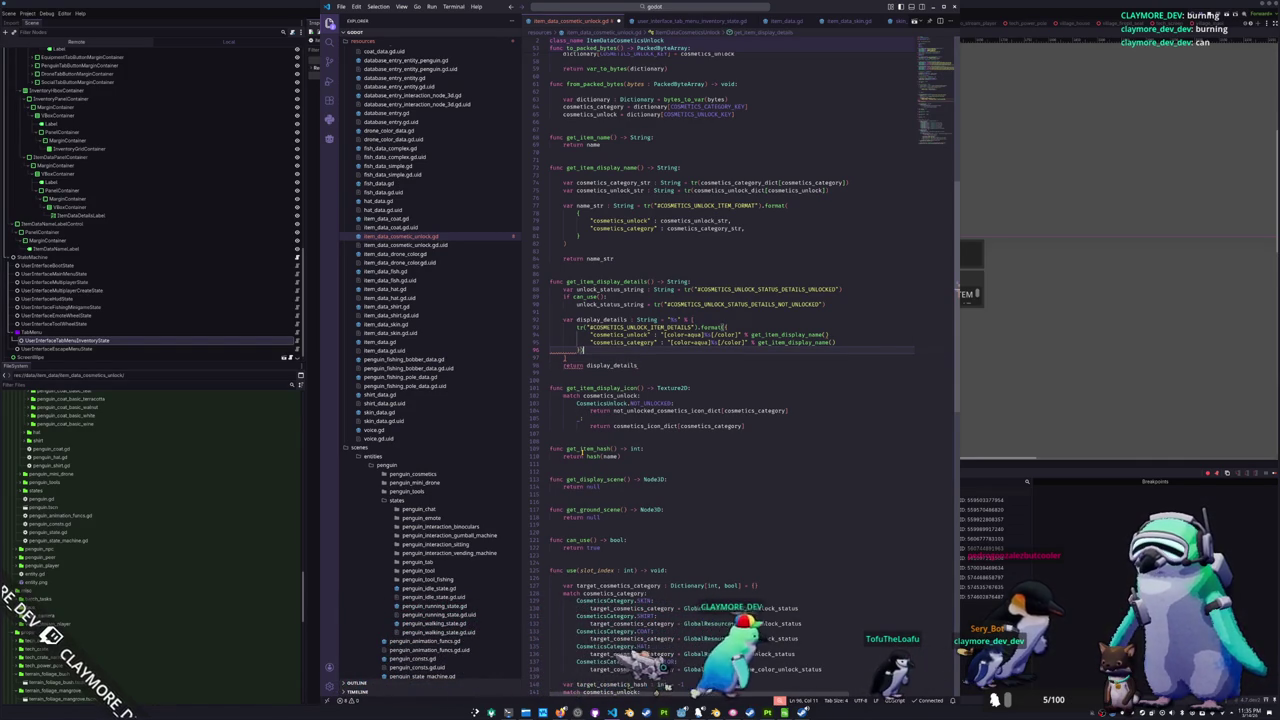
key("Down")
key("Up")
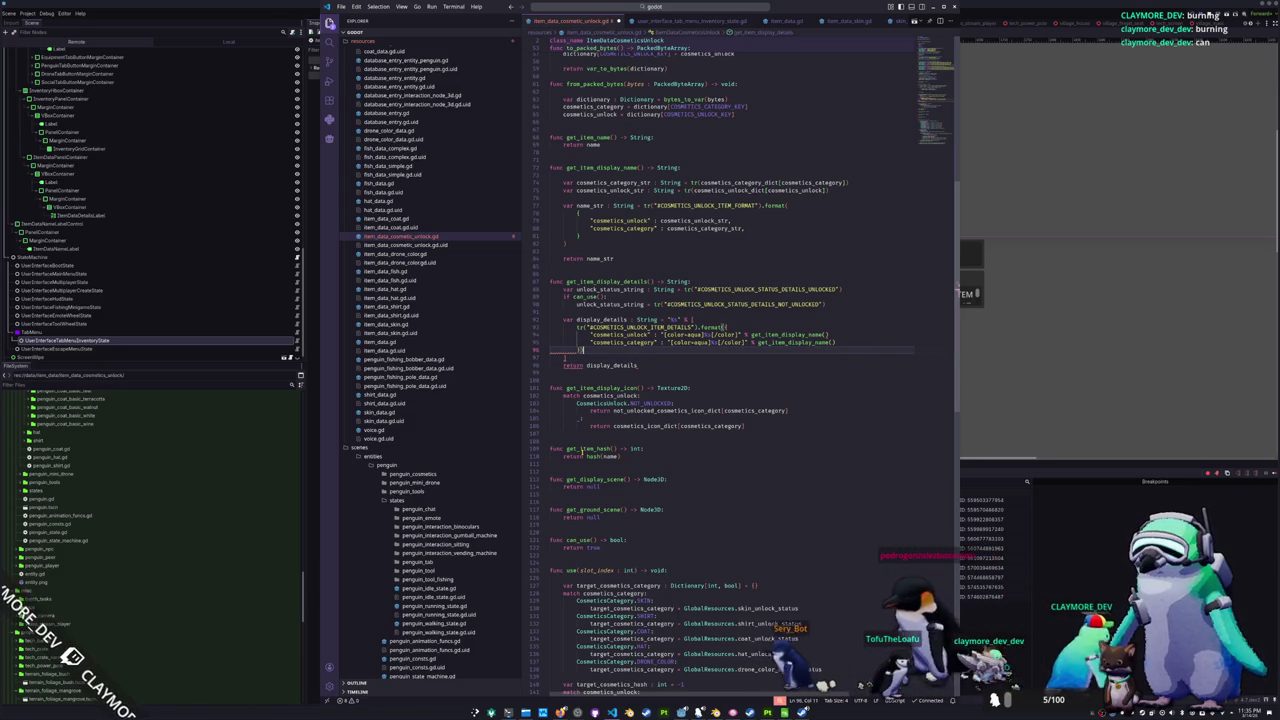
key("ctrl+Right")
key("ctrl+Right")
key("ctrl+Right")
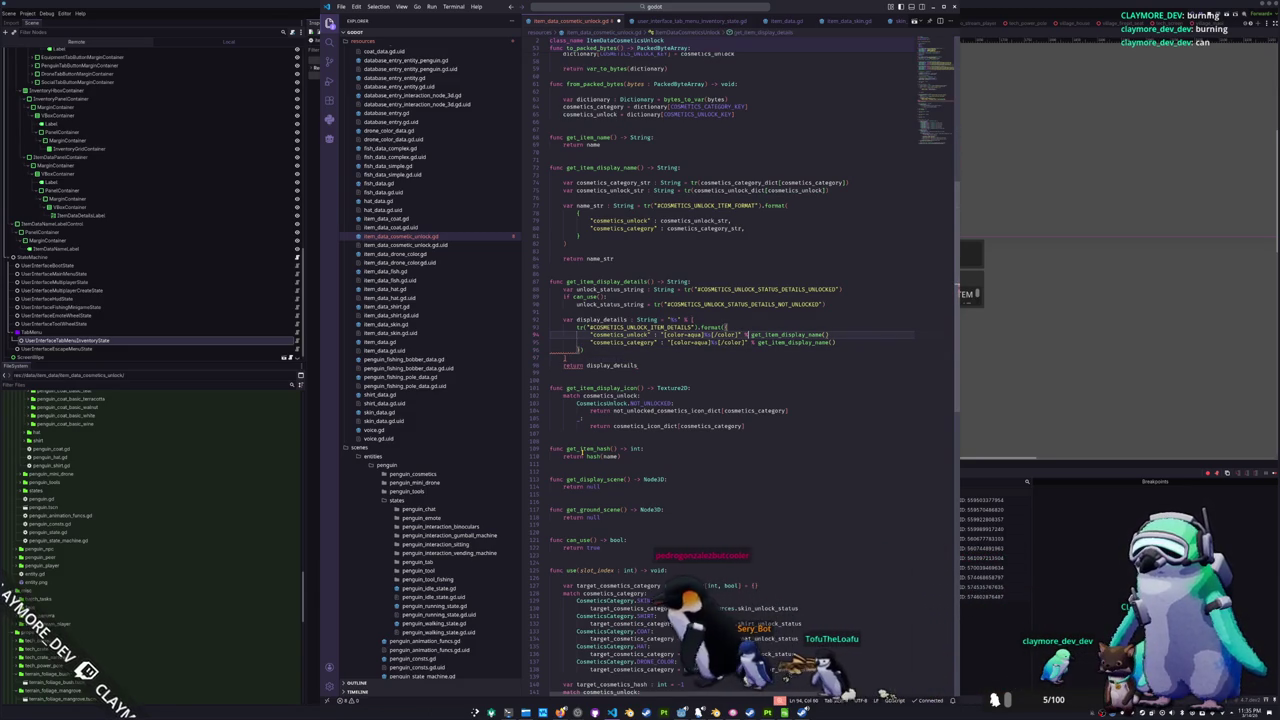
key("End")
type(",")
key("Up")
key("Up")
key("Up")
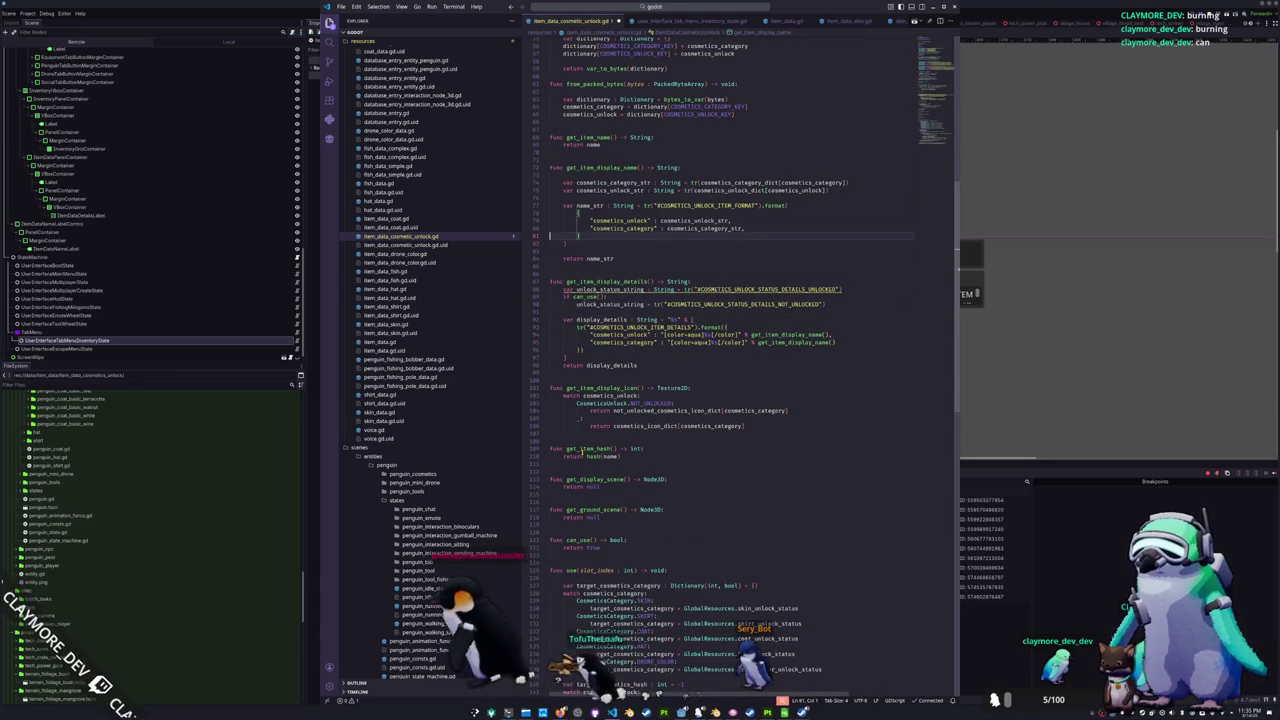
key("shift+Up")
key("shift+Up")
key("ctrl+Tab")
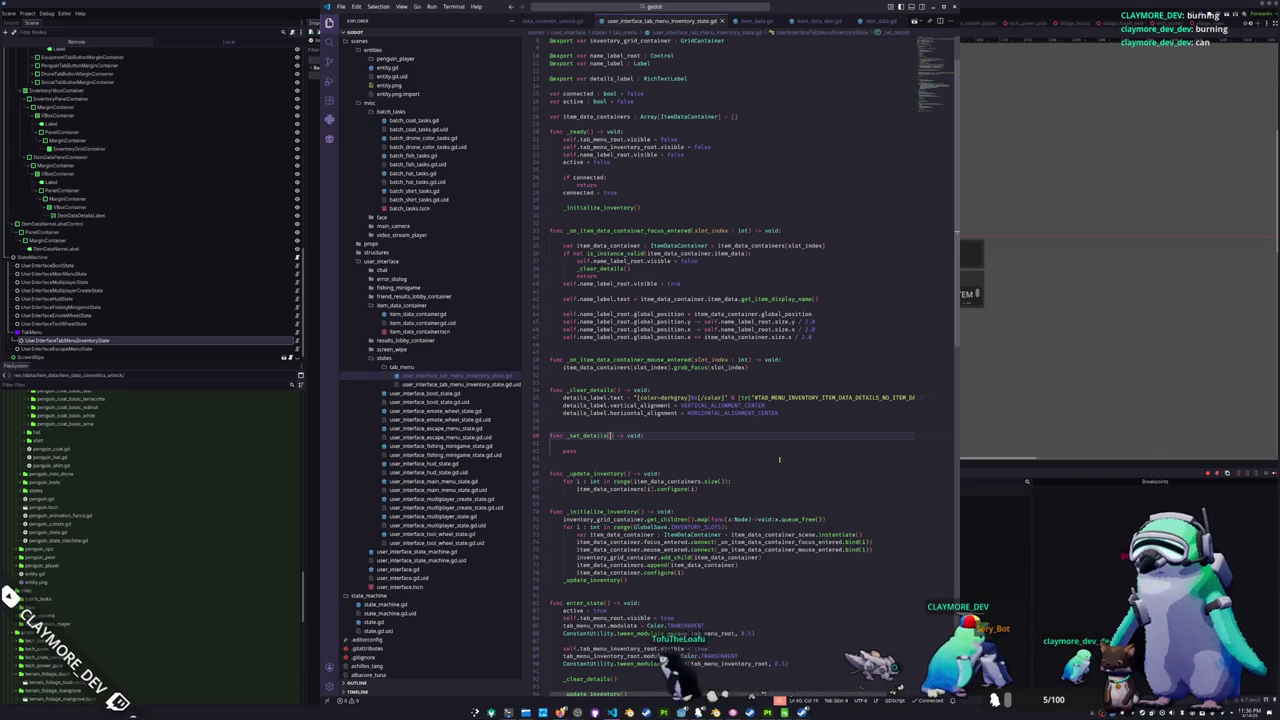
- Give _set_details a slot_index : int parameter, fetch item_data_containers[slot_index], and begin an is_instance_valid check
type("slot_index ")
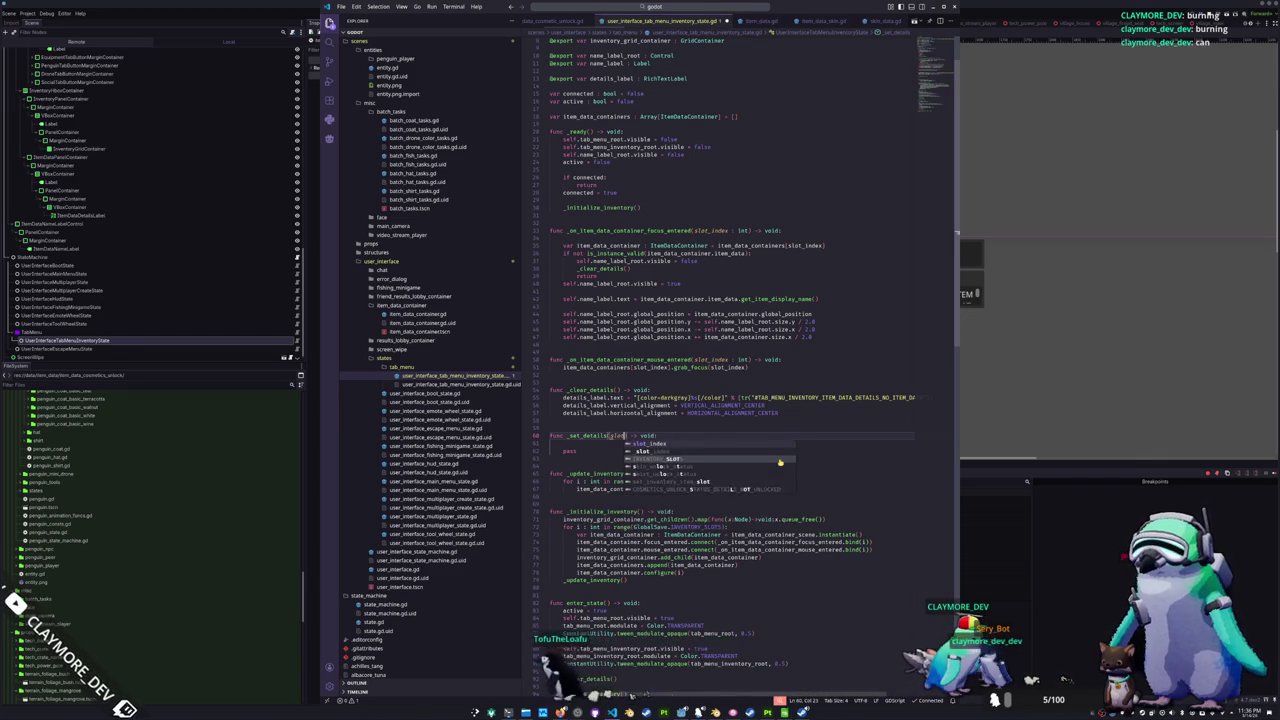
type(": int")
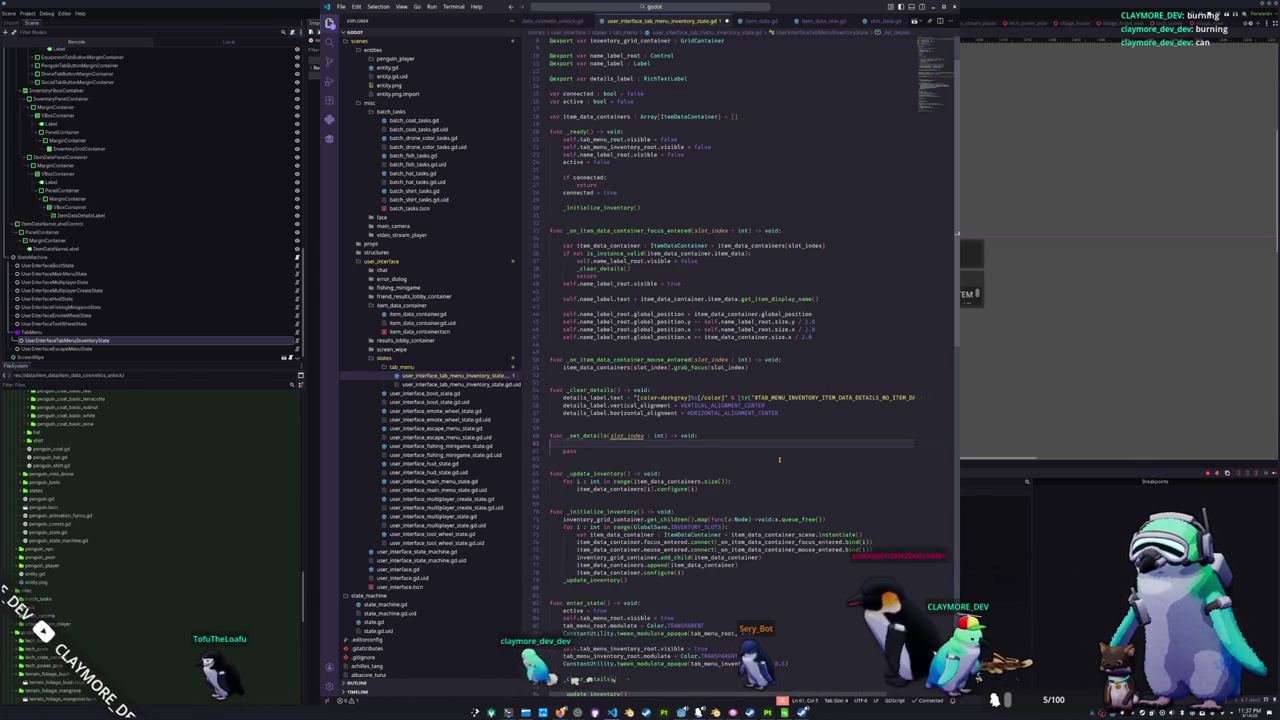
type("var item_data_container")
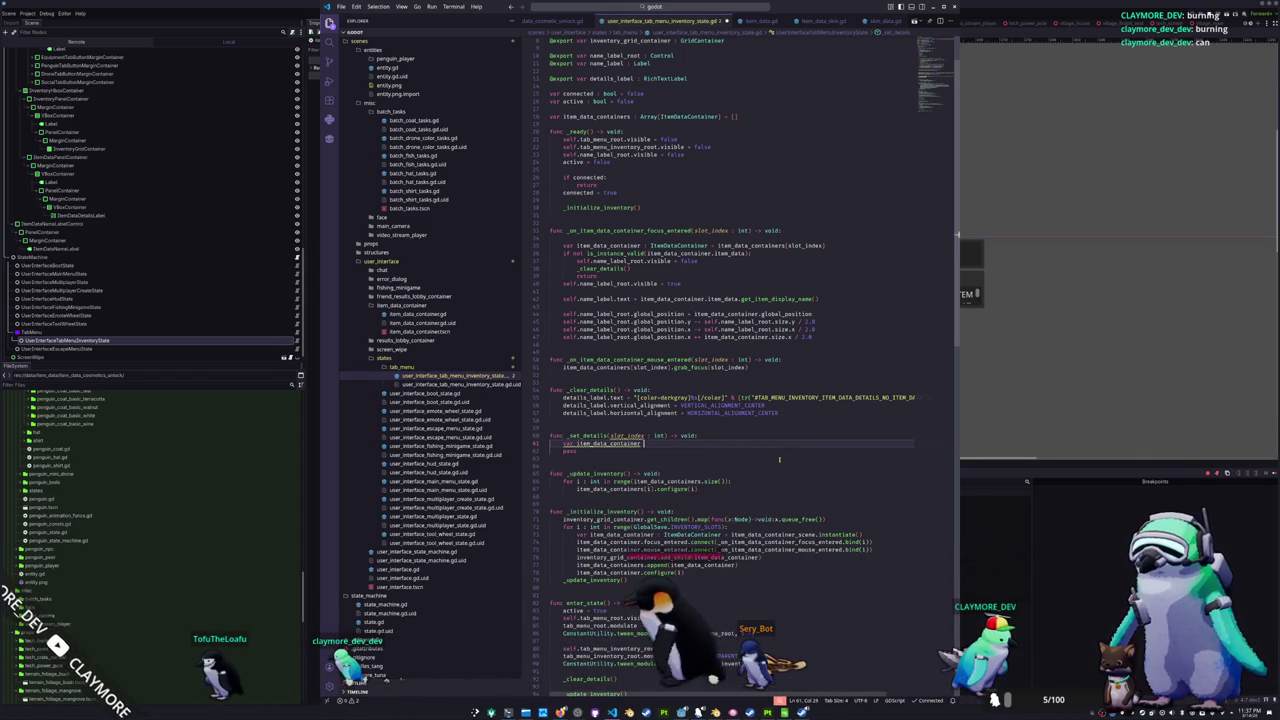
type(" : ItemDataContainer")
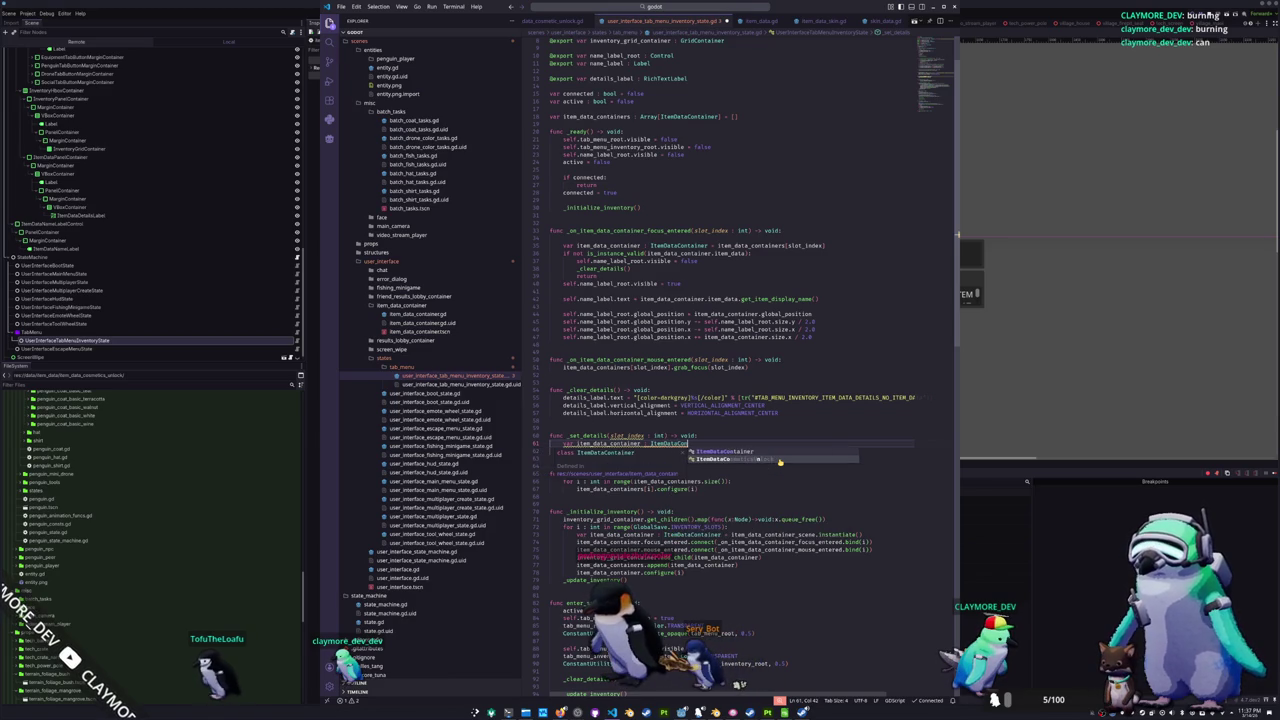
key("Return")
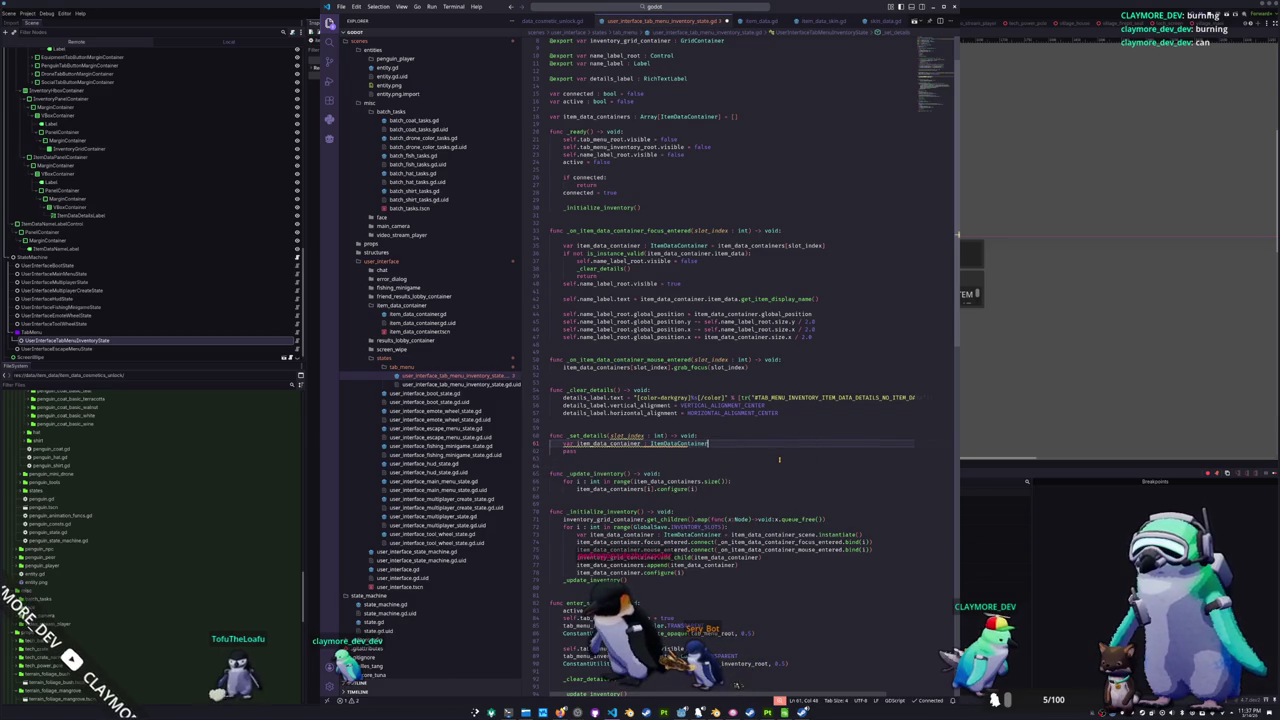
type("item_data_co")
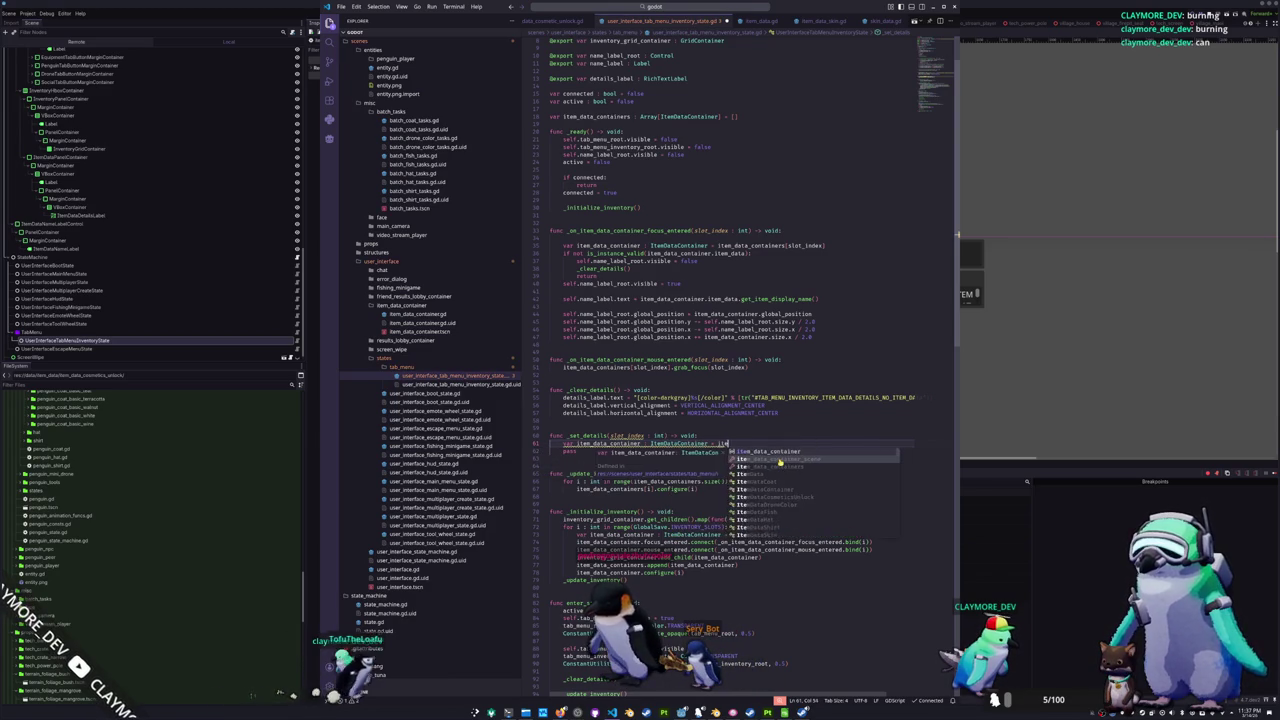
type("ntai")
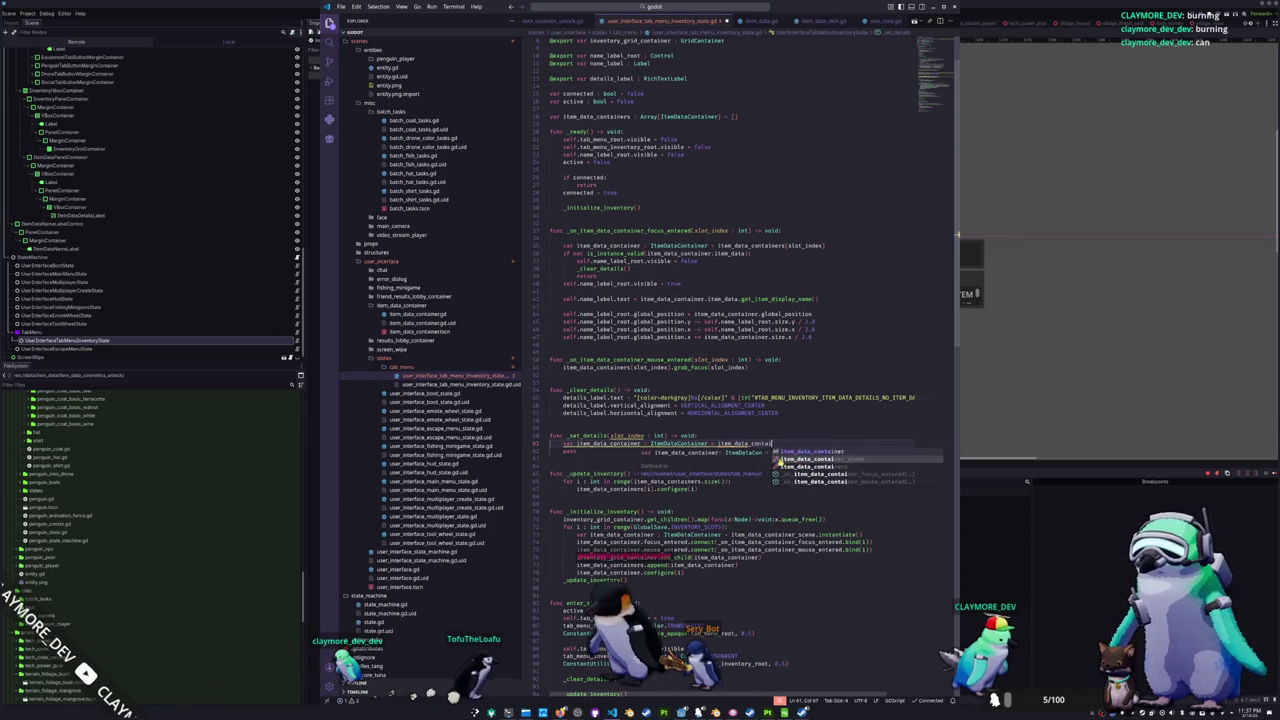
type("ners[slot_index")
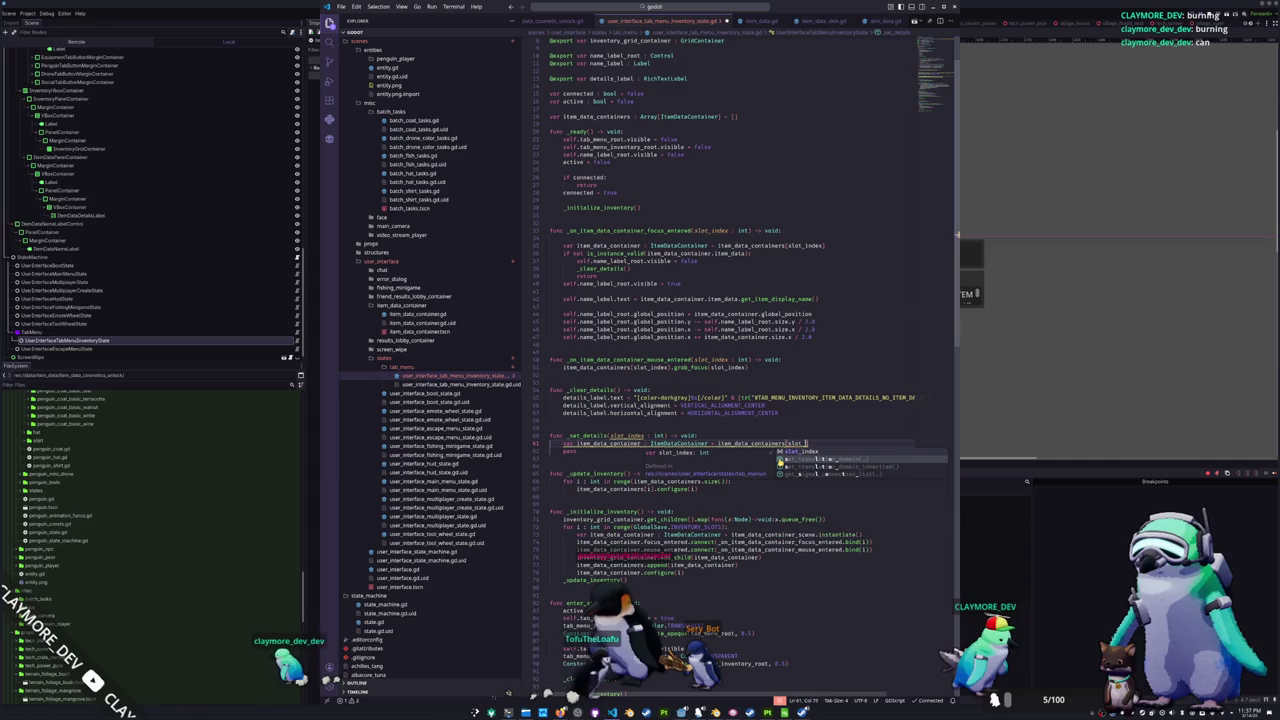
type("]")
key("Return")
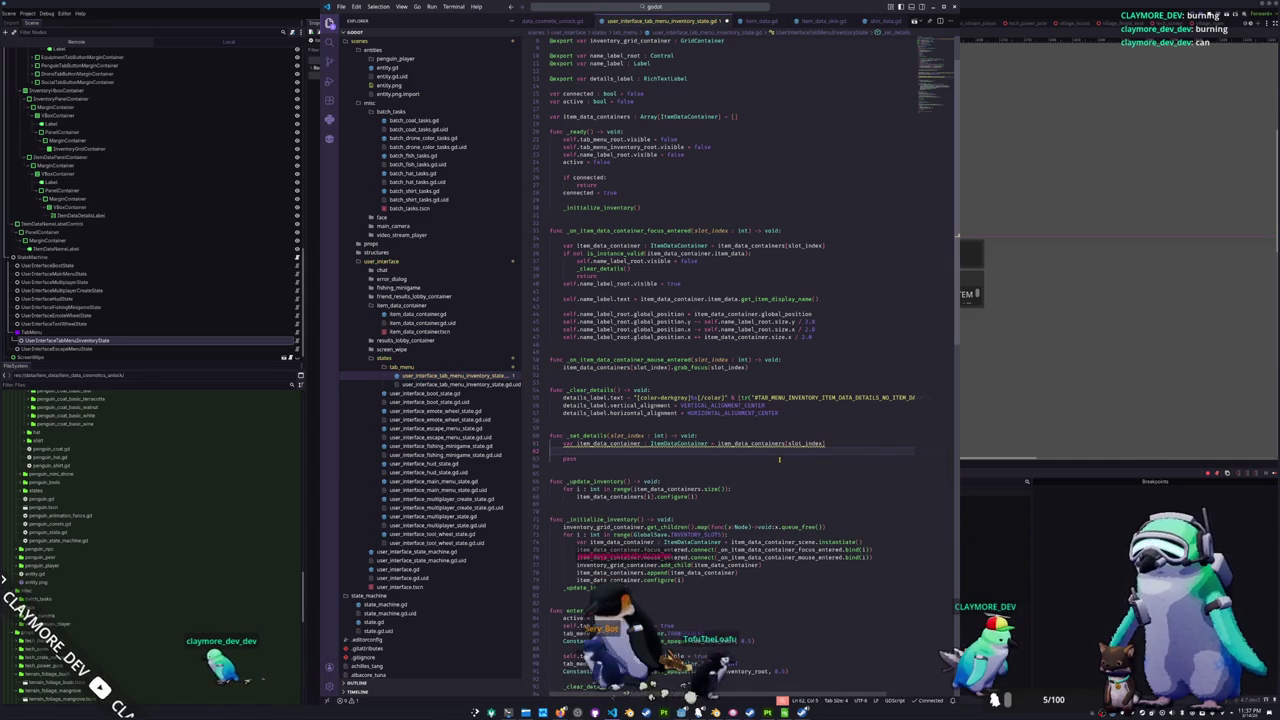
type("if not is_instance_valid(item_data_container)")
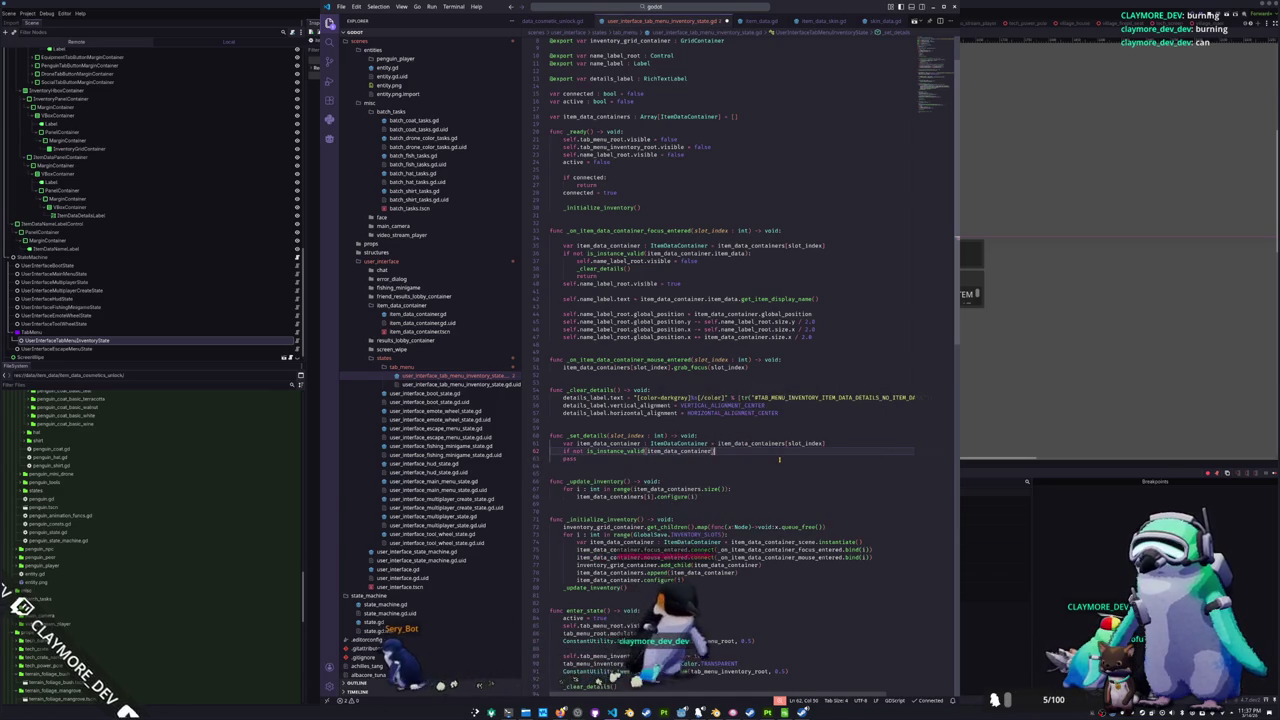
type(":")
- Make the invalid-item branch call _clear_details() and return
key("Return")
type("_clear")
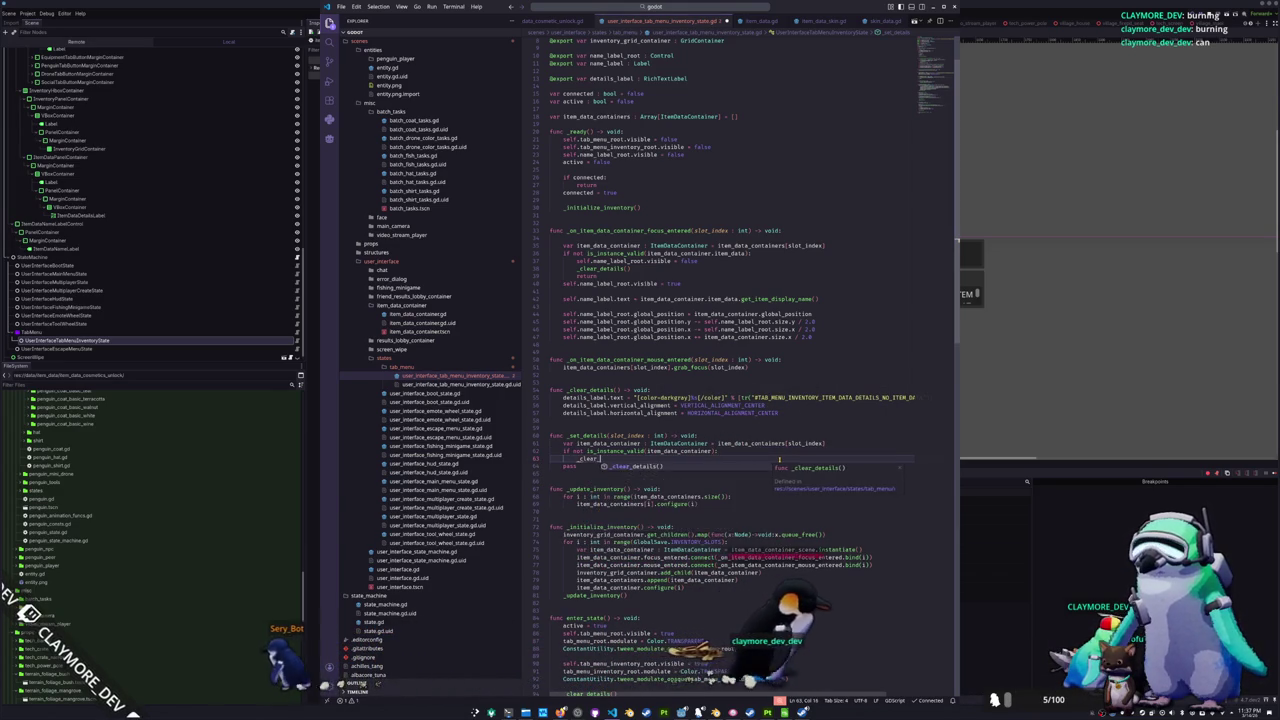
key("Return")
key("Return")
type("return")
key("Return")
key("Return")
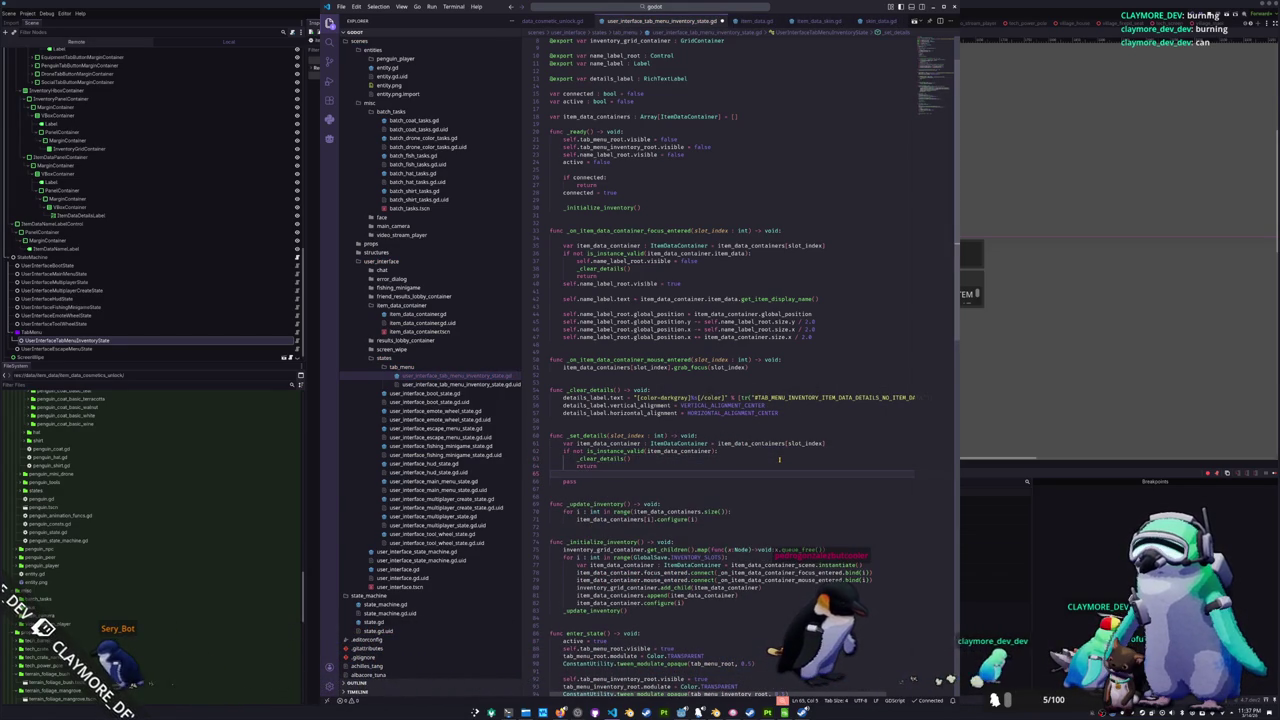
- Start a details_label.text = item_data_container.item_data assignment below the check
key("Return")
type("self")
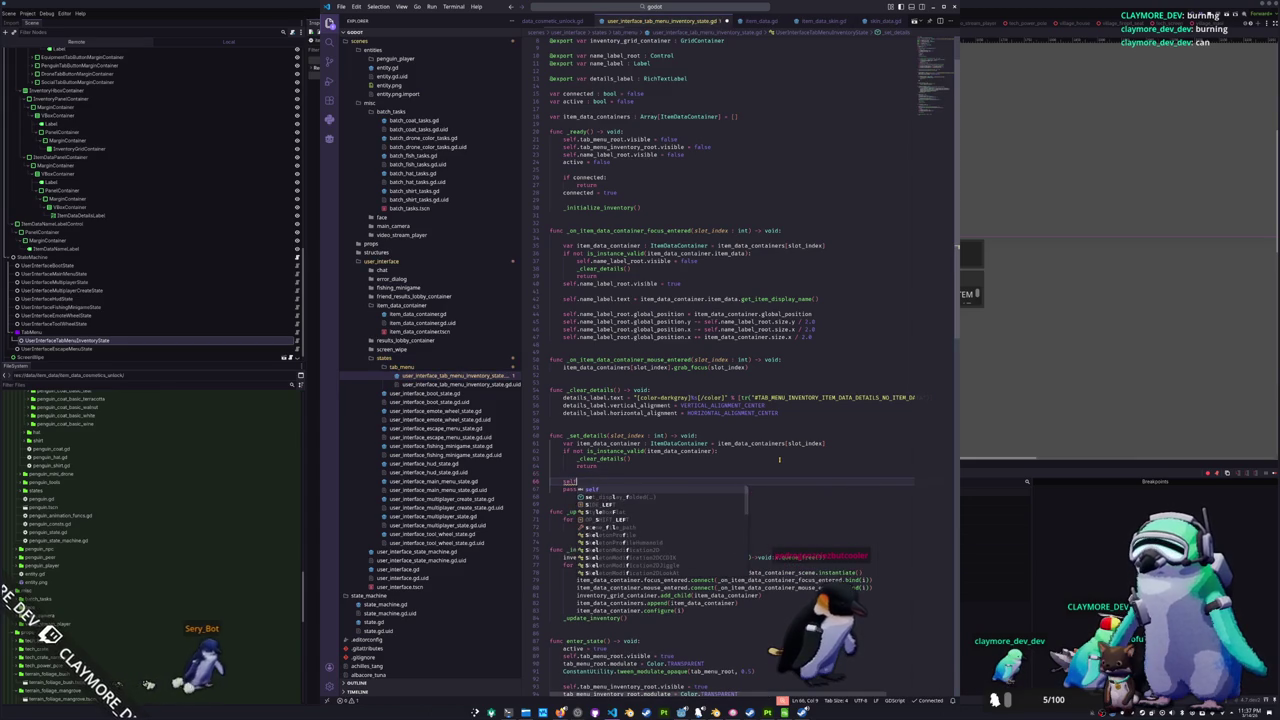
key("BackSpace")
key("BackSpace")
key("BackSpace")
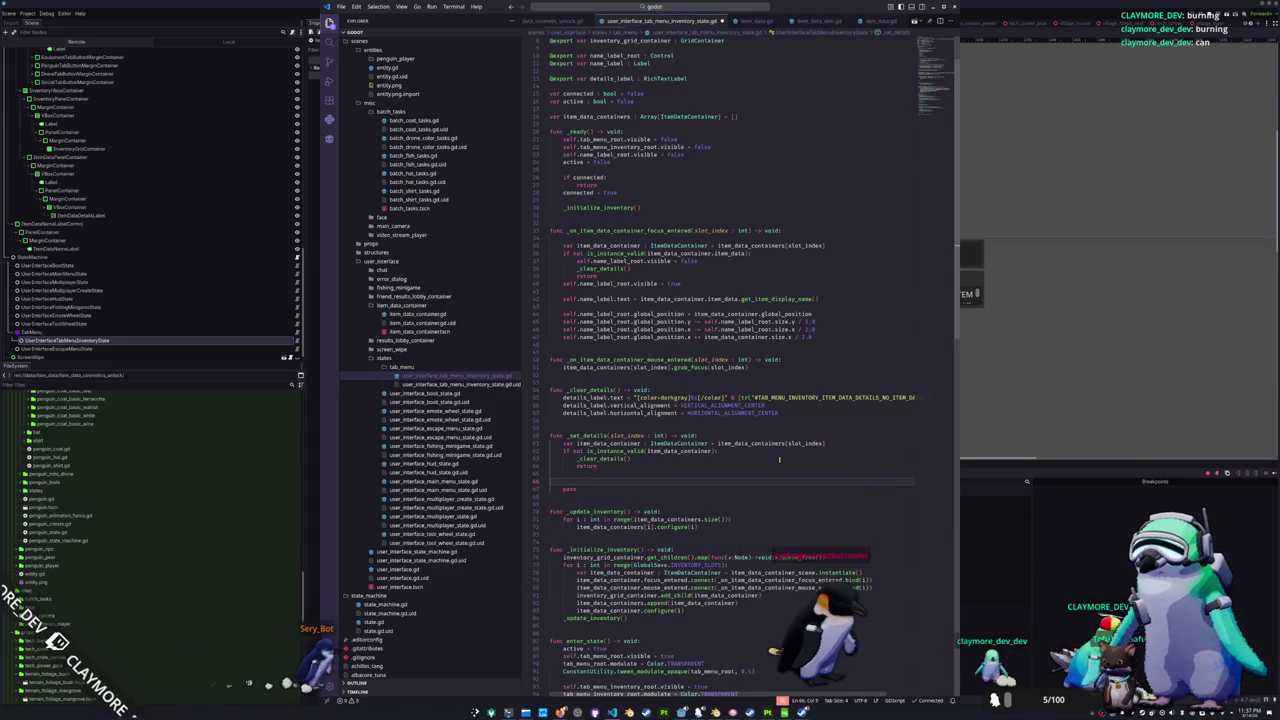
type("deta")
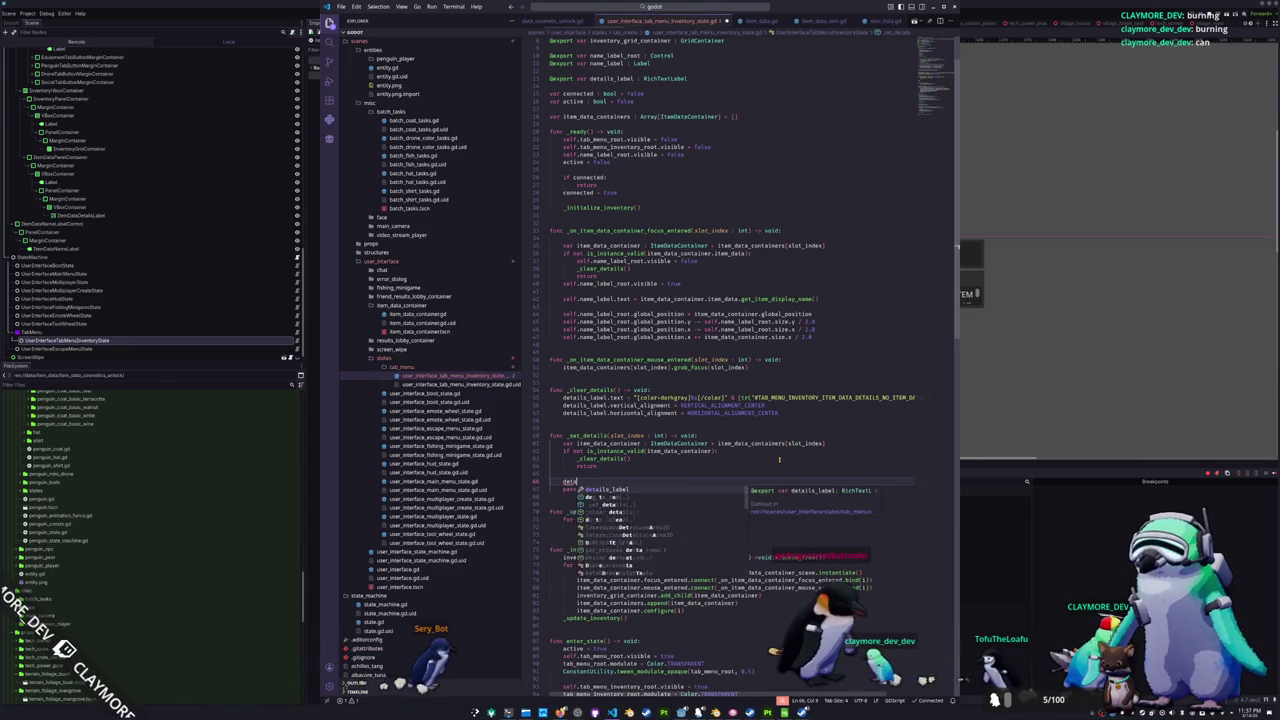
type("ils_label.text = item_d")
key("Return")
type(".item_data")
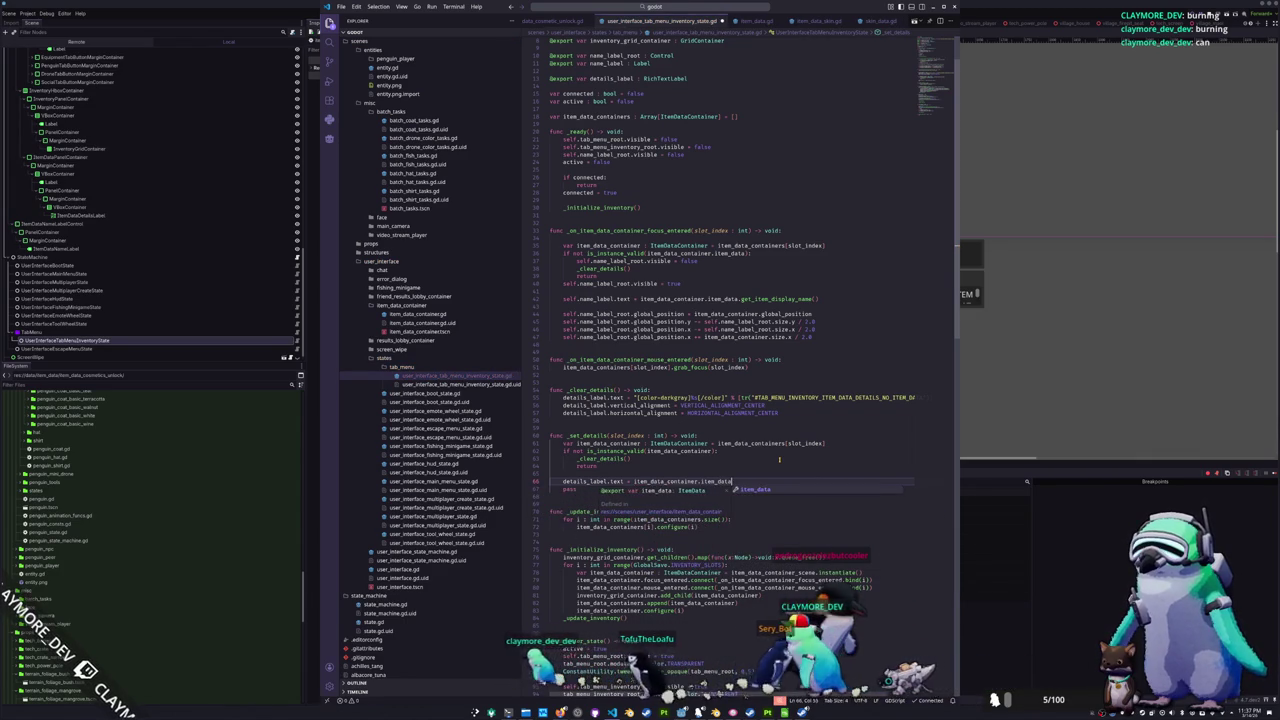
key("Return")
- Change the validity check to test item_data_container.item_data
key("Up")
key("Up")
key("Up")
key("Down")
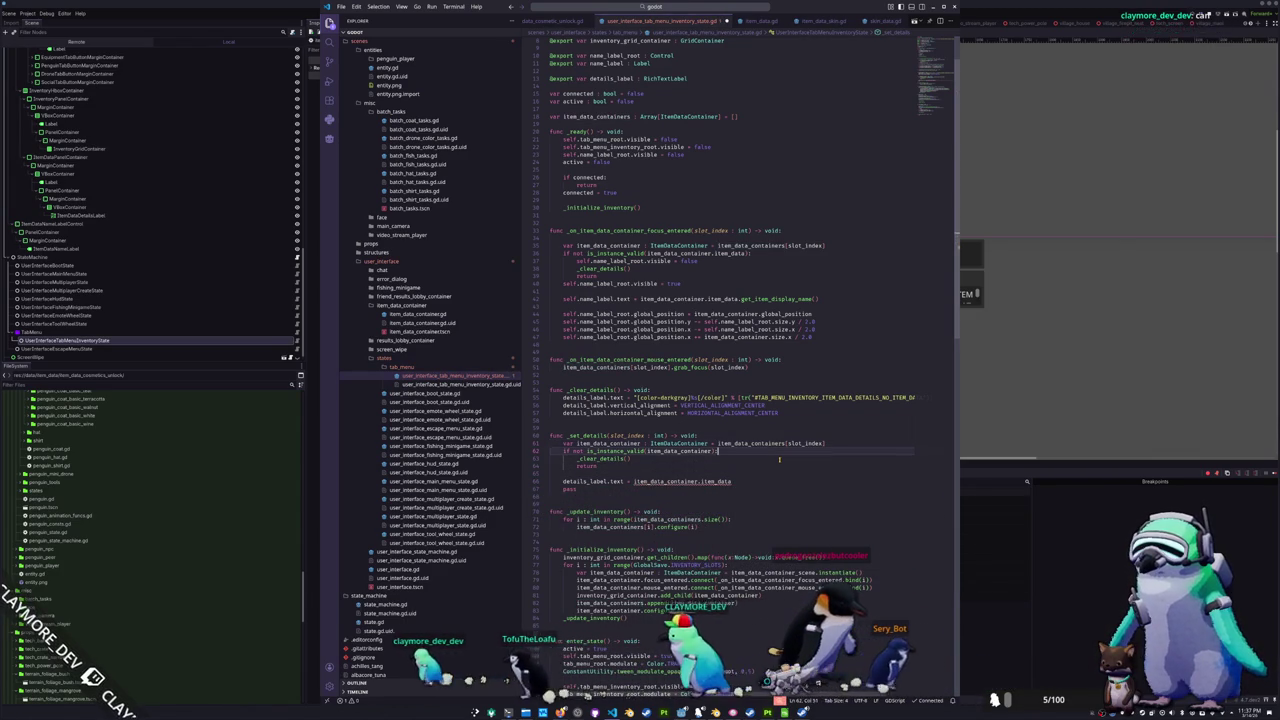
key("Left")
key("Left")
type(".item")
key("Return")
- Finish the label with get_item_display_details(), delete the leftover pass, and launch the game with F5
key("Down")
key("Down")
key("Down")
type(".get_deta")
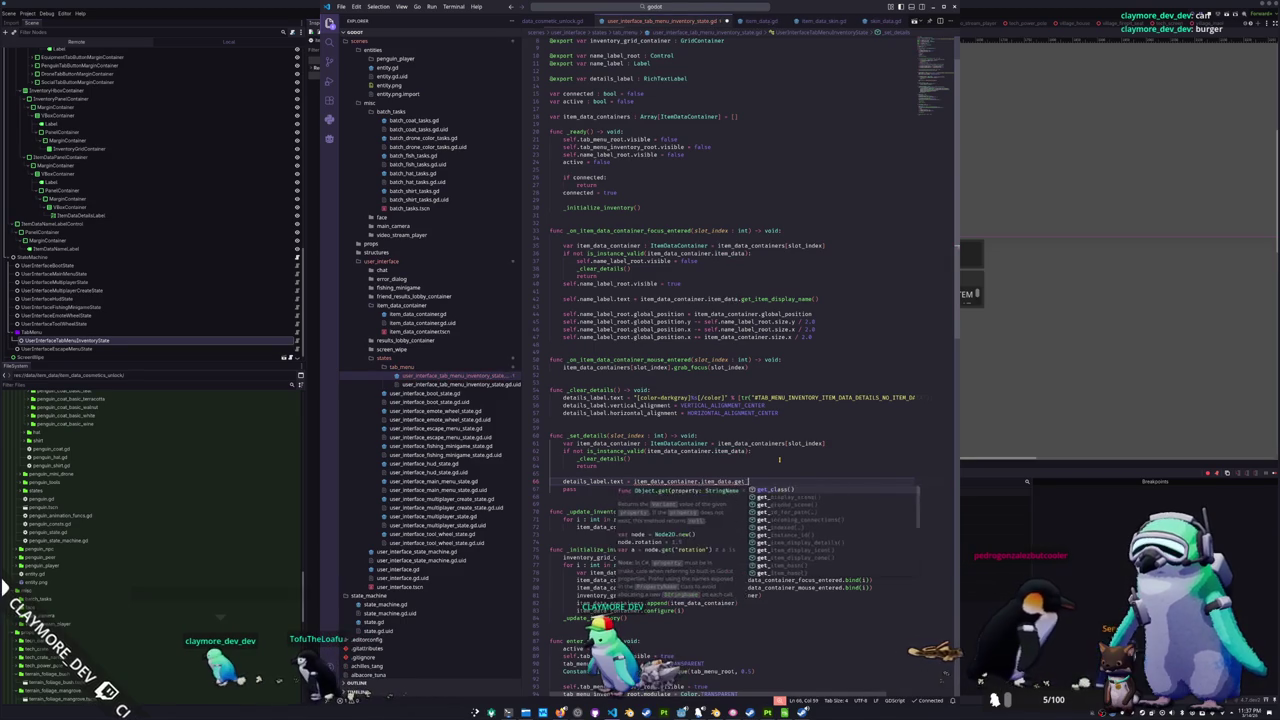
key("Return")
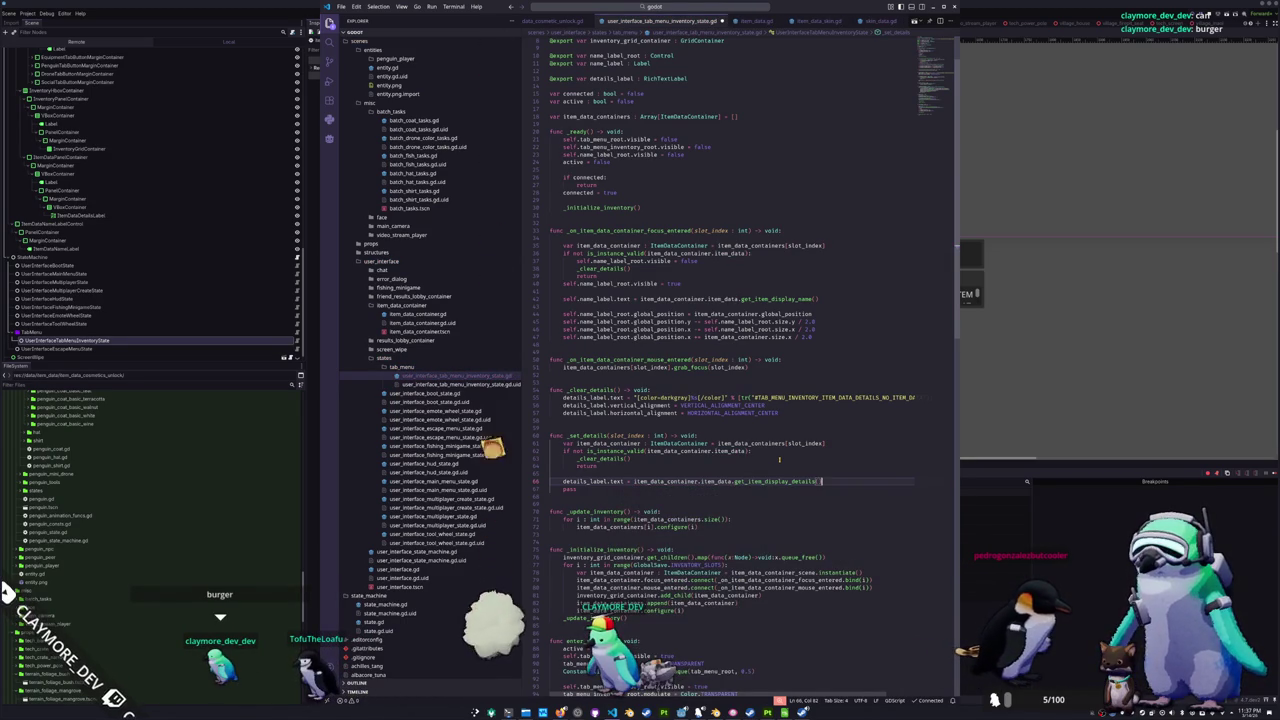
key("BackSpace")
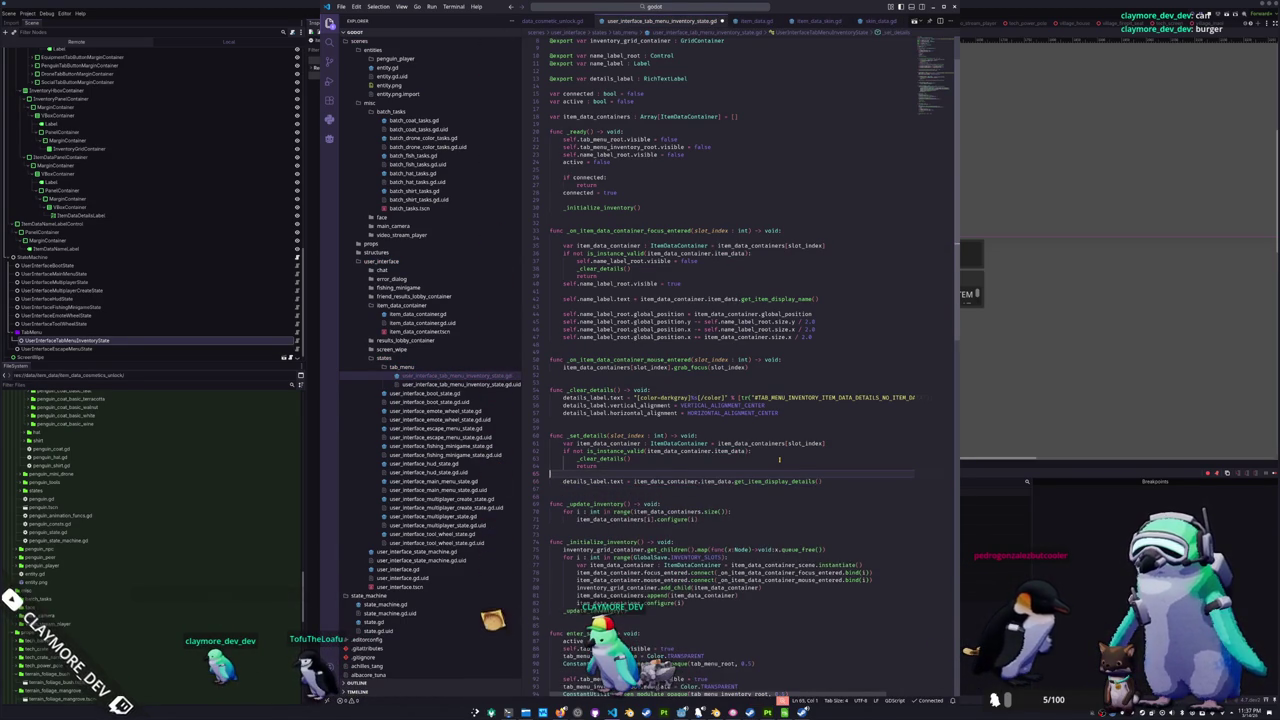
key("BackSpace")
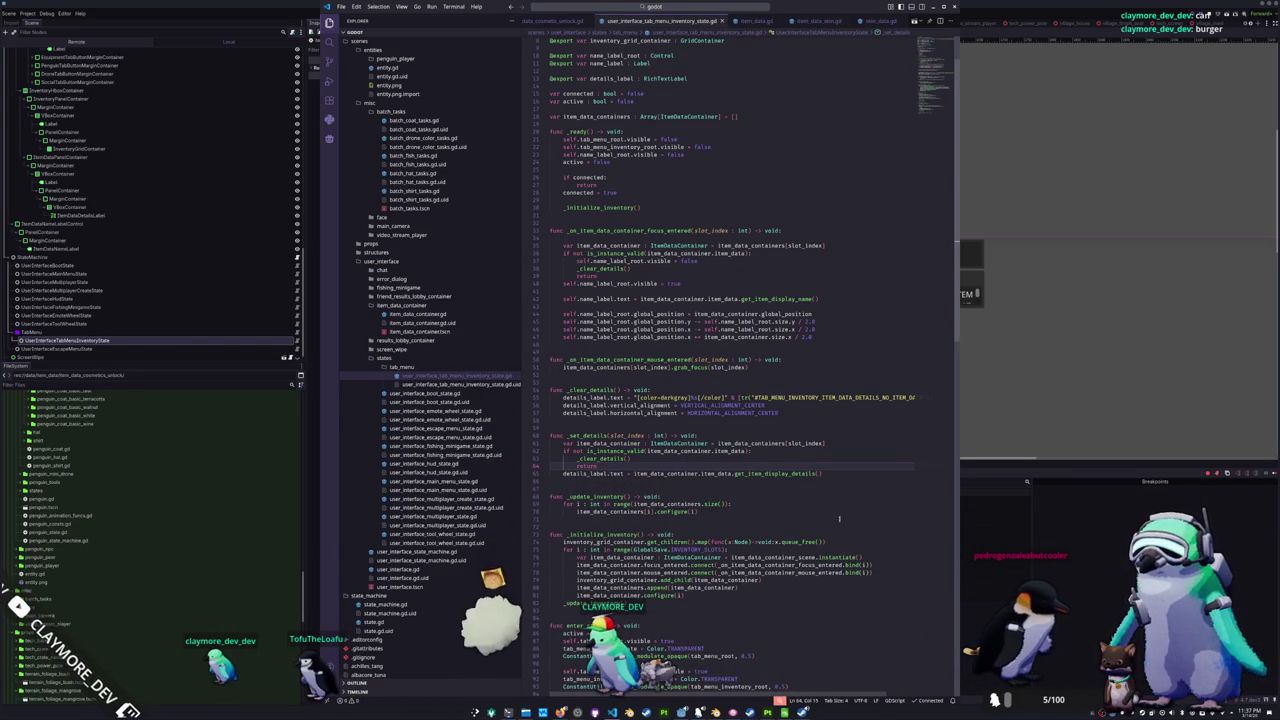
key("alt+Tab")
key("F5")
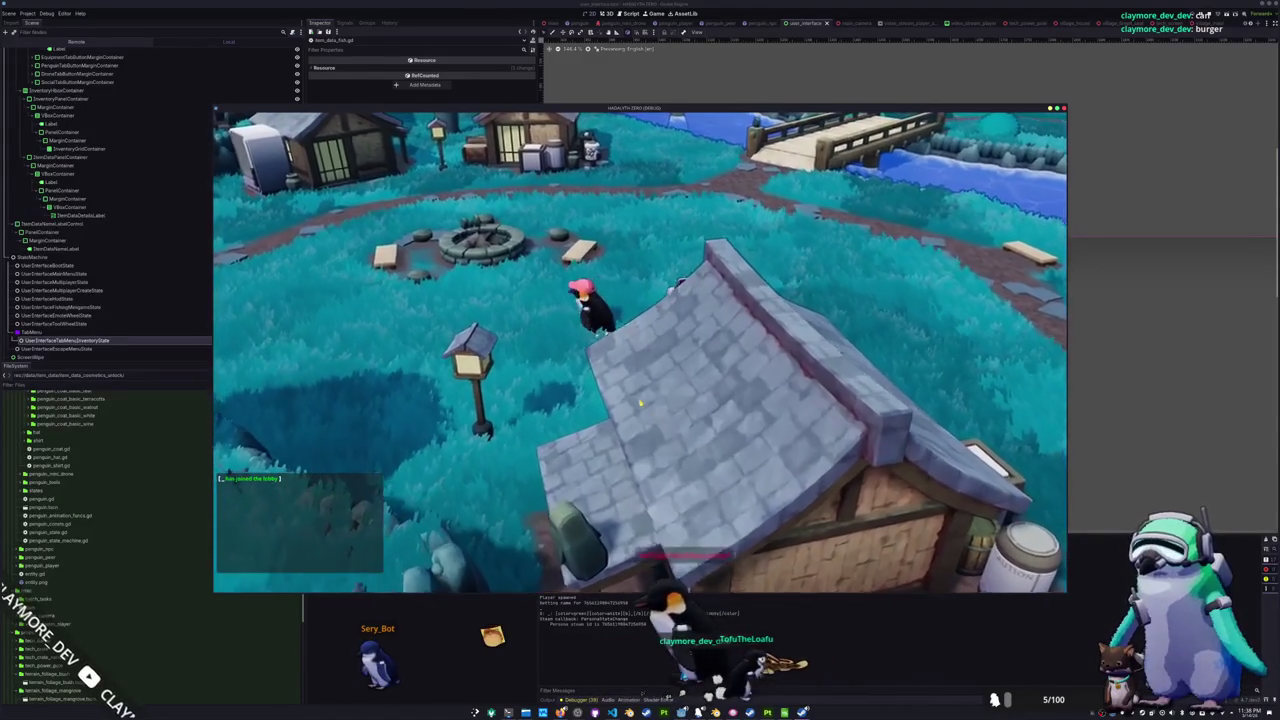
- Open the in-game inventory, see 'No item selected' in Item Details, and return to the script
key("Tab")
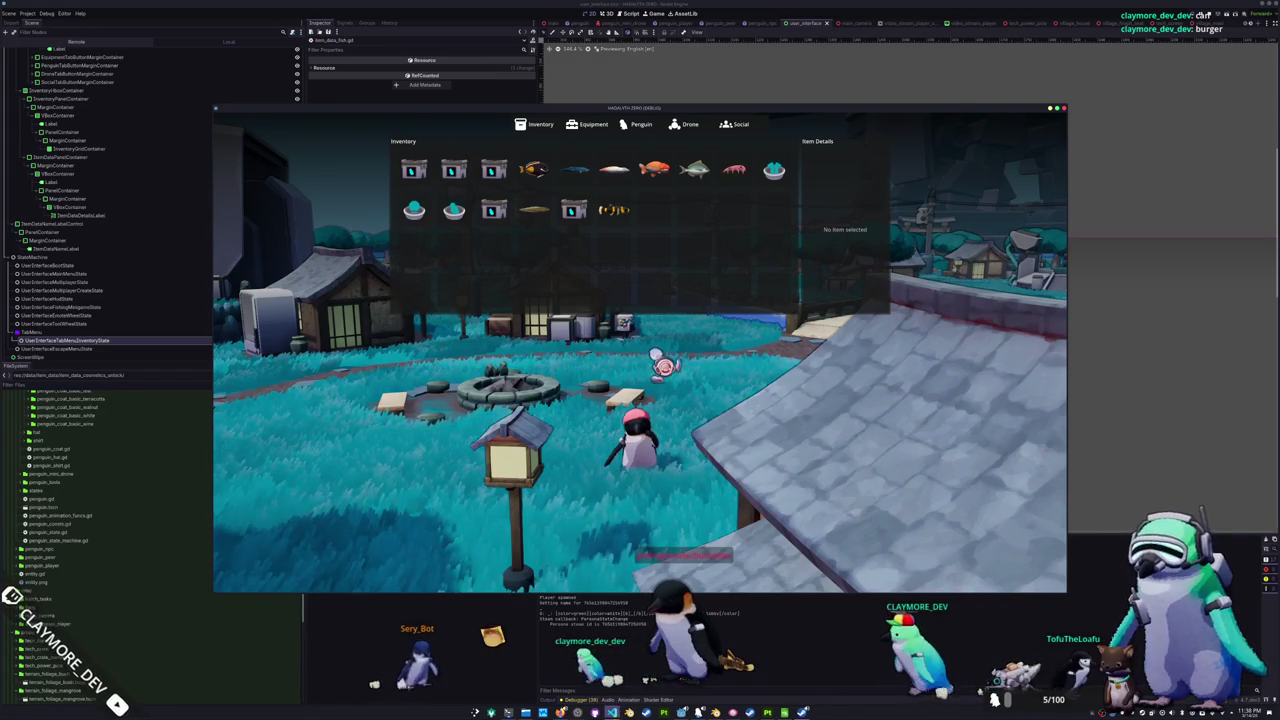
left_click(612, 712)
left_click(631, 465)
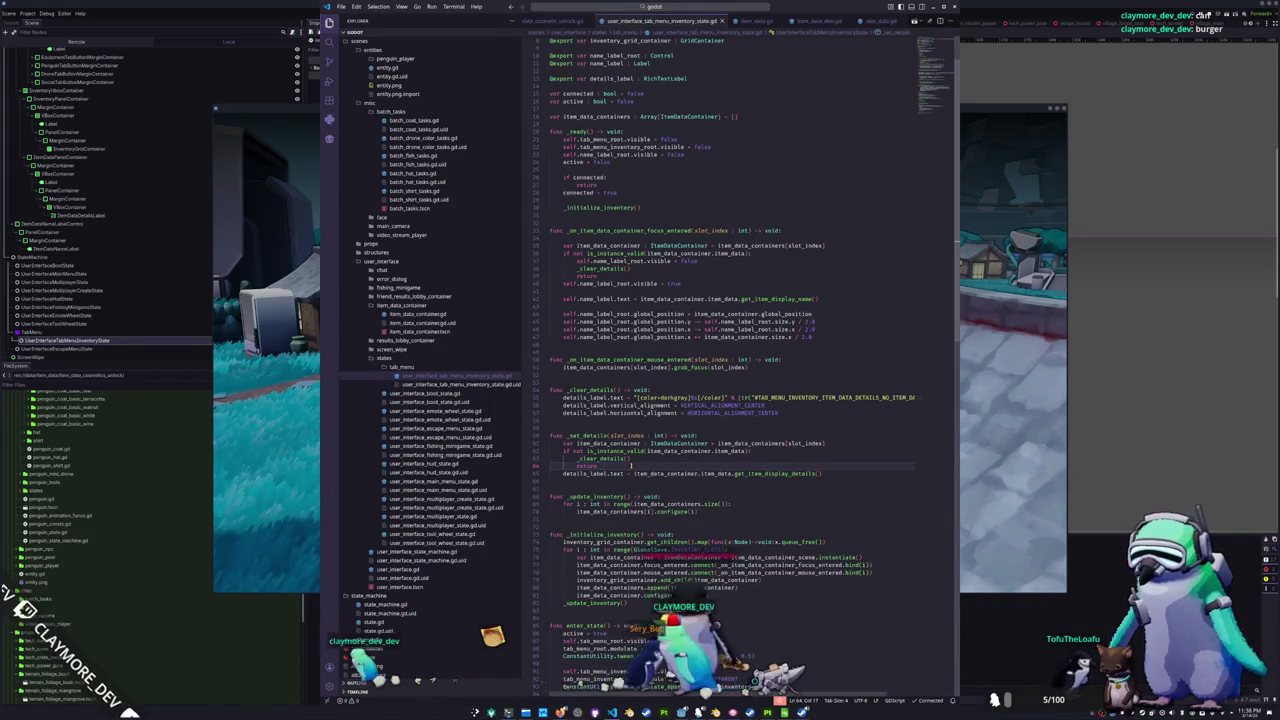
- Add a _set_details(slot_index) call to the _on_item_data_container_focus_entered handler
key("Up")
key("Up")
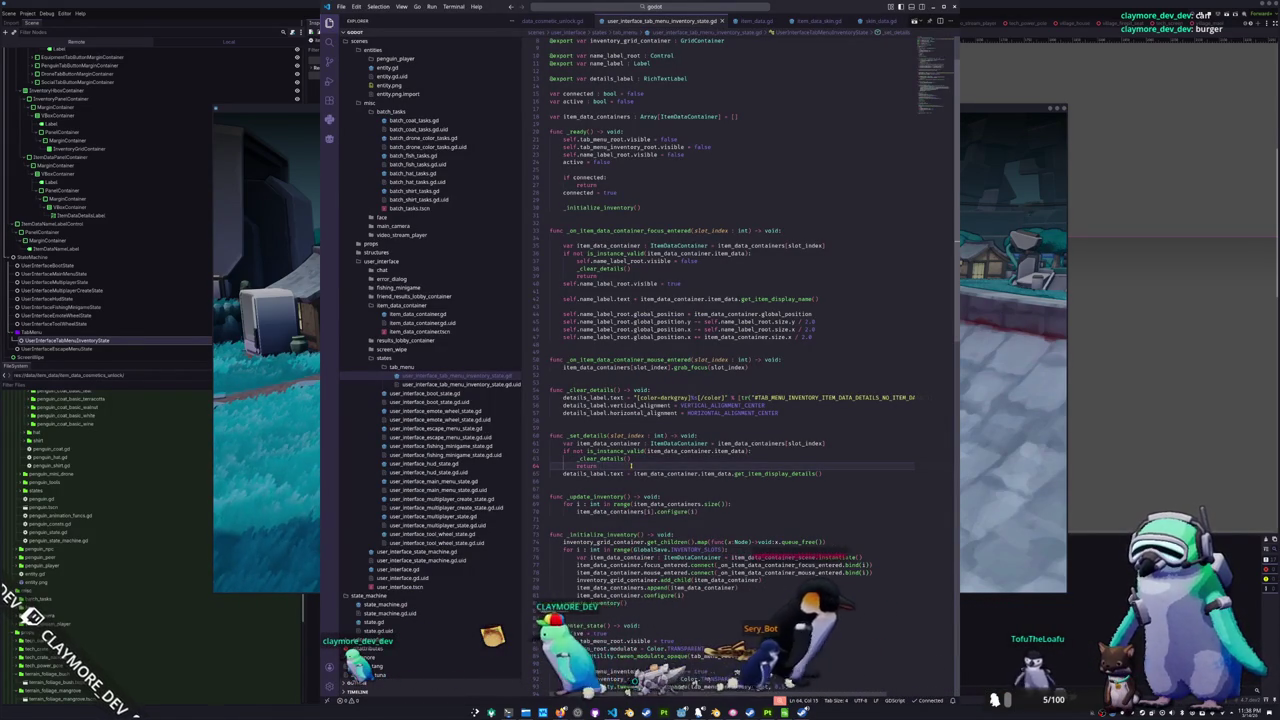
key("Up")
key("Up")
key("ctrl+d")
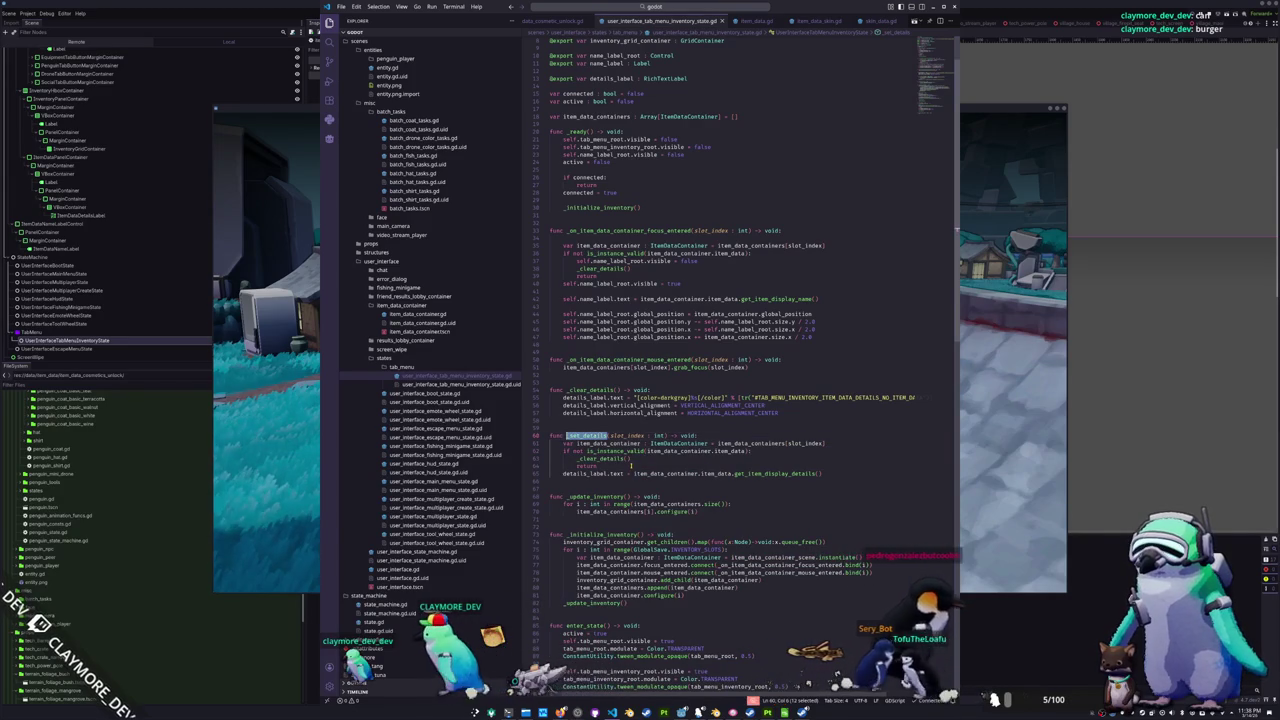
key("Up")
key("Up")
key("Up")
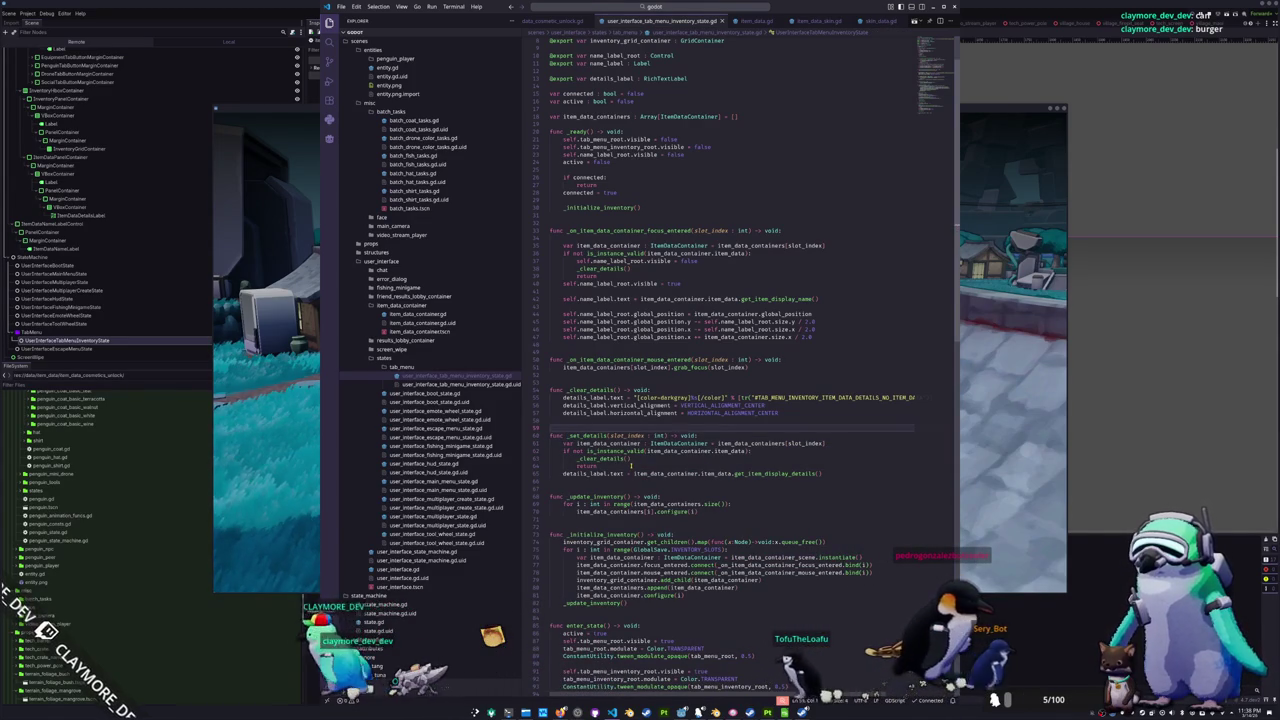
key("Return")
type("_set_details(")
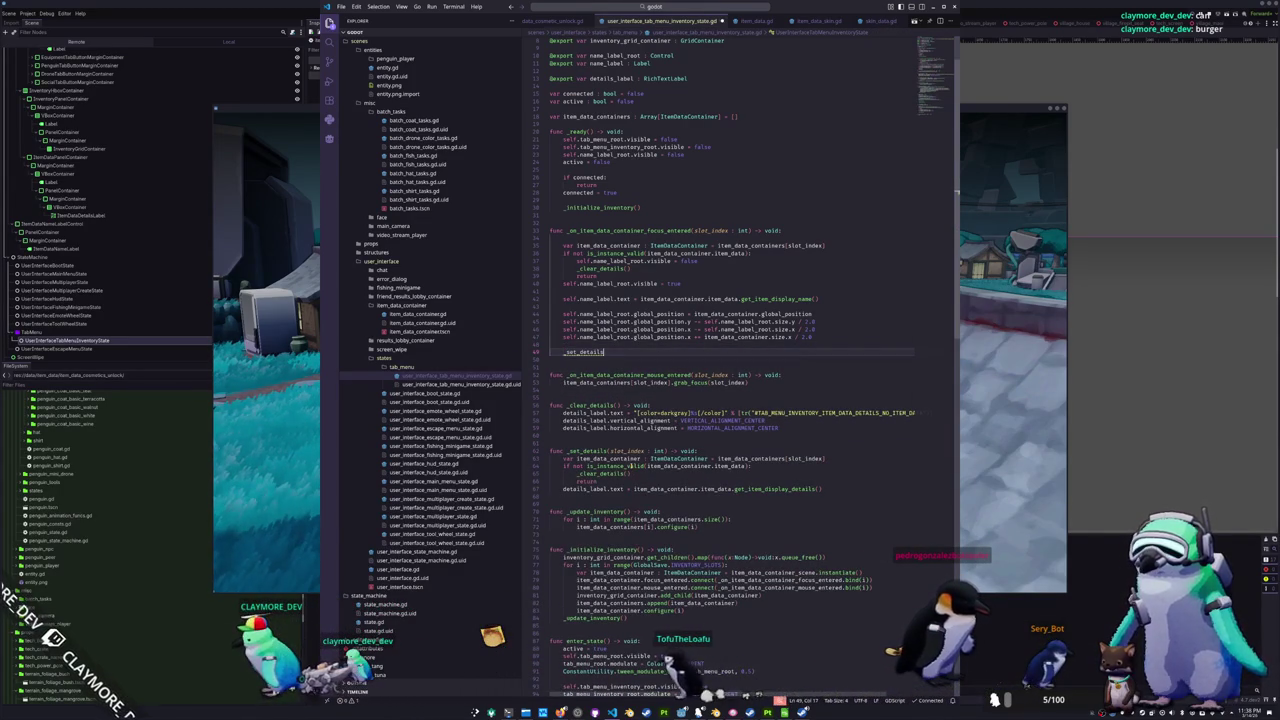
type("slot_index")
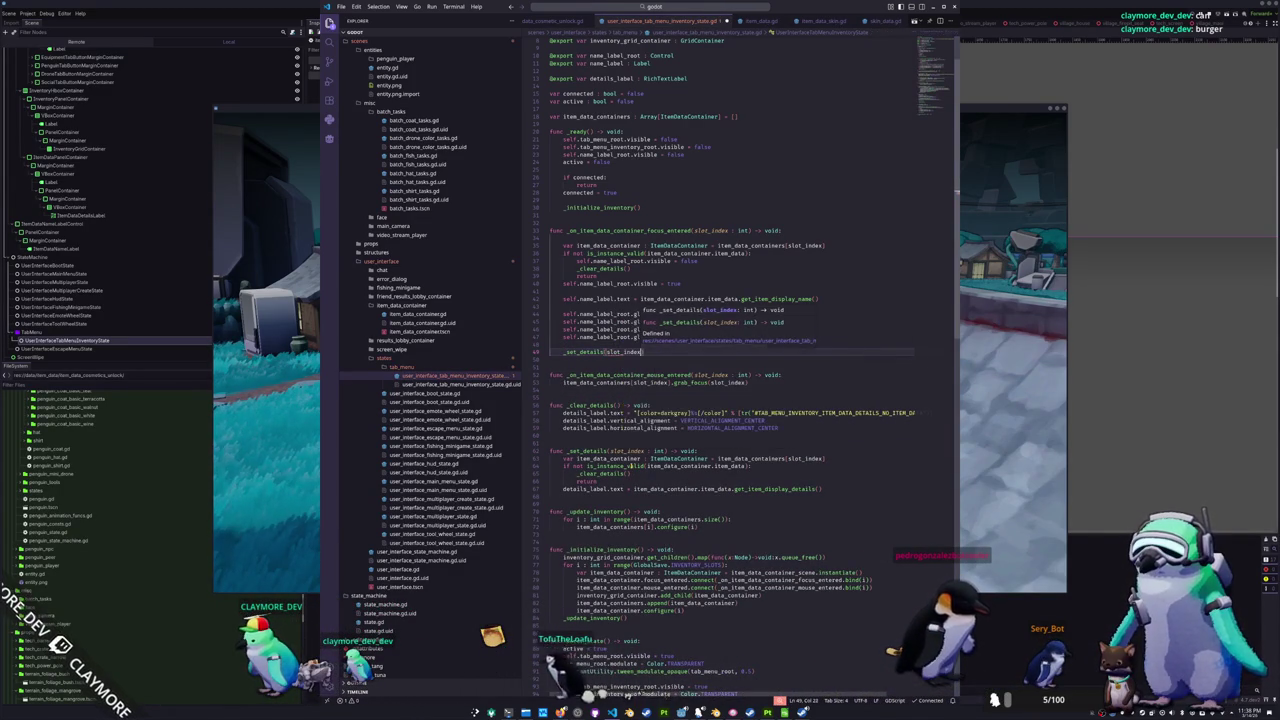
key("Down")
key("alt+Tab")
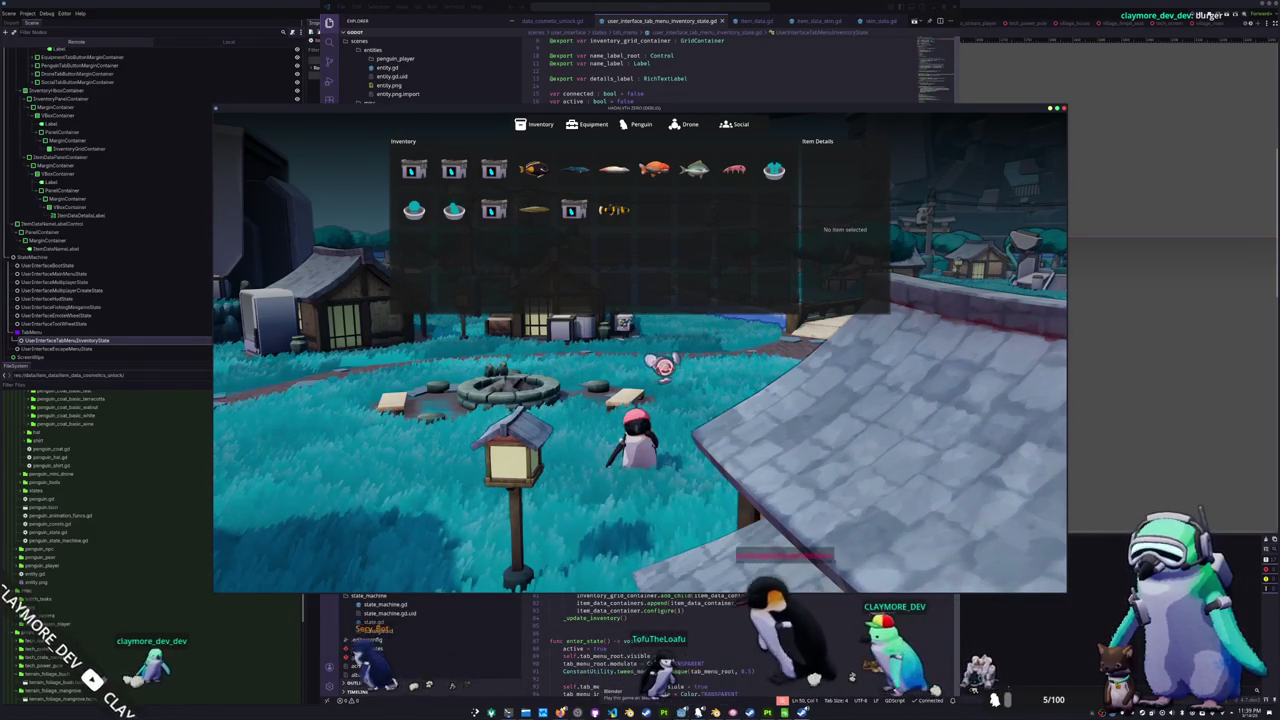
- Bring VS Code forward and look over the tool wheel state script and item_data.gd
key("alt+Tab")
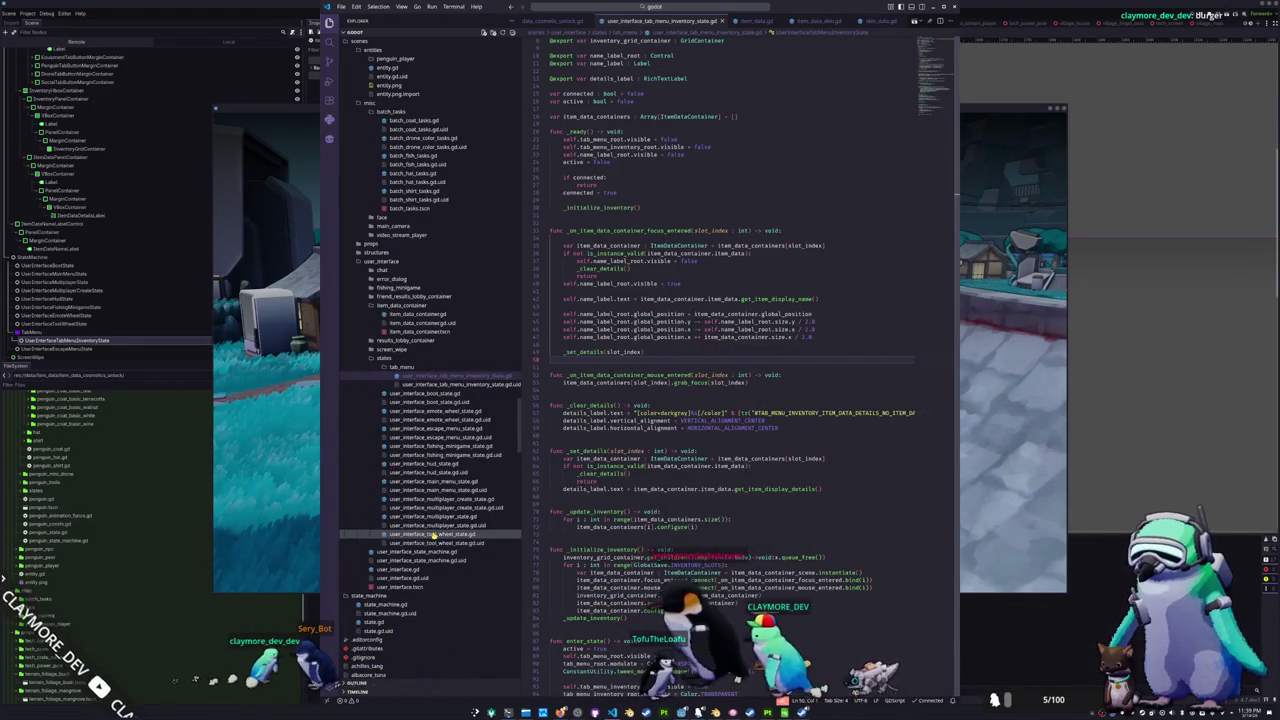
left_click(432, 535)
scroll(430, 300, "up", 10)
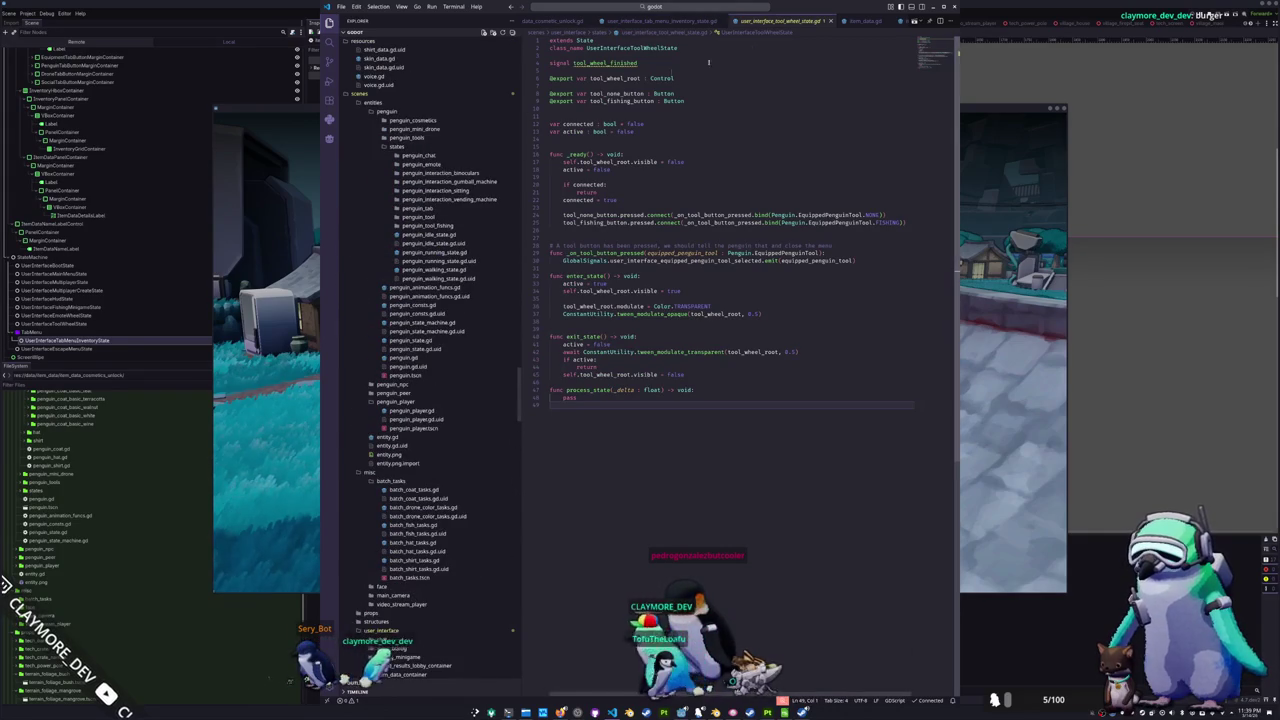
left_click(857, 23)
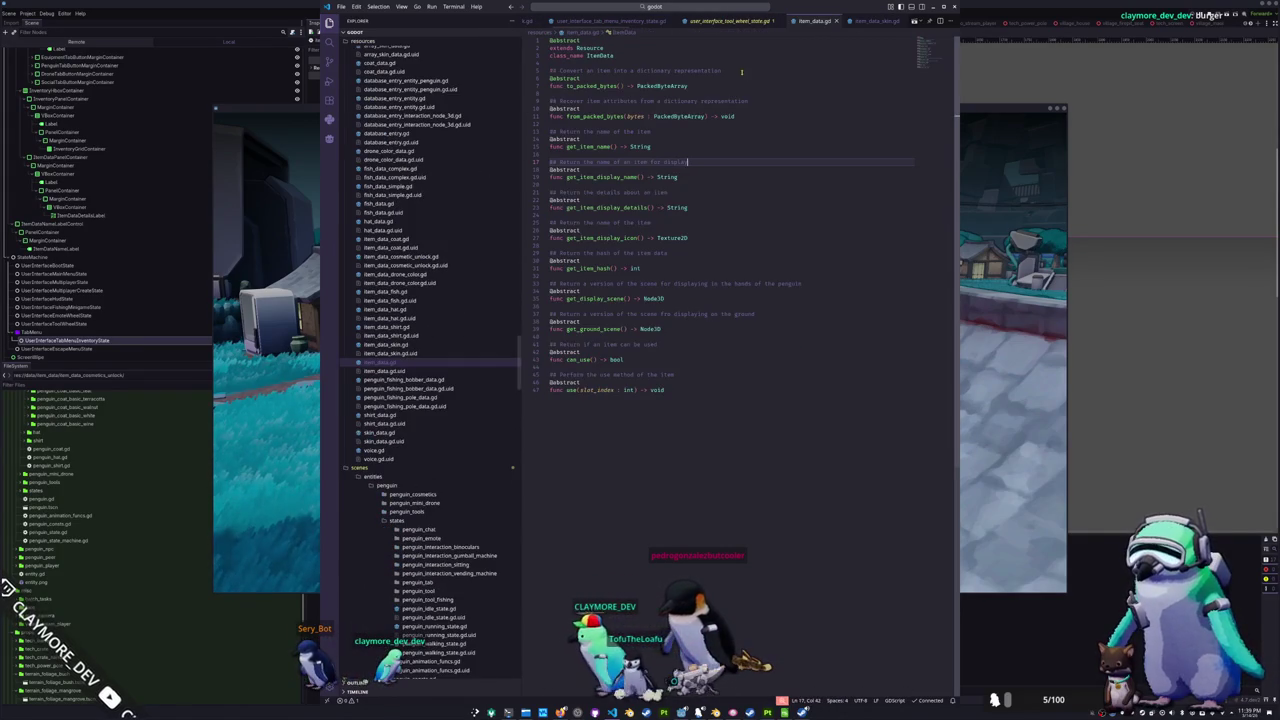
- Open item_data_skin.gd, then view the Gentoo Penguin item's details in the running game
left_click(408, 353)
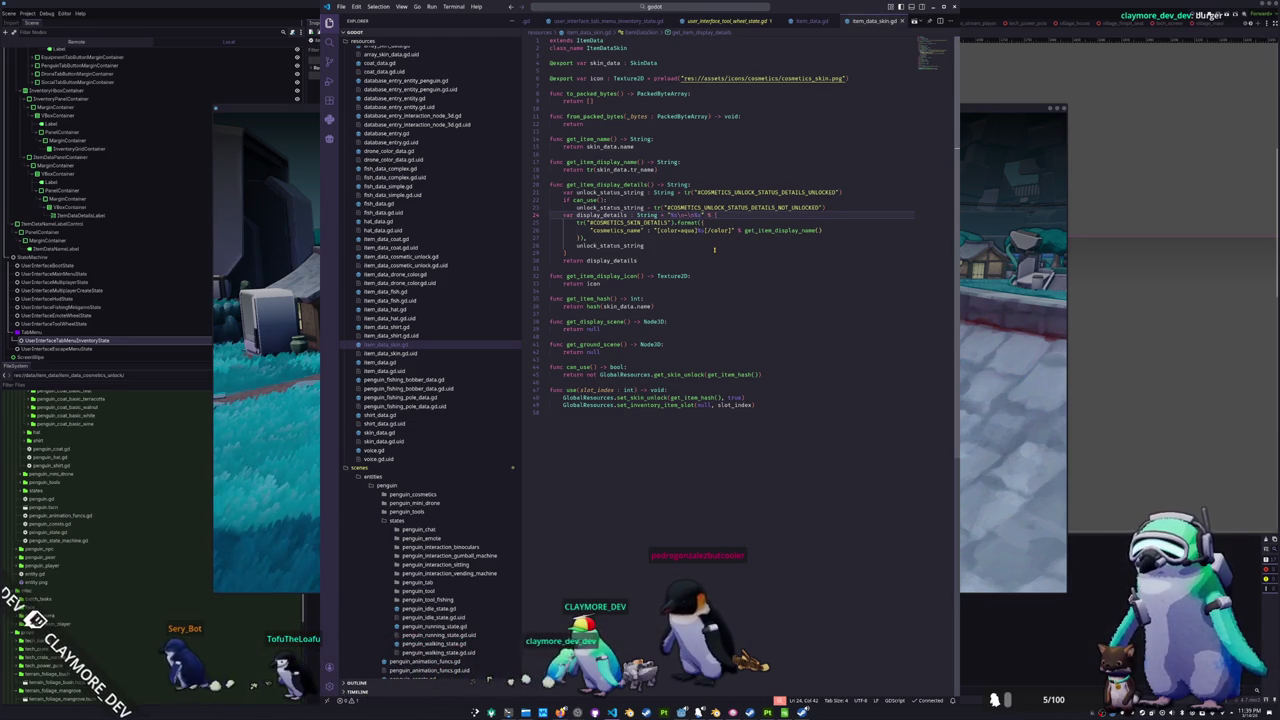
key("alt+Tab")
left_click(454, 210)
- Read through the RichTextLabel reference's Methods, Theme Properties, Signals and Enumerations sections
key("alt+Tab")
key("alt+Tab")
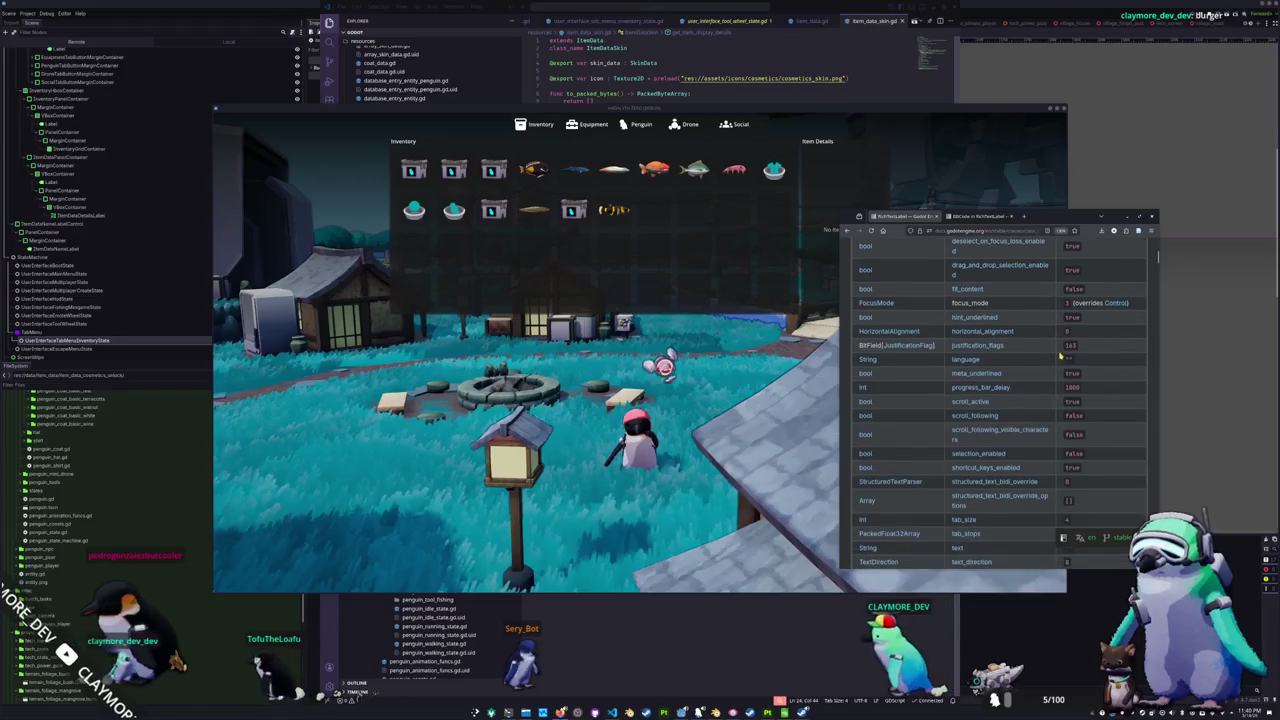
scroll(1060, 354, "down", 1)
scroll(1060, 354, "down", 10)
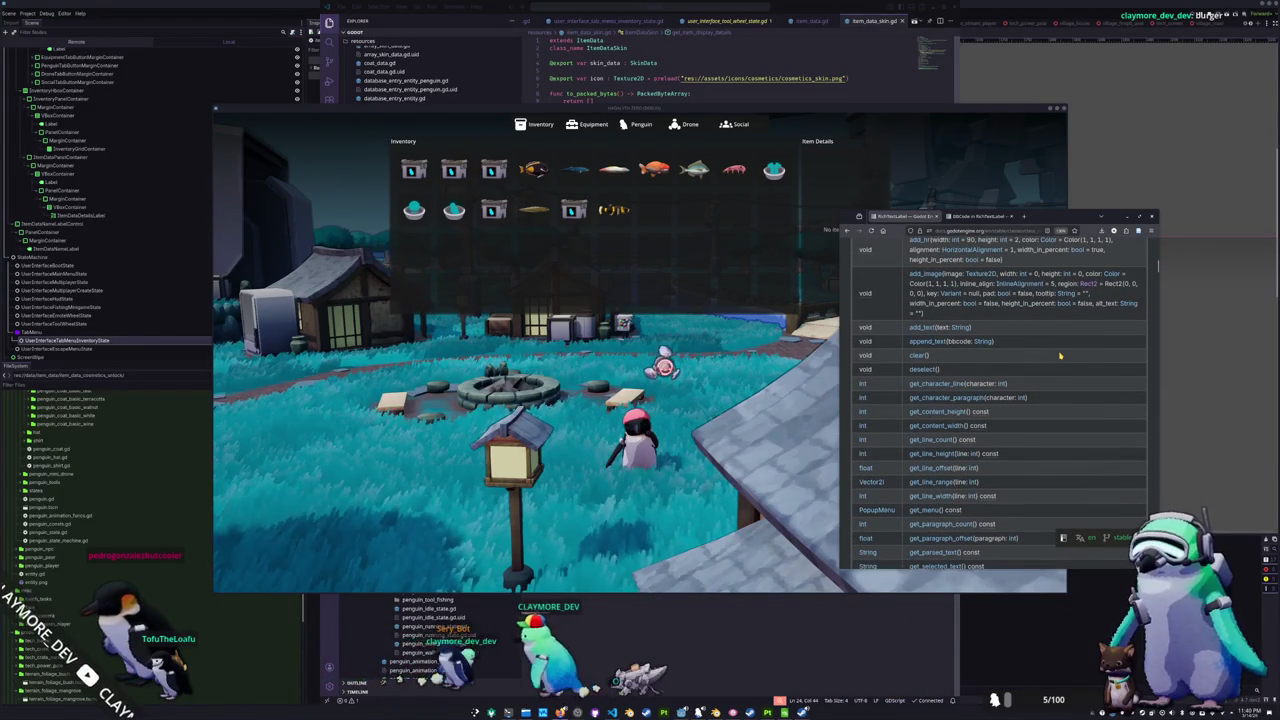
scroll(1060, 354, "down", 4)
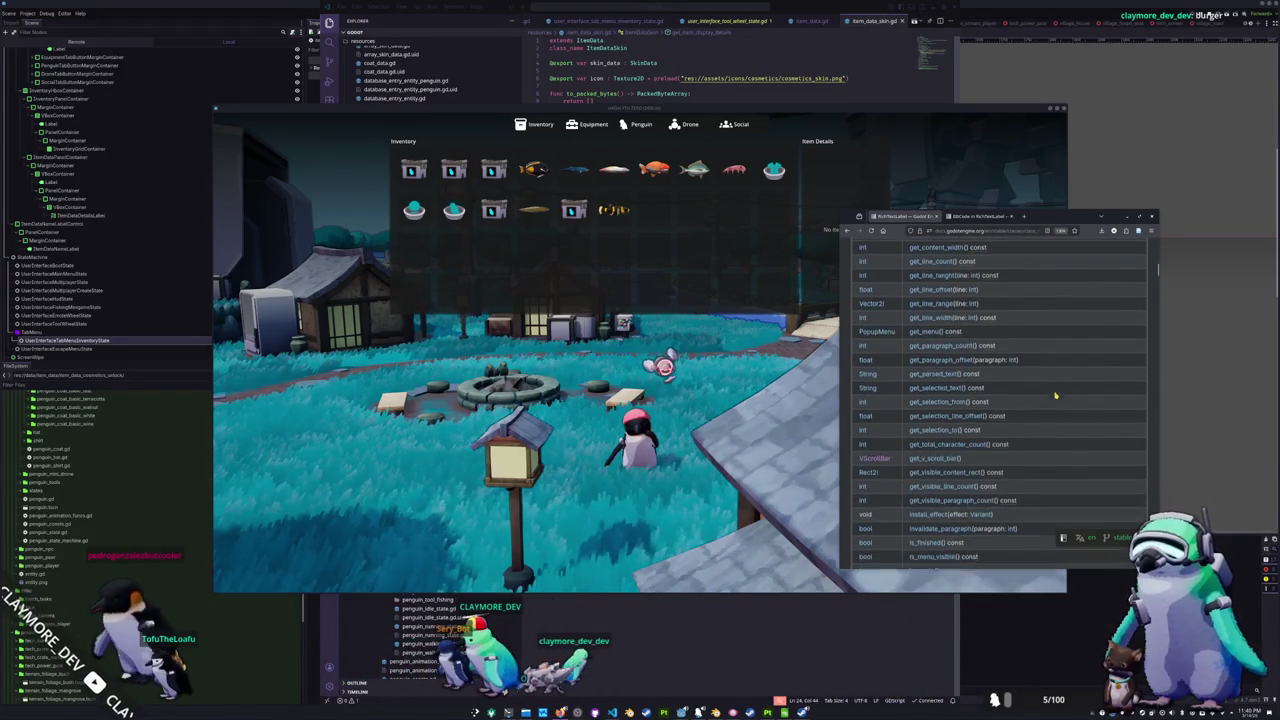
scroll(1055, 396, "down", 3)
scroll(1054, 398, "down", 3)
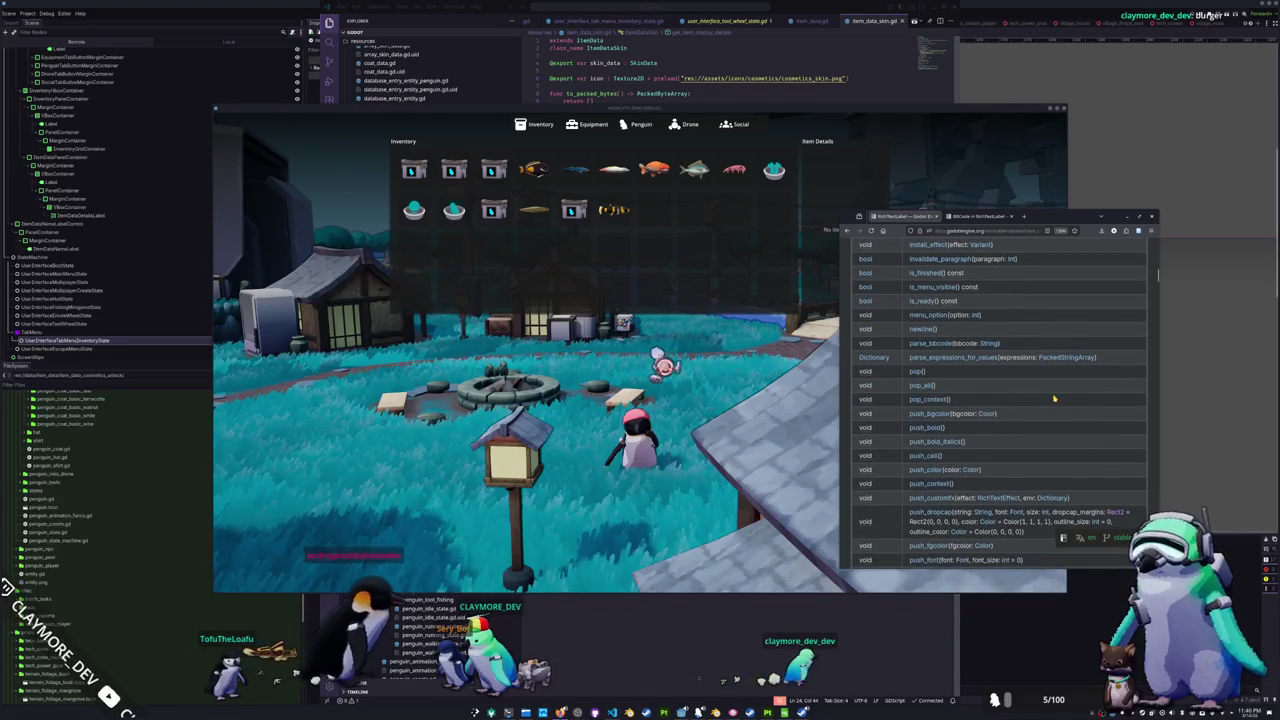
scroll(1054, 398, "down", 5)
scroll(1054, 398, "down", 5)
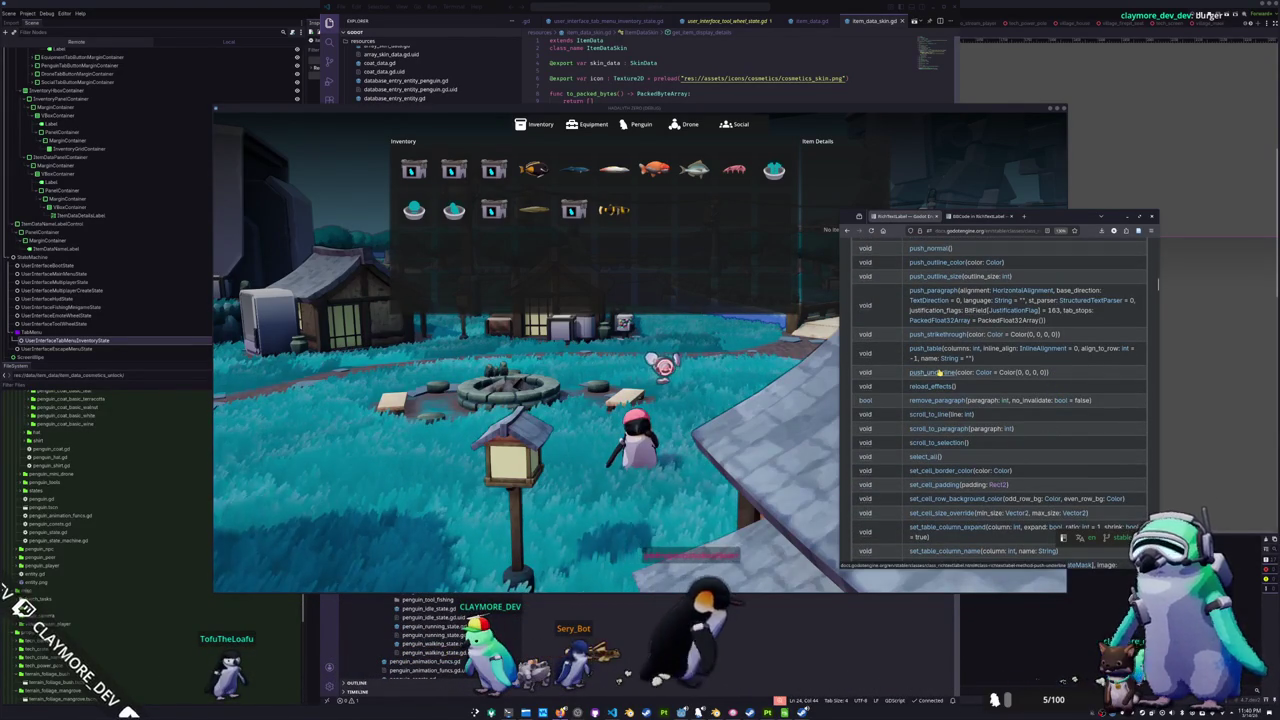
scroll(908, 401, "down", 3)
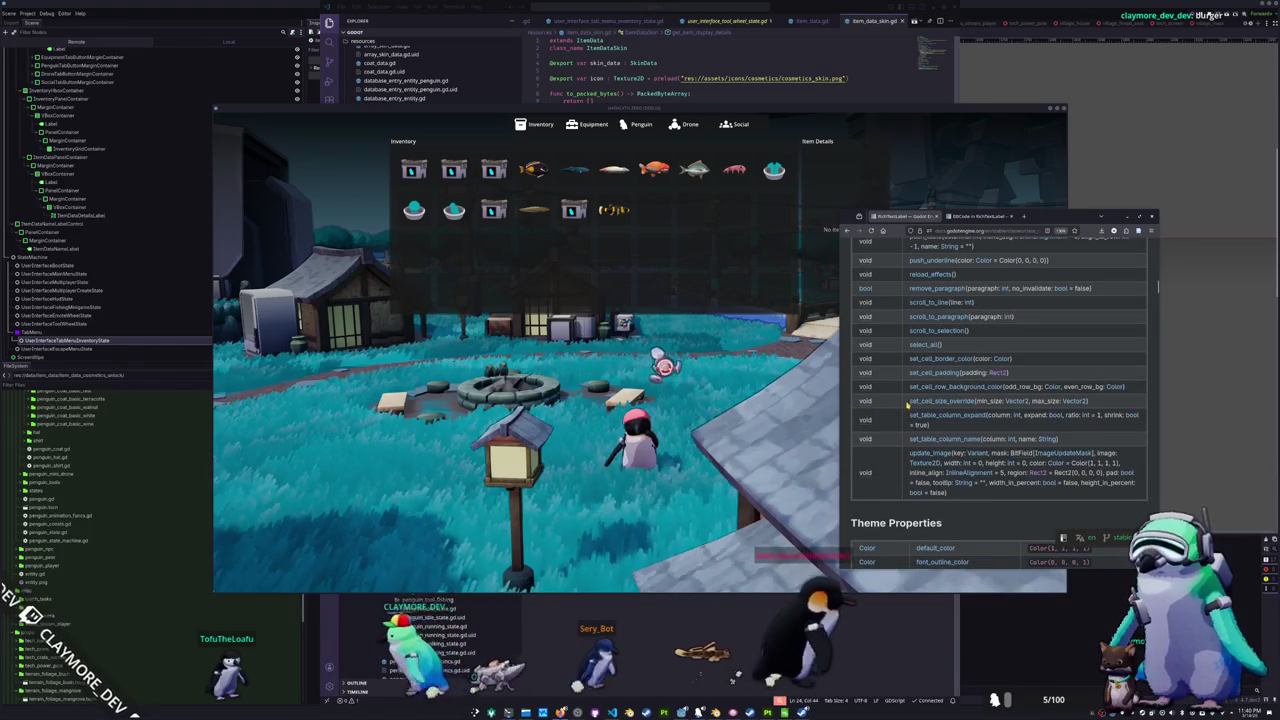
scroll(898, 440, "down", 6)
scroll(898, 440, "down", 3)
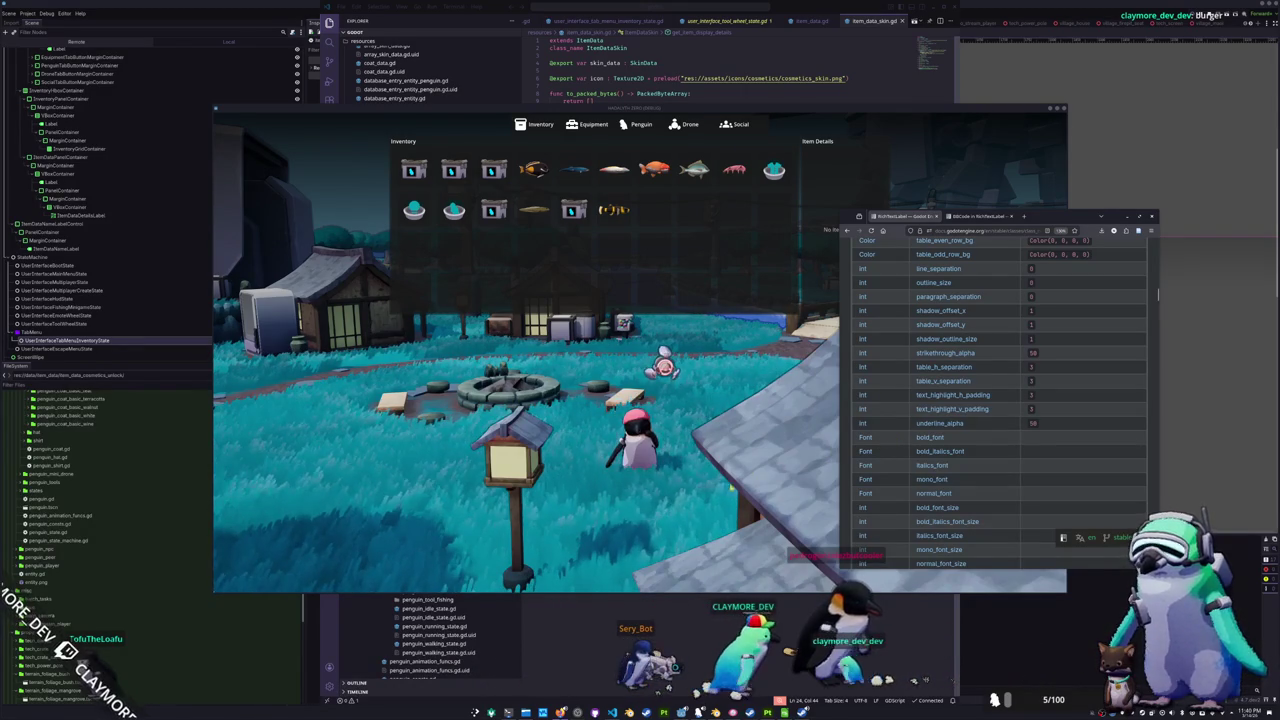
scroll(872, 432, "down", 10)
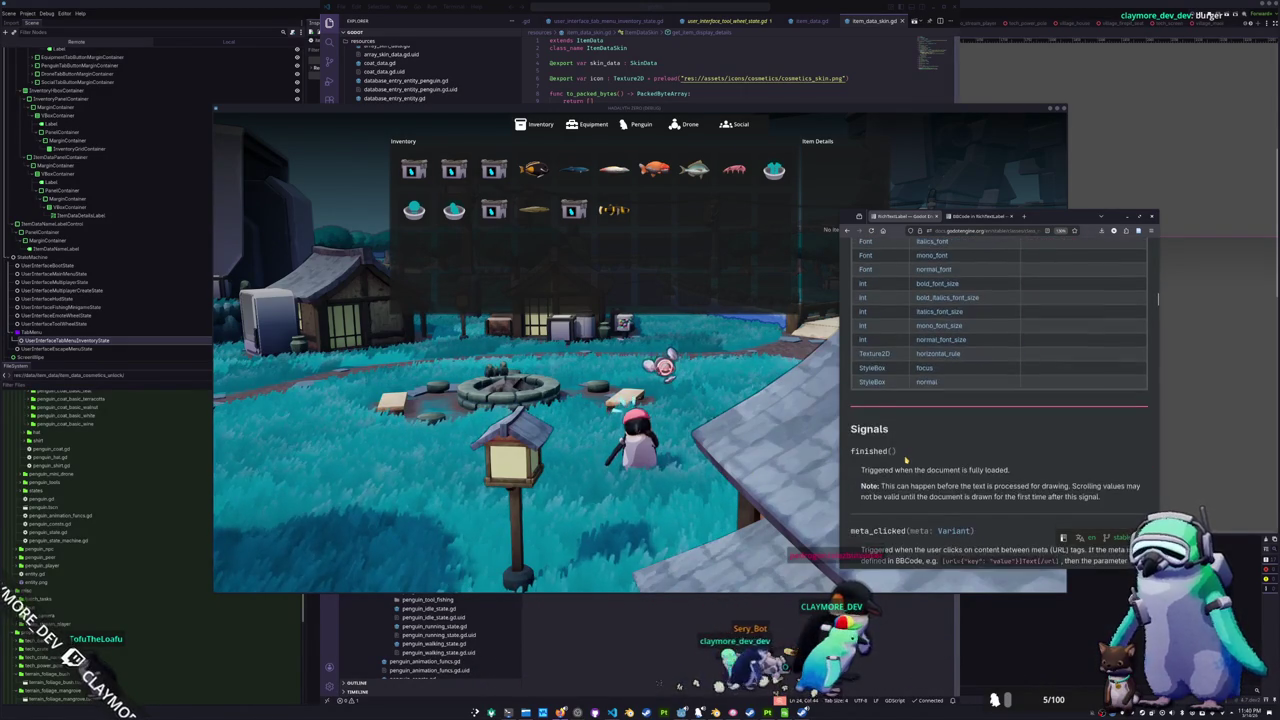
scroll(905, 459, "down", 10)
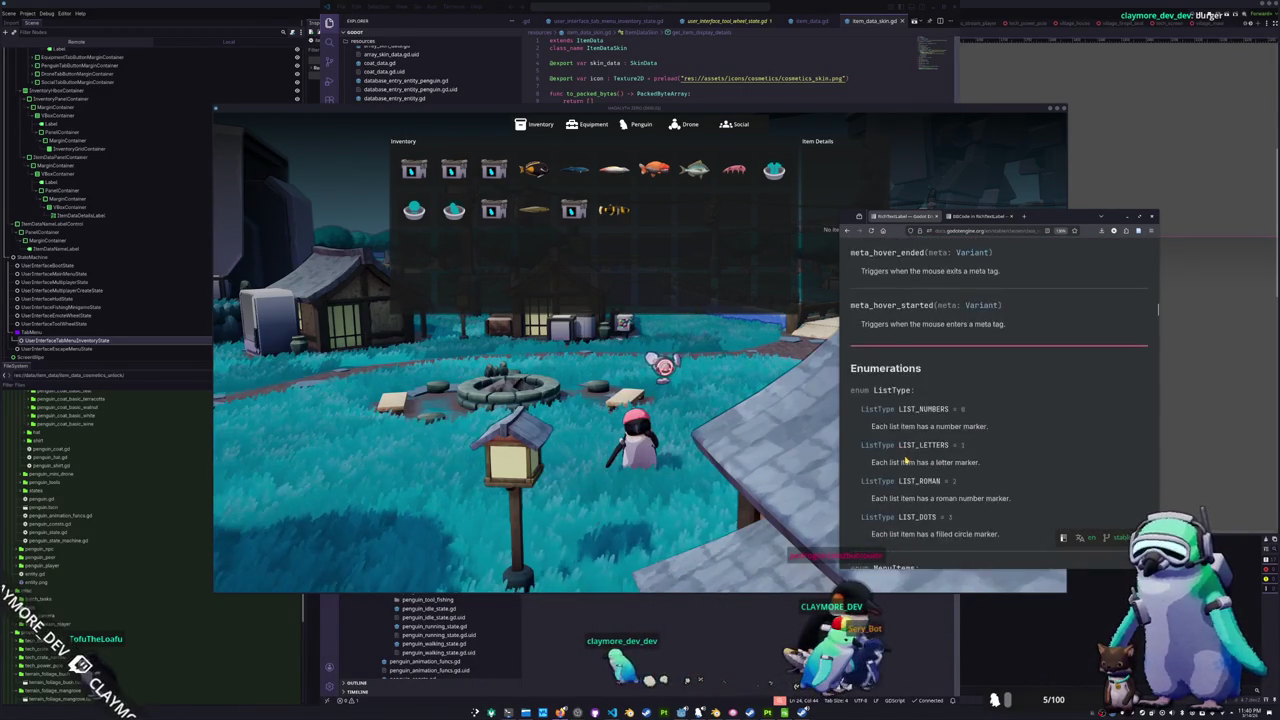
key("ctrl+Tab")
- Scroll the 'BBCode in RichTextLabel' page down to its Reference tag table
scroll(938, 419, "down", 5)
scroll(938, 419, "down", 10)
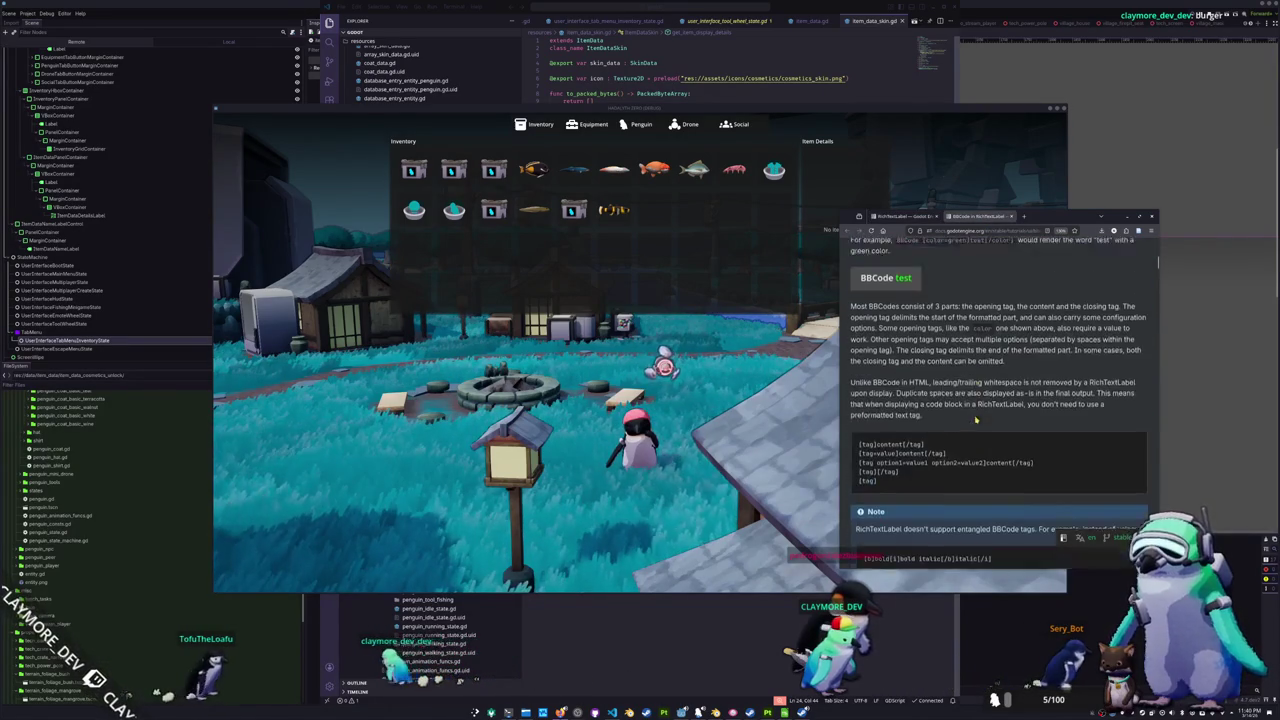
scroll(995, 456, "down", 3)
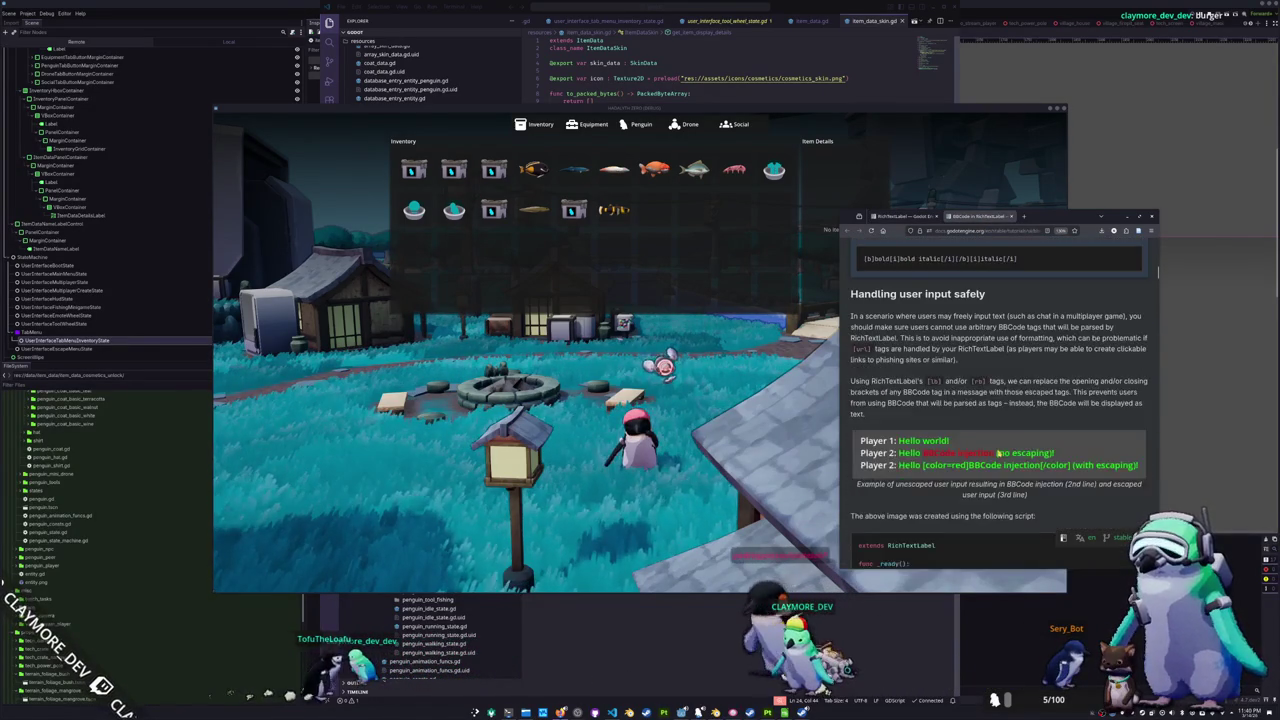
scroll(997, 453, "down", 10)
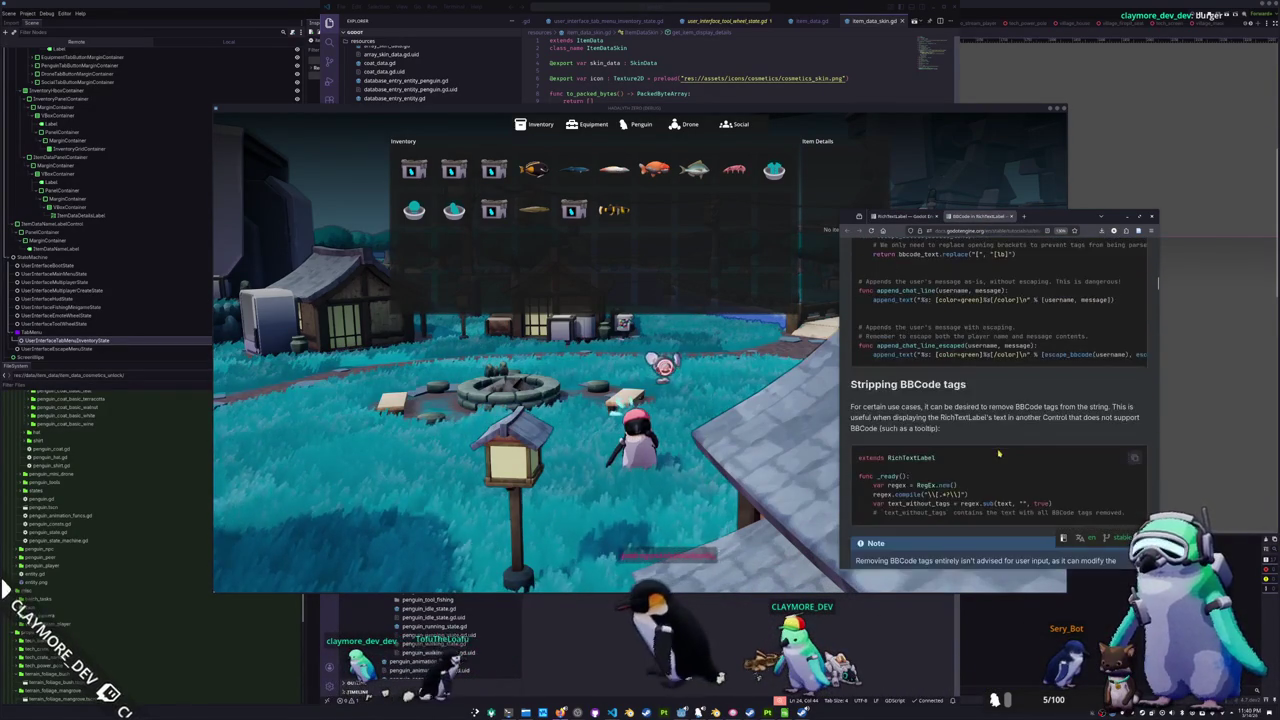
scroll(995, 452, "down", 5)
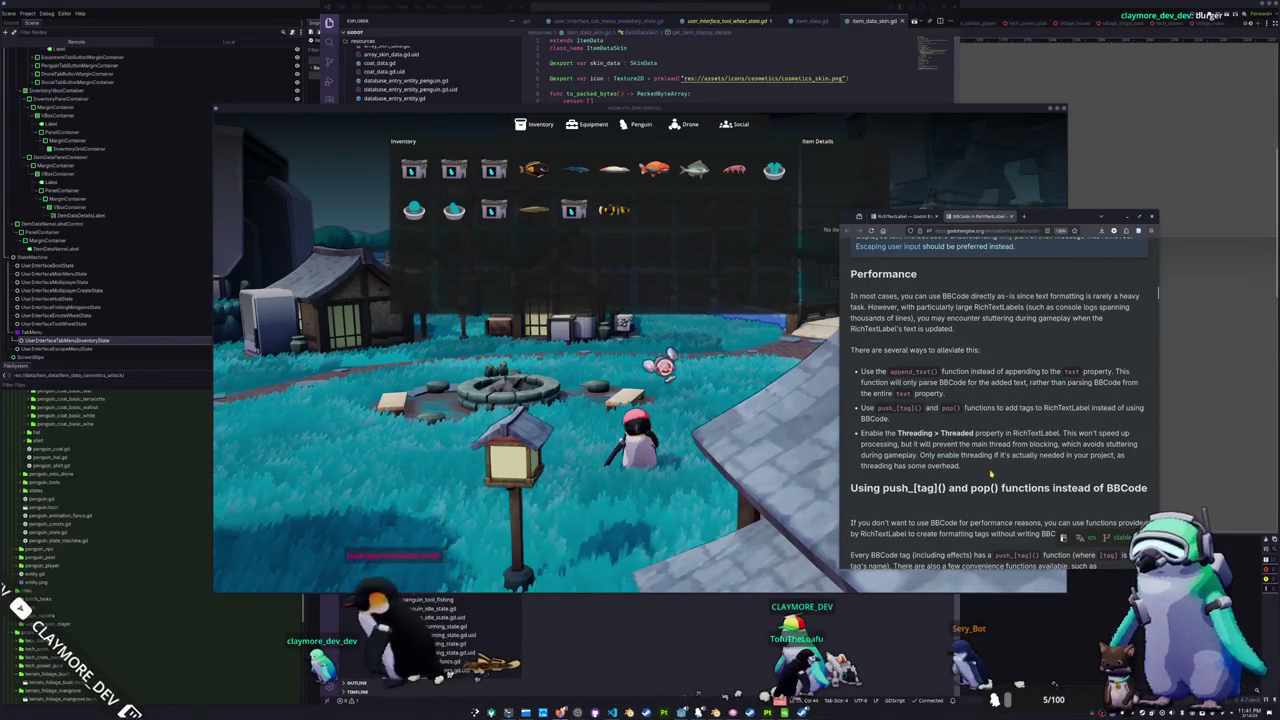
scroll(991, 475, "down", 1)
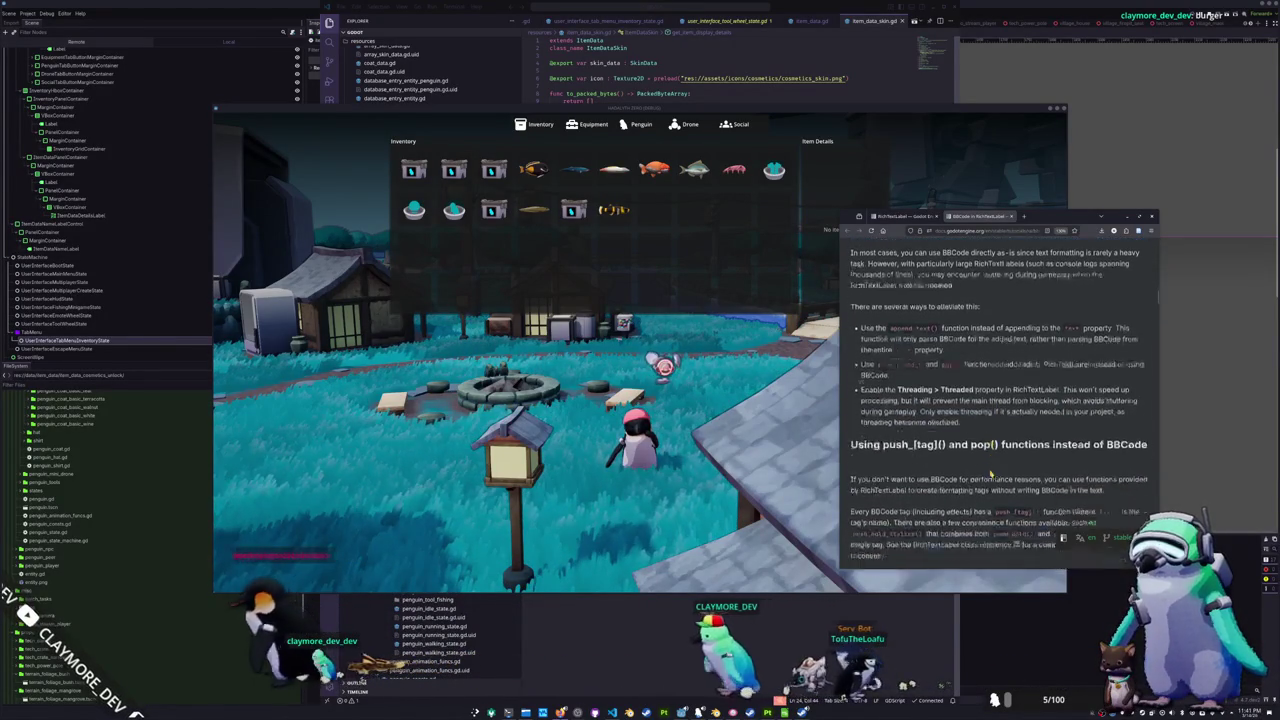
scroll(991, 475, "down", 10)
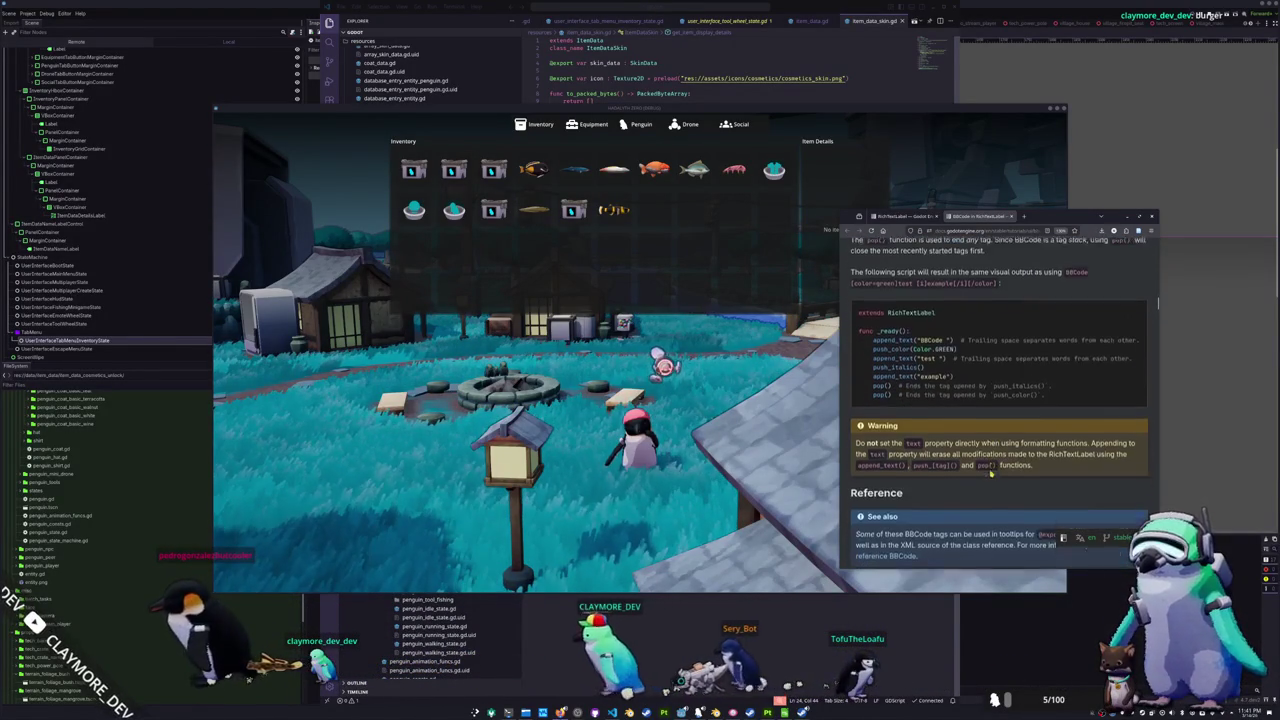
scroll(991, 474, "down", 5)
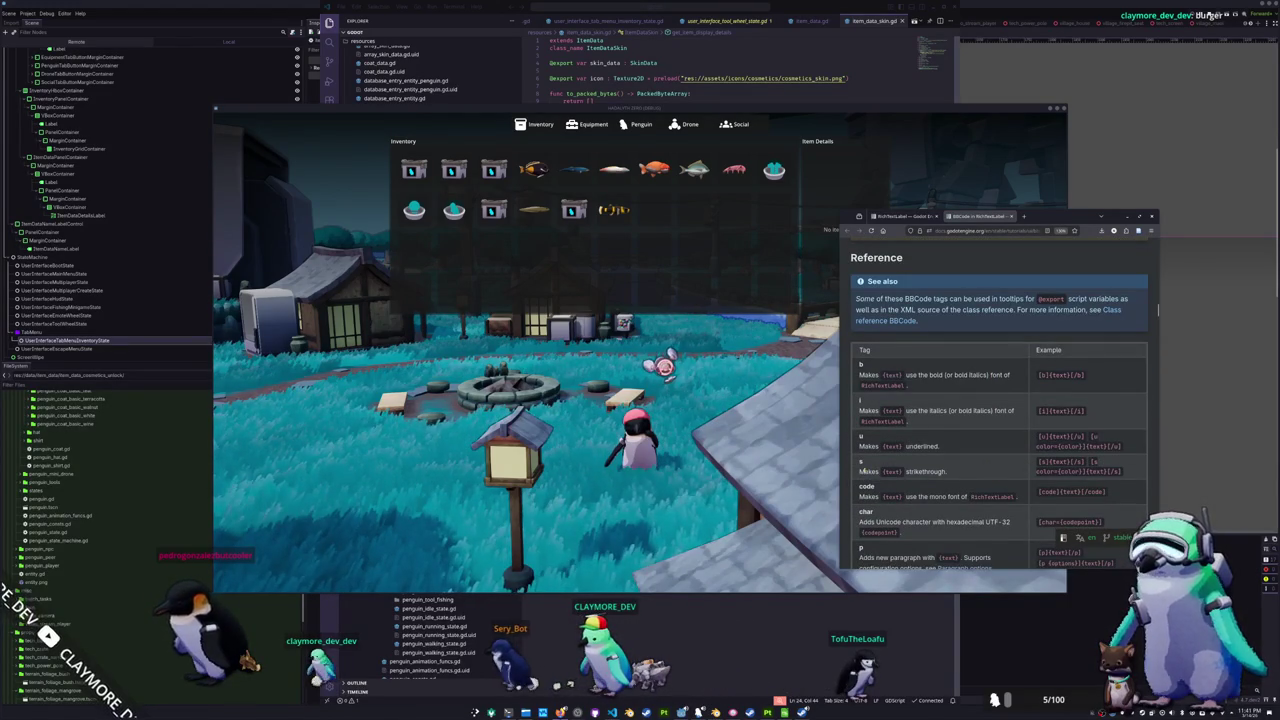
scroll(1004, 471, "down", 1)
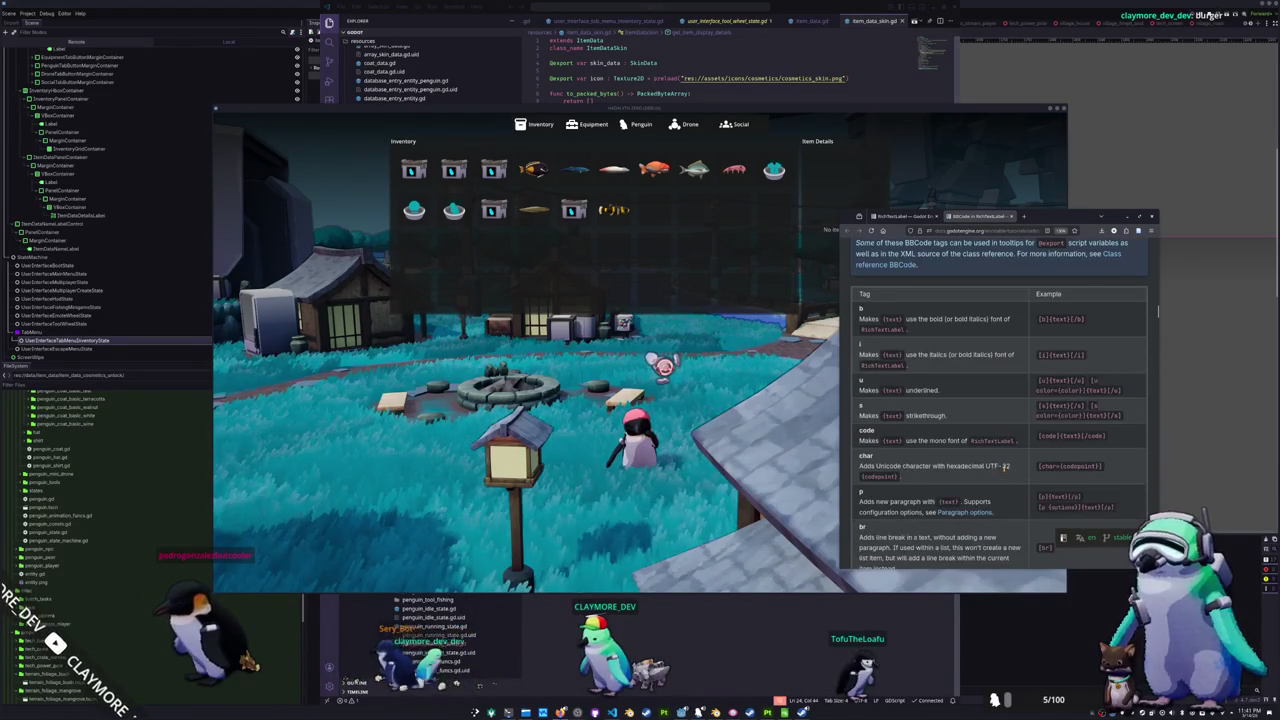
scroll(1018, 459, "down", 1)
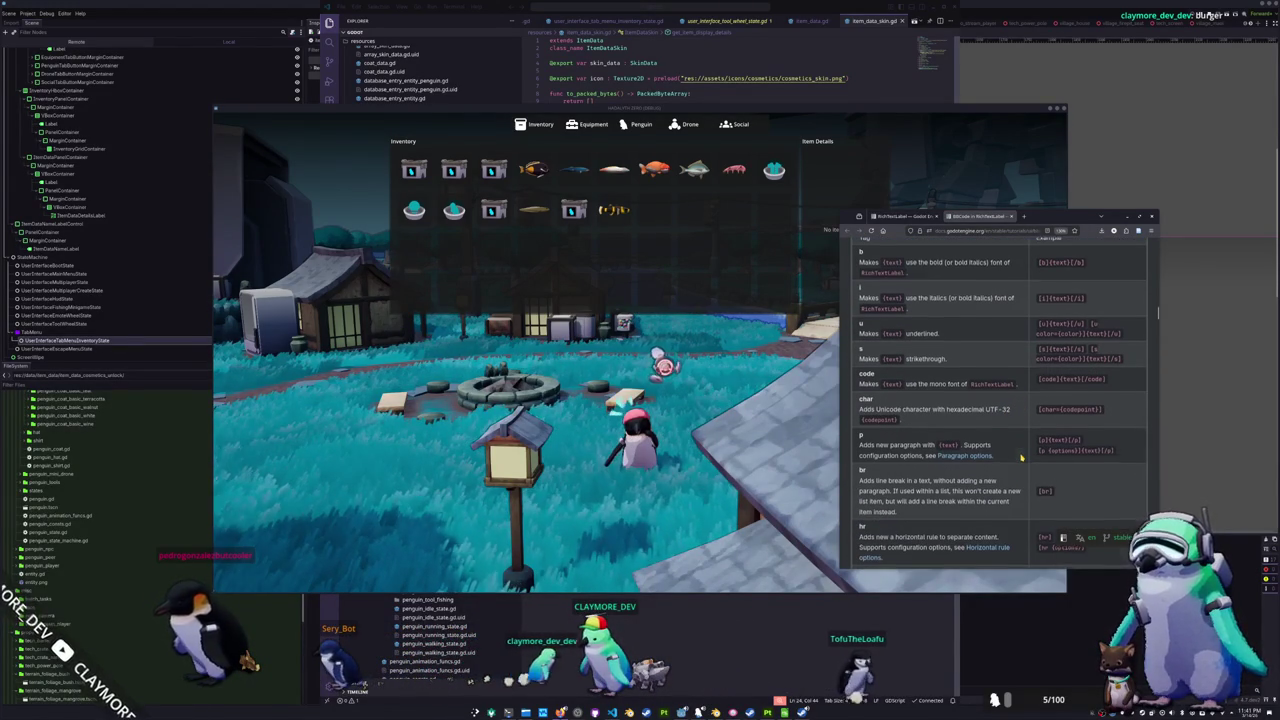
scroll(1021, 458, "down", 1)
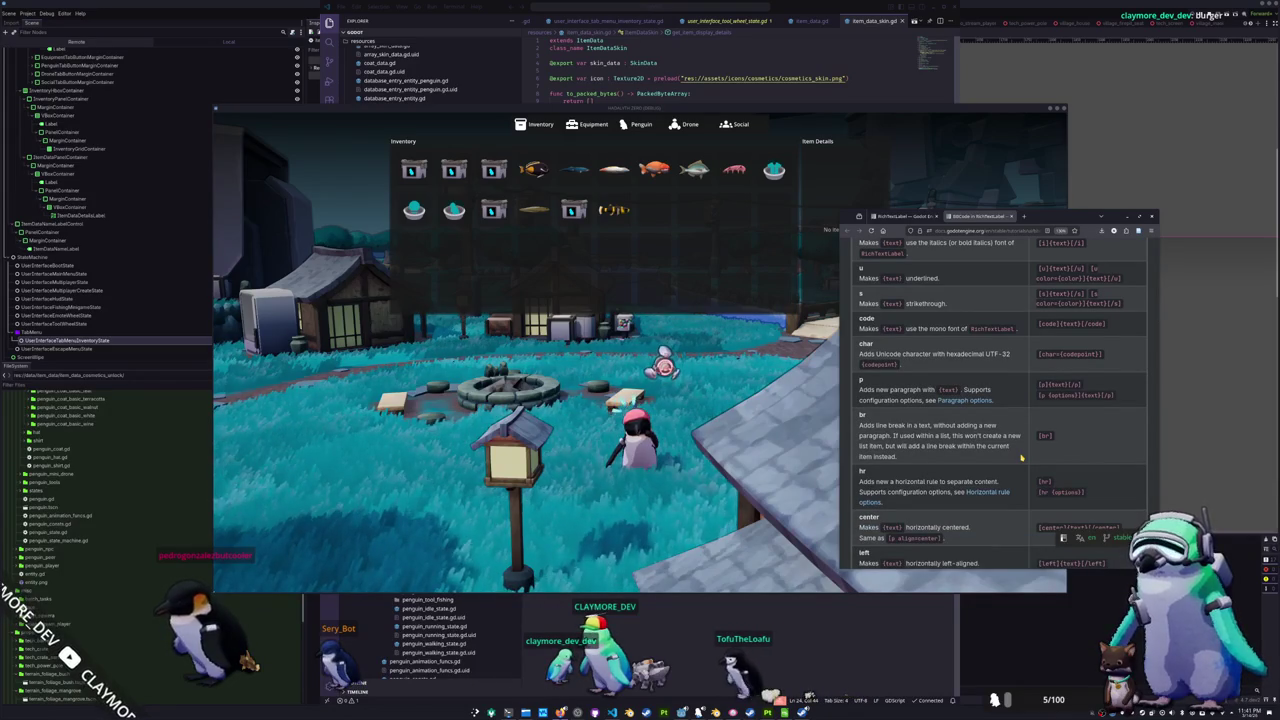
scroll(1021, 458, "down", 1)
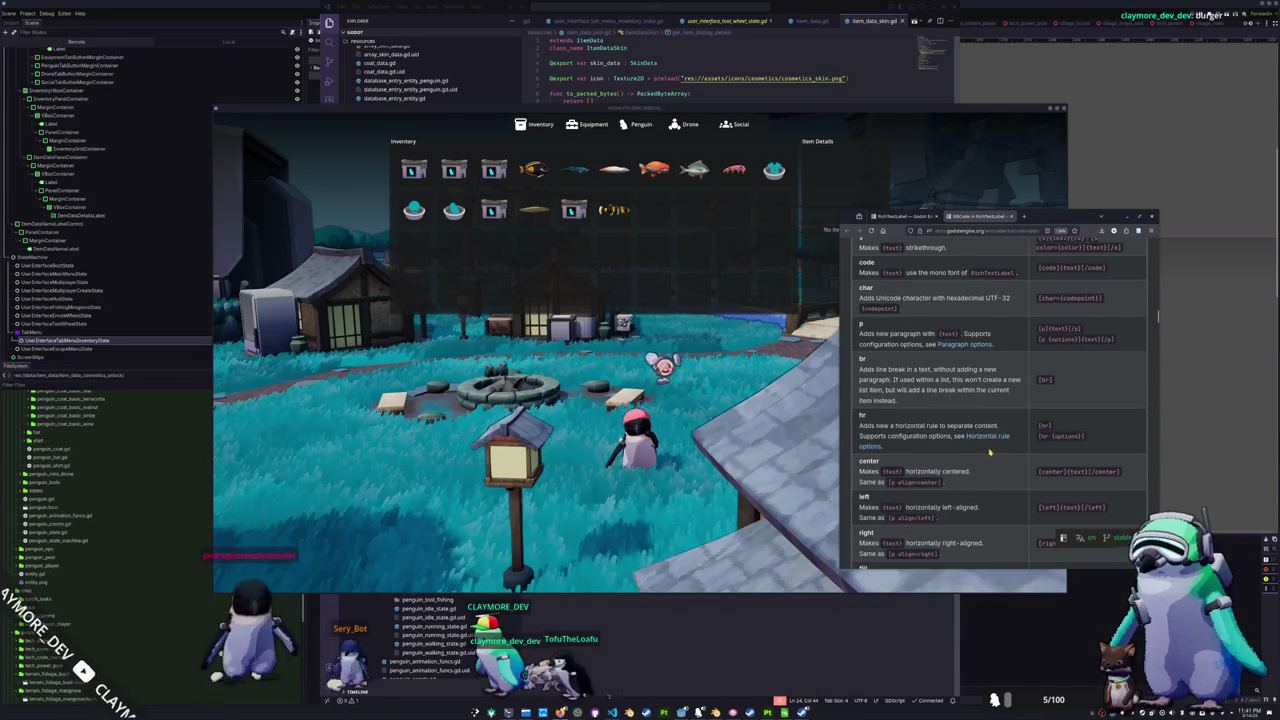
left_click(723, 641)
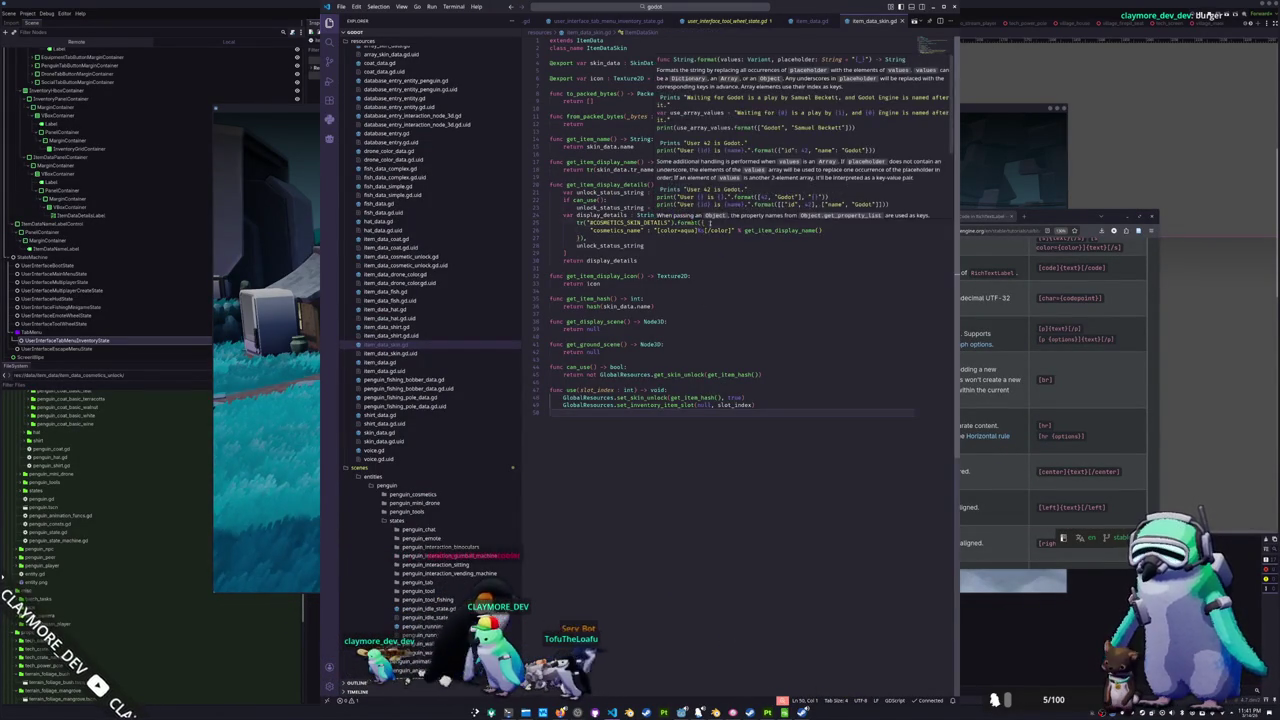
- Change line 24's format to "%s\n[hr]\n%s" and check the skin, unlock and fish details in-game
left_click(703, 222)
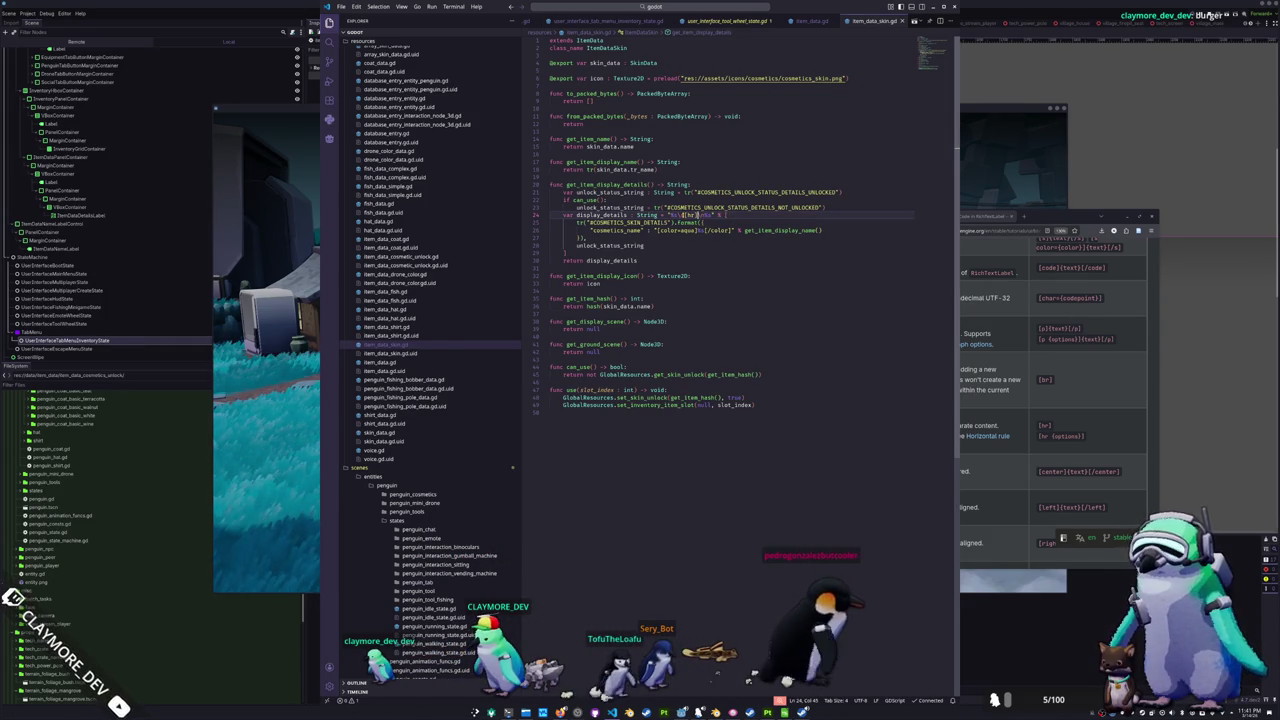
key("alt+Tab")
left_click(300, 438)
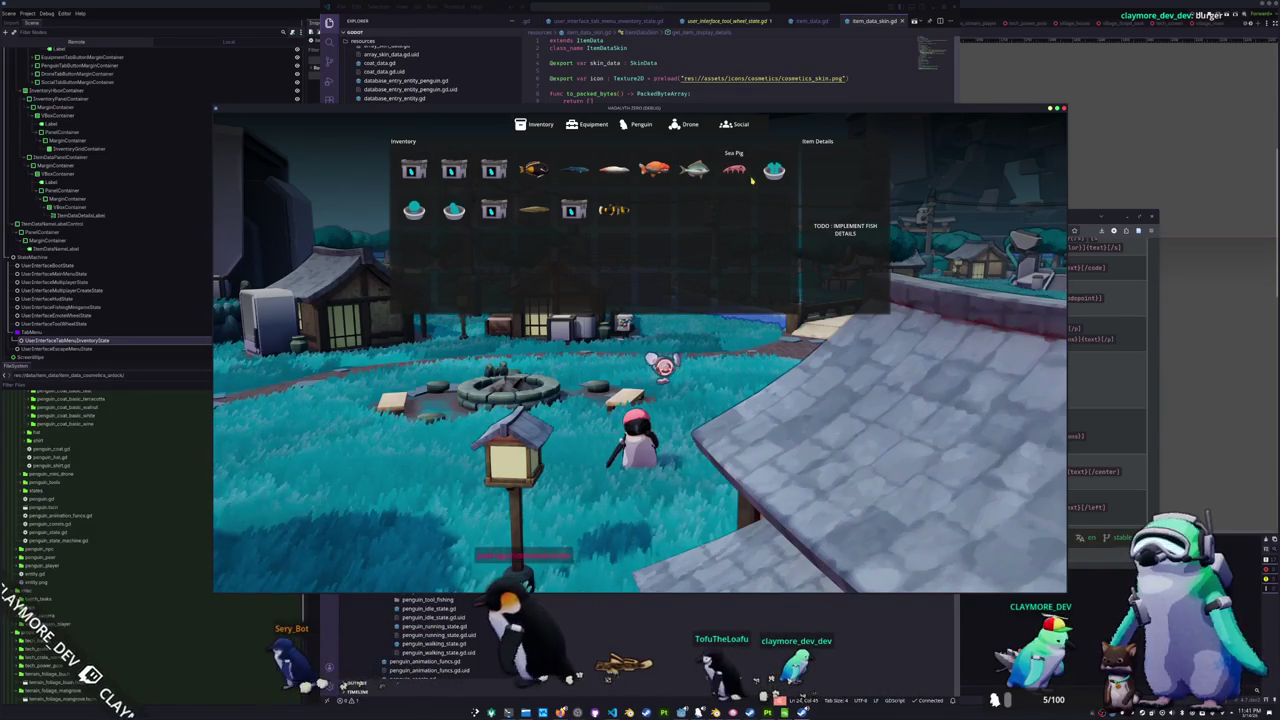
left_click(656, 600)
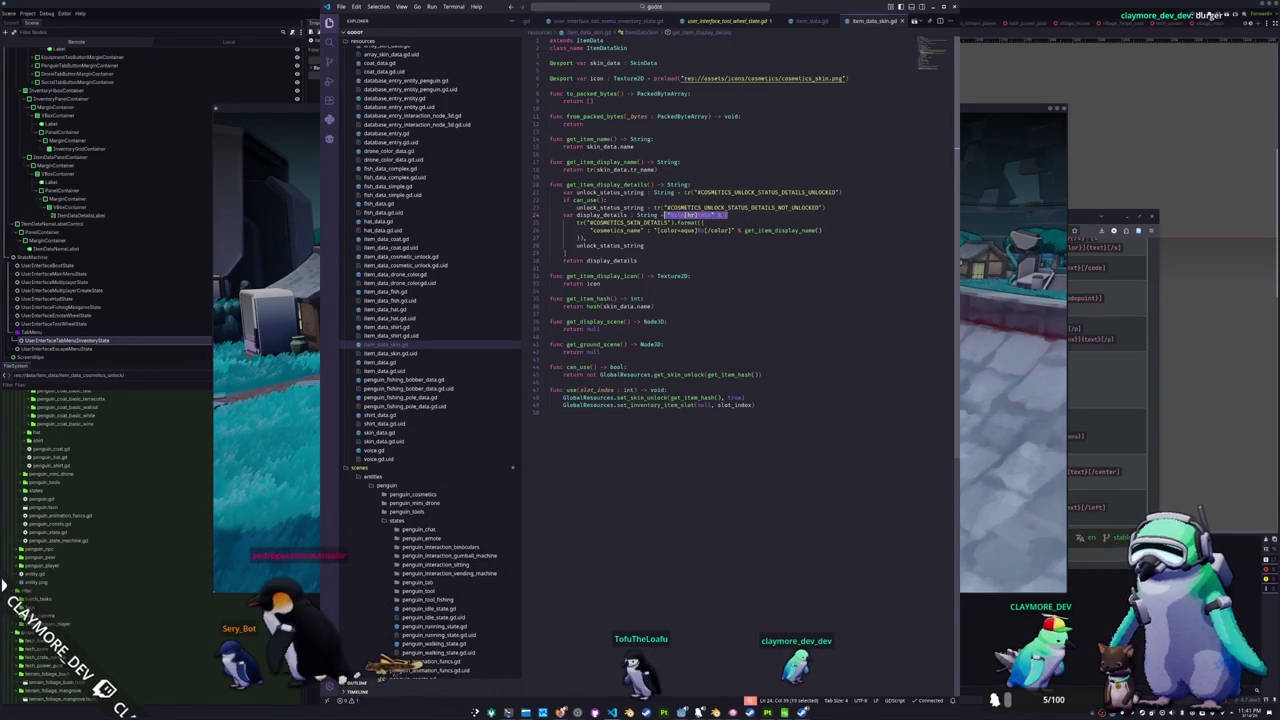
- Paste the [hr] details format into the shirt, hat and drone colour scripts, then open item_data_cosmetic_unlock.gd
left_click(667, 214)
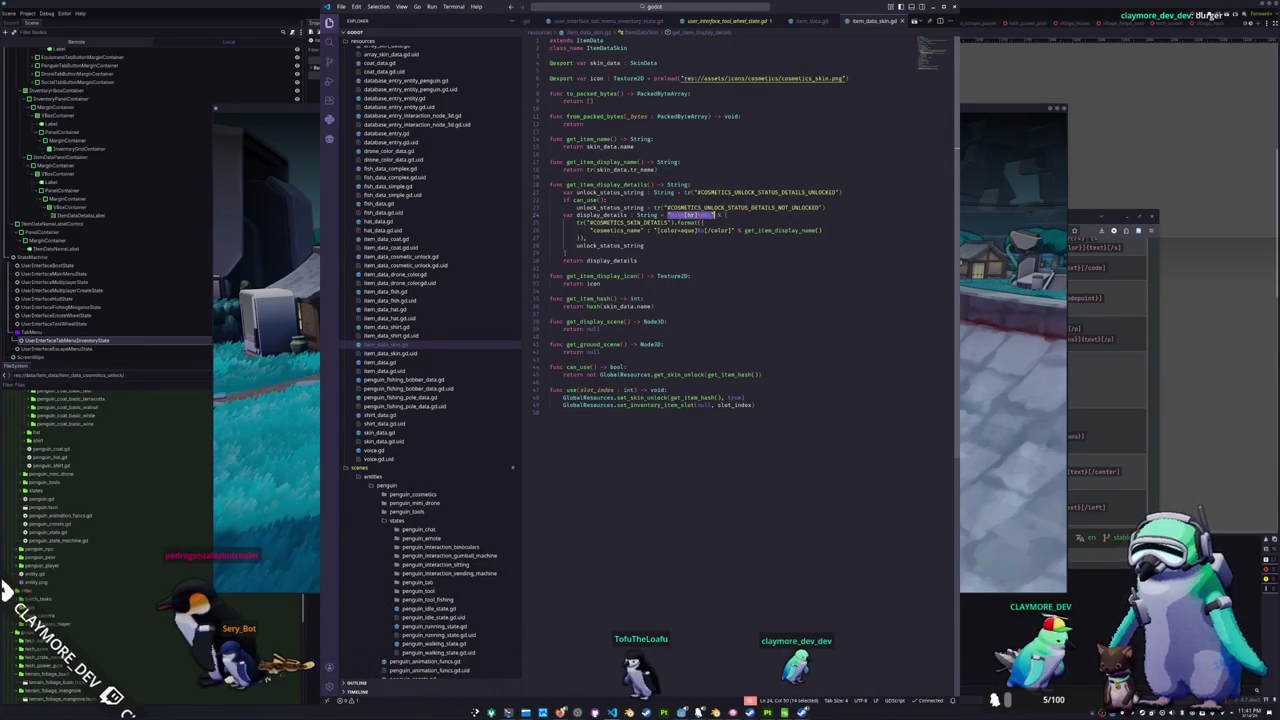
left_click(384, 328)
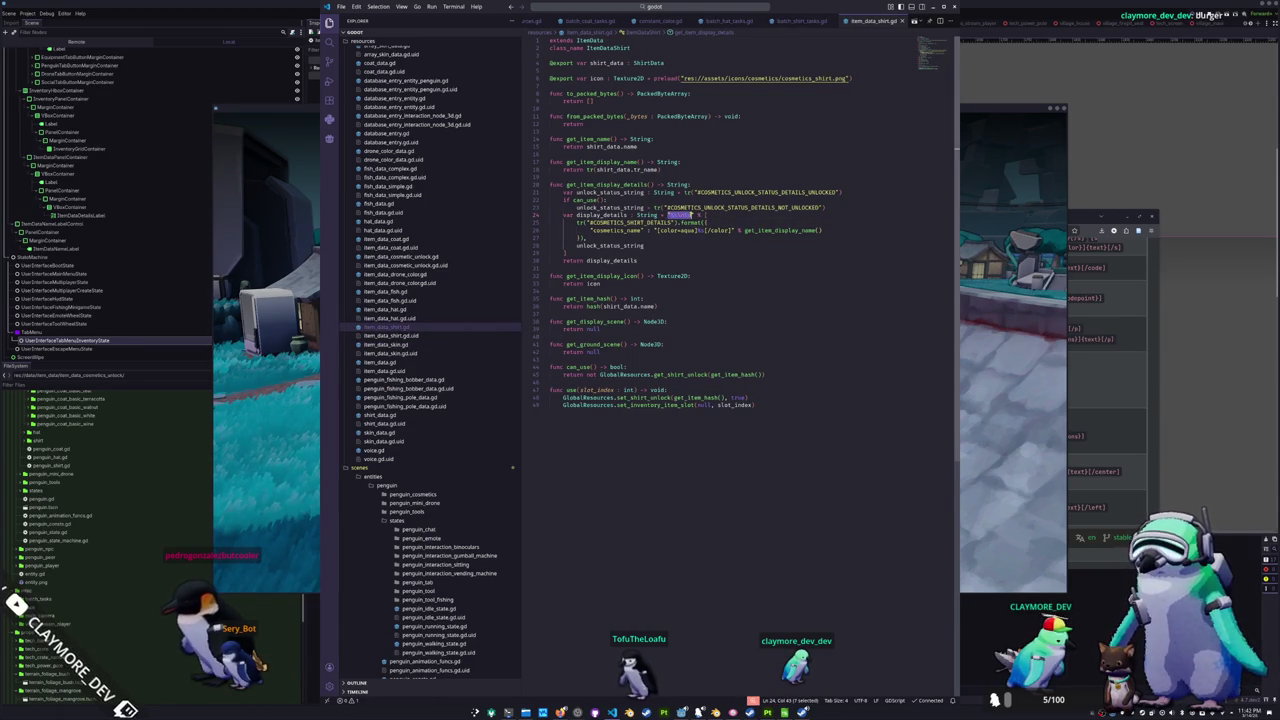
left_click(390, 310)
left_click_drag(667, 214, 690, 215)
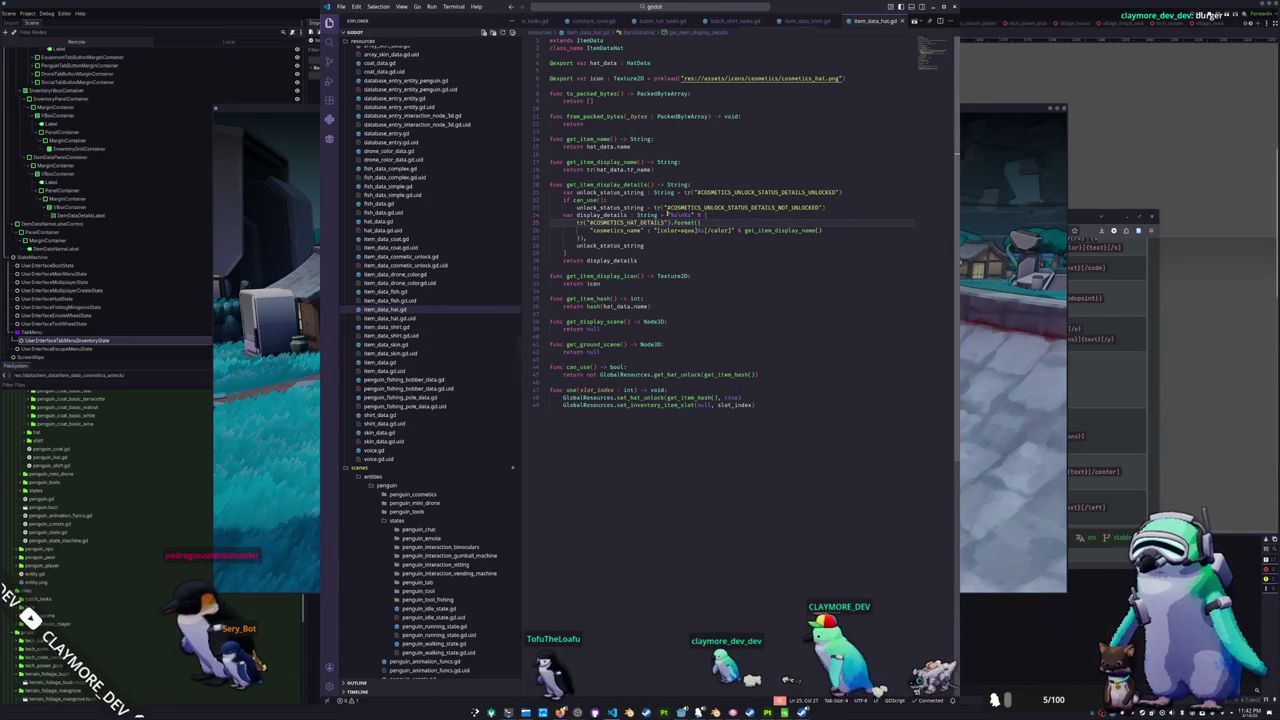
key("ctrl+v")
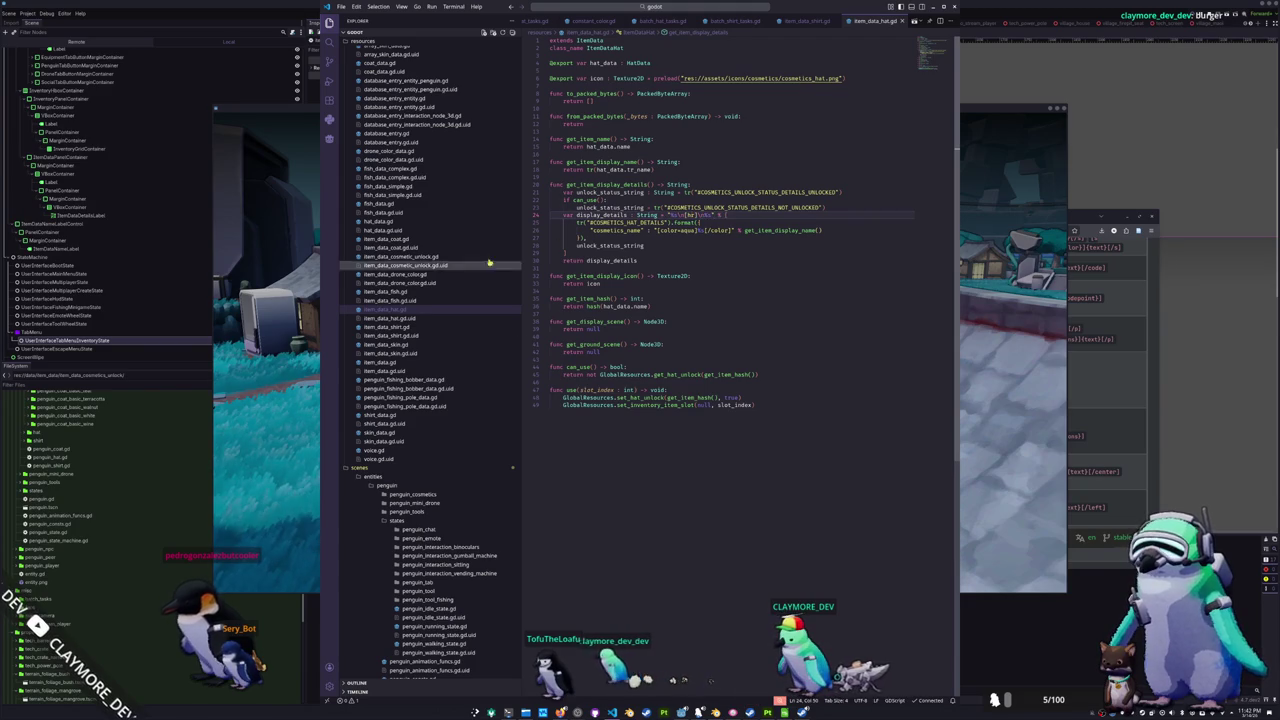
left_click(395, 291)
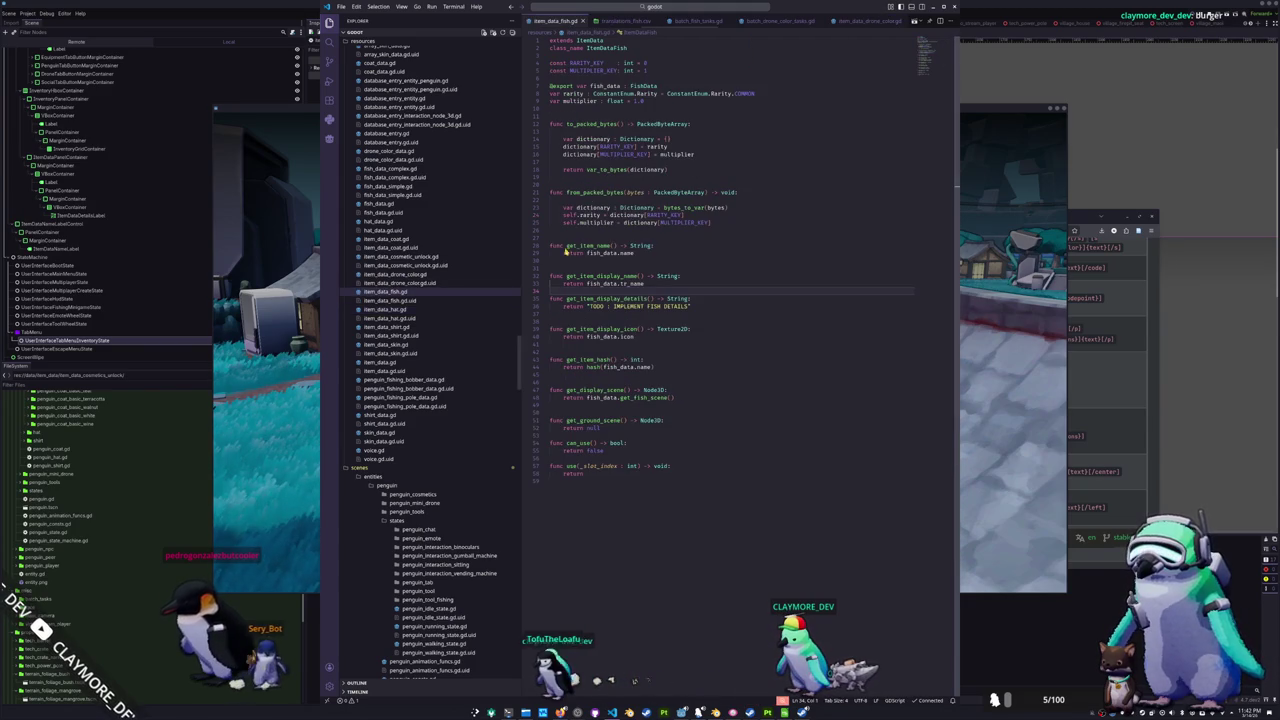
left_click(395, 275)
key("ctrl+v")
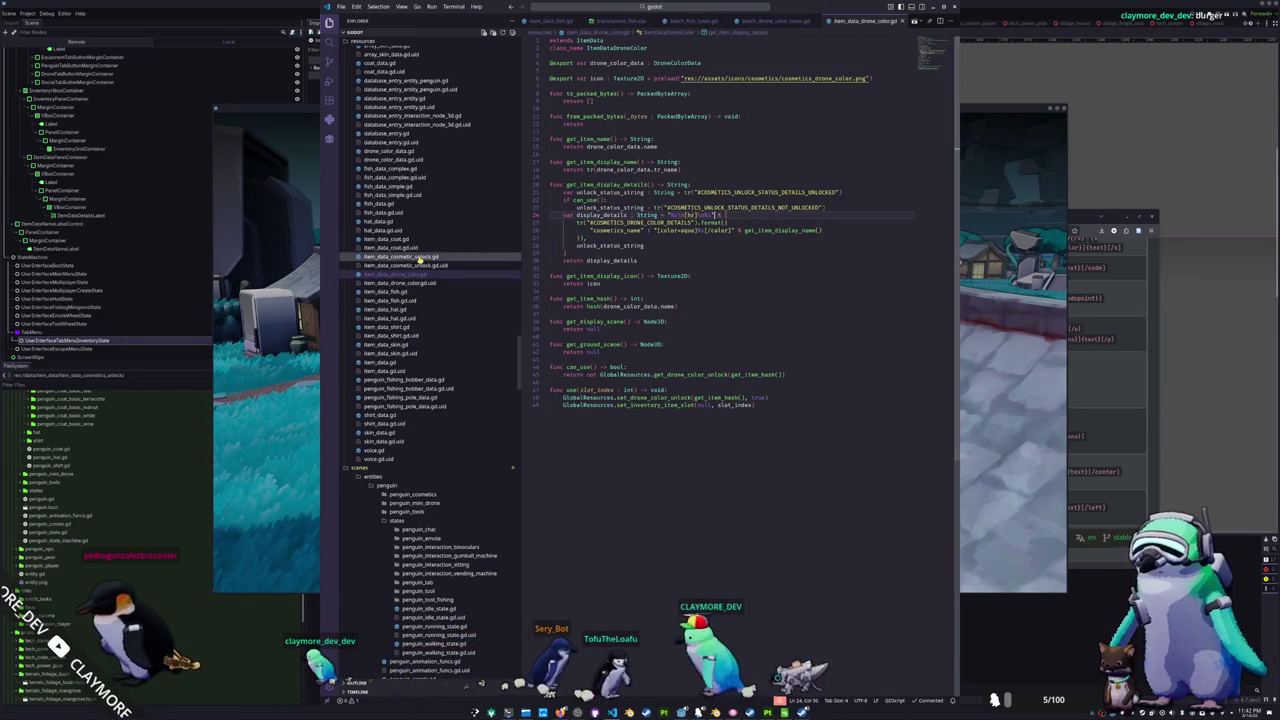
left_click(420, 257)
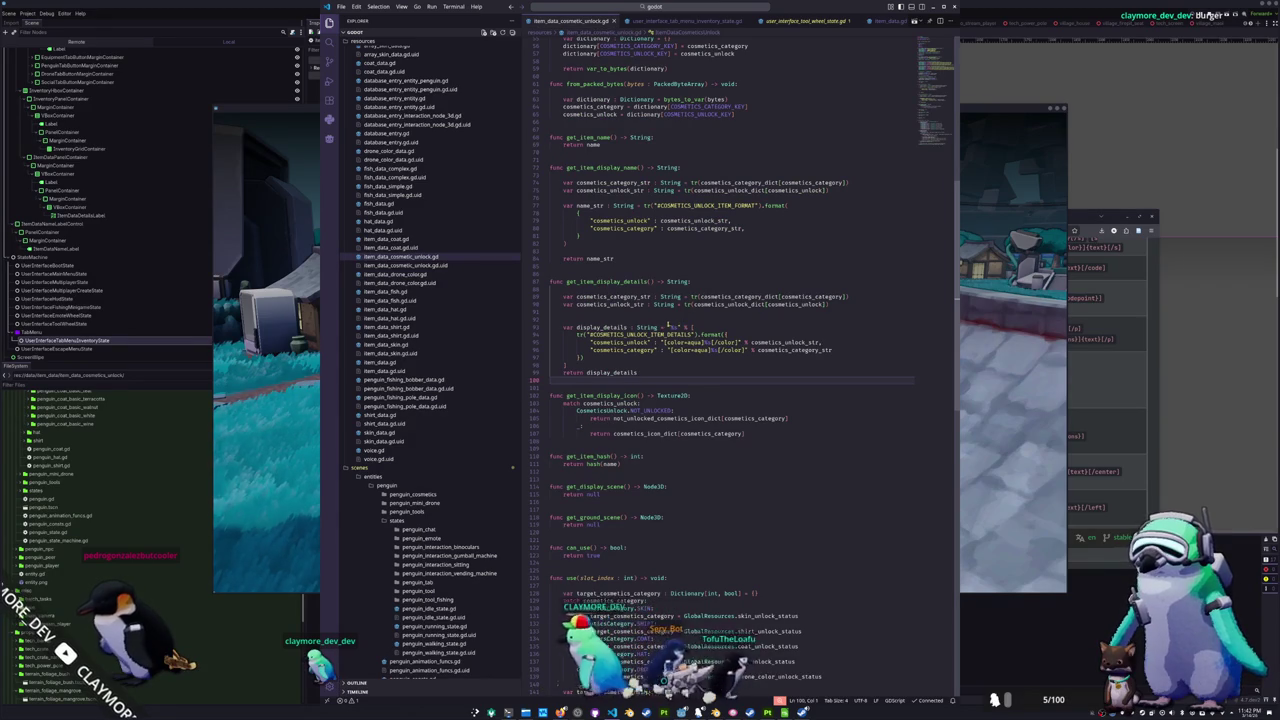
- Strip the aqua colour tags around the unlock status and add blank lines below the category string
left_click_drag(668, 327, 688, 327)
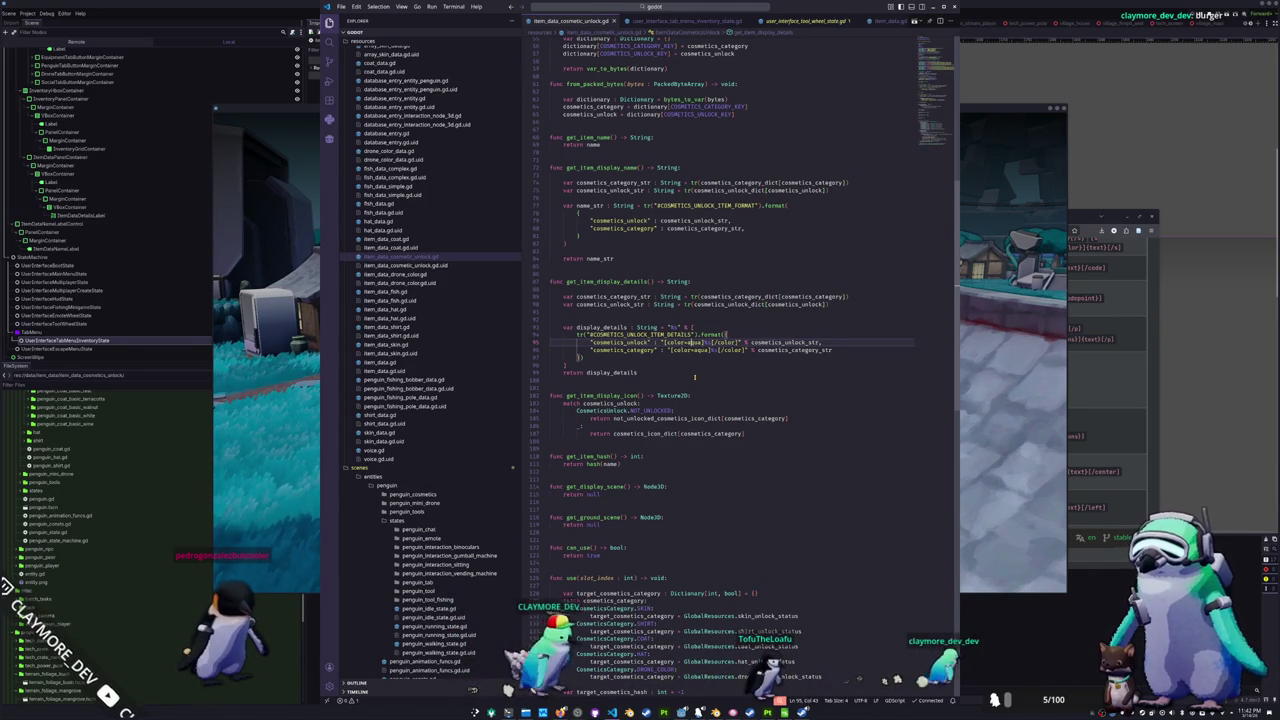
key("BackSpace")
key("BackSpace")
key("BackSpace")
key("Delete")
key("Delete")
key("Delete")
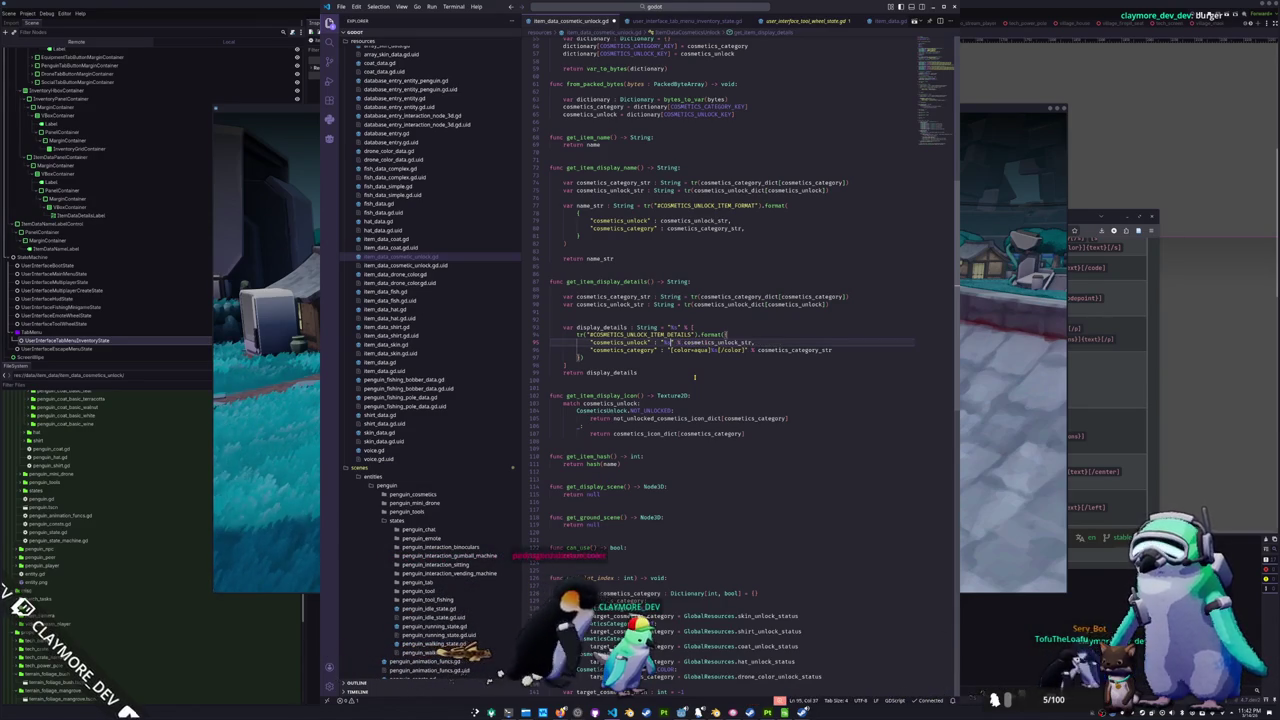
key("Up")
key("Up")
key("Up")
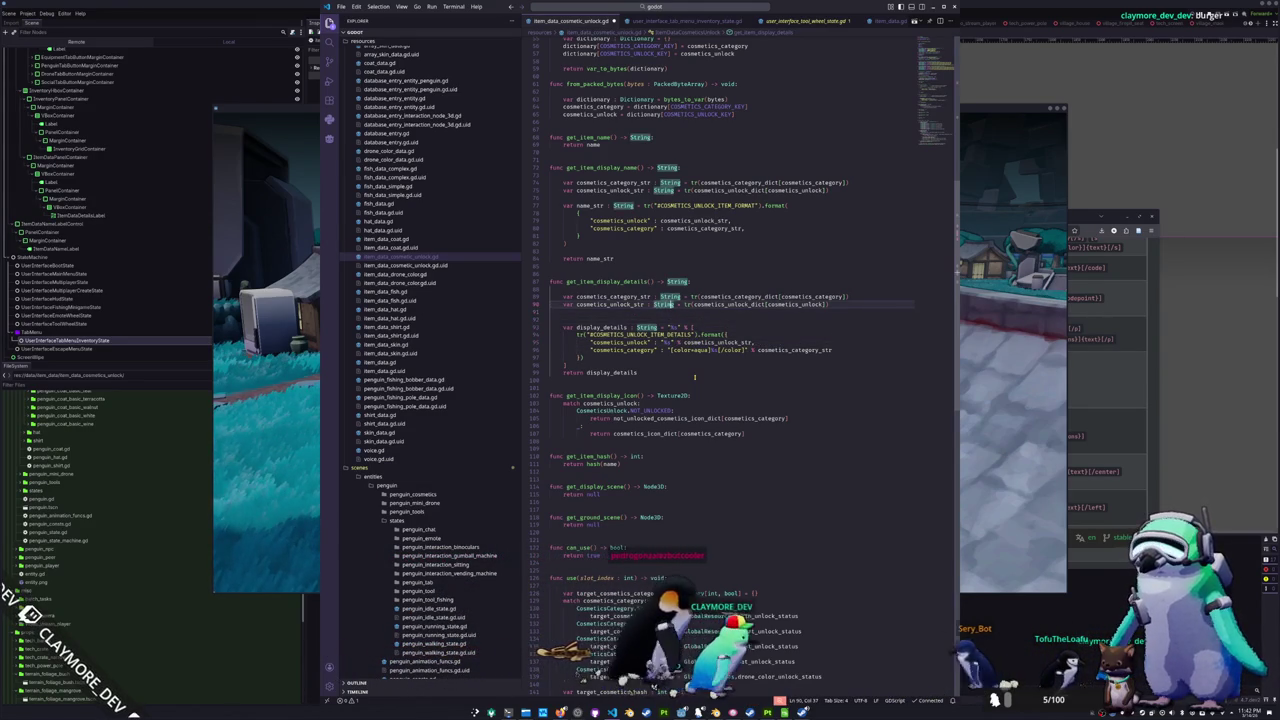
key("Up")
key("End")
key("Return")
key("Return")
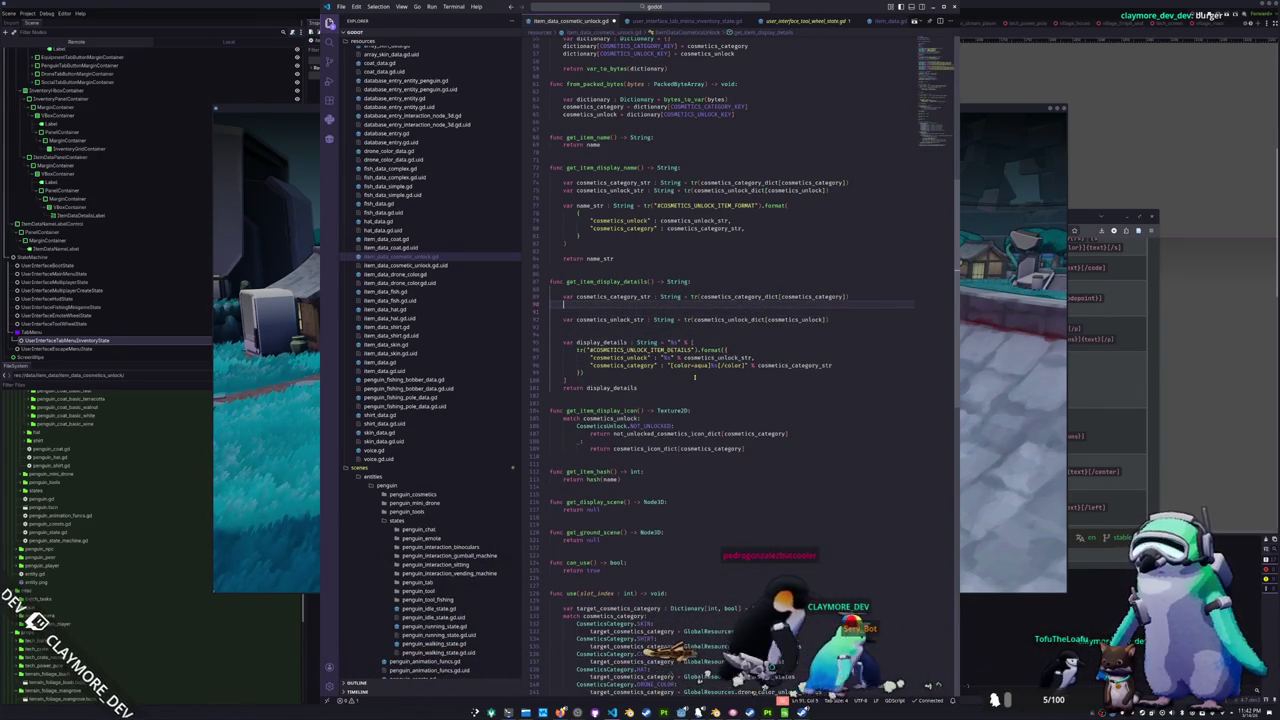
key("Up")
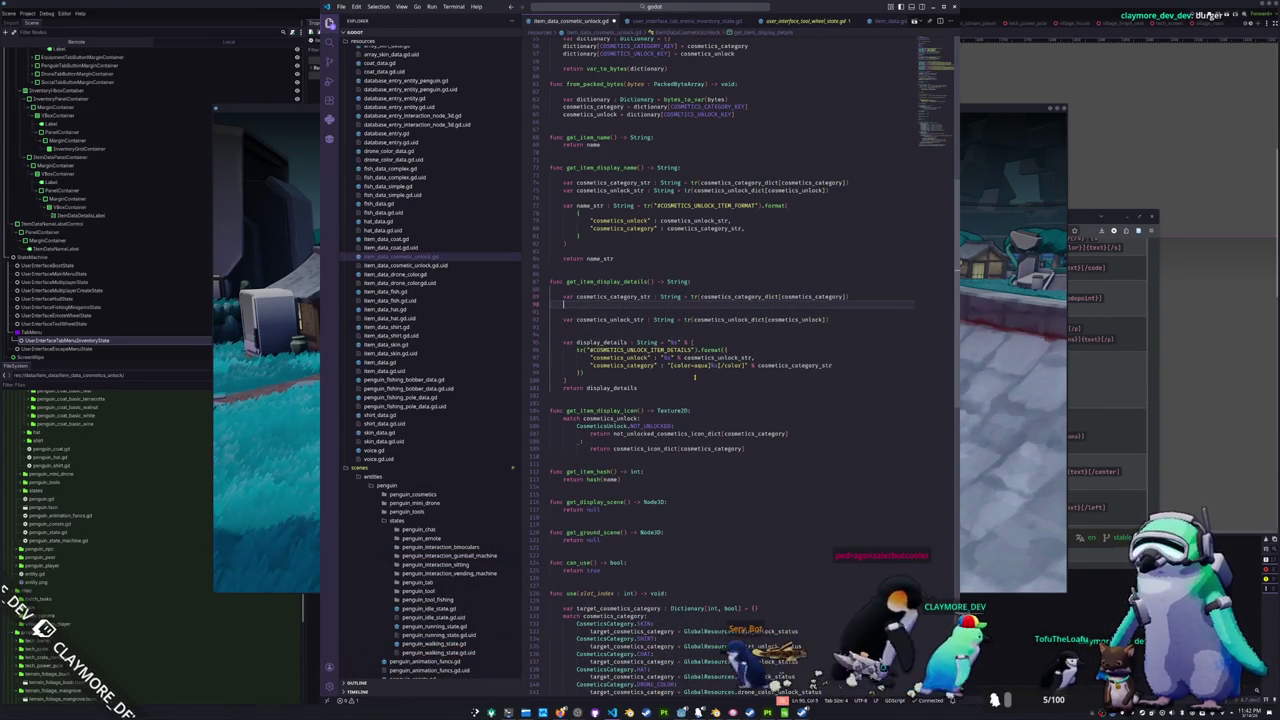
key("Up")
key("Down")
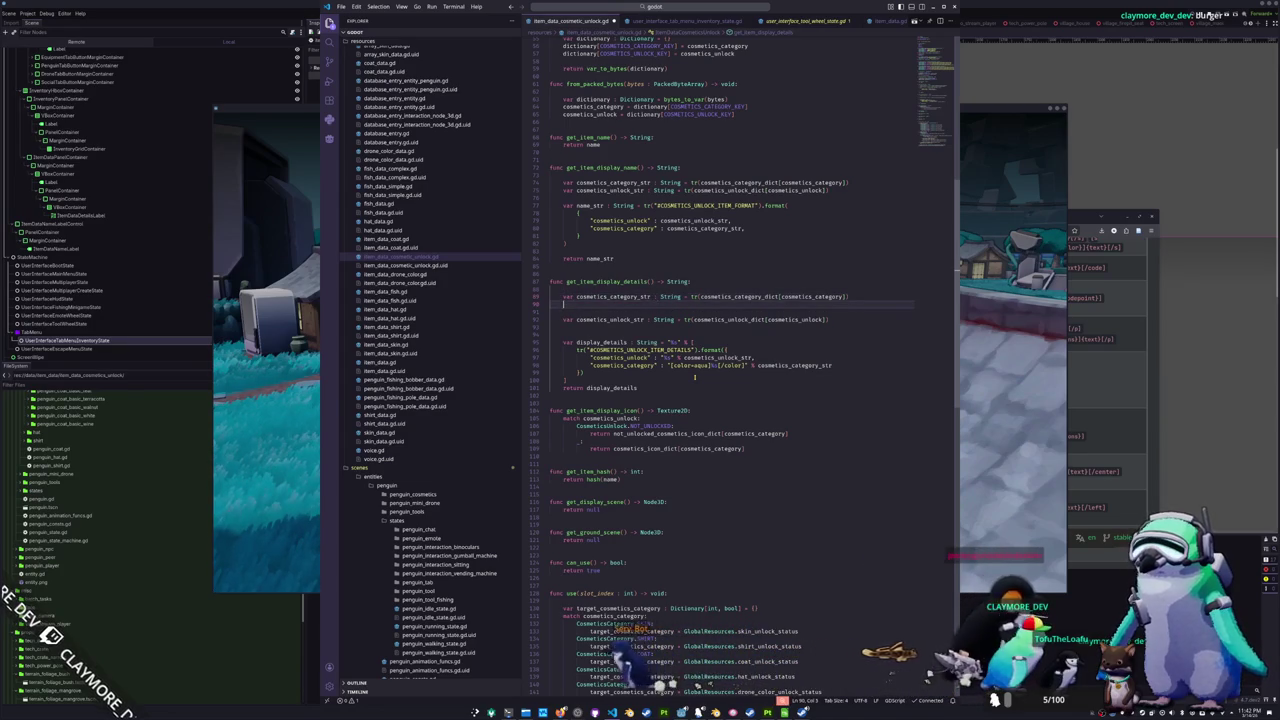
- Type, then discard, a cosmetics_category condition and remove the extra blank lines
type("i")
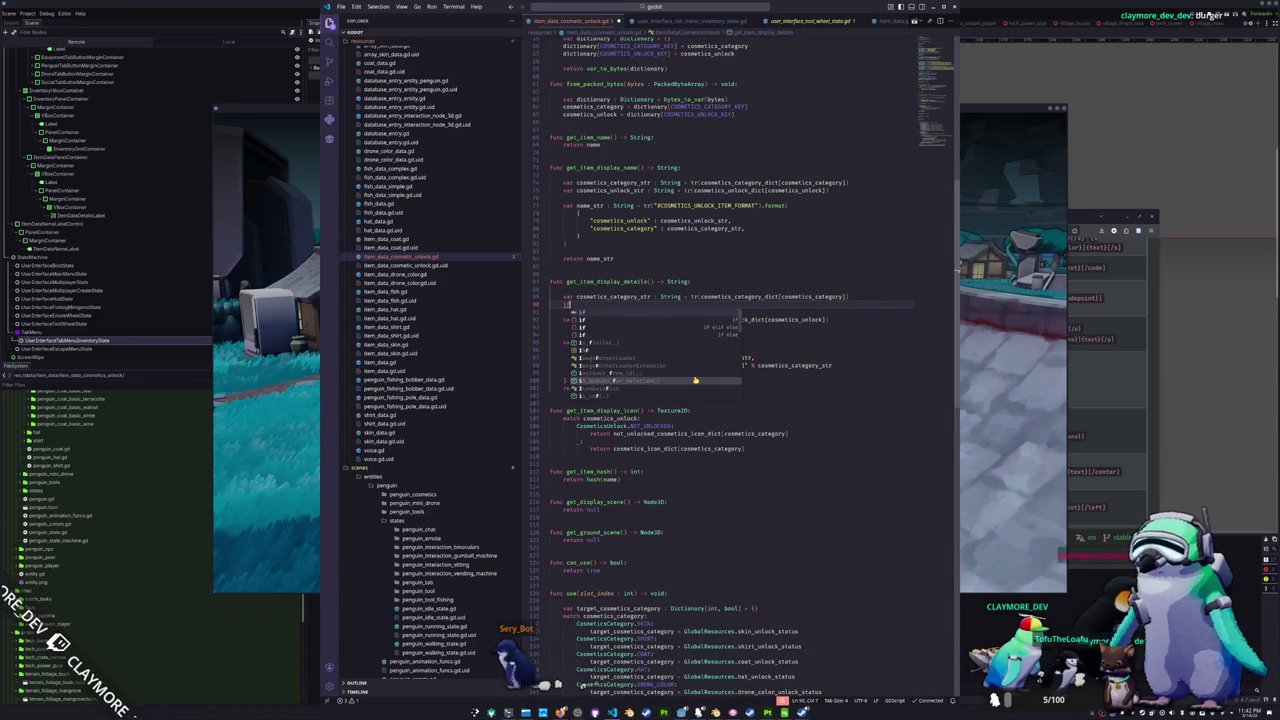
type("f cosm")
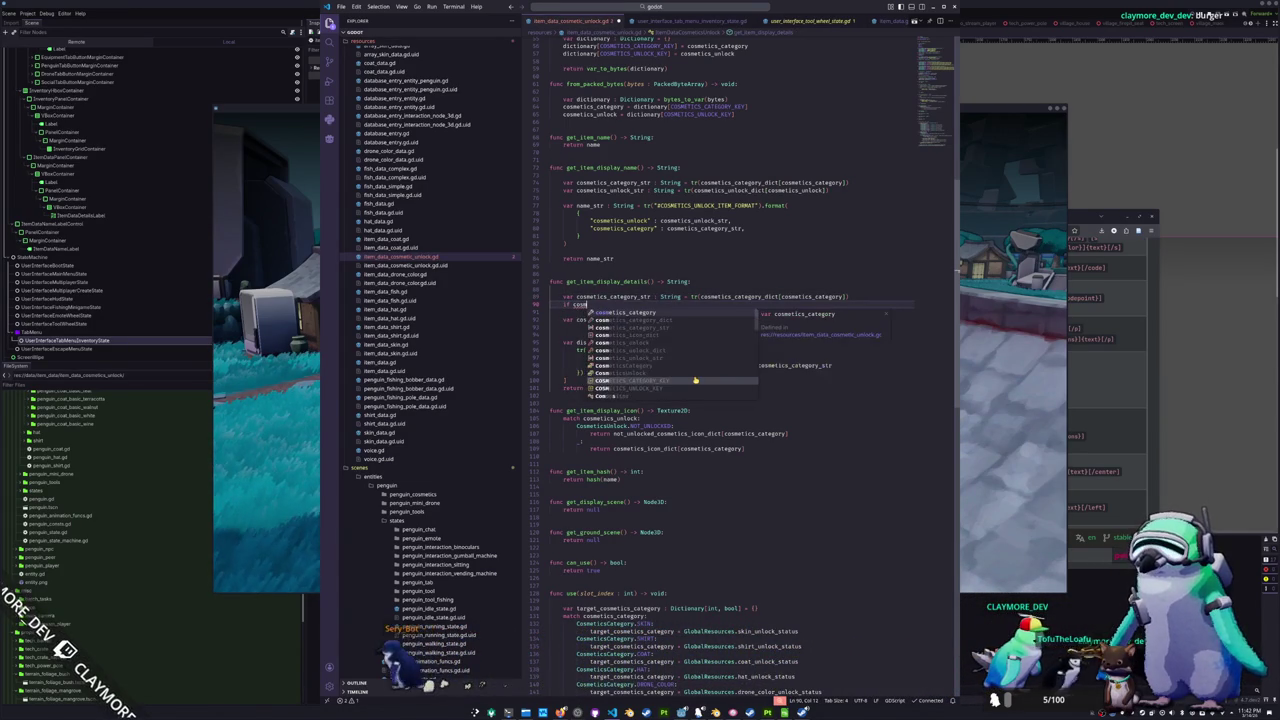
type("etics_category == ")
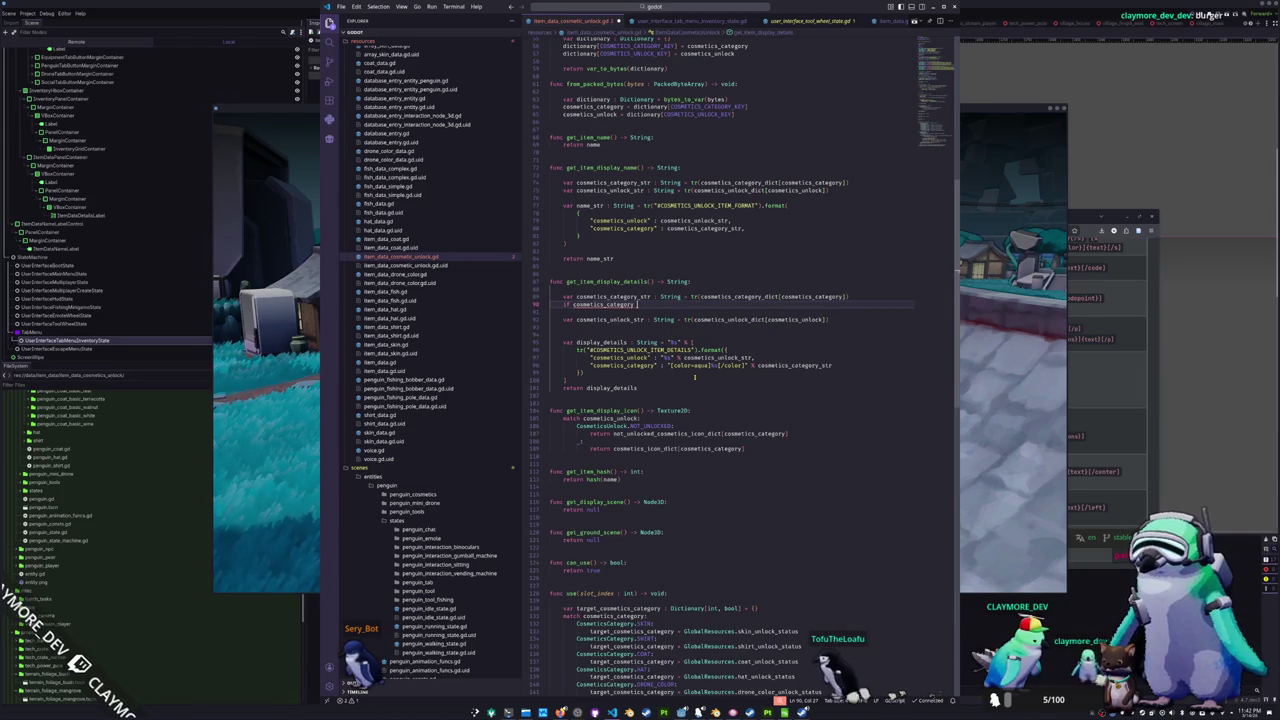
type("CosmeticsCategory.")
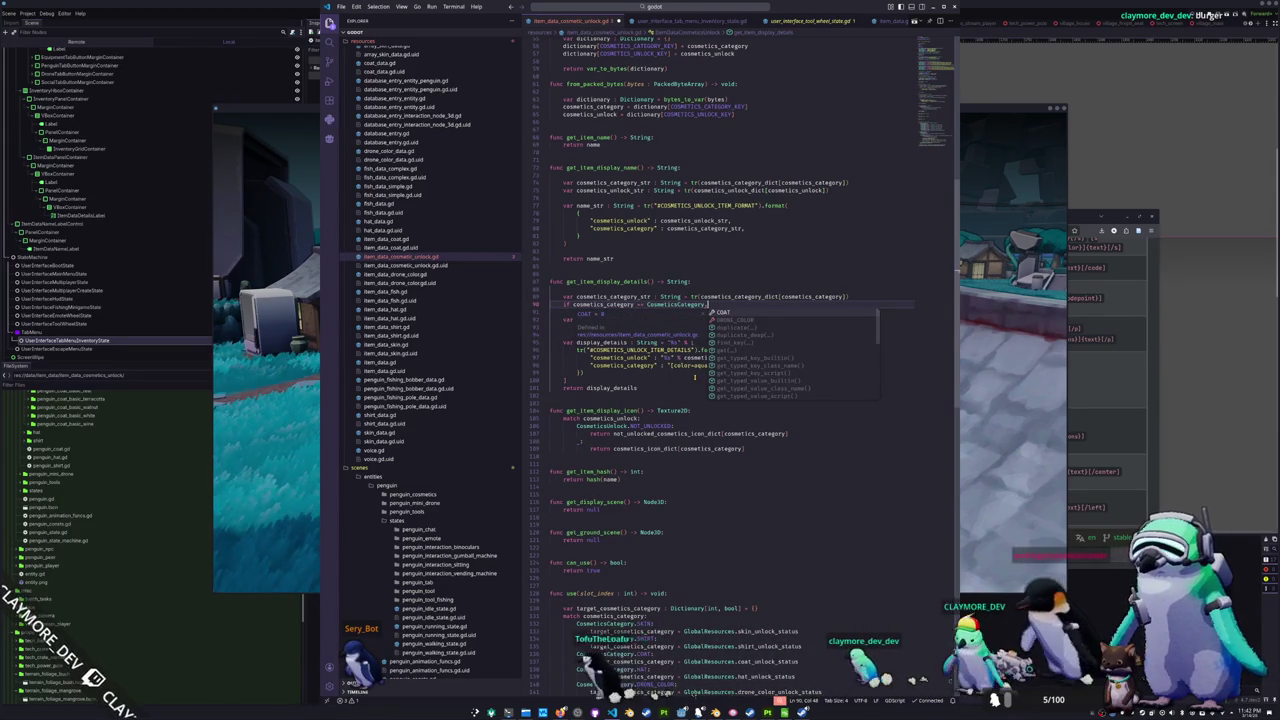
type("is_r")
key("BackSpace")
key("BackSpace")
key("BackSpace")
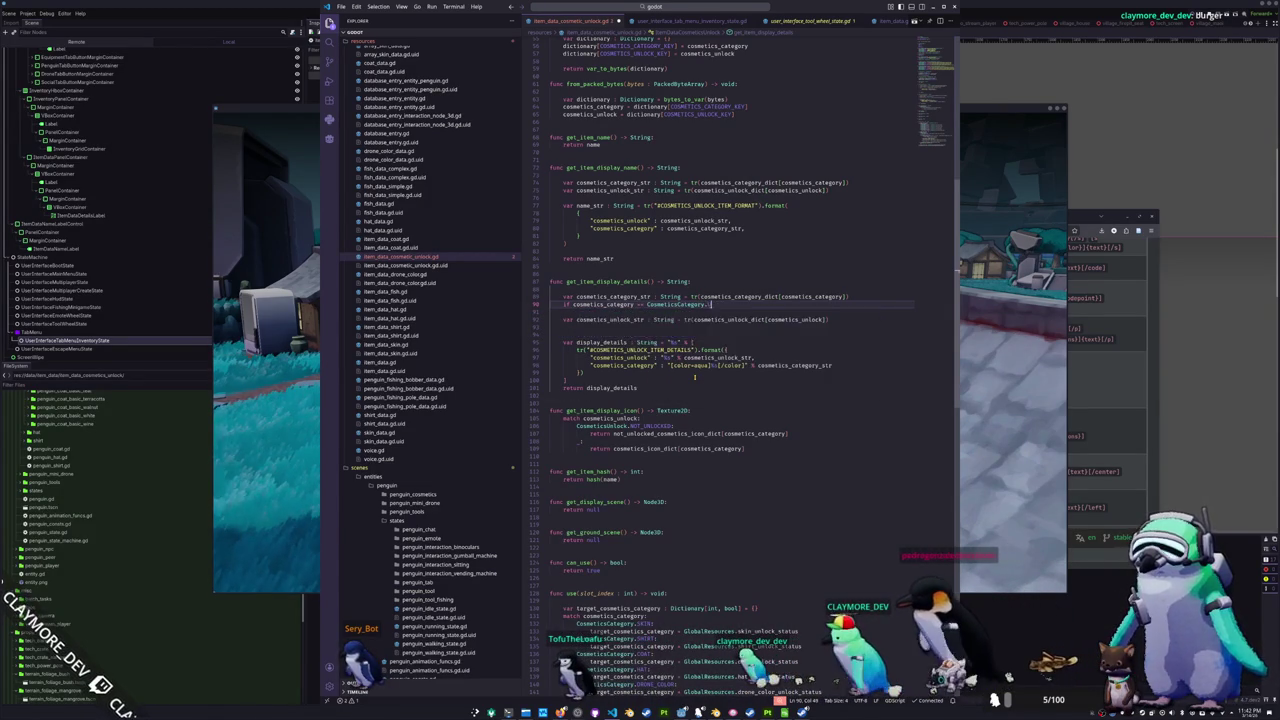
key("BackSpace")
key("BackSpace")
key("BackSpace")
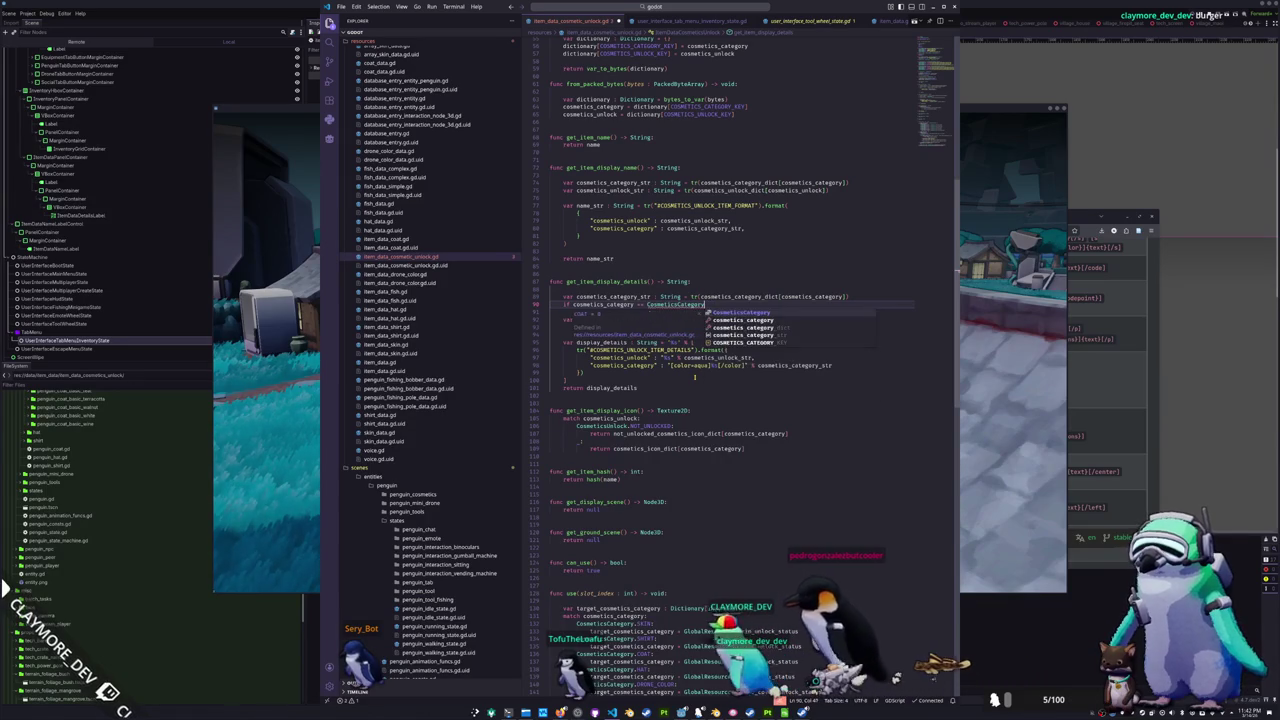
key("ctrl+BackSpace")
key("ctrl+BackSpace")
key("ctrl+BackSpace")
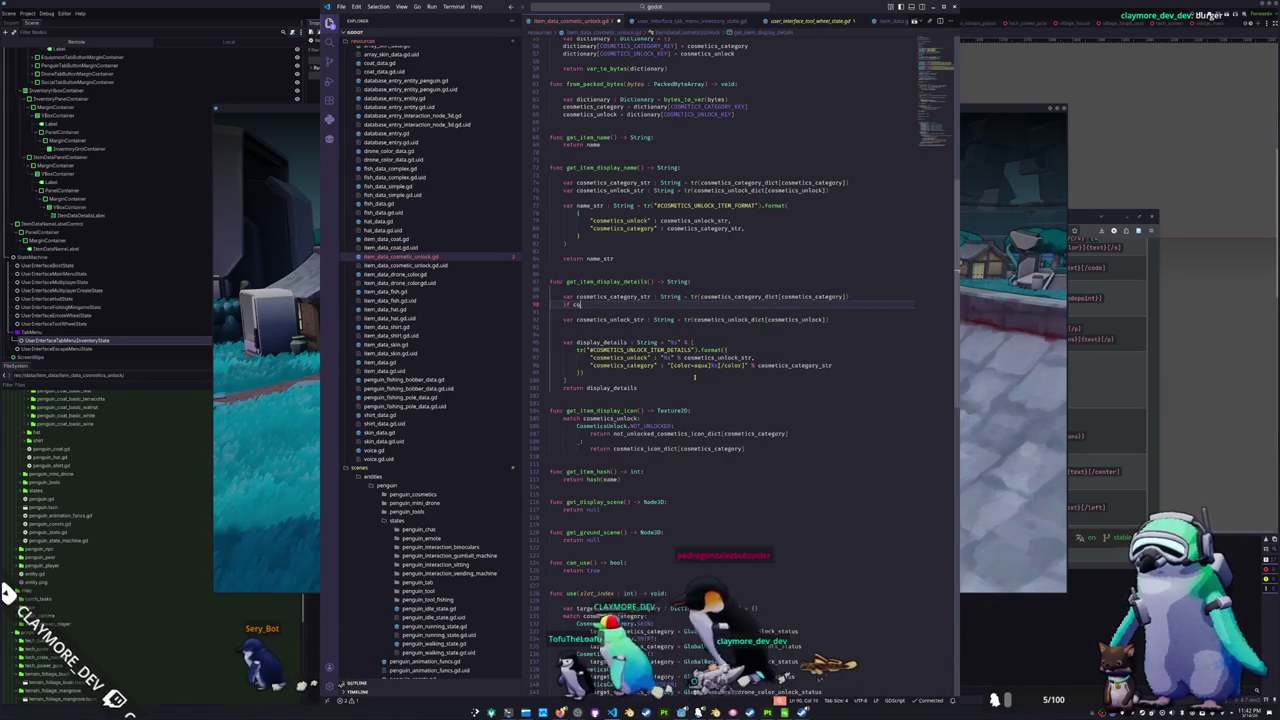
key("Down")
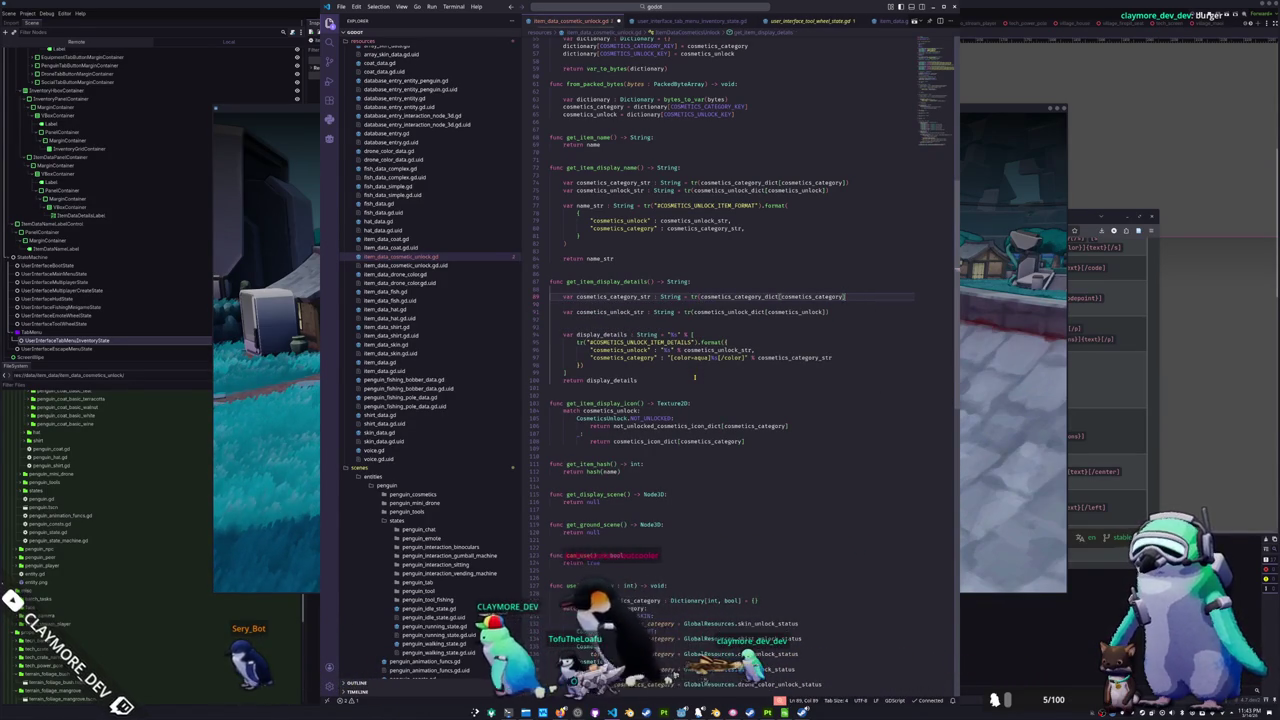
key("Delete")
key("Delete")
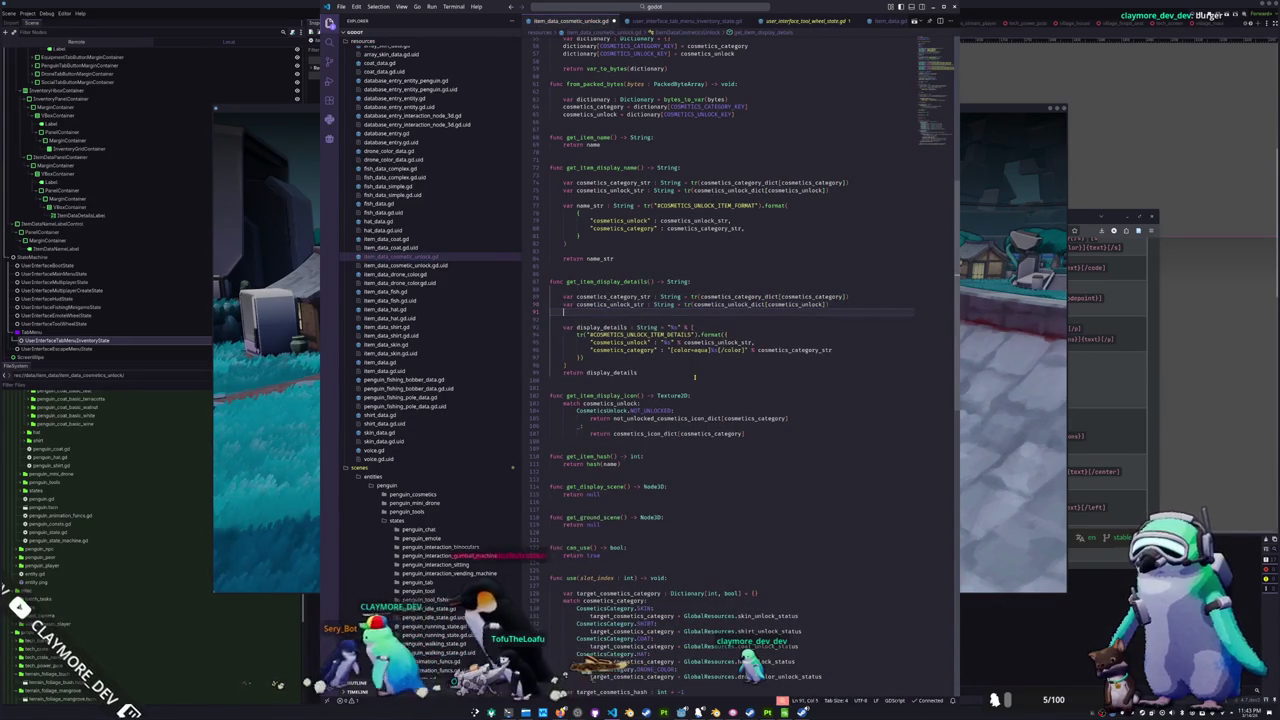
- Add an if checking cosmetics_unlock against CosmeticsUnlock.NOT_UNLOCKED
type("if cosmetics_u")
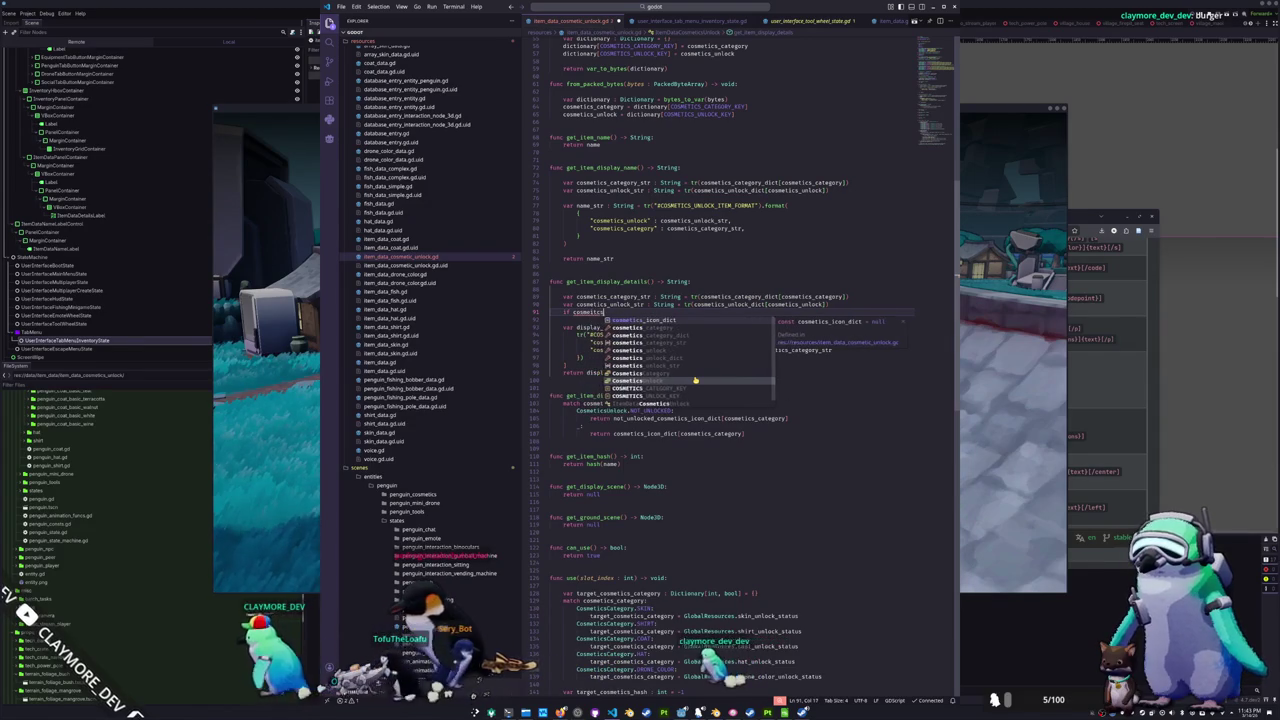
key("Tab")
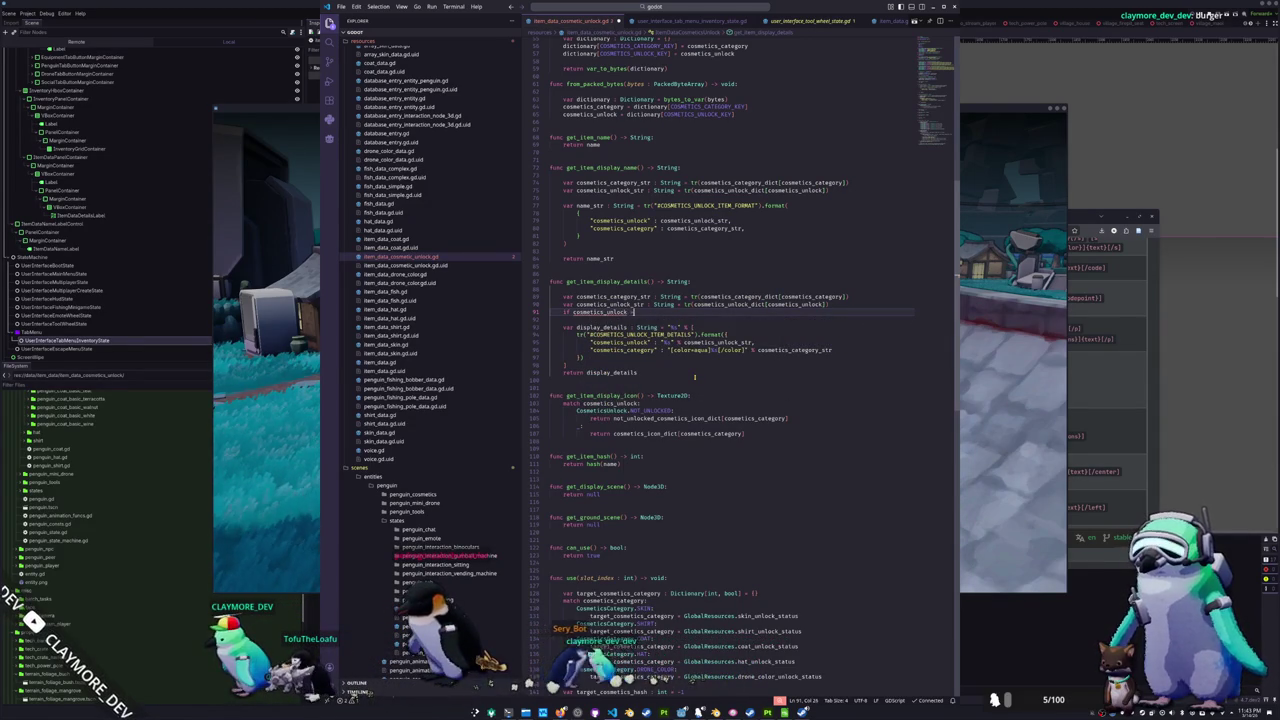
type("CosmeticsUnlock.")
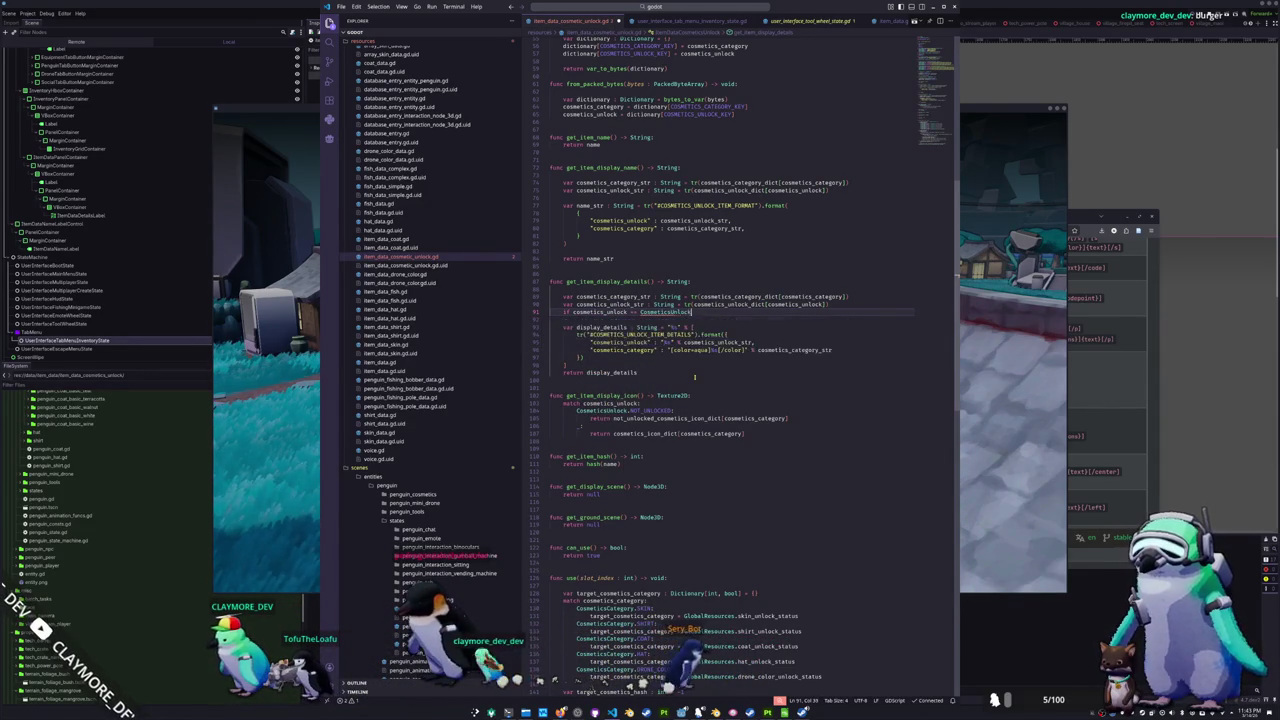
key("Escape")
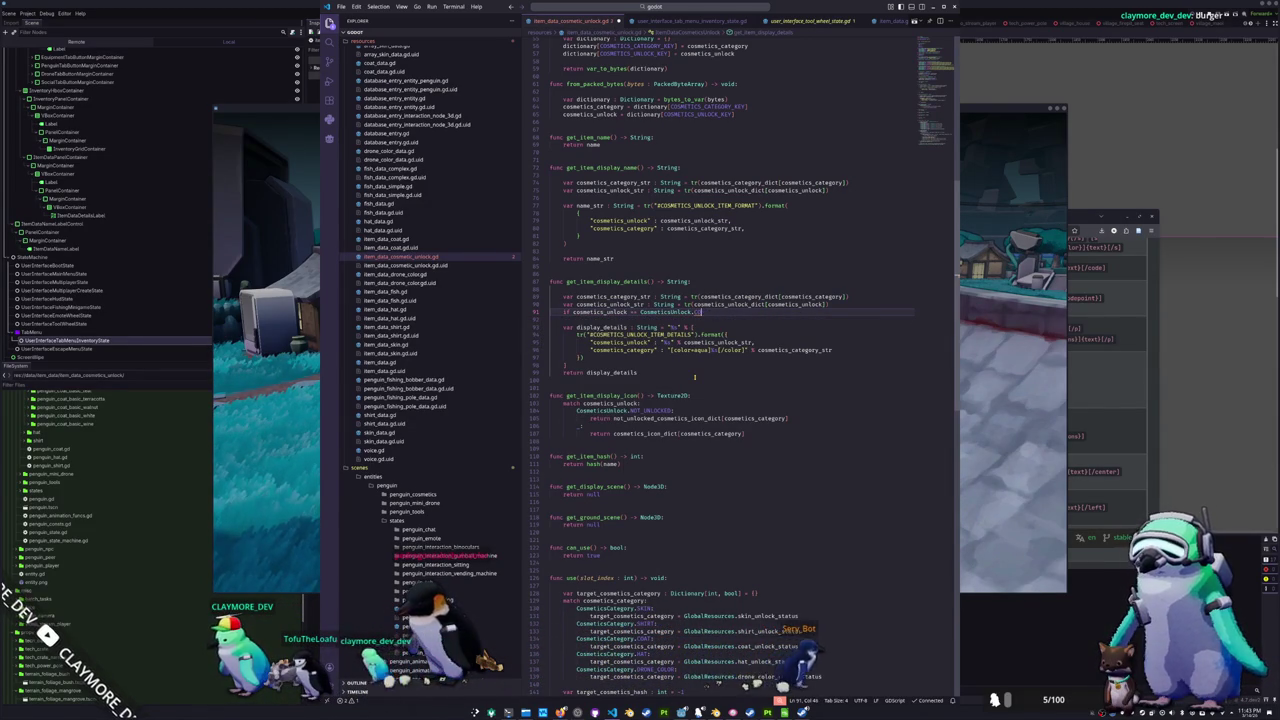
type("NOT_UNLOCKED")
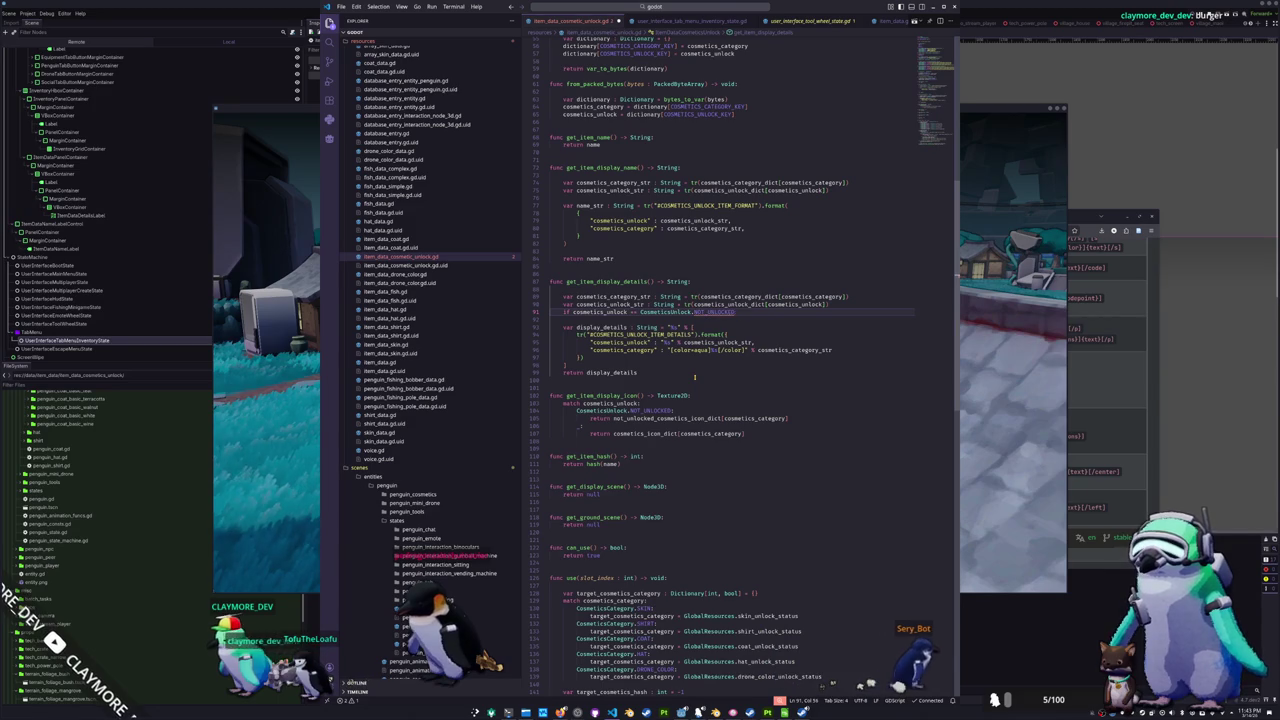
type(":")
key("Return")
- Inside that branch, wrap cosmetics_unlock_str in [color=gold] tags
type("cosmetics_")
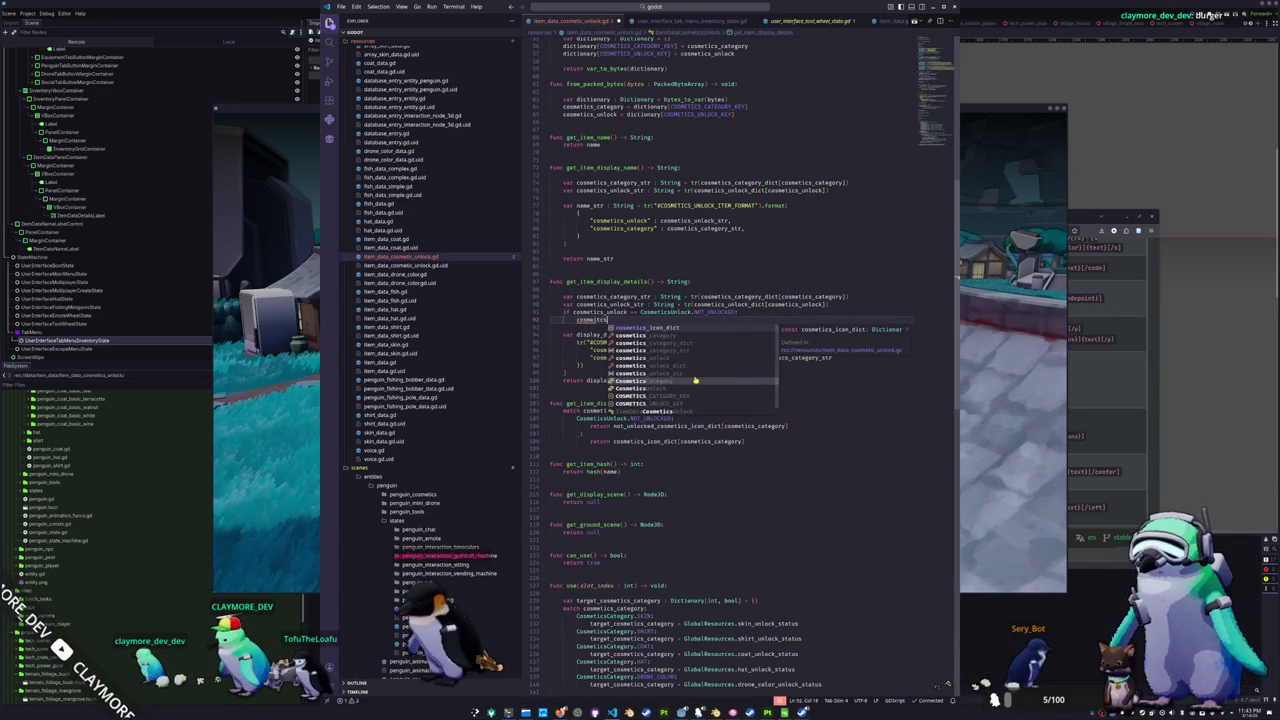
type("unlock_str =")
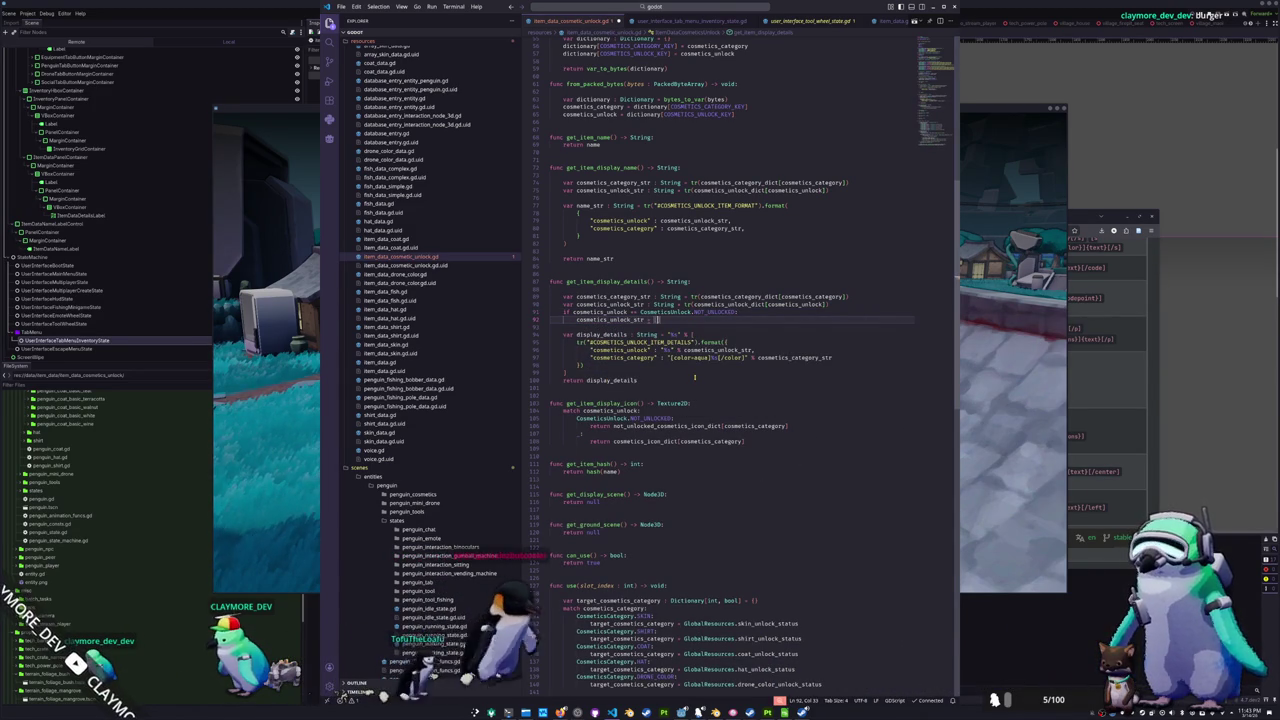
type("\"[color=")
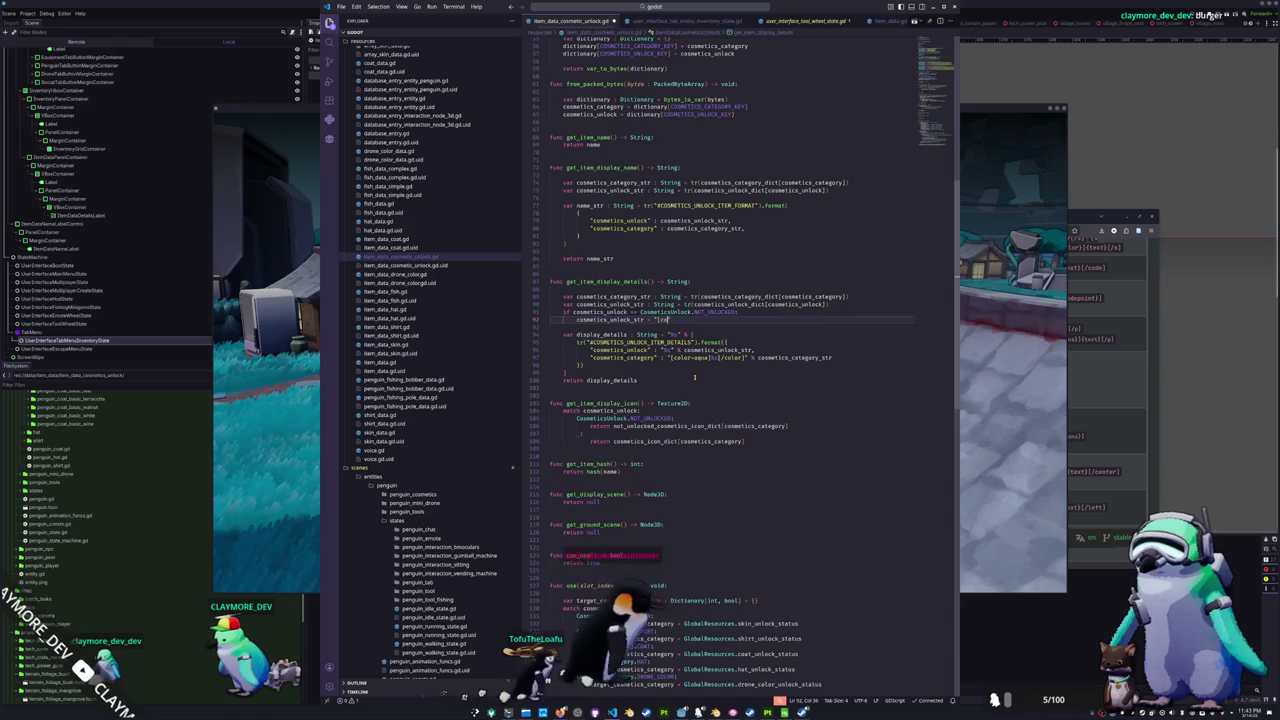
type("gold")
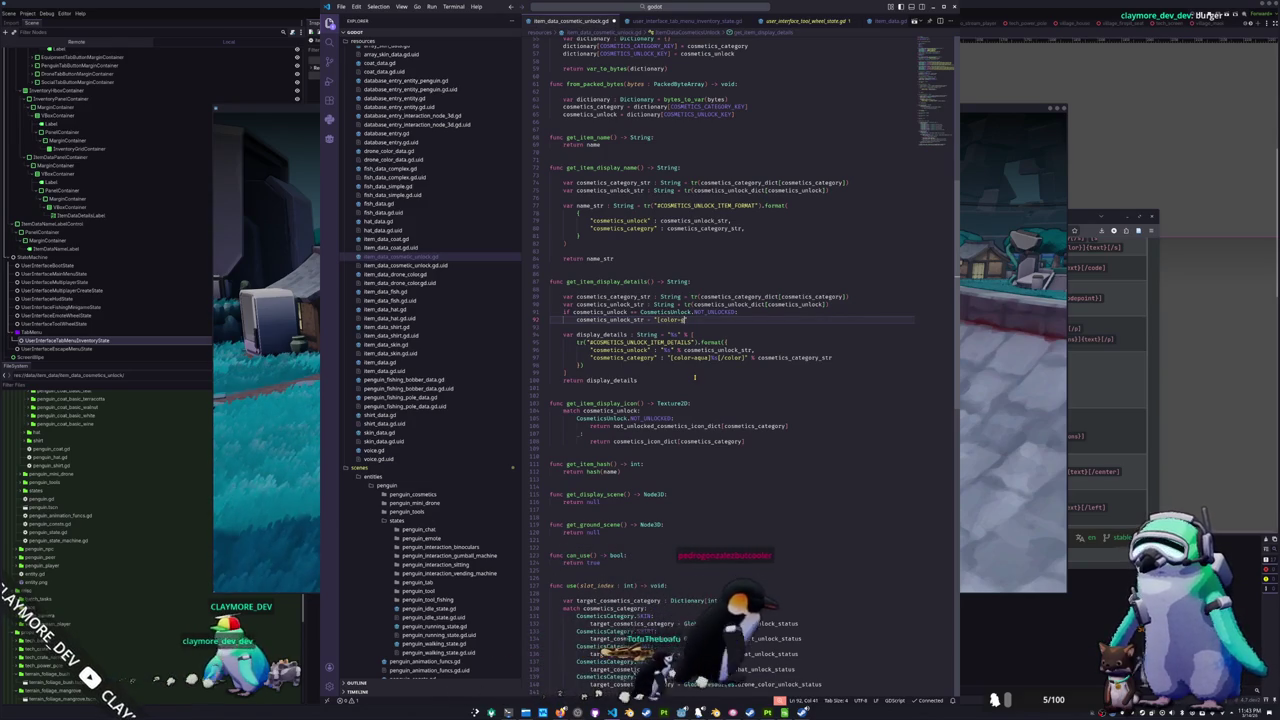
type("]%")
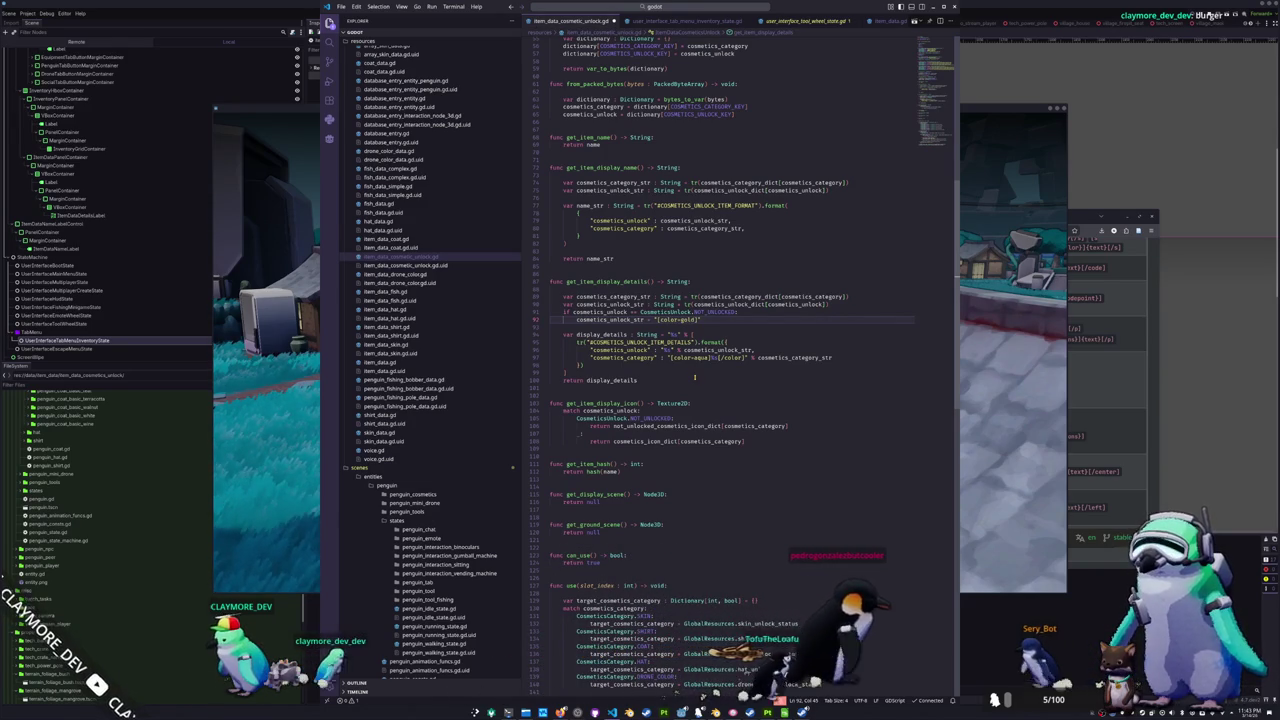
type("s[/color")
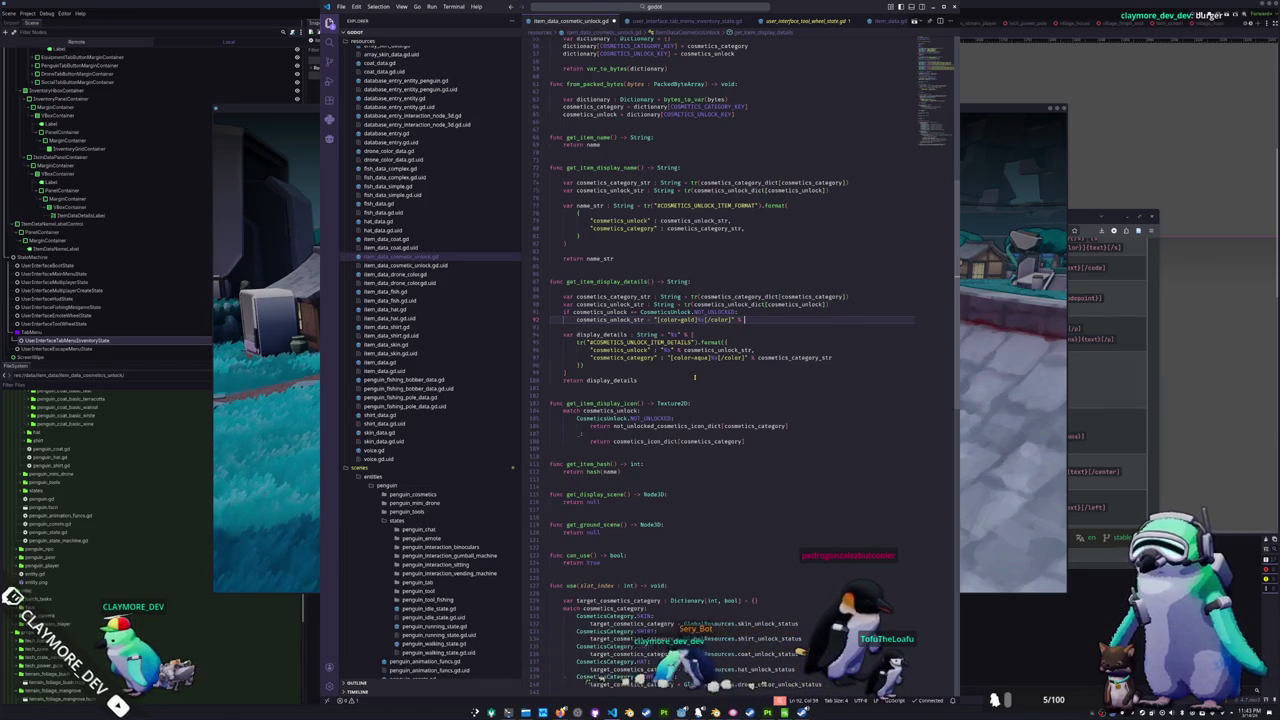
type("% cosmet")
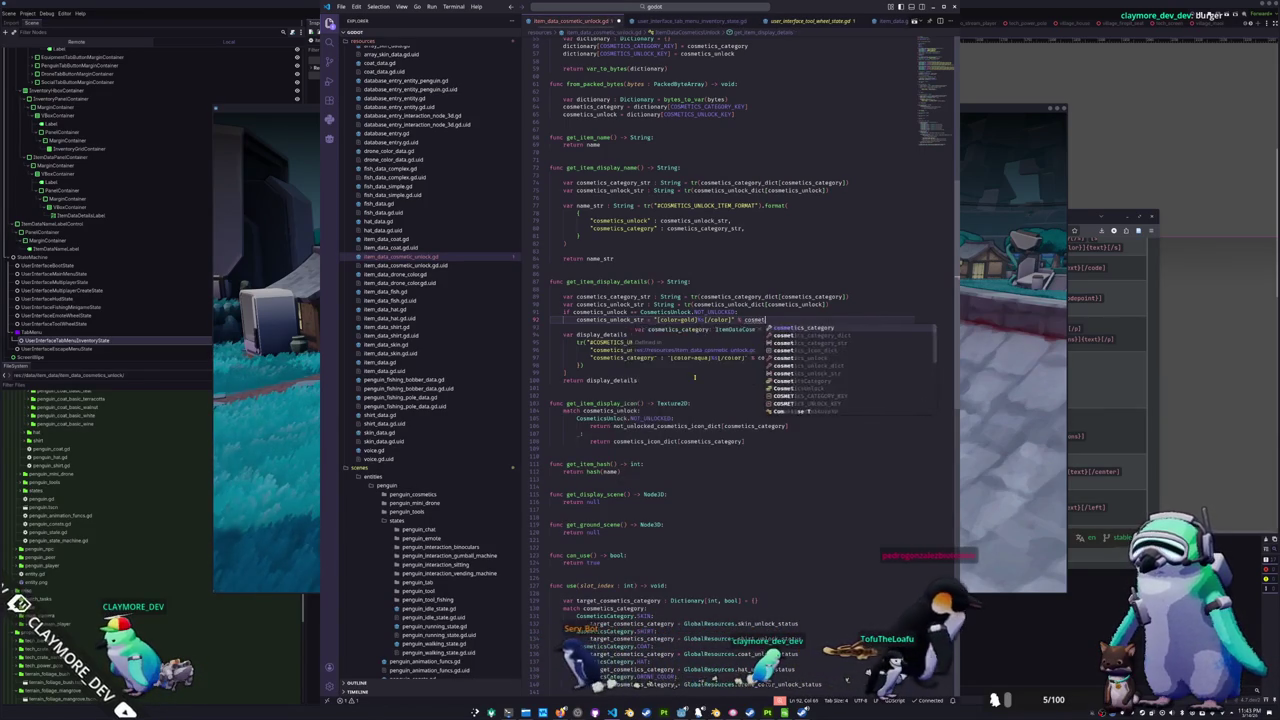
type("ics_unlock_str")
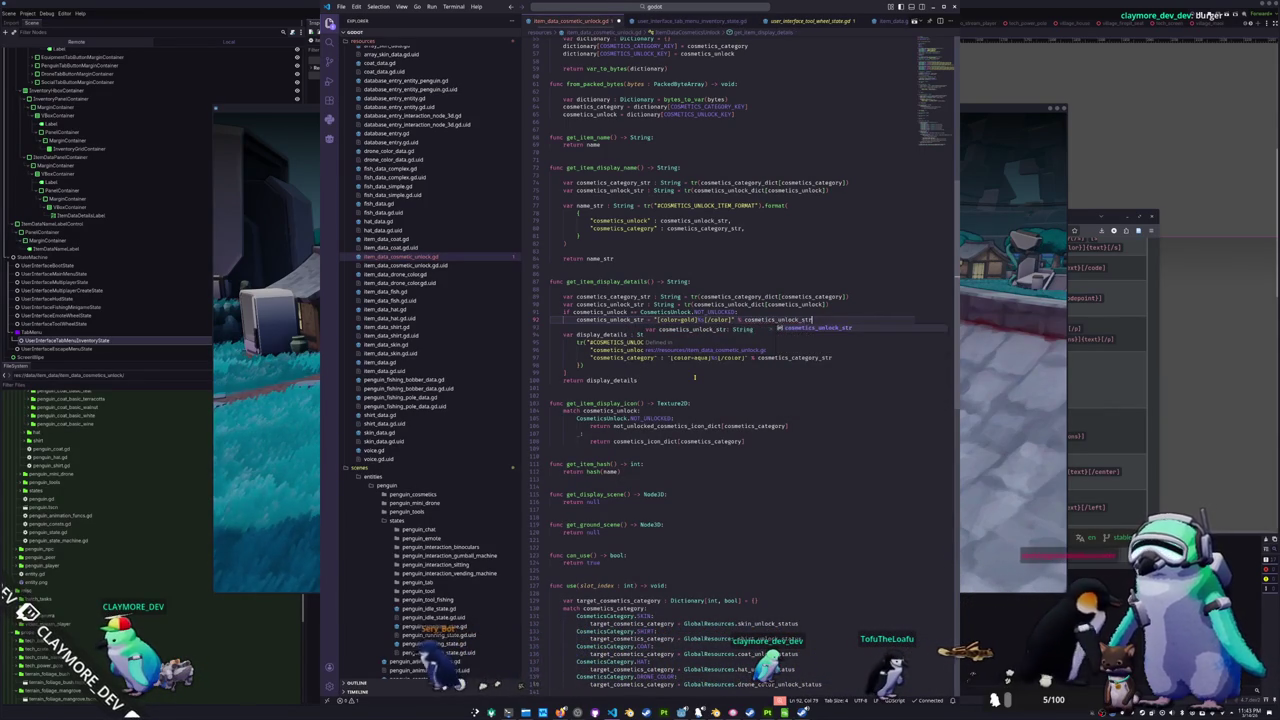
key("Return")
key("Down")
key("Return")
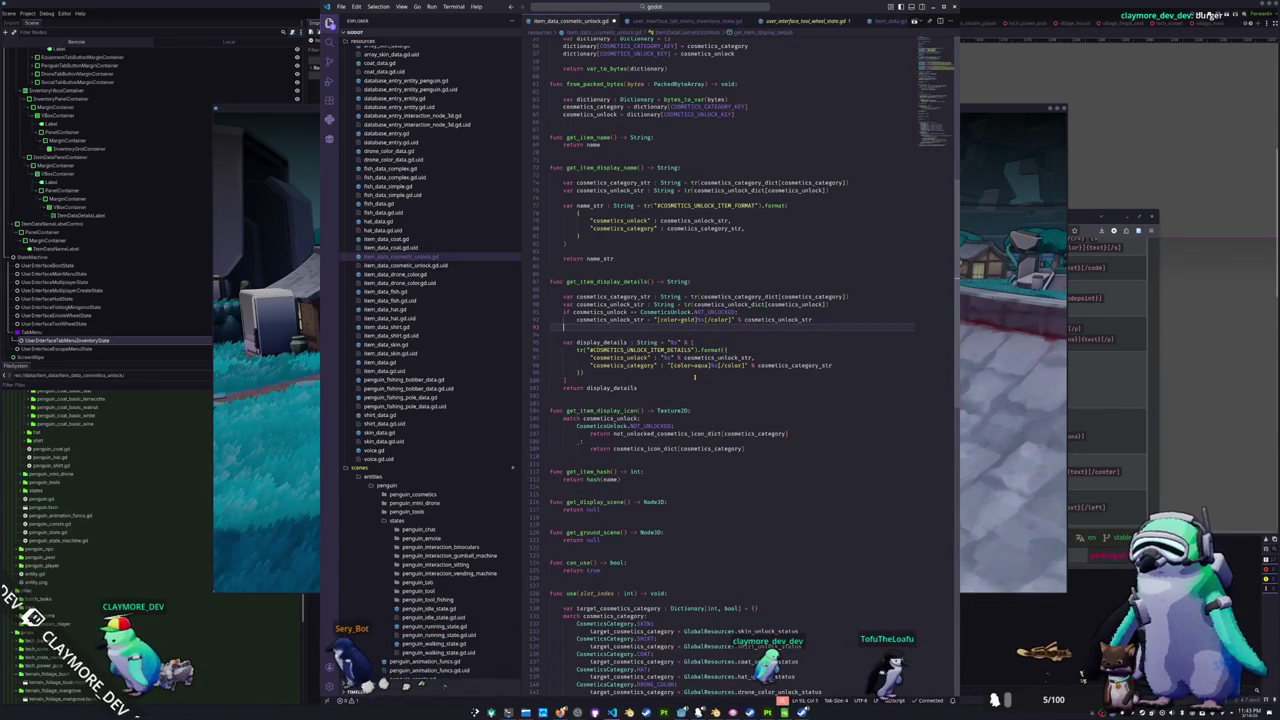
- Add an else branch that copies the colour line and changes gold to aqua
type("else:")
key("Return")
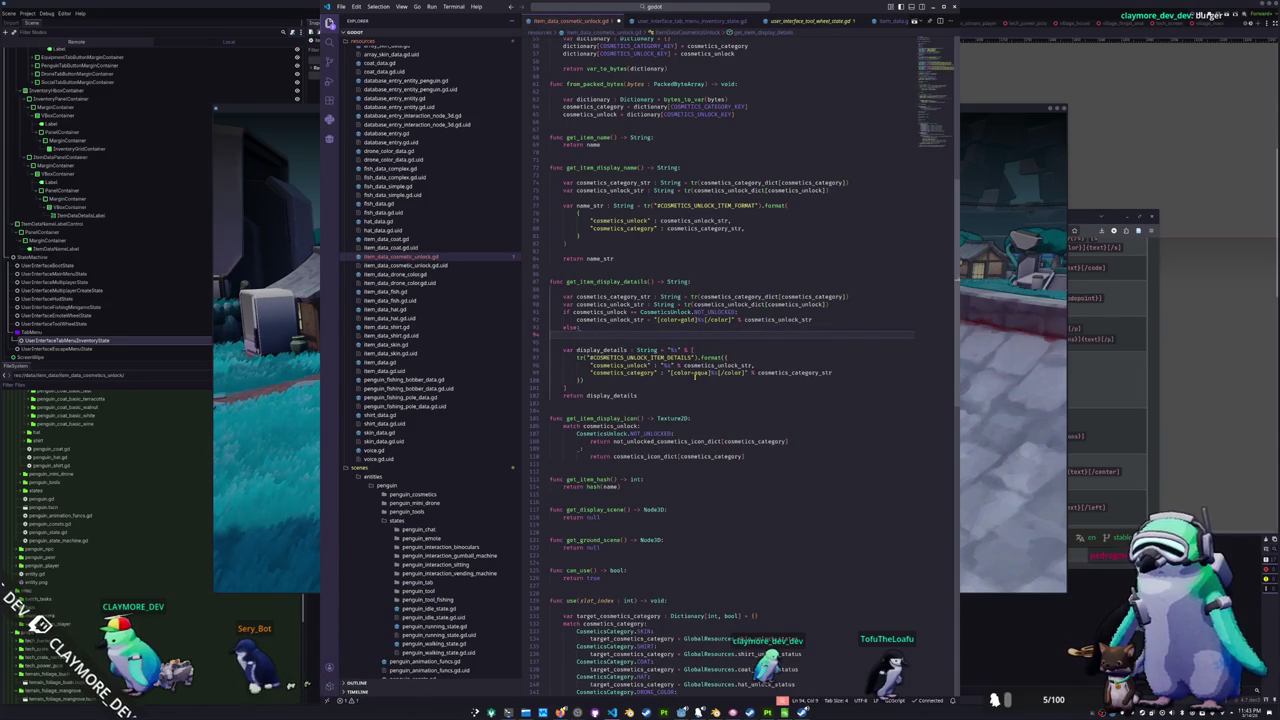
type("cosmetics_unlock_str =")
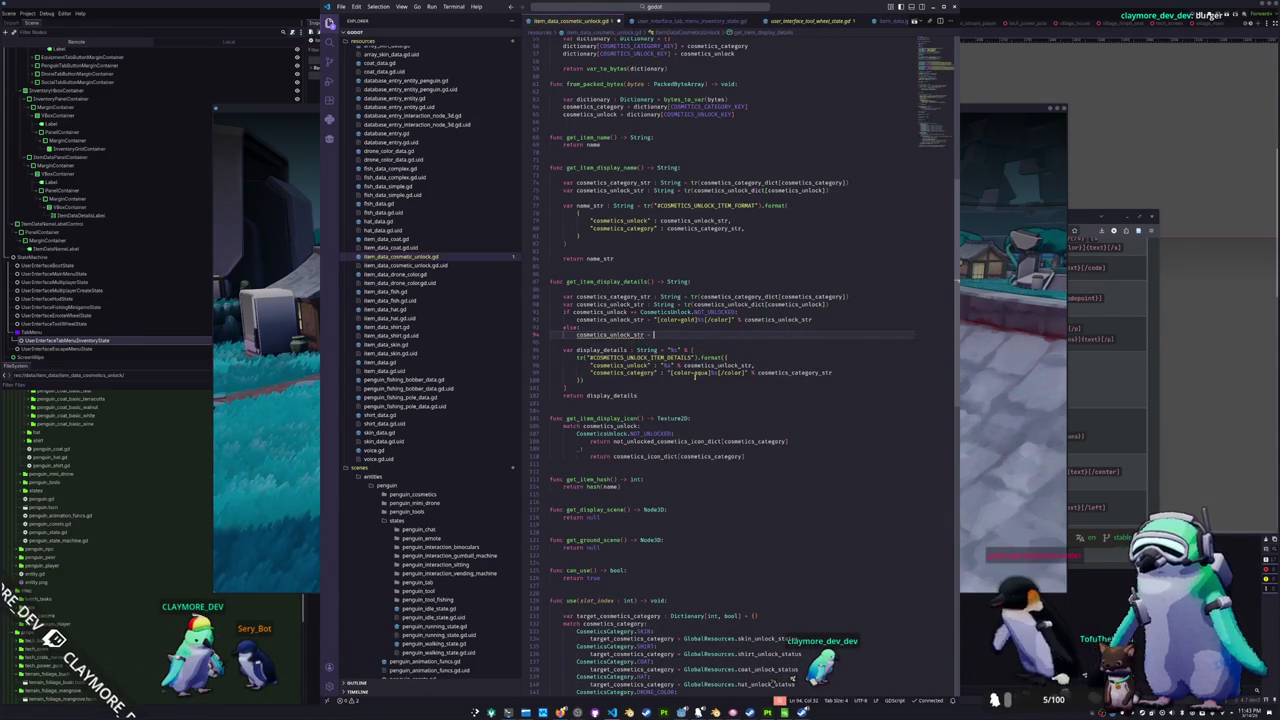
key("Up")
key("Up")
key("shift+Right")
key("shift+Right")
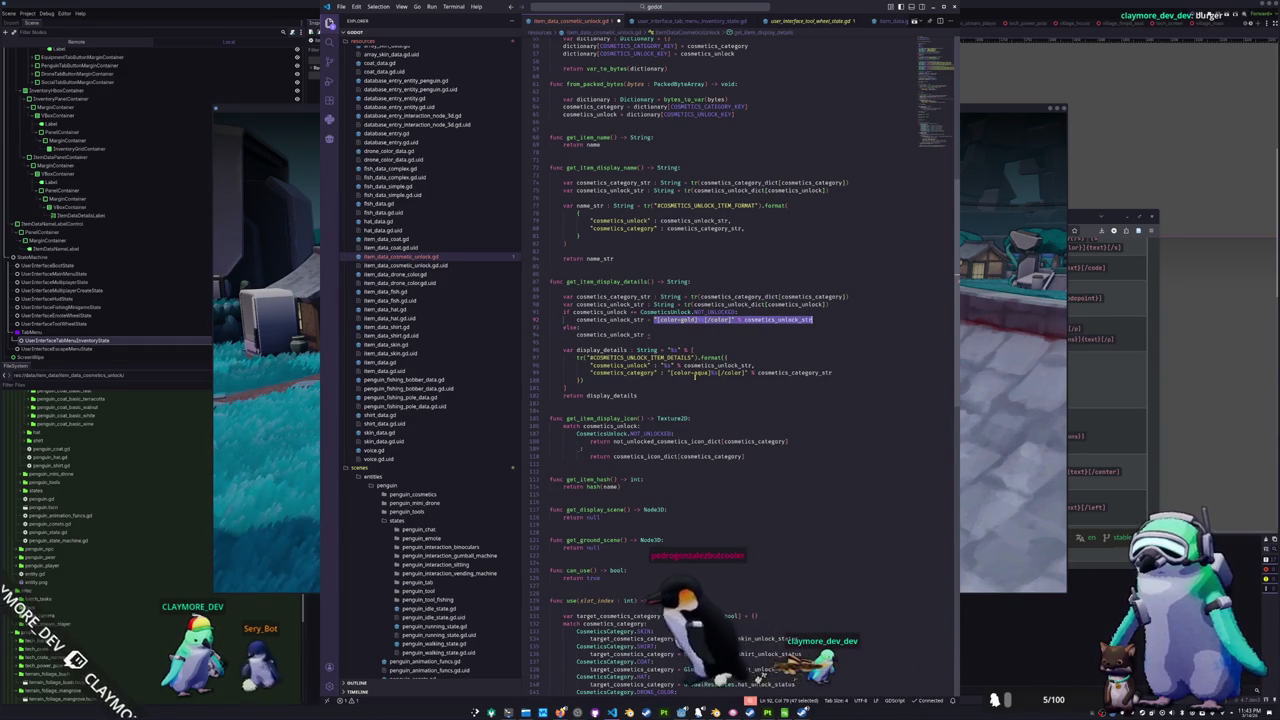
key("ctrl+c")
key("Down")
key("Down")
key("ctrl+v")
type("cosmetics_unlock_str")
key("ctrl+Left")
key("ctrl+Left")
key("ctrl+Left")
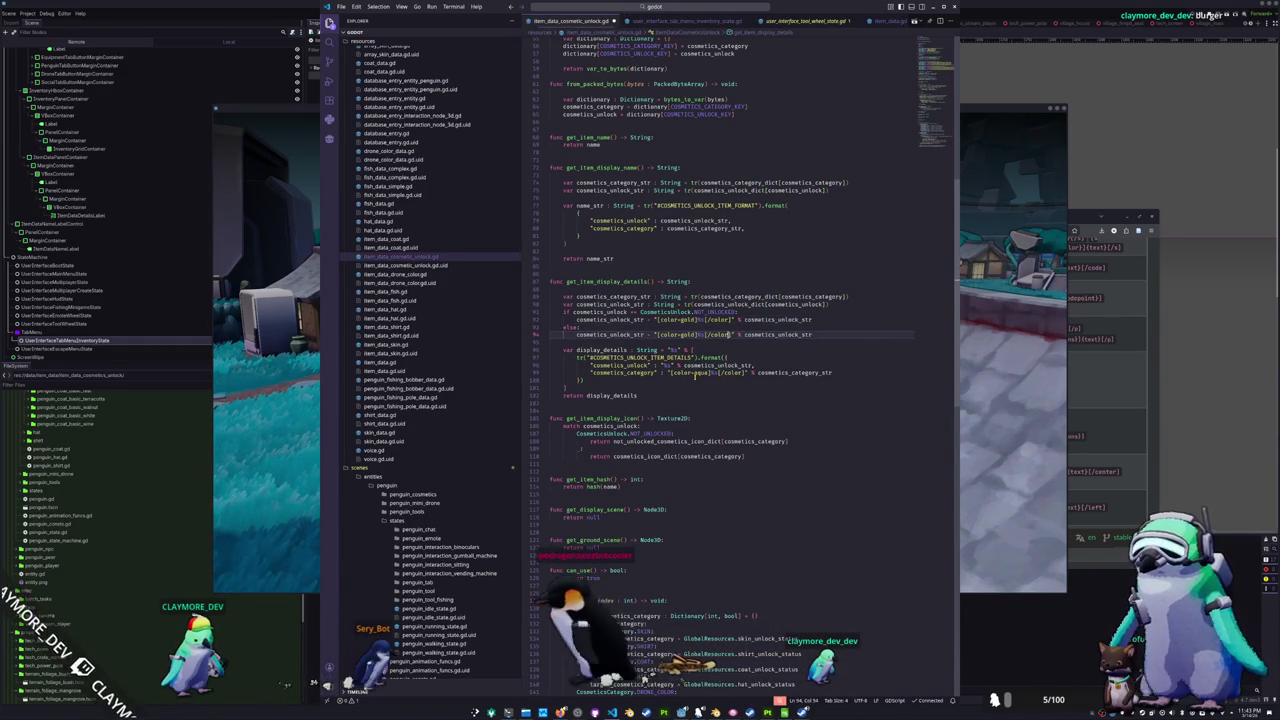
key("ctrl+shift+Right")
type("aqua")
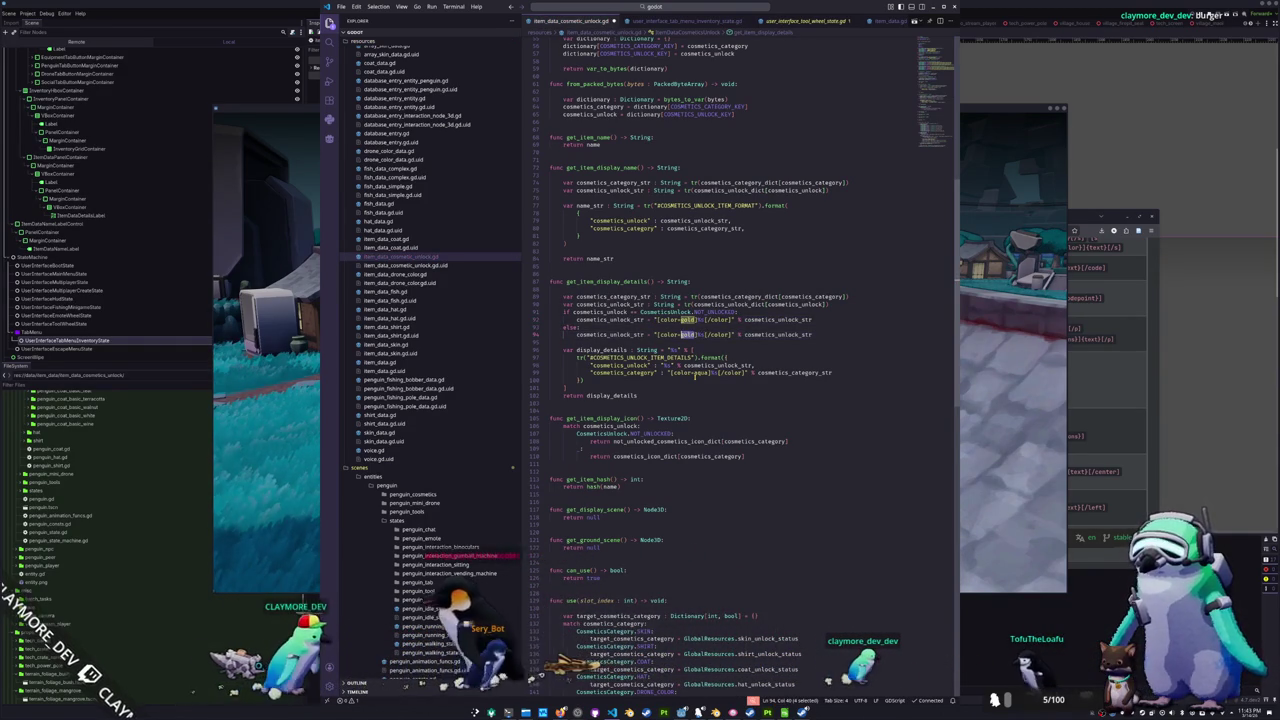
- Replace the if keyword with match on the unlock condition line
key("Up")
key("Up")
key("Up")
key("ctrl+Left")
key("ctrl+Left")
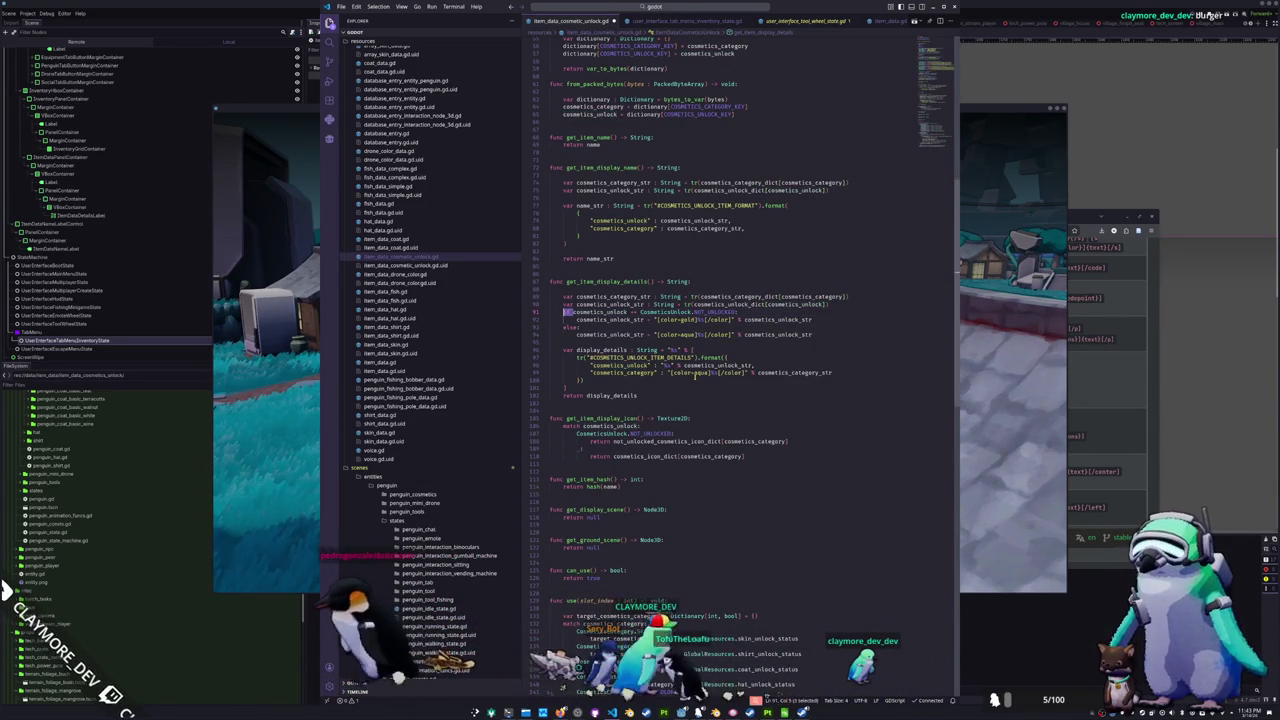
key("ctrl+BackSpace")
type("match")
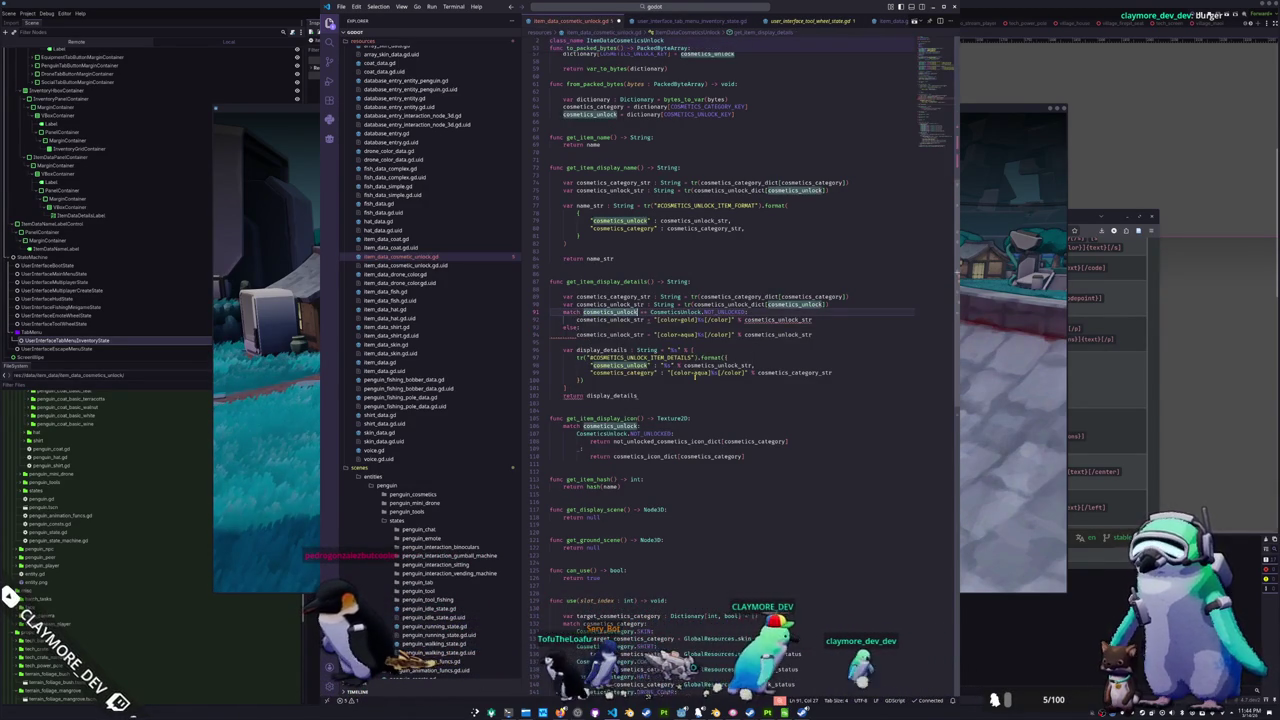
- Turn the branches into match cases: CosmeticsUnlock.NOT_UNLOCKED for gold and _ for aqua
key("ctrl+Right")
type(":")
key("Return")
key("Delete")
key("Delete")
key("Delete")
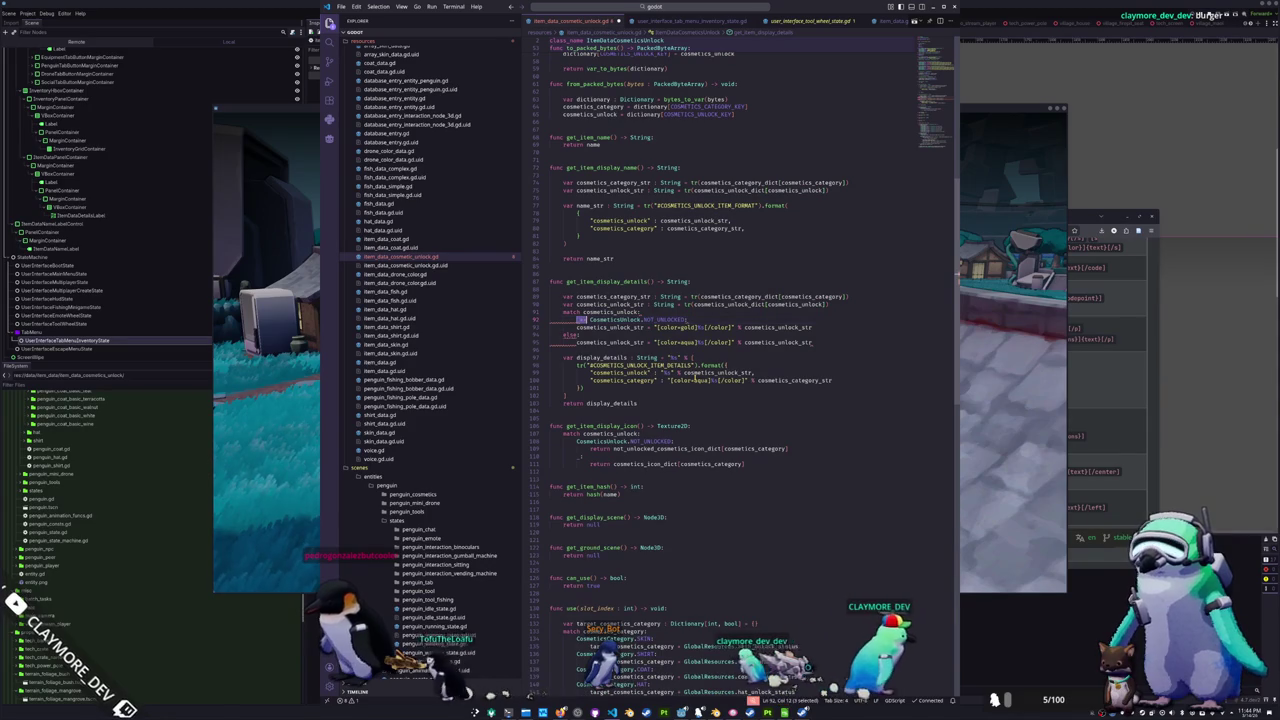
key("Down")
key("Tab")
key("Down")
type("_")
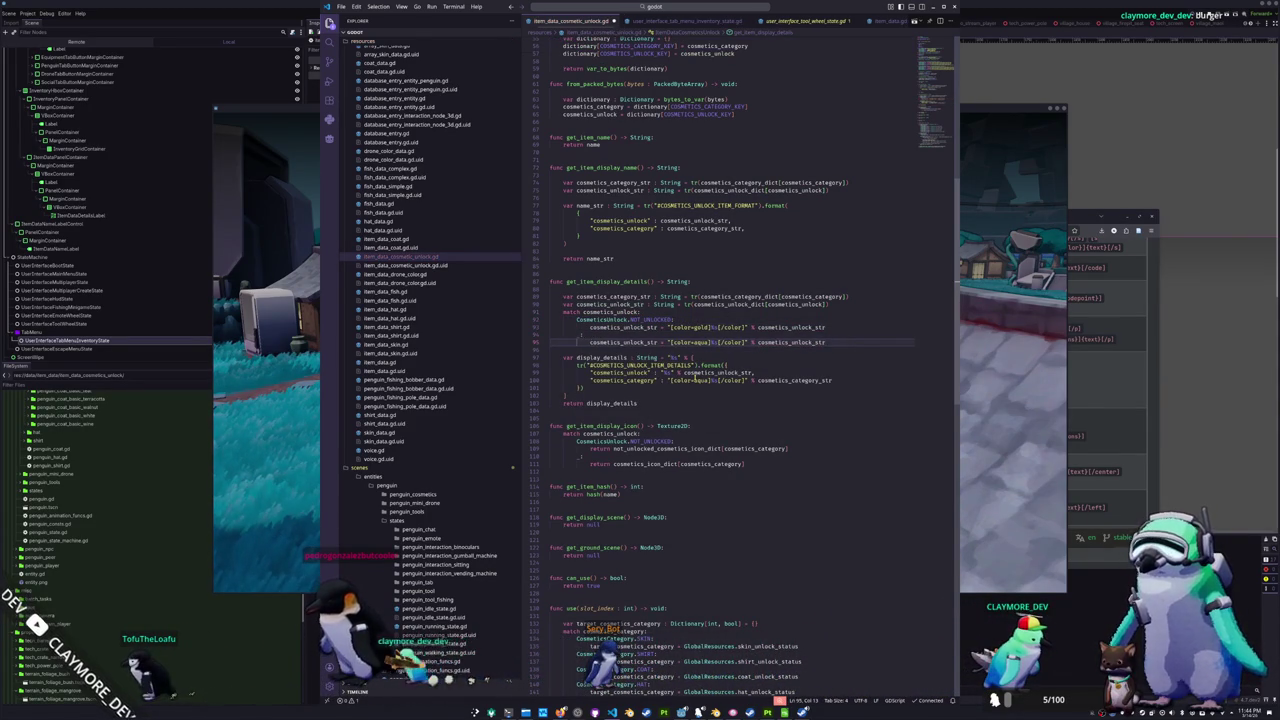
key("Up")
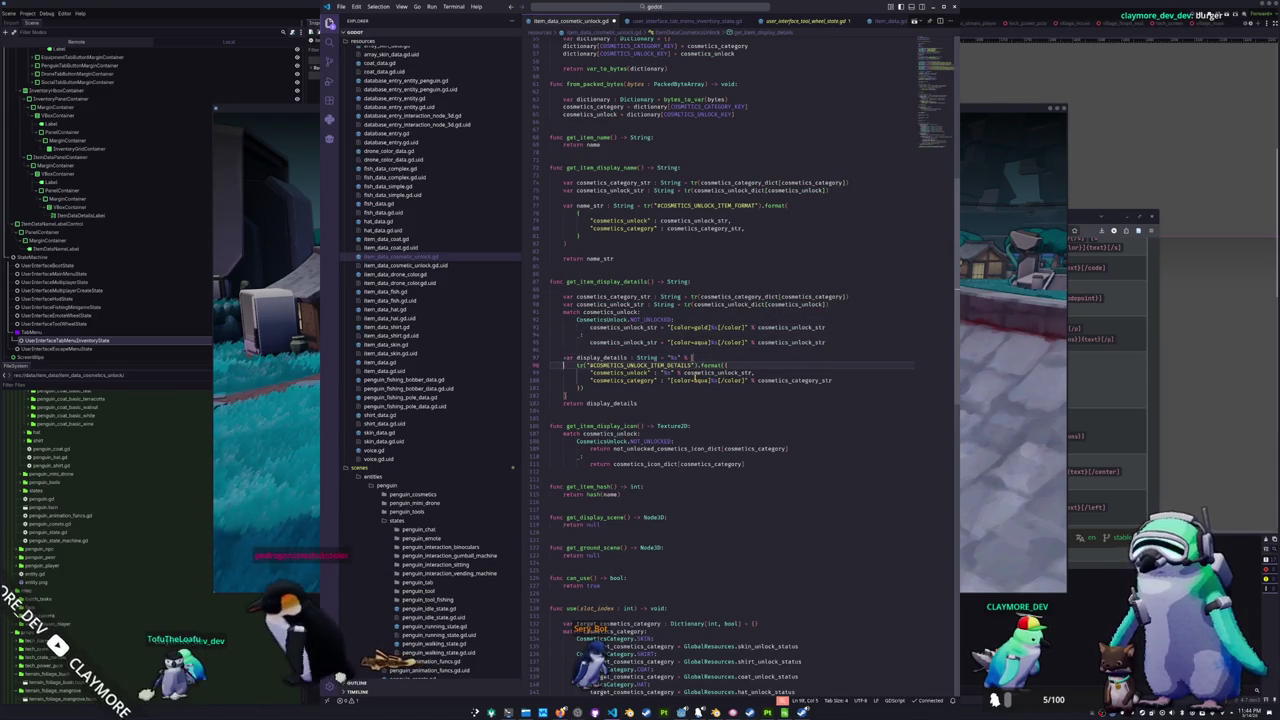
- Delete the aqua colour wrapper from the category entry and add a blank line above cosmetics_unlock_str
key("ctrl+Right")
key("ctrl+Right")
key("ctrl+Right")
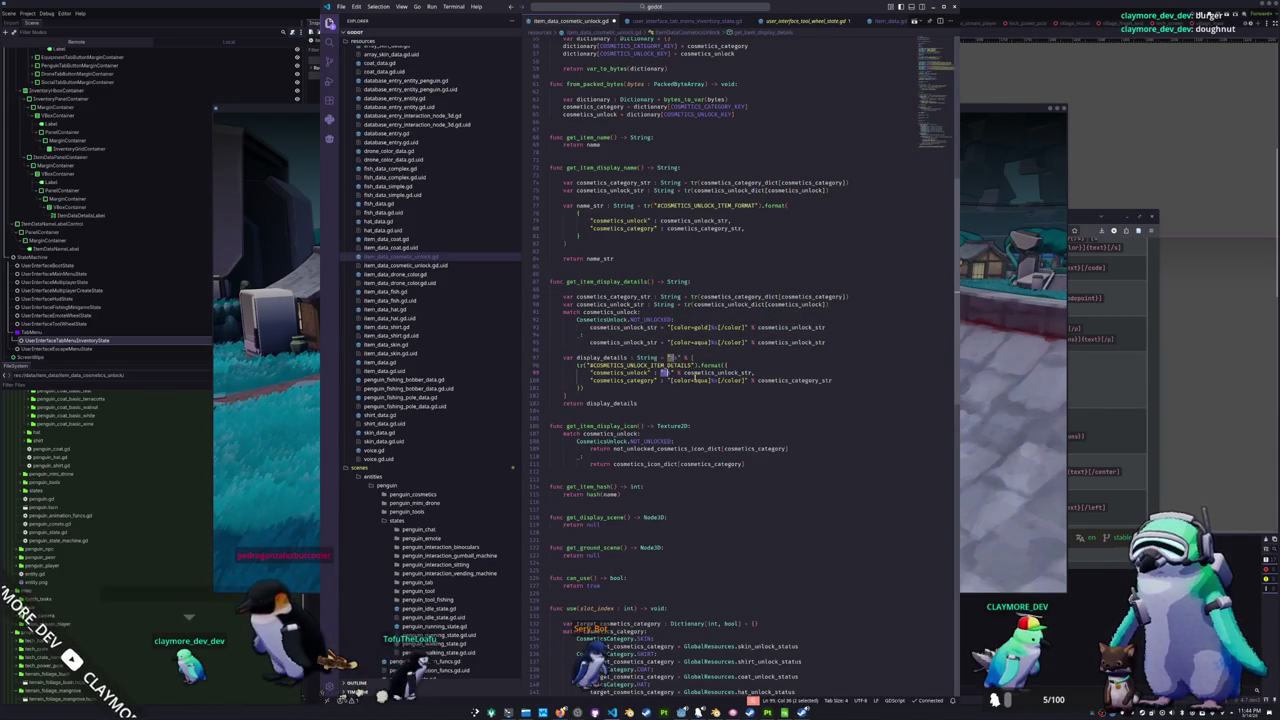
key("Down")
key("shift+Left")
key("shift+Left")
key("ctrl+shift+Right")
key("ctrl+shift+Right")
key("ctrl+shift+Right")
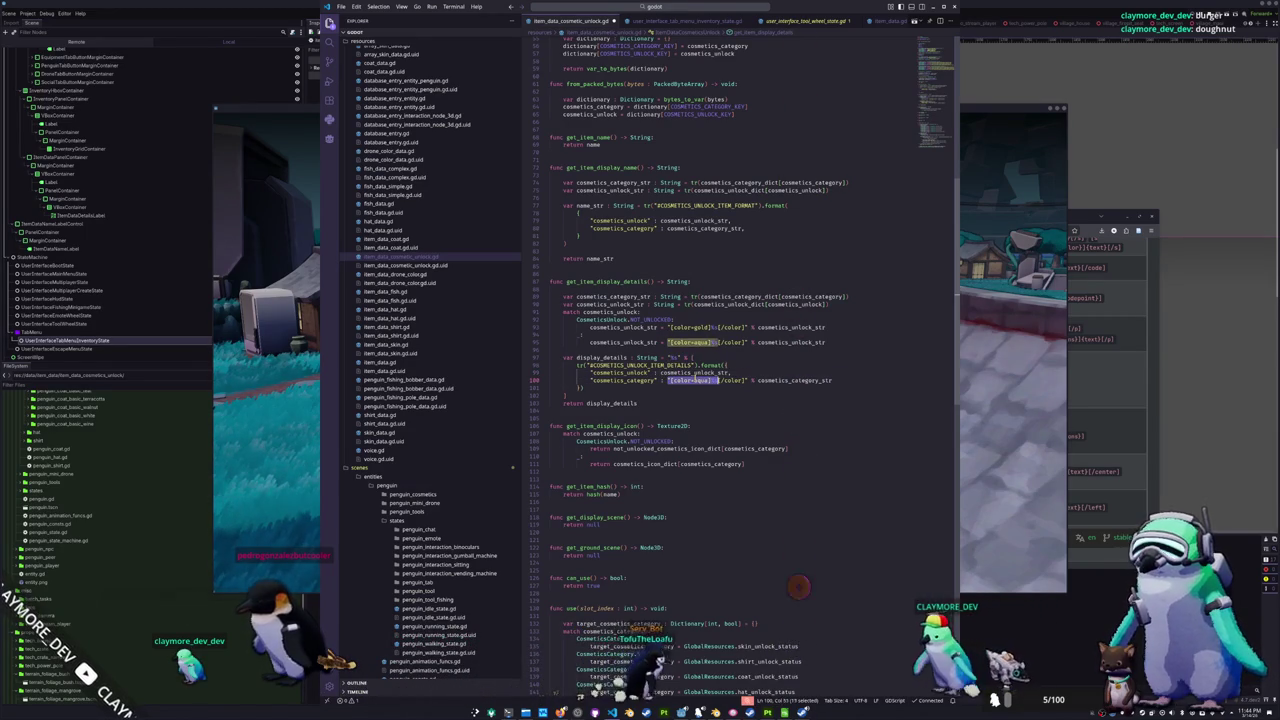
key("Delete")
key("Up")
key("Up")
key("Up")
left_click(576, 304)
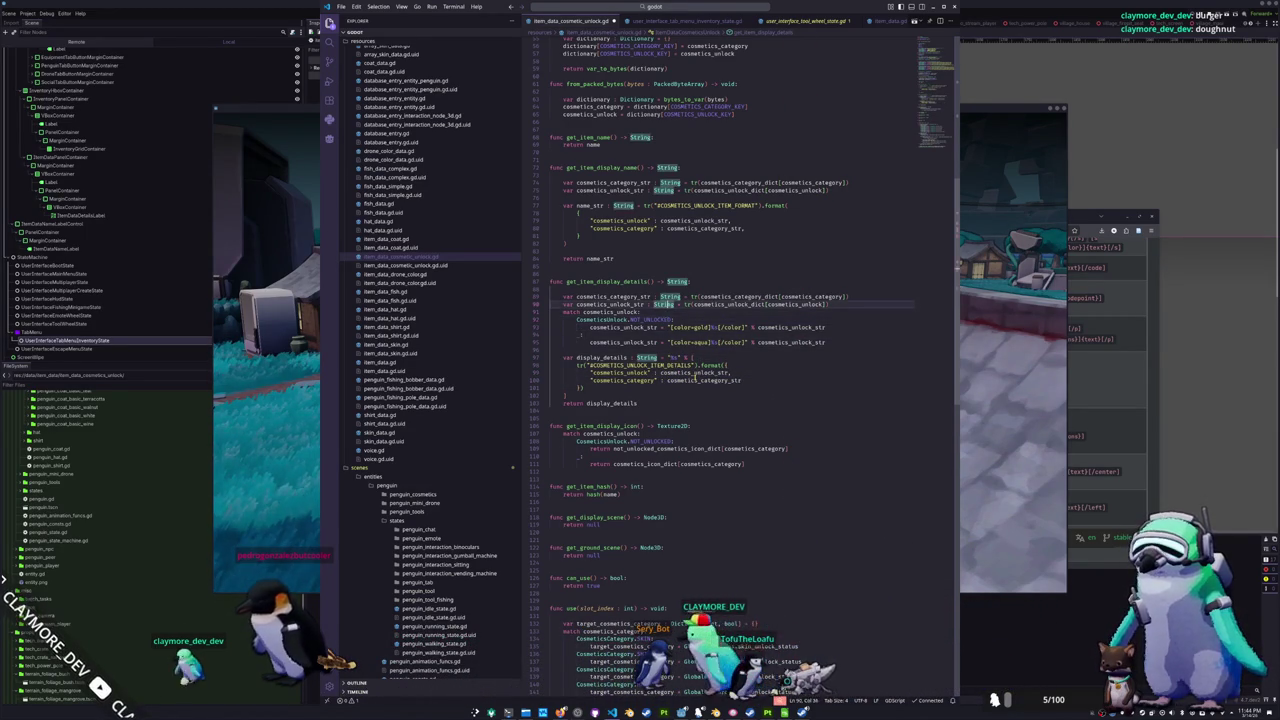
key("Return")
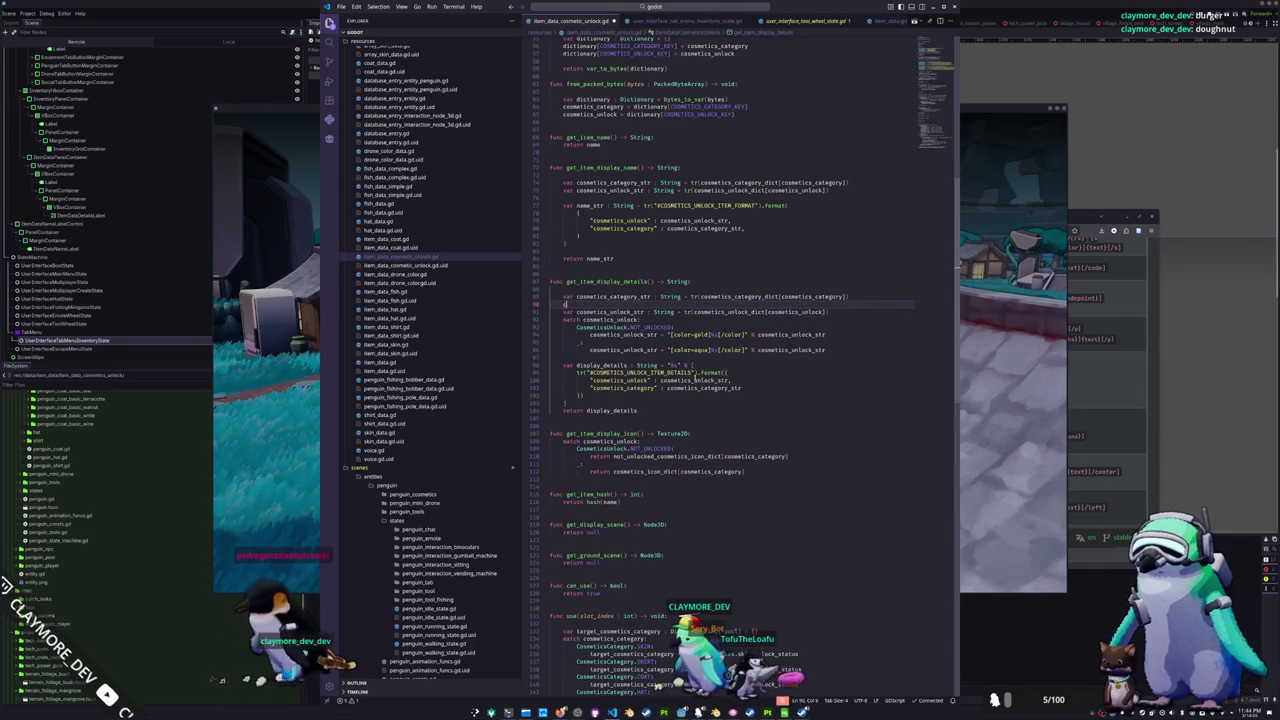
- Add cosmetics_category_str = "[color=aqua]%s[/color]" % cosmetics_category_str, then run the game
type("COSMETICS_CATEGORY_KEY")
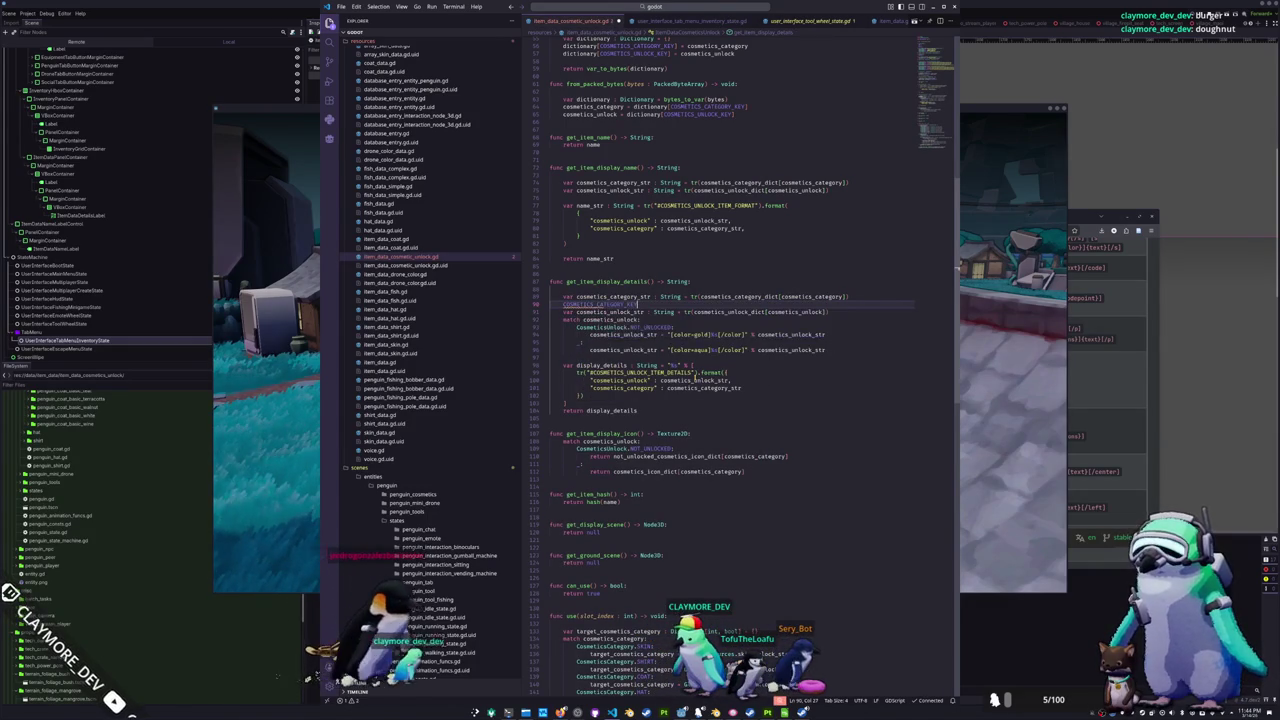
key("shift+Home")
key("BackSpace")
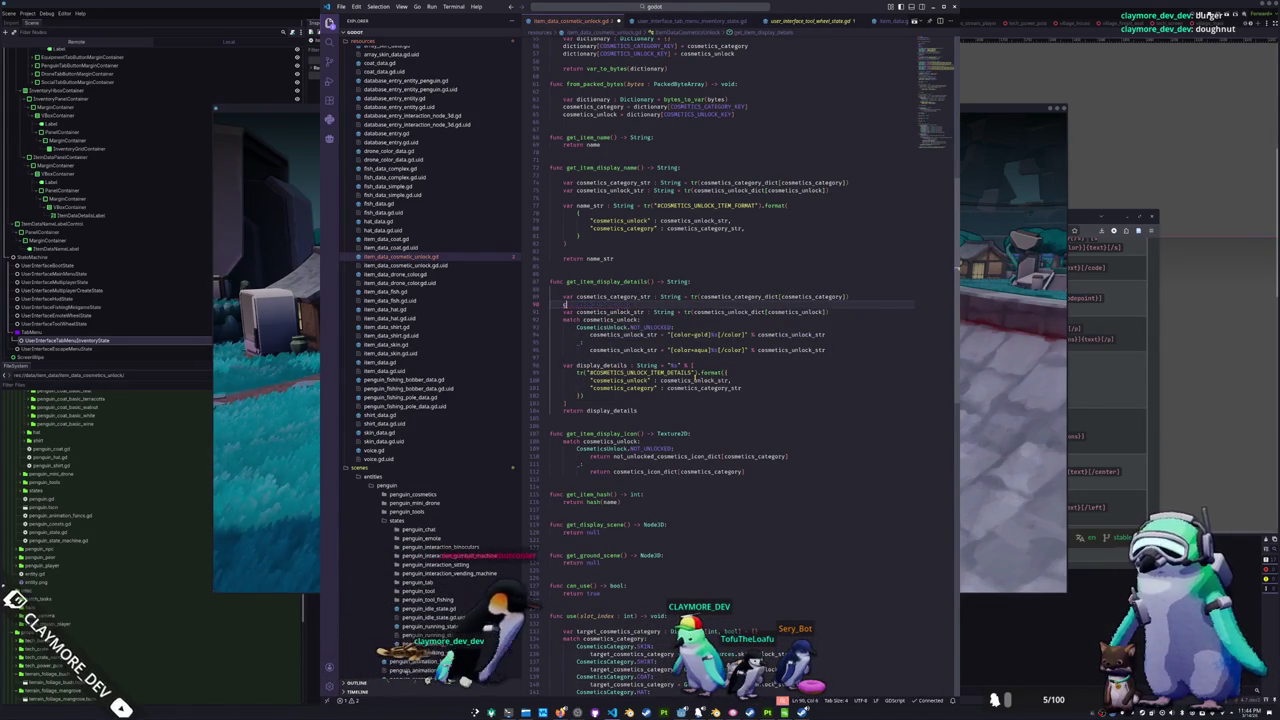
type("cosmeti")
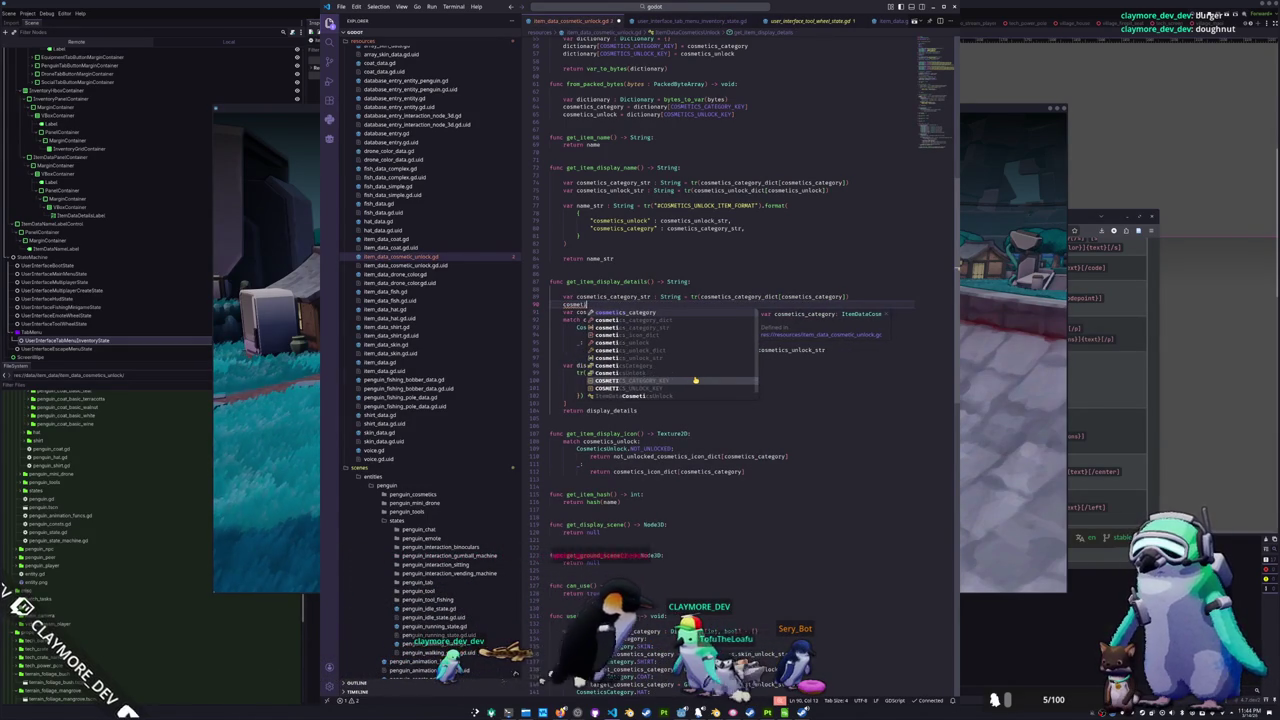
type("cs_category_str = \"[color=aqua]%s[/color]\" % c")
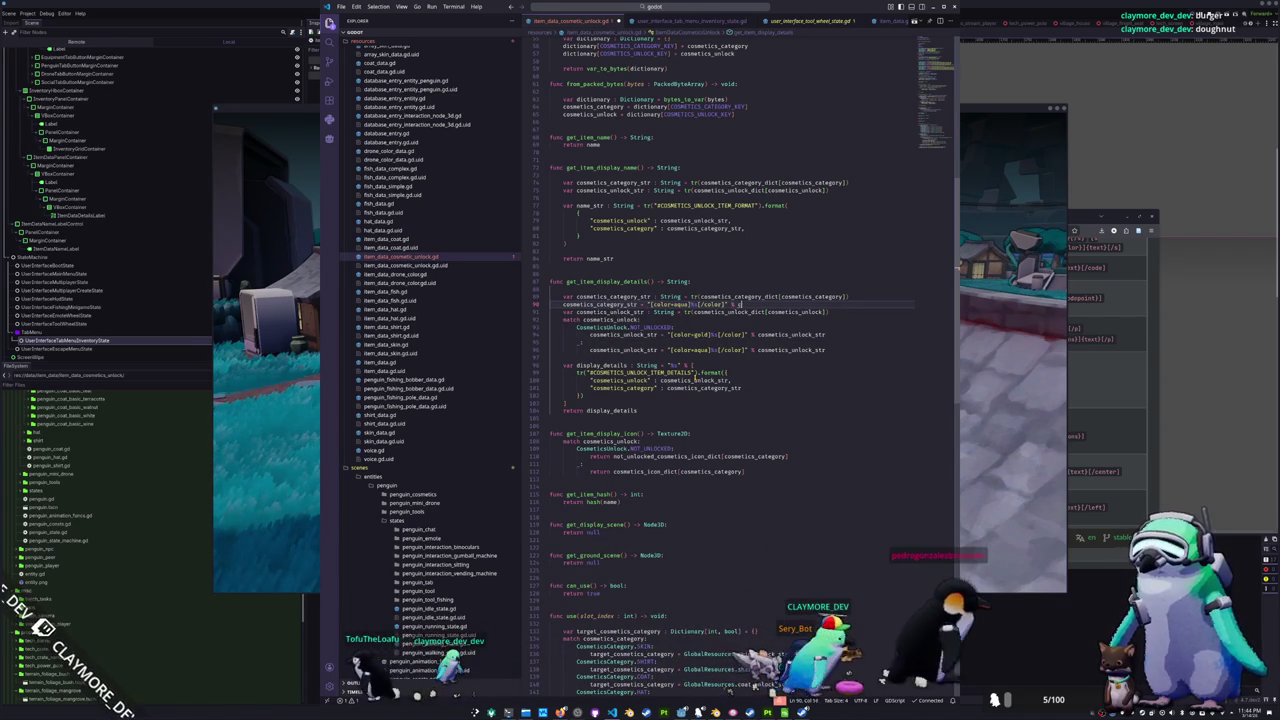
type("osmetics_ca")
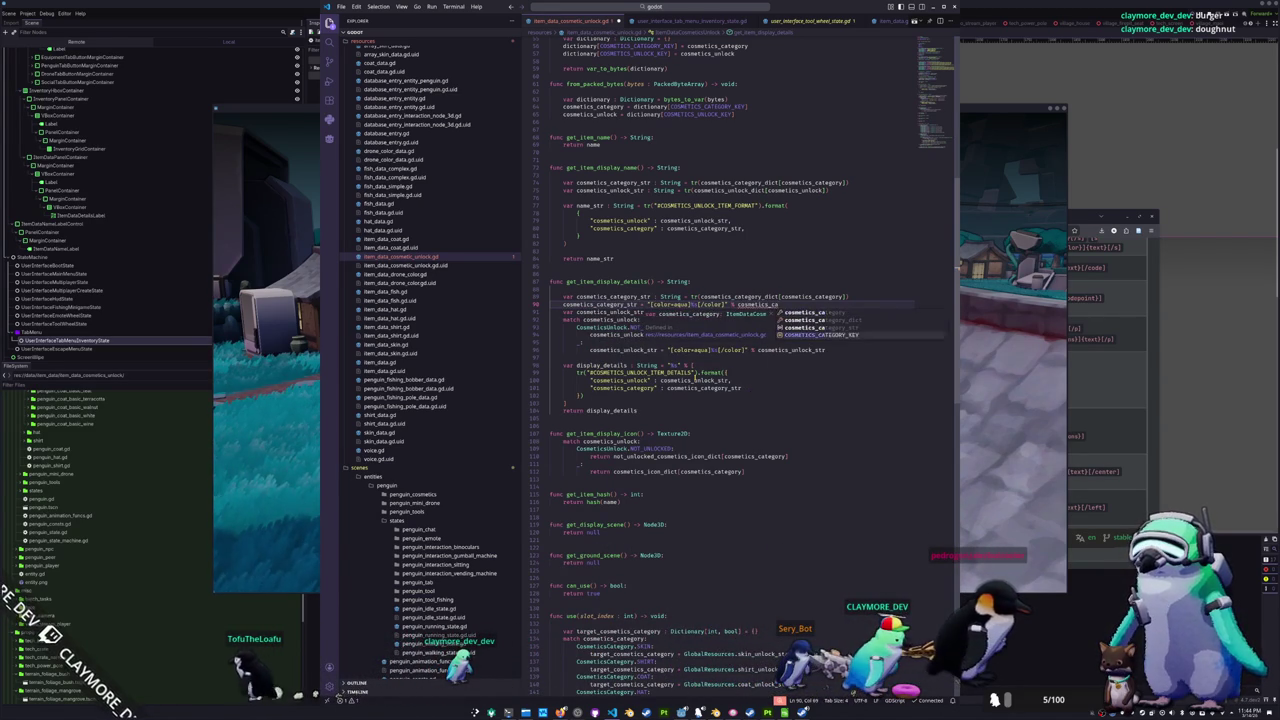
type("tegory_str")
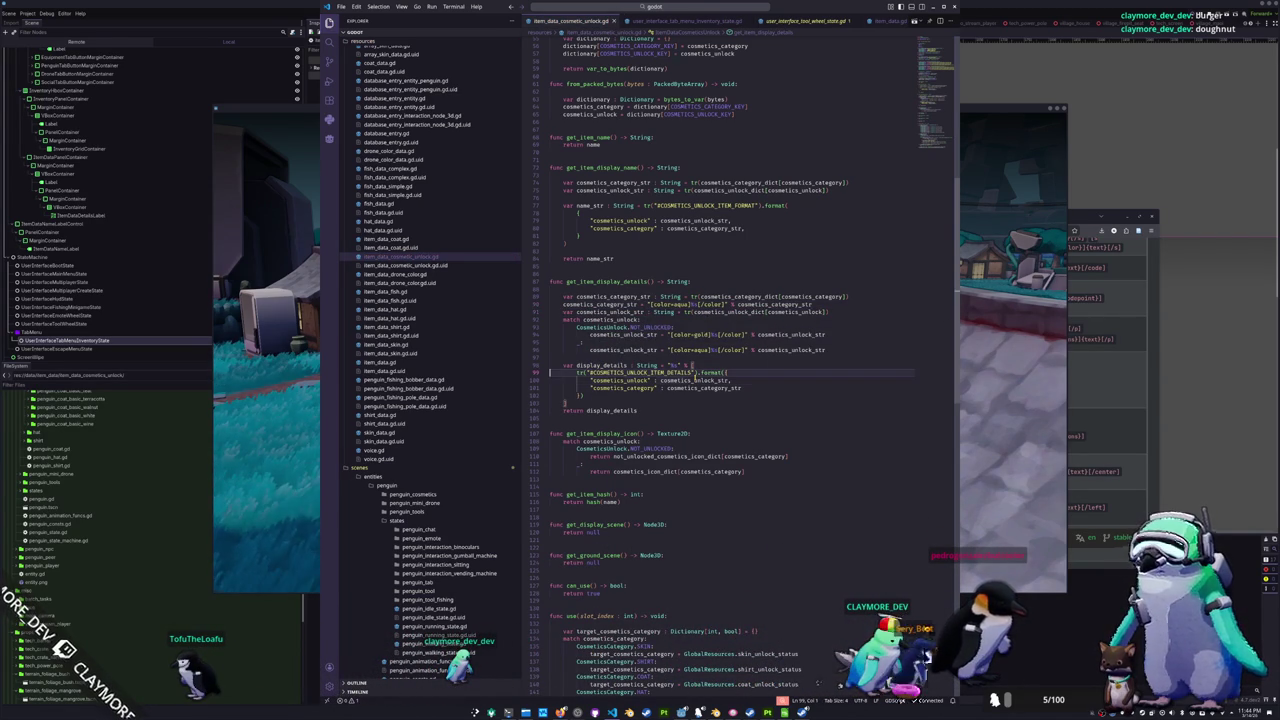
key("alt+Tab")
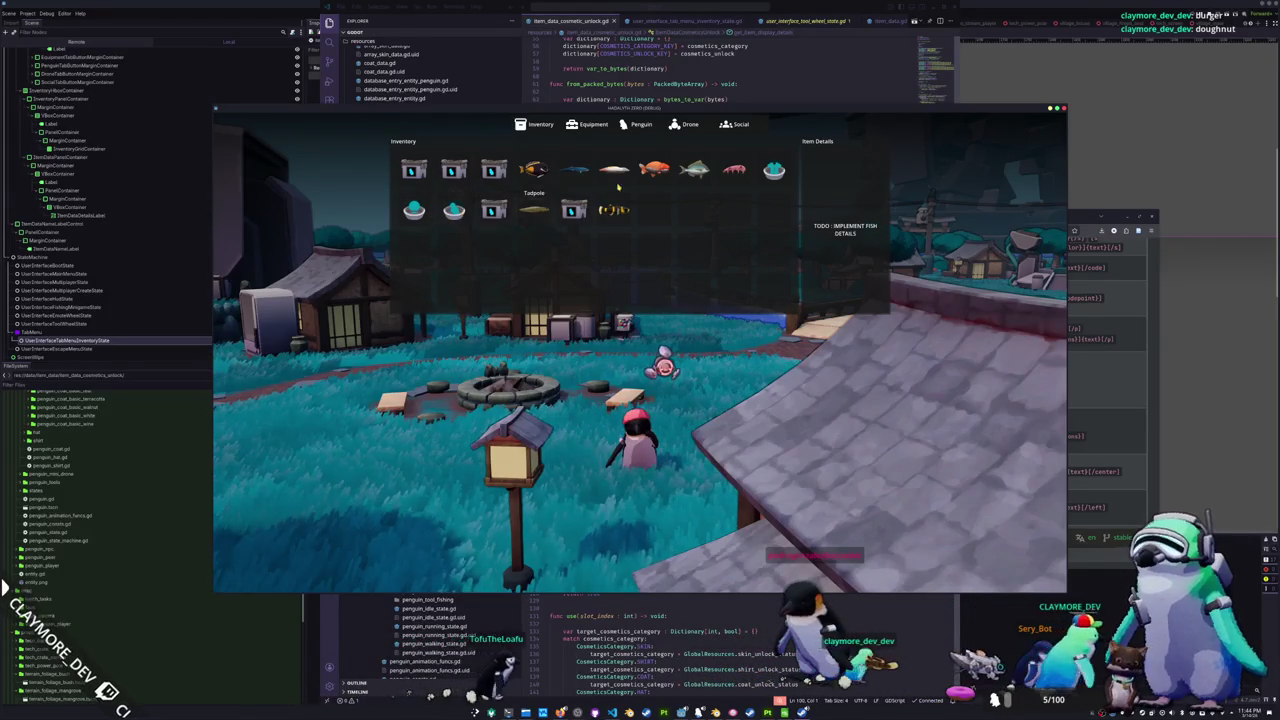
left_click(702, 600)
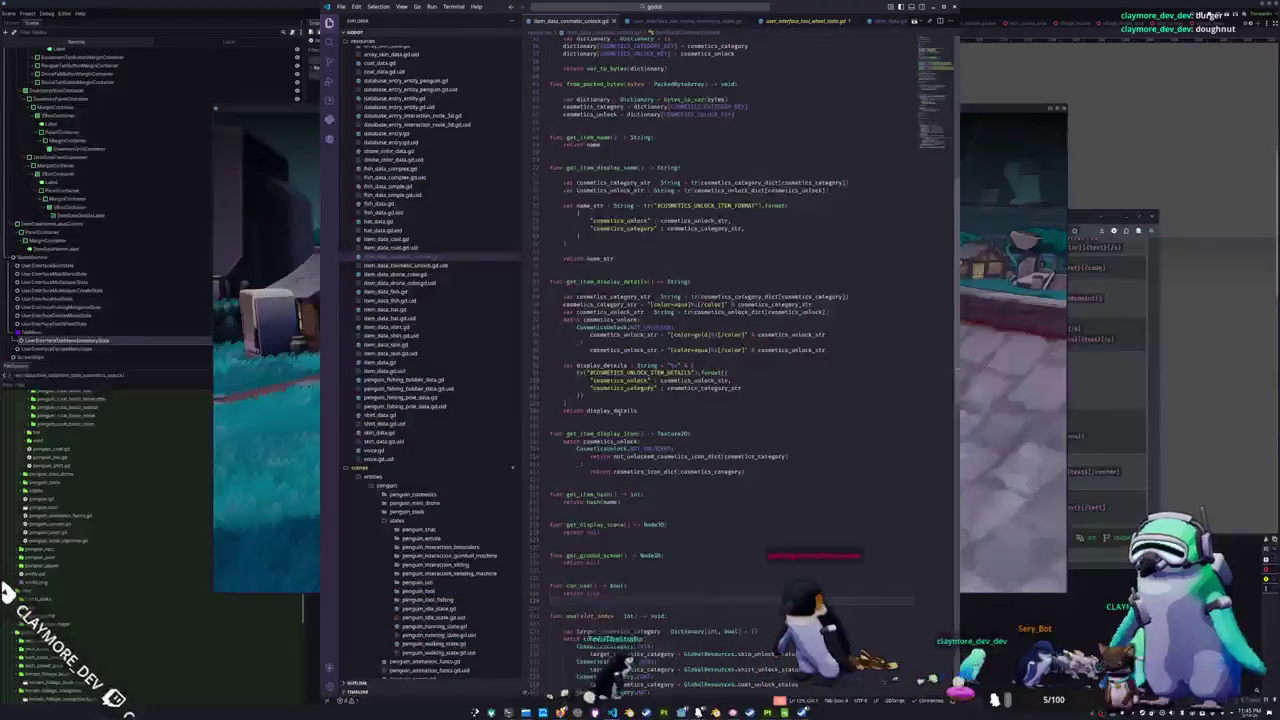
left_click(630, 356)
left_click(385, 274)
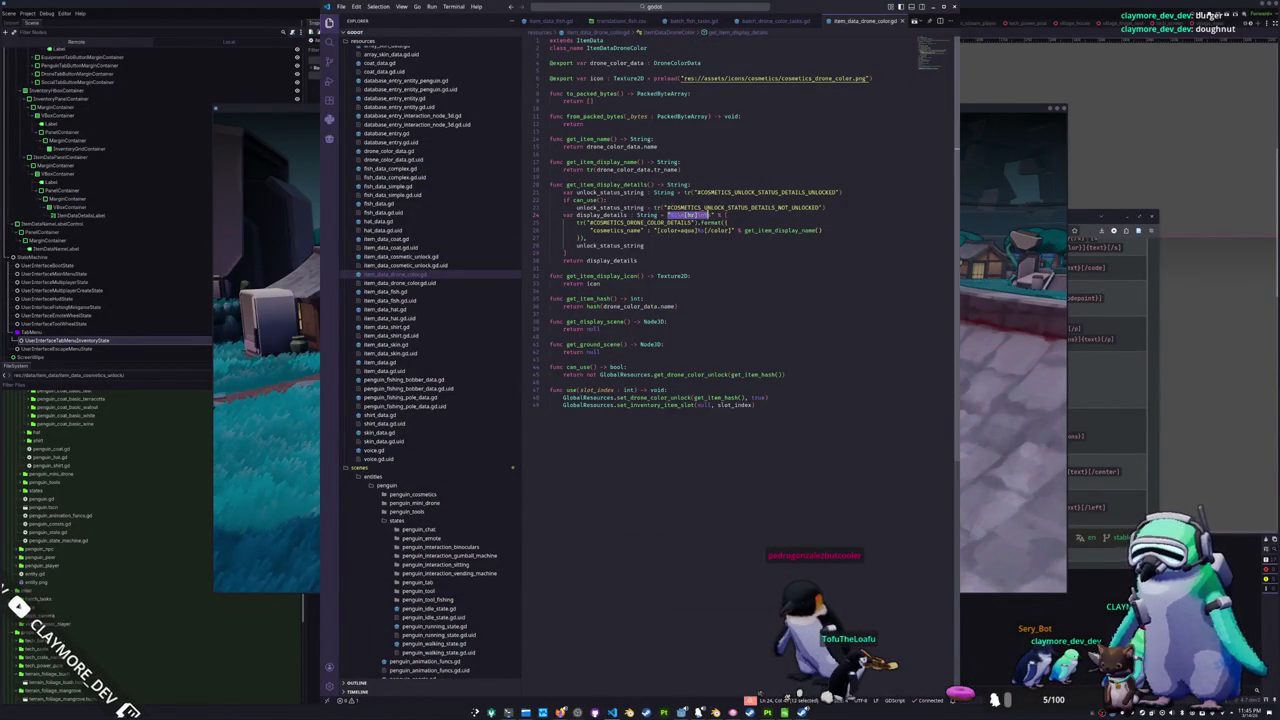
left_click(391, 241)
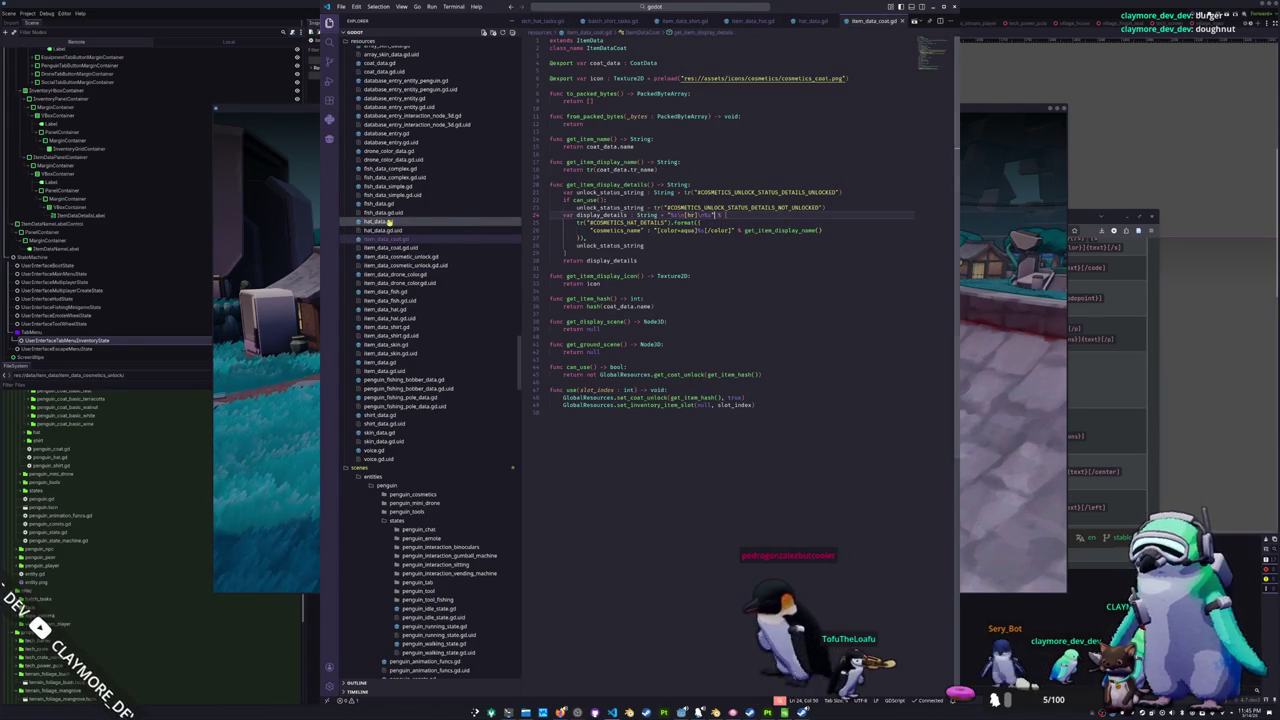
left_click(389, 222)
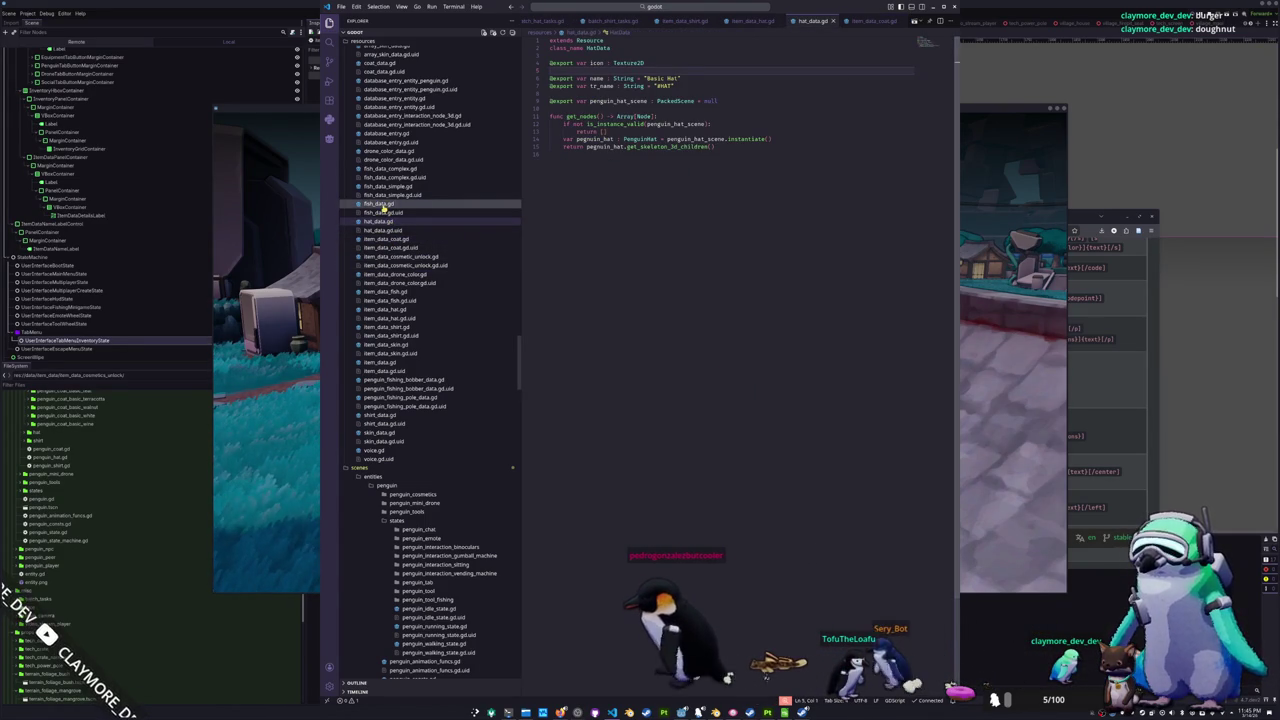
left_click(391, 240)
key("alt+Tab")
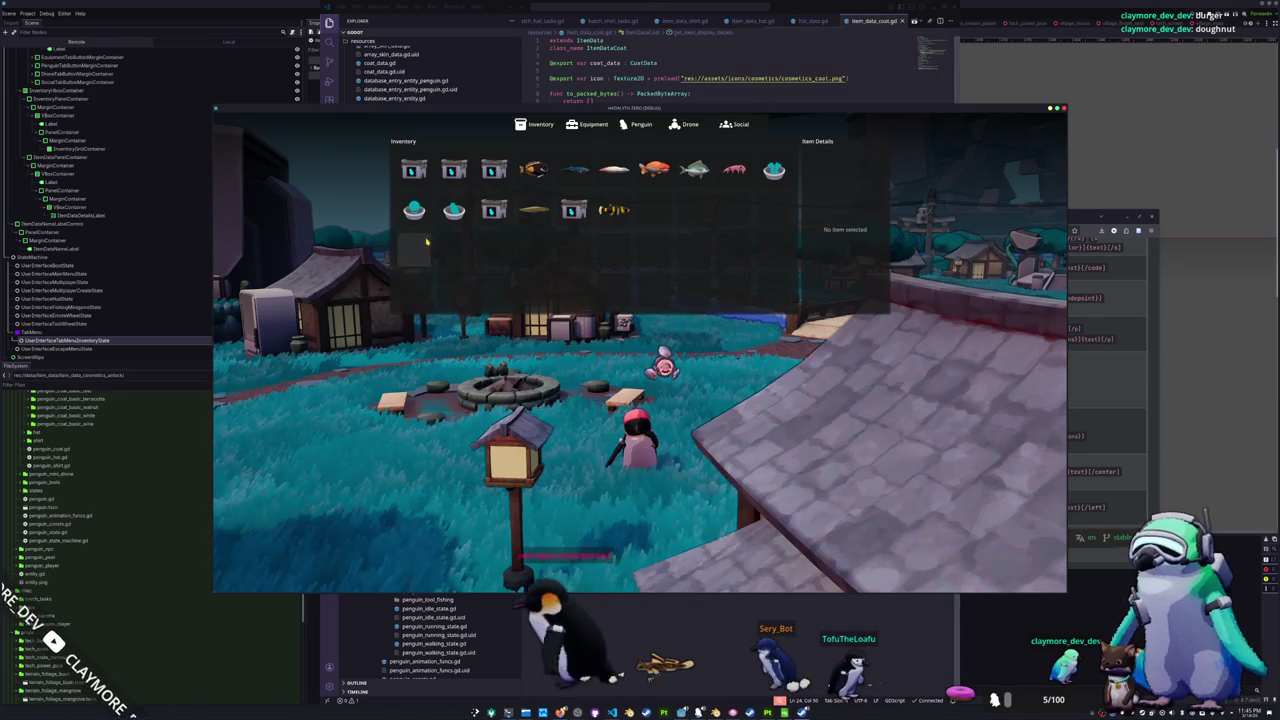
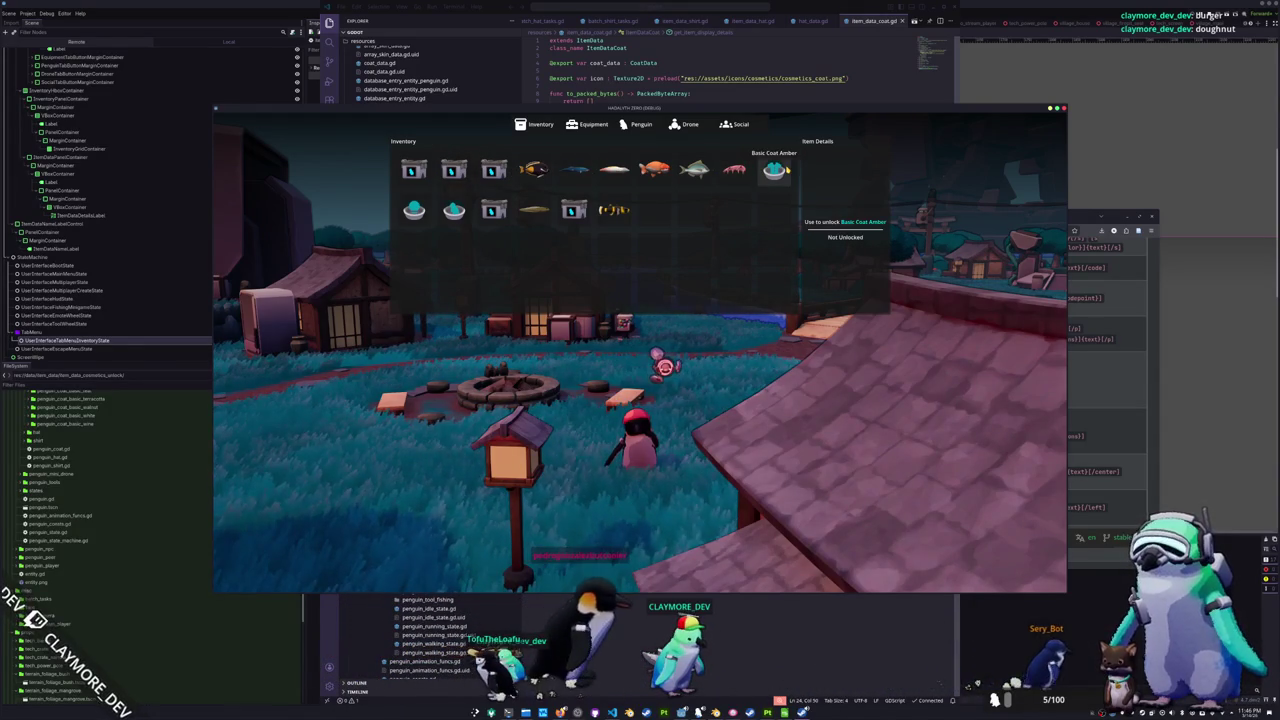
- Capture a screenshot of the Basic Coat Amber Item Details panel and return to VS Code
key("super+shift+s")
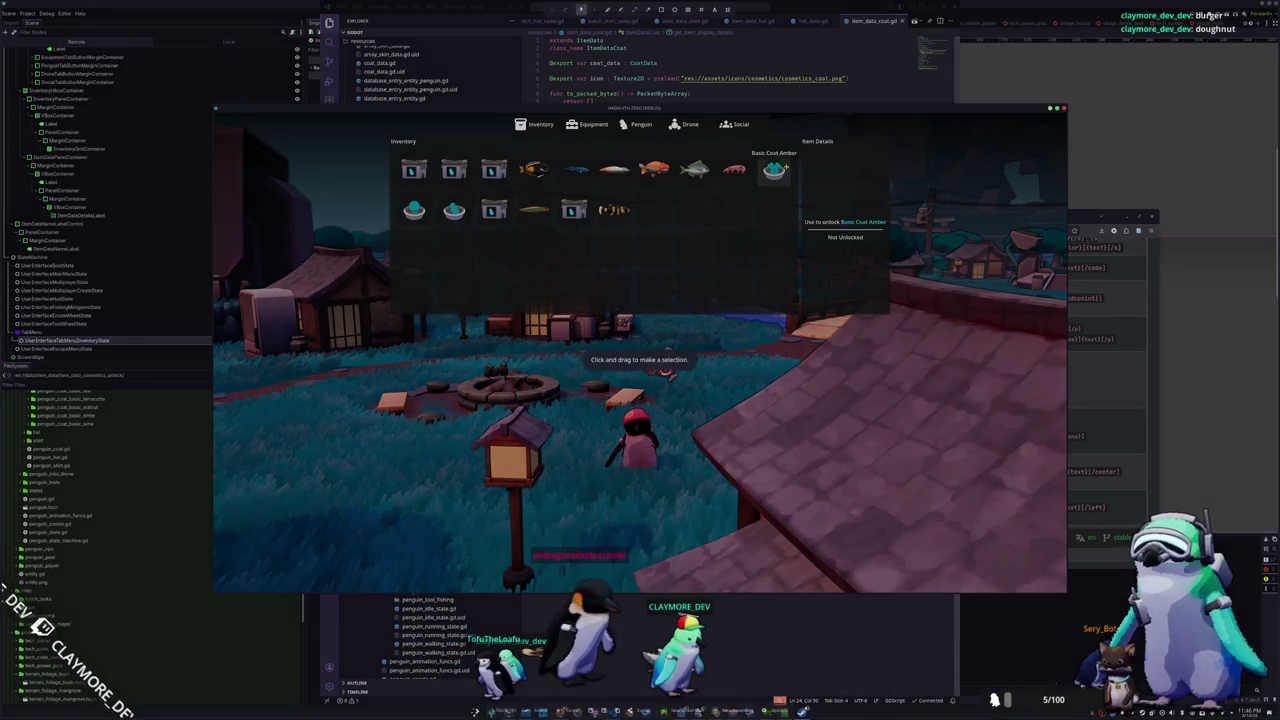
mouse_move(726, 134)
left_mouse_down()
mouse_move(888, 288)
mouse_move(905, 334)
left_mouse_up()
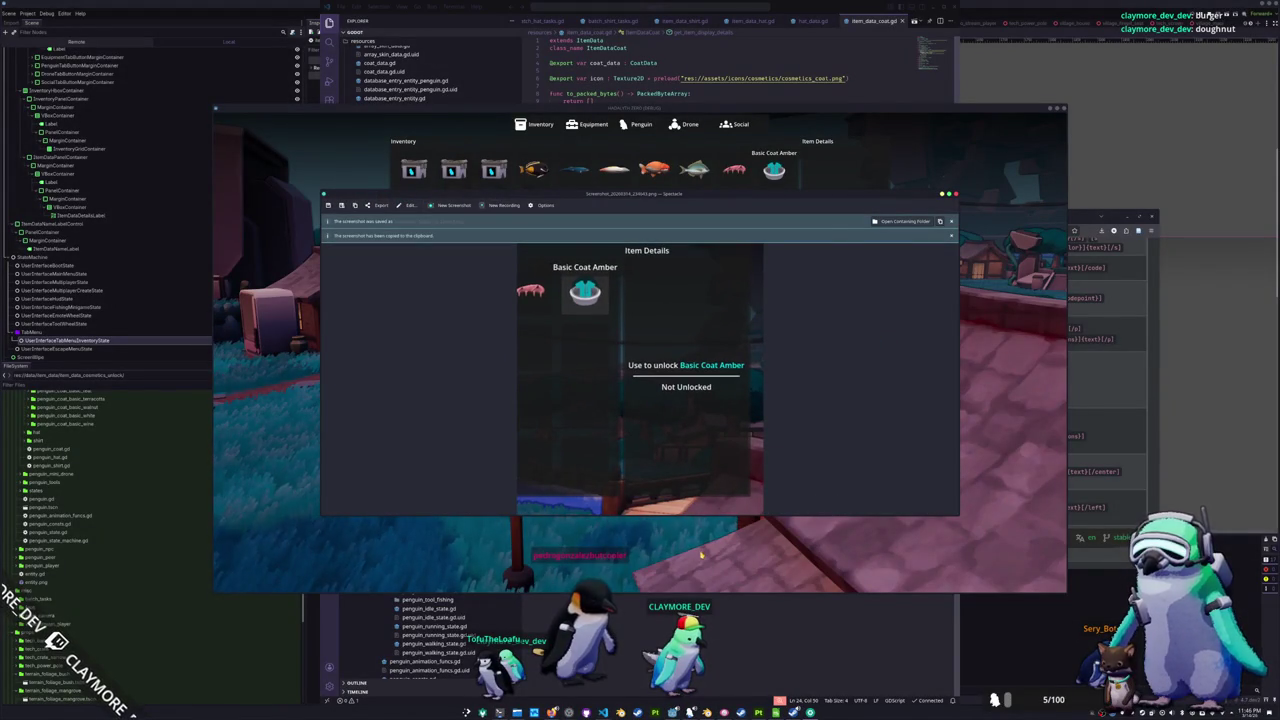
key("Escape")
key("alt+Tab")
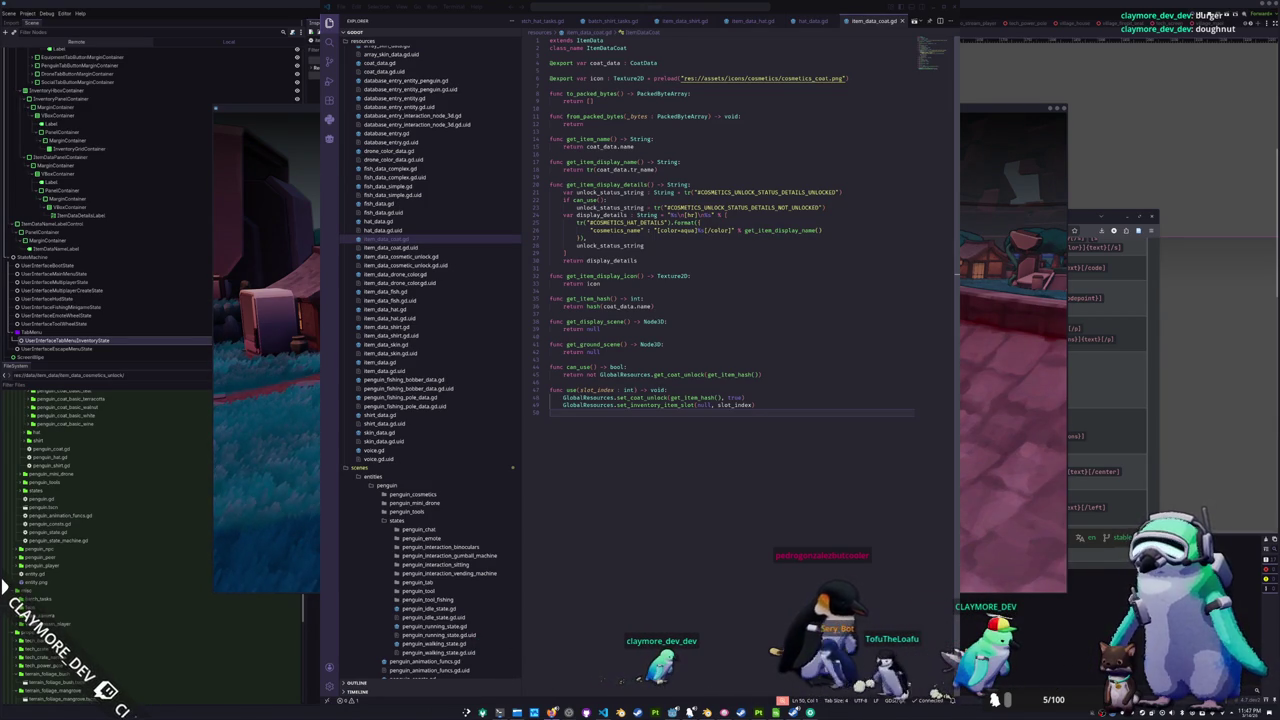
- Inspect the Ranchu Goldfish, Scup and two other fish in the game inventory, then deselect
left_click(1008, 380)
left_click(654, 170)
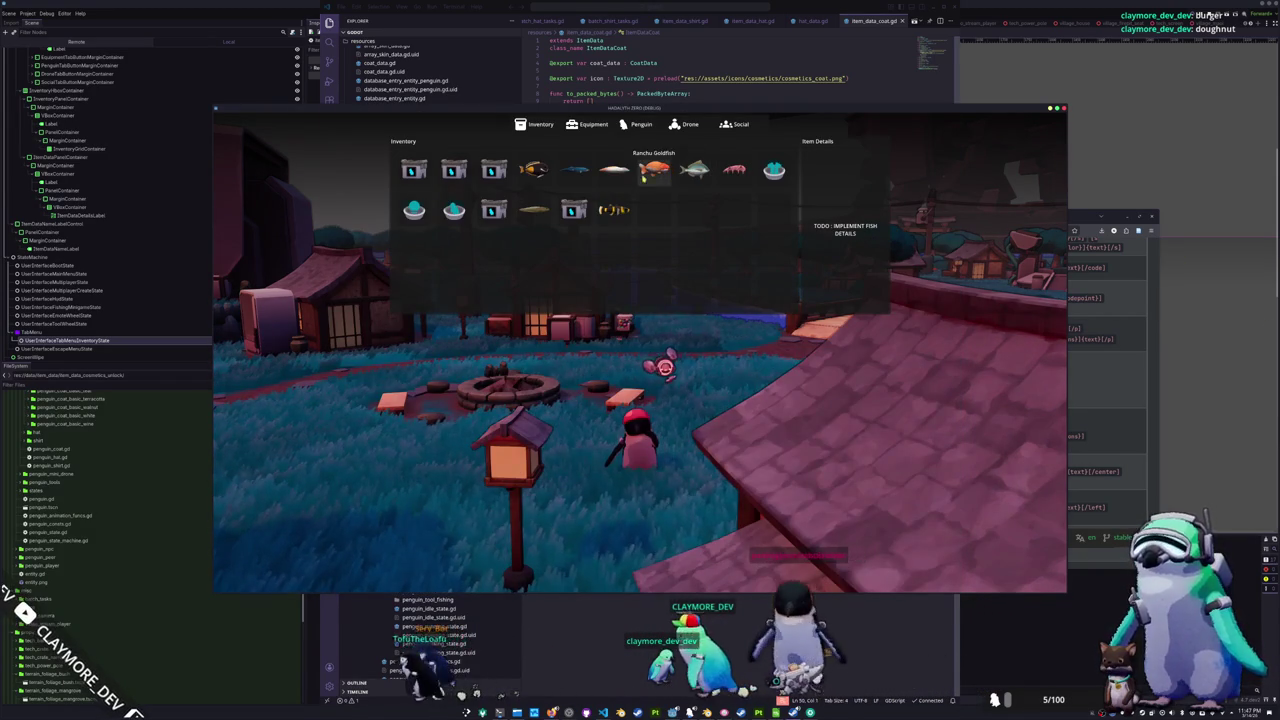
left_click(694, 170)
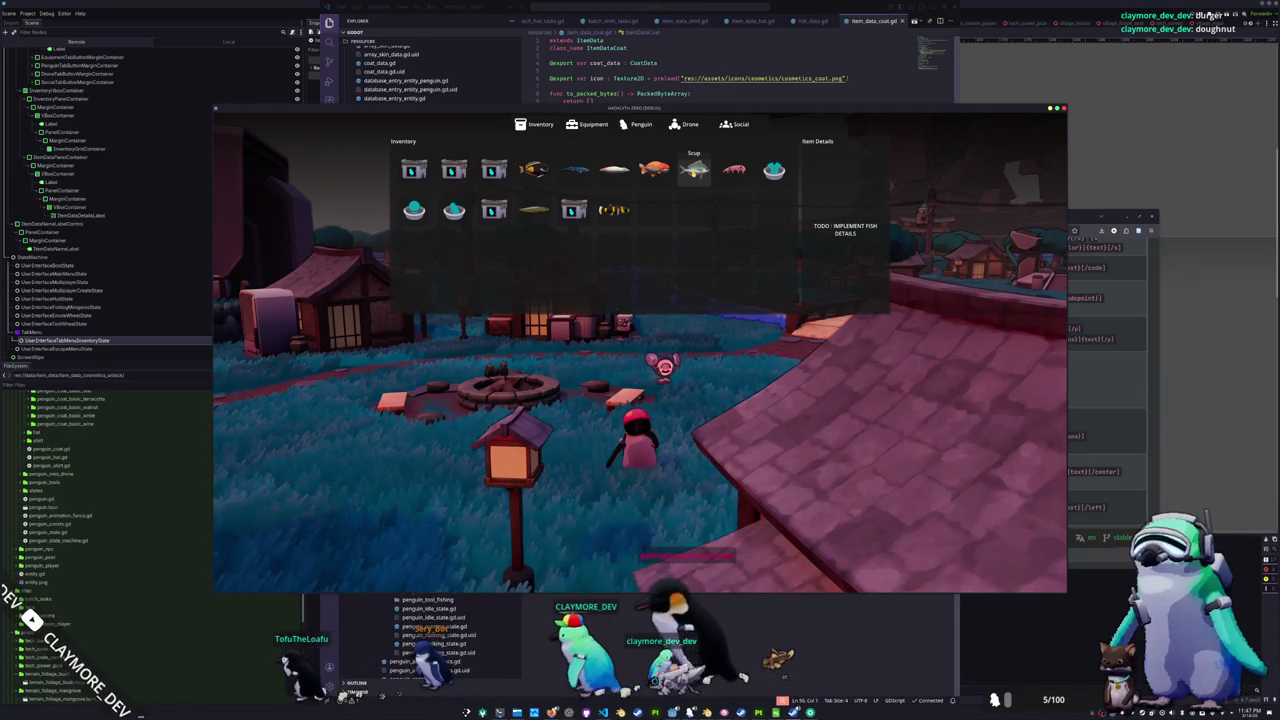
left_click(494, 170)
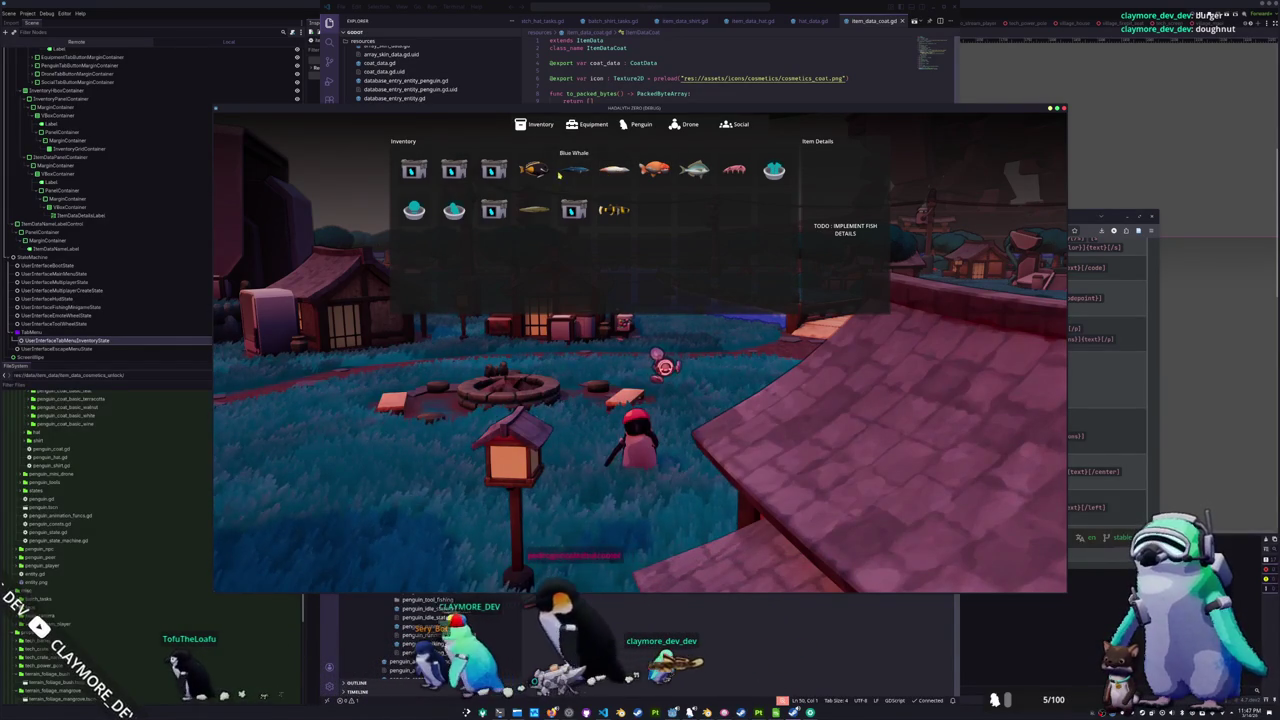
left_click(614, 170)
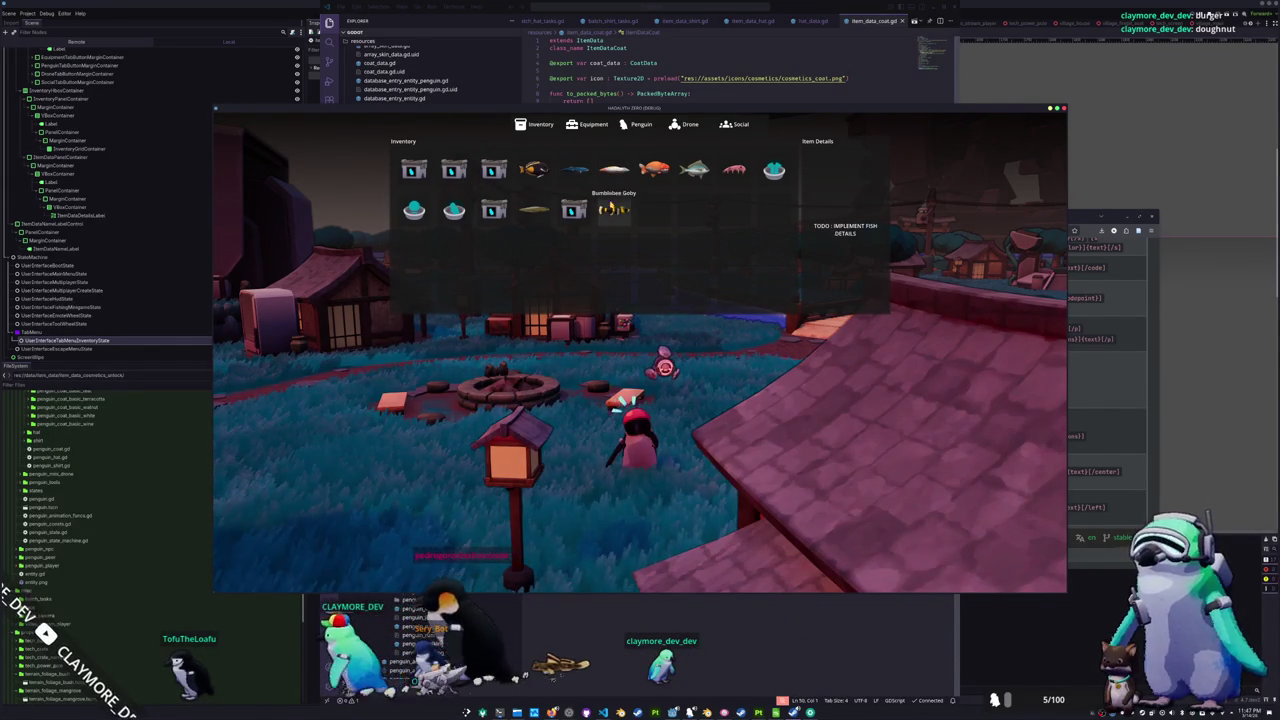
left_click(603, 712)
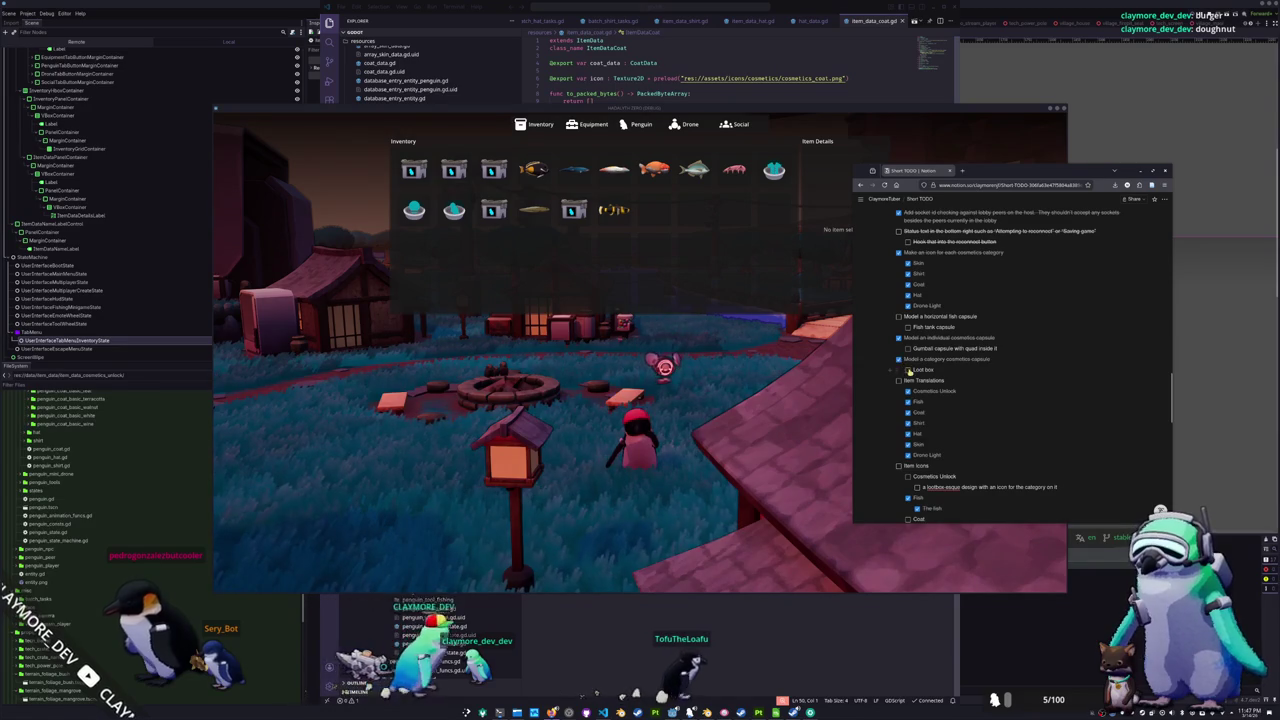
- Tick off the Cosmetics Unlock, Coat and Shirt Item Icons entries with their sub-items
scroll(880, 358, "down", 3)
left_click(908, 340)
left_click(917, 351)
scroll(917, 351, "down", 1)
left_click(908, 349)
left_click(917, 359)
left_click(908, 370)
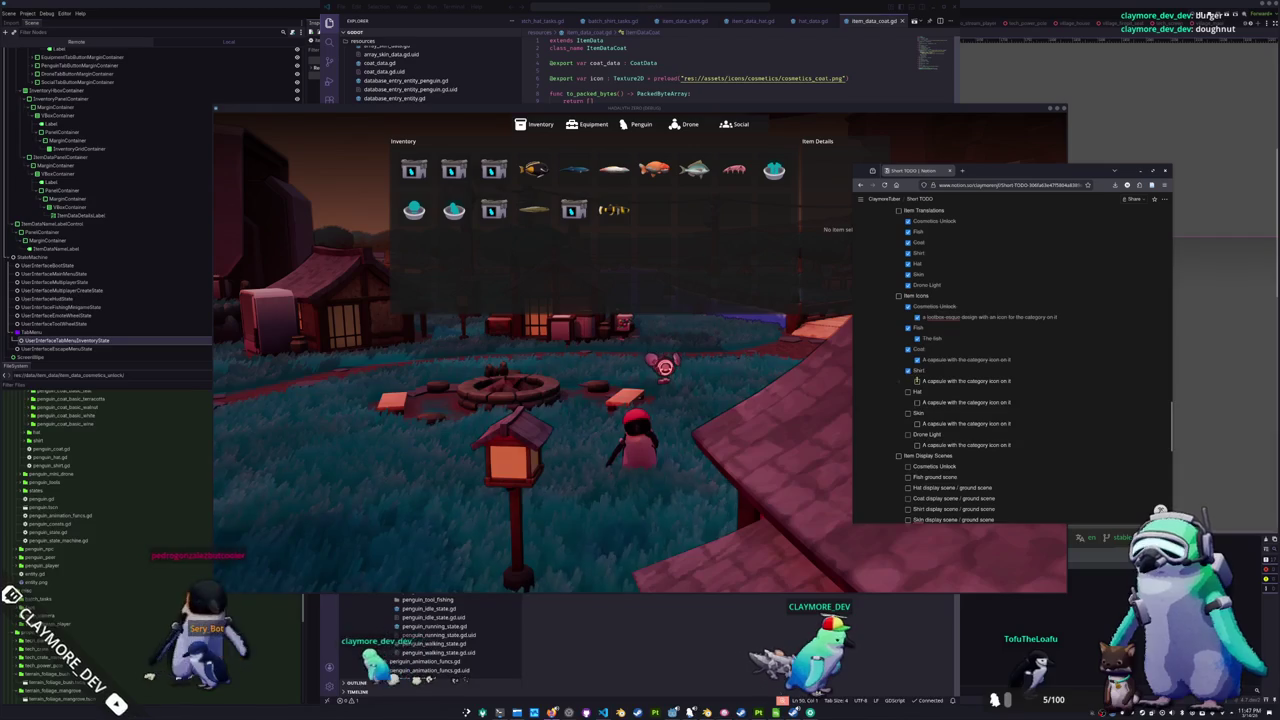
left_click(917, 381)
- Tick off the Hat, Skin and Drone Light entries with their capsule sub-items, then scroll to Inventory
left_click(908, 391)
left_click(917, 402)
left_click(908, 412)
left_click(917, 423)
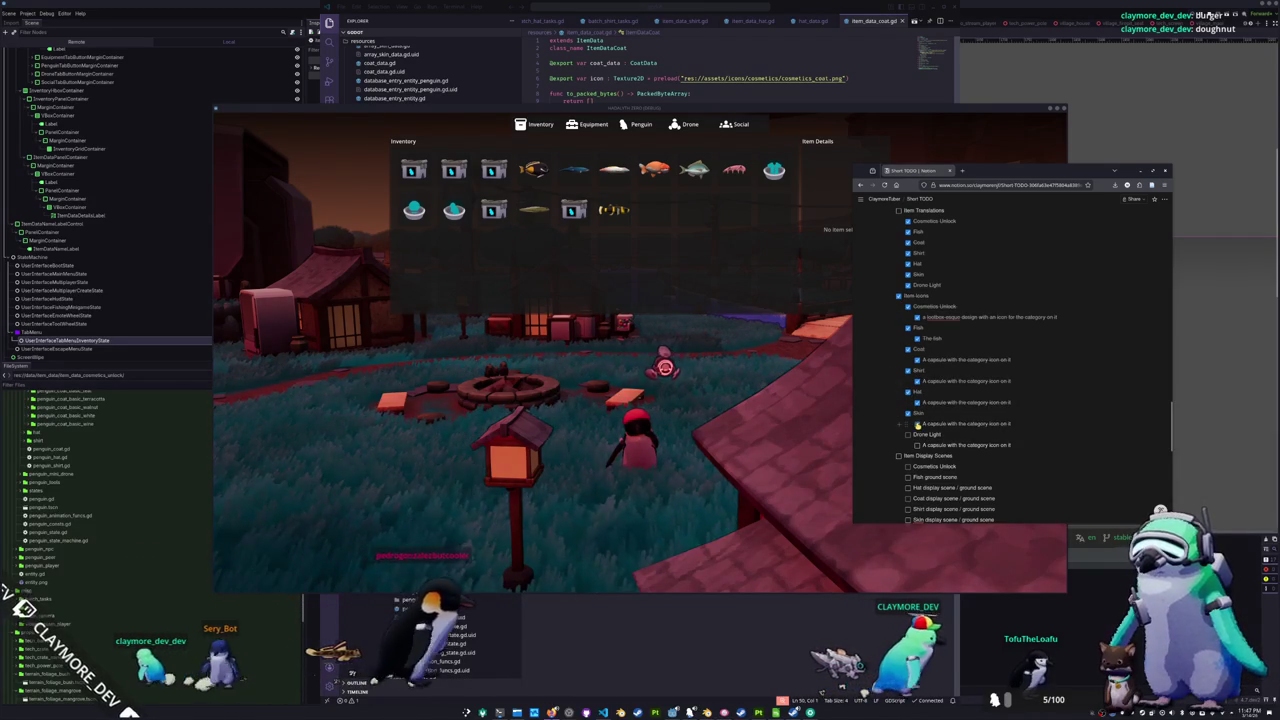
left_click(908, 434)
left_click(917, 445)
scroll(895, 410, "down", 2)
scroll(886, 391, "down", 3)
scroll(886, 391, "down", 2)
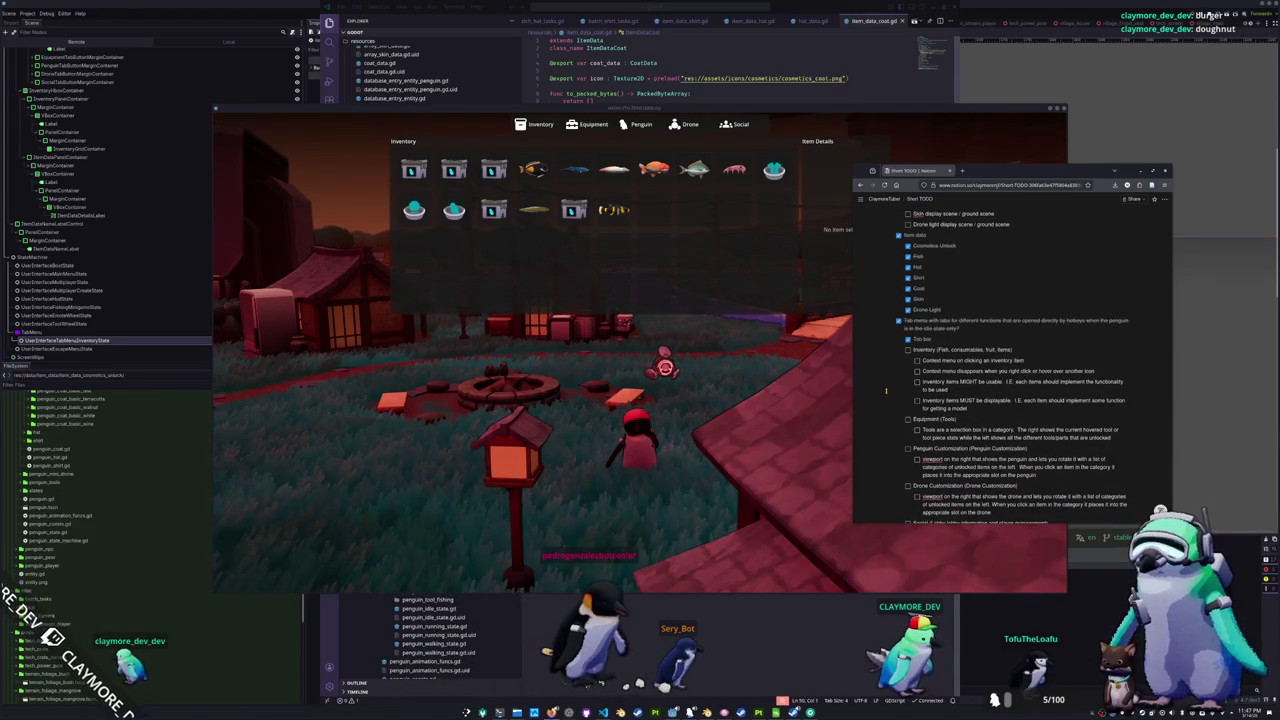
scroll(886, 391, "down", 1)
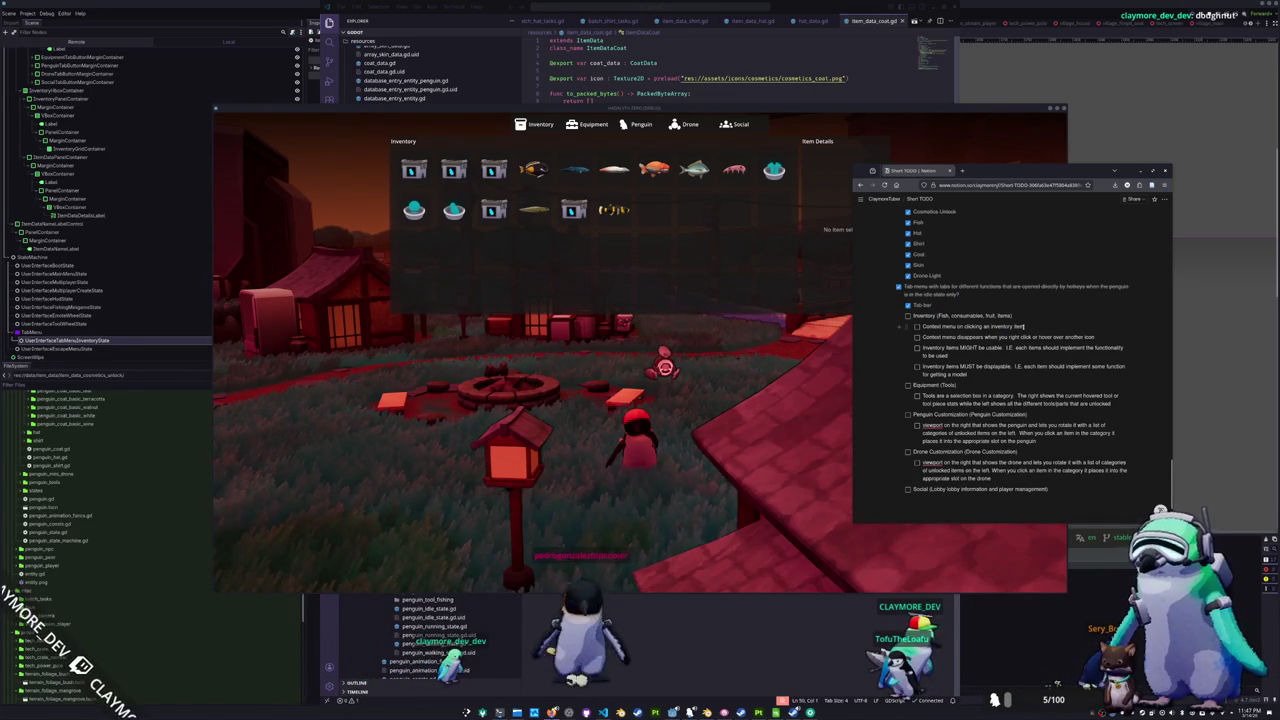
- Add Inventory to-dos 'Item hover name label', 'Item hover details label' and a three-tier currency note
key("Return")
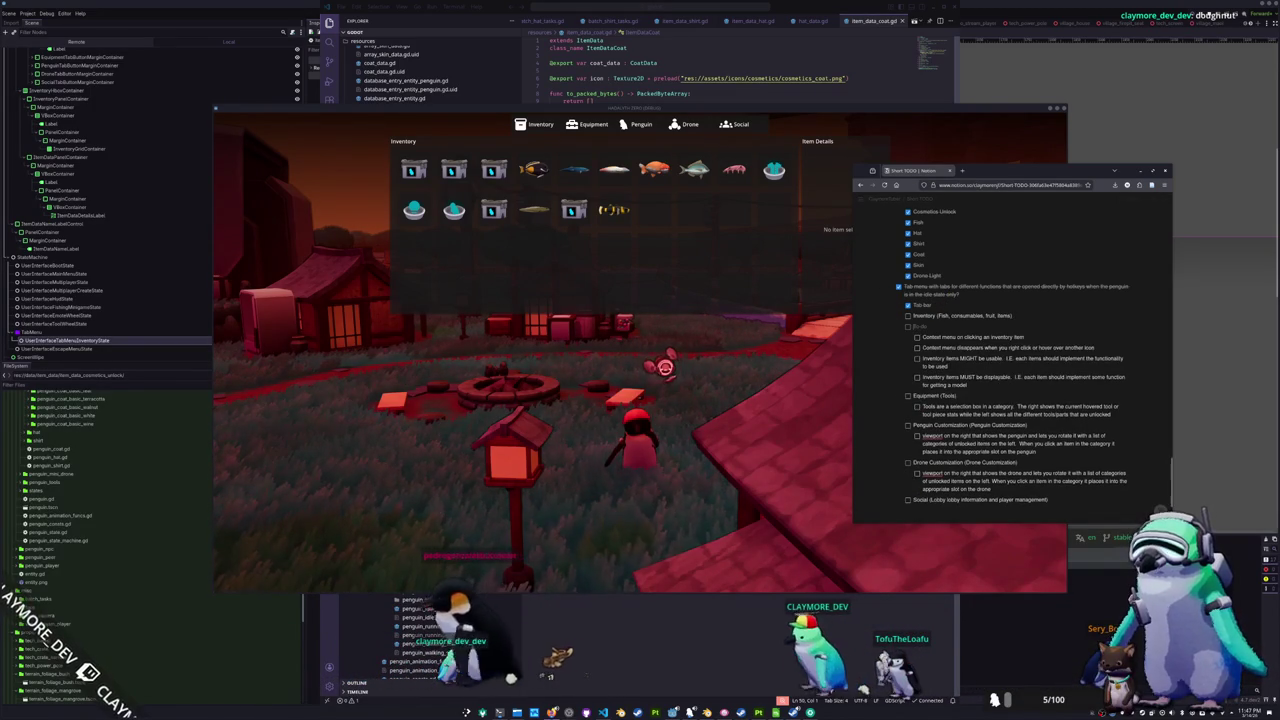
type("Item")
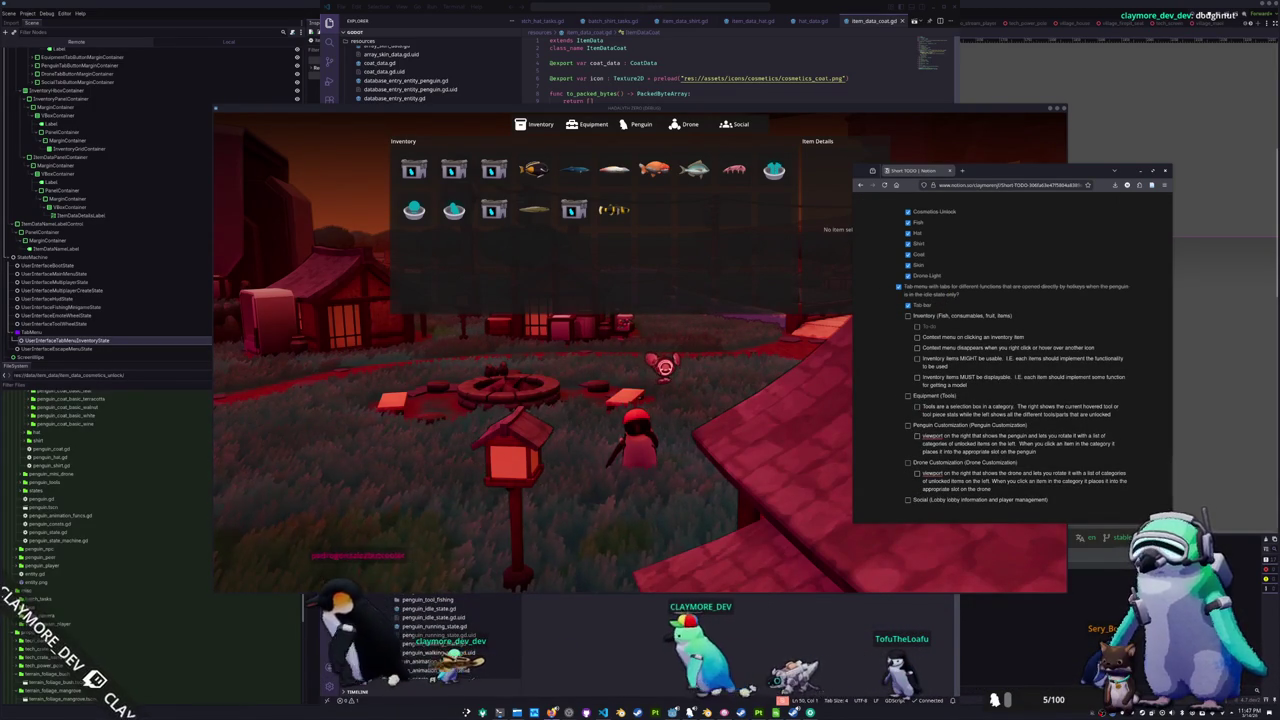
type(" hover name la")
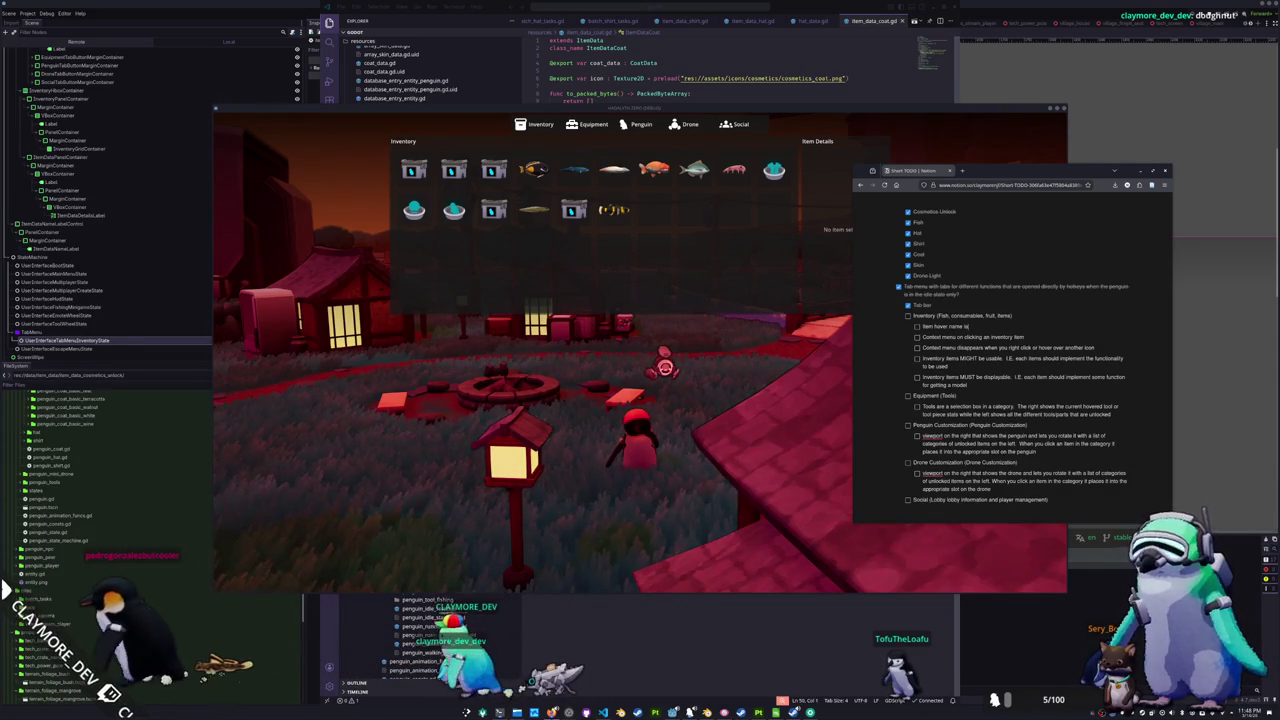
type("bel")
key("Return")
type("Item h")
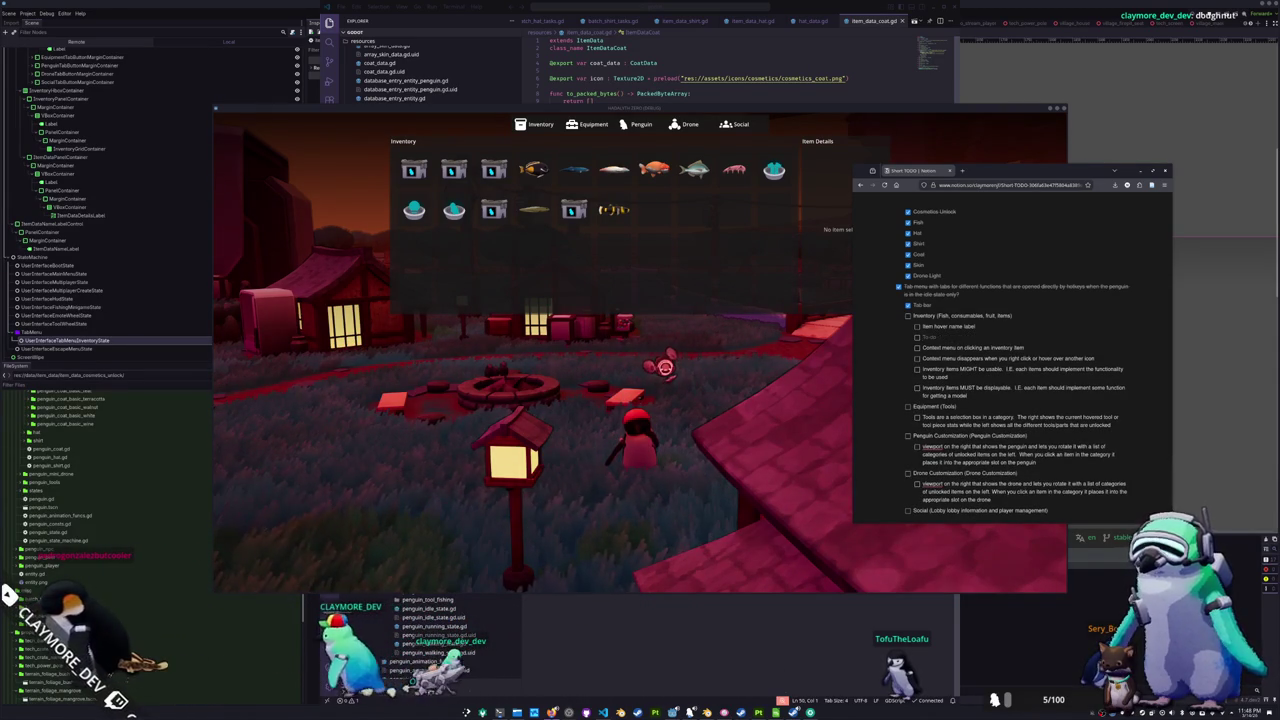
type("over details")
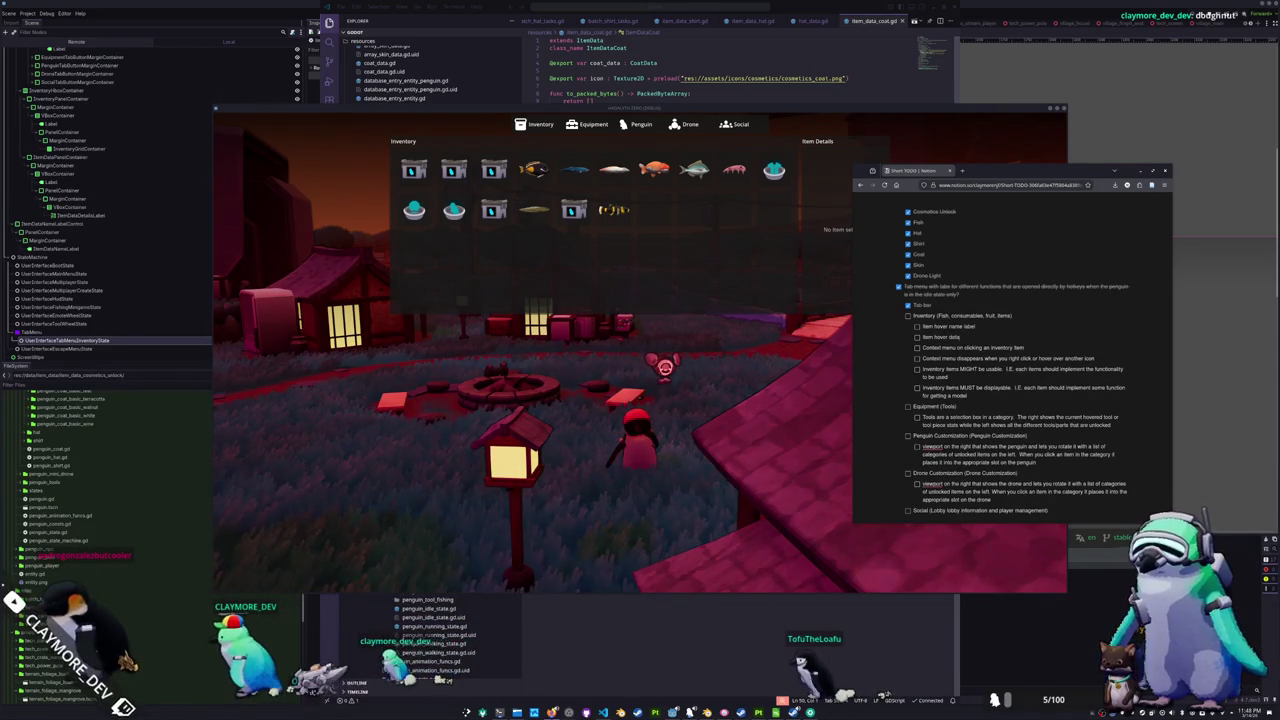
type(" label")
key("Return")
type("Item hover details")
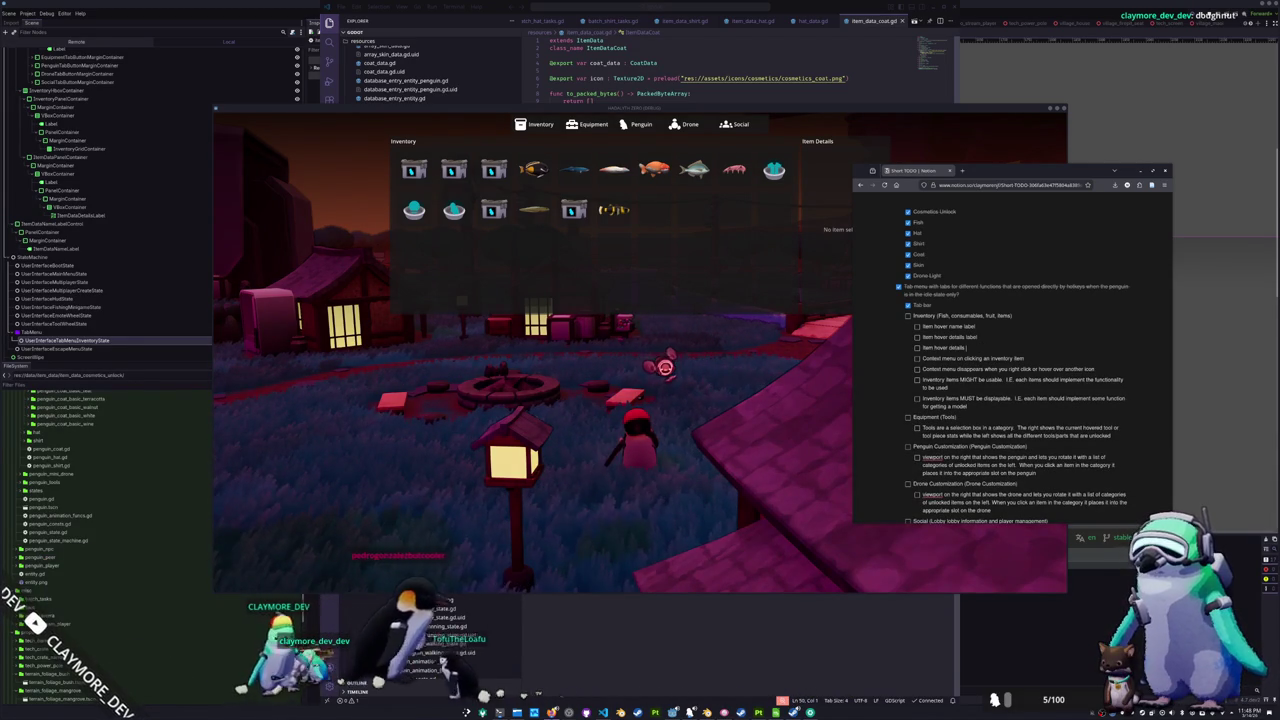
type(" (3)")
type(" fixed")
type(" currency like")
type(" wow gold")
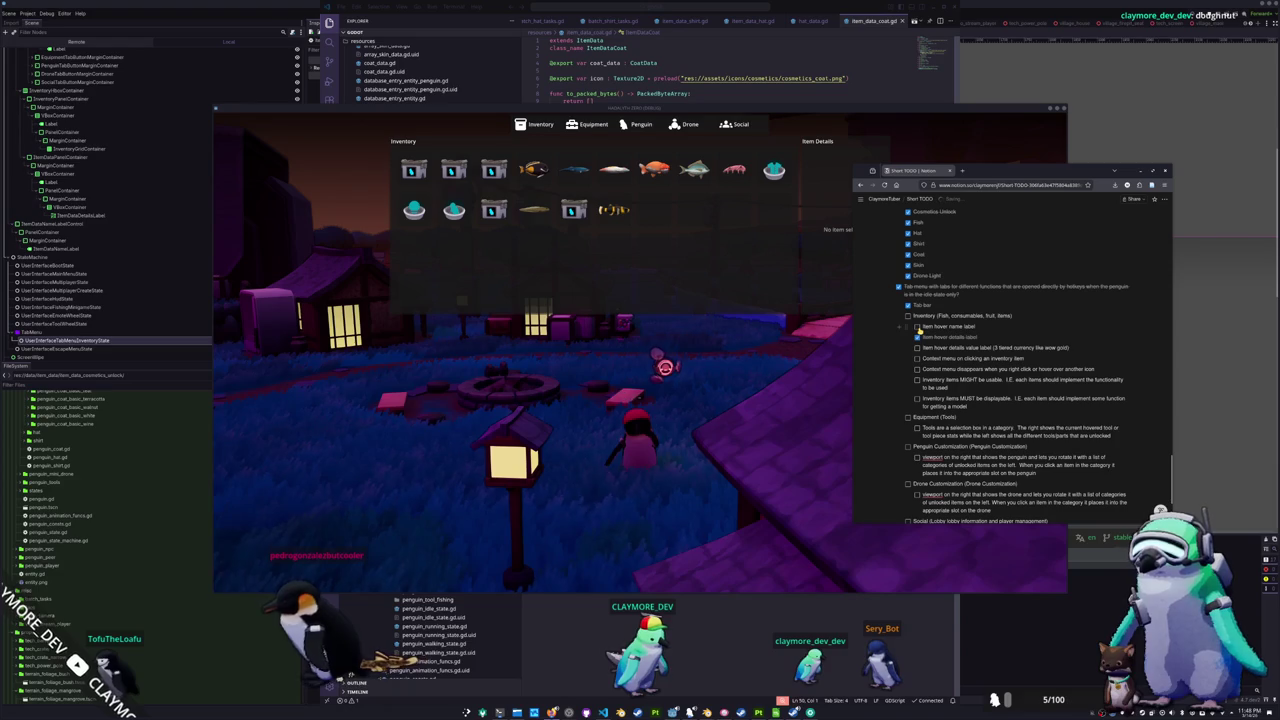
left_click(612, 220)
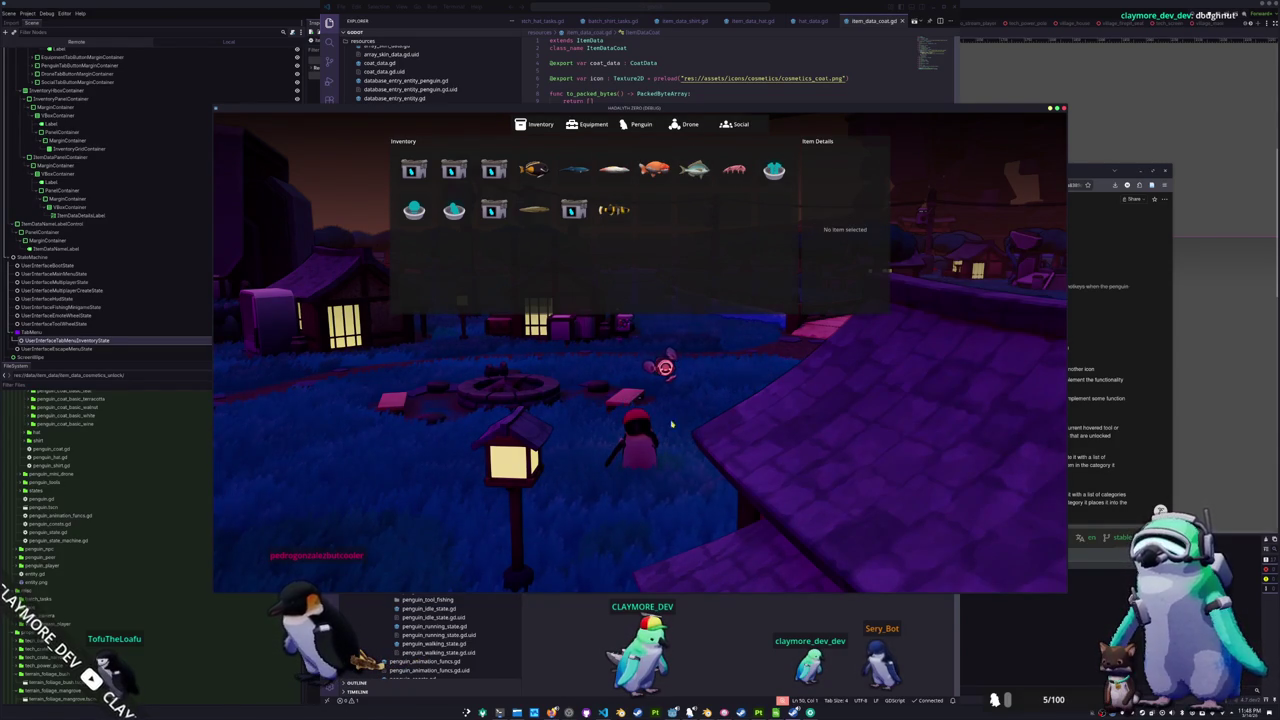
- Open item_data_fish.gd and start a new line inside get_item_display_details
left_click(726, 652)
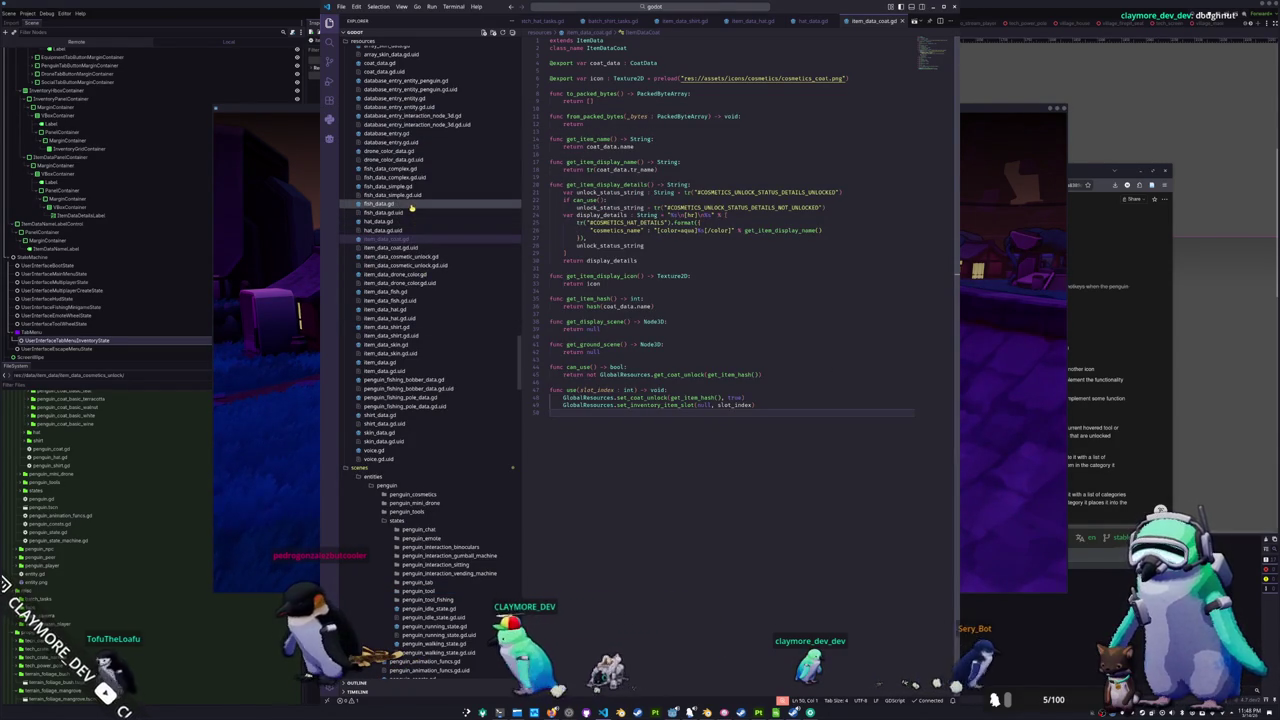
left_click(395, 291)
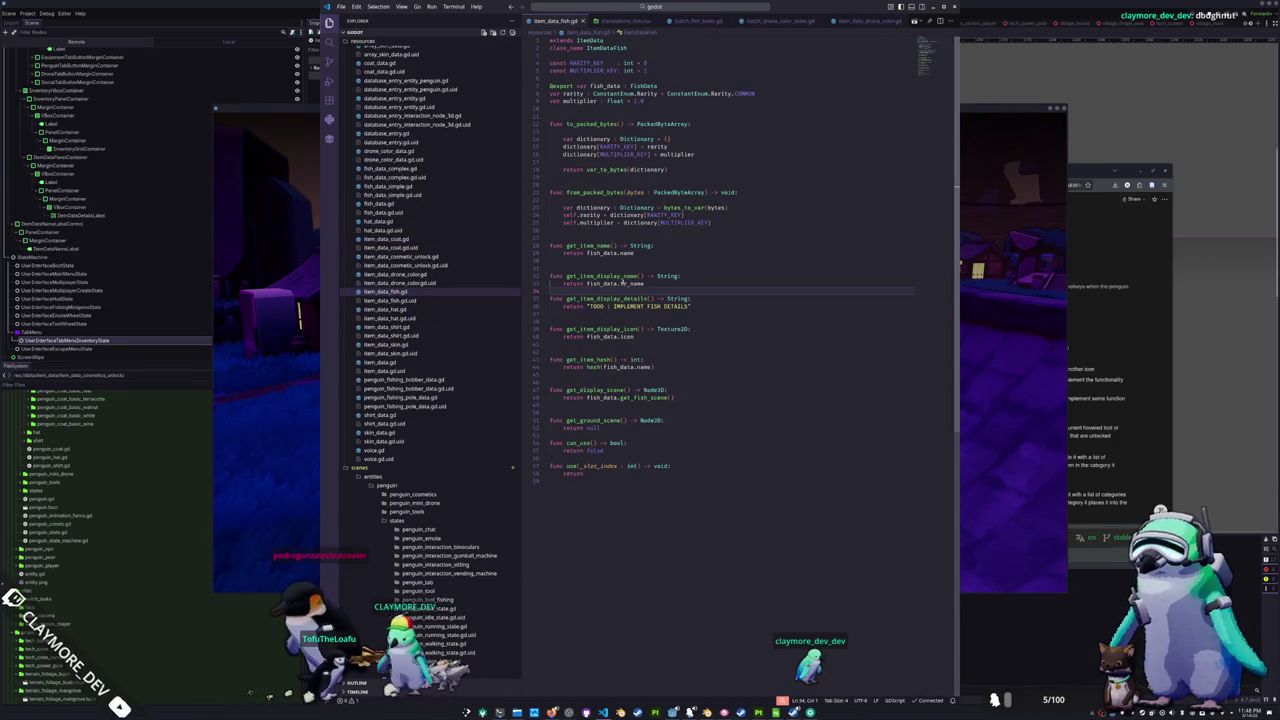
left_click(697, 299)
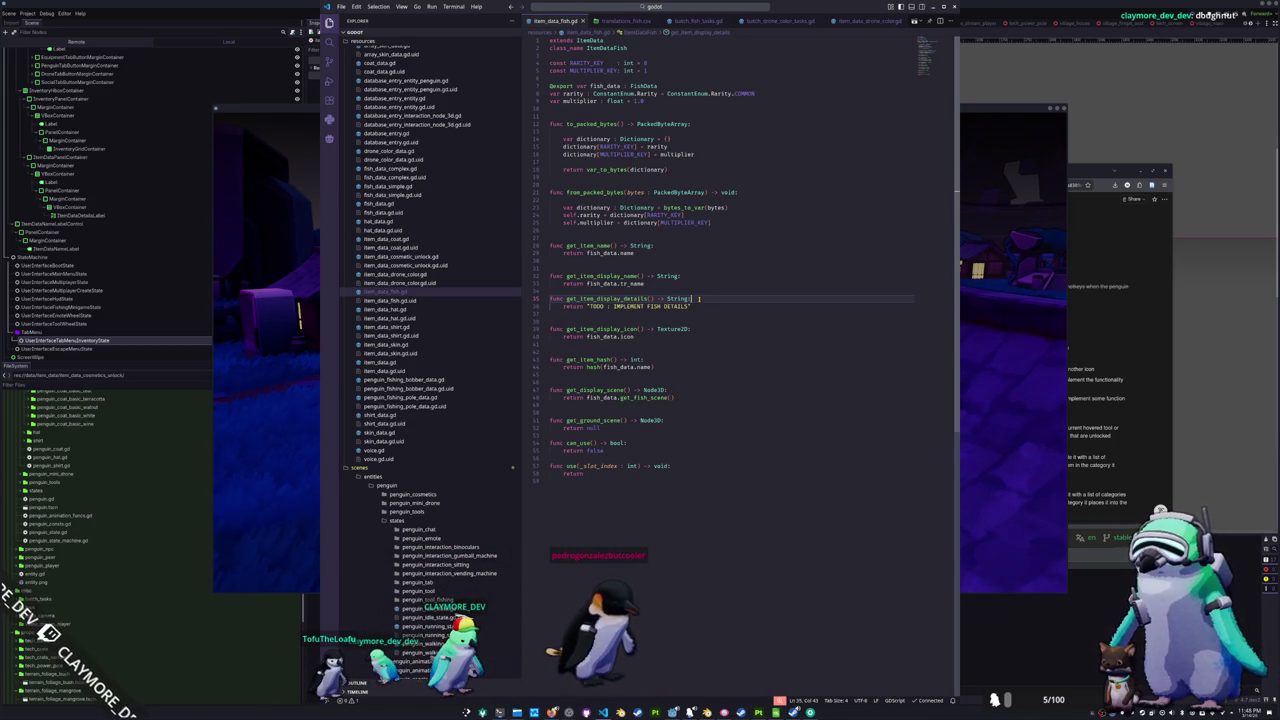
key("Return")
key("Return")
key("Return")
- Declare display_details as the format string "%s\n[hr]\n%s\n%s" % [ in item_data_fish.gd
key("Up")
key("Up")
type("va")
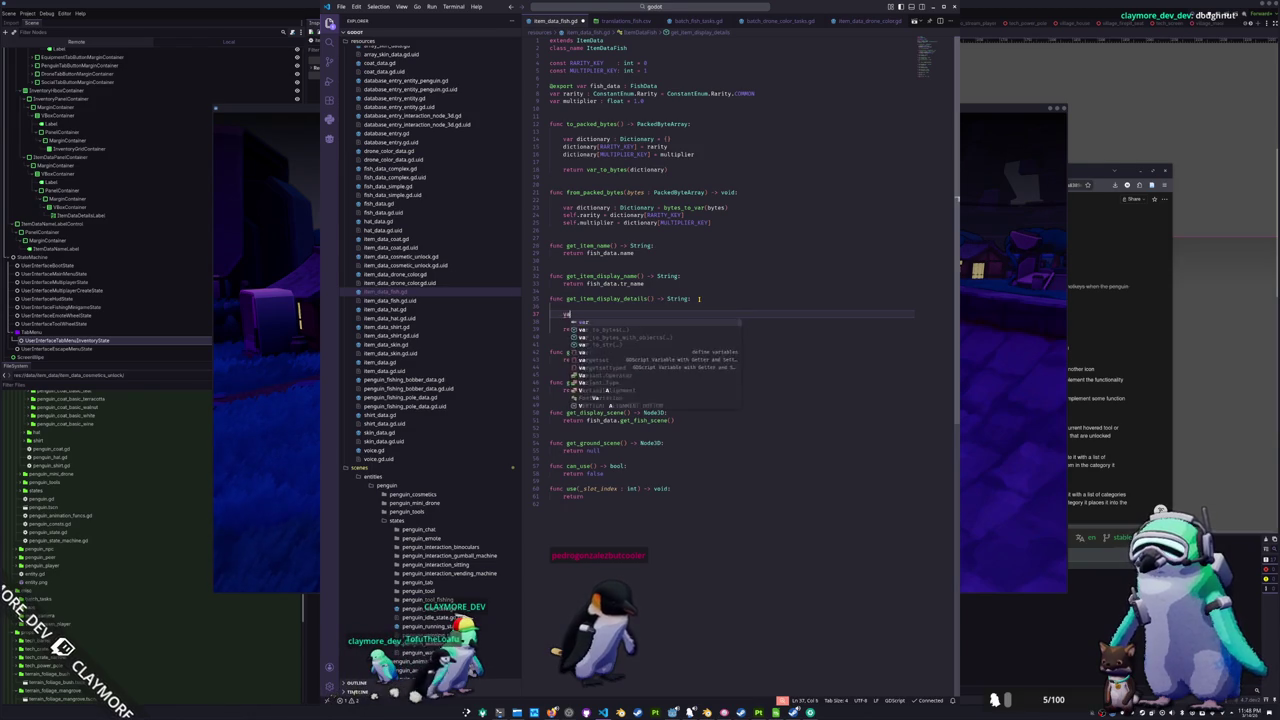
type("r display_detai")
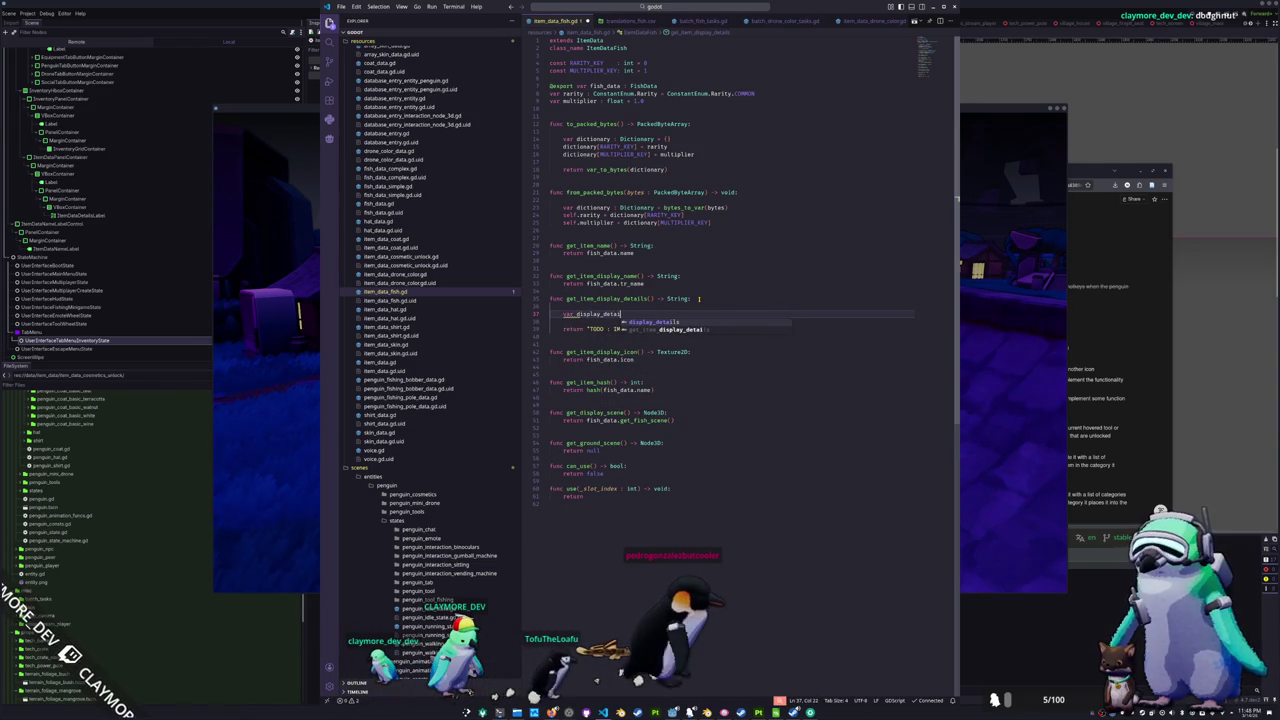
type("ls : String = [")
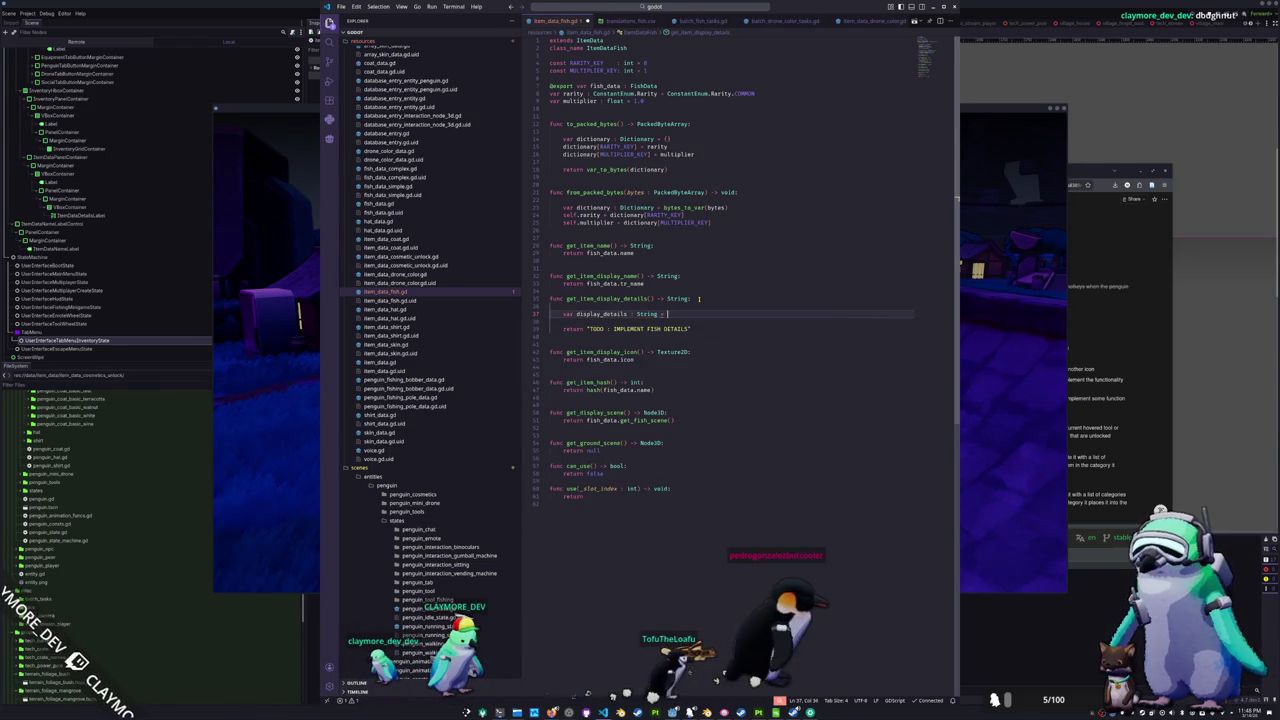
key("Return")
key("ctrl+shift+k")
key("BackSpace")
key("BackSpace")
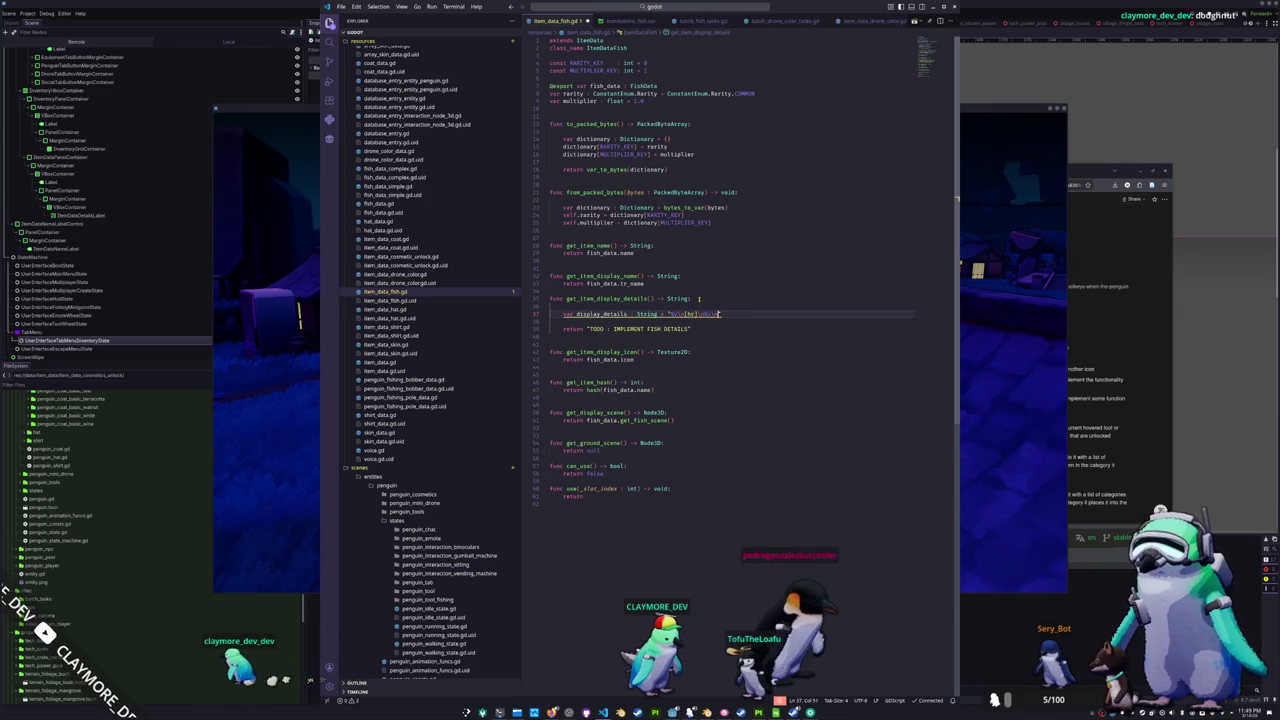
type("s\"")
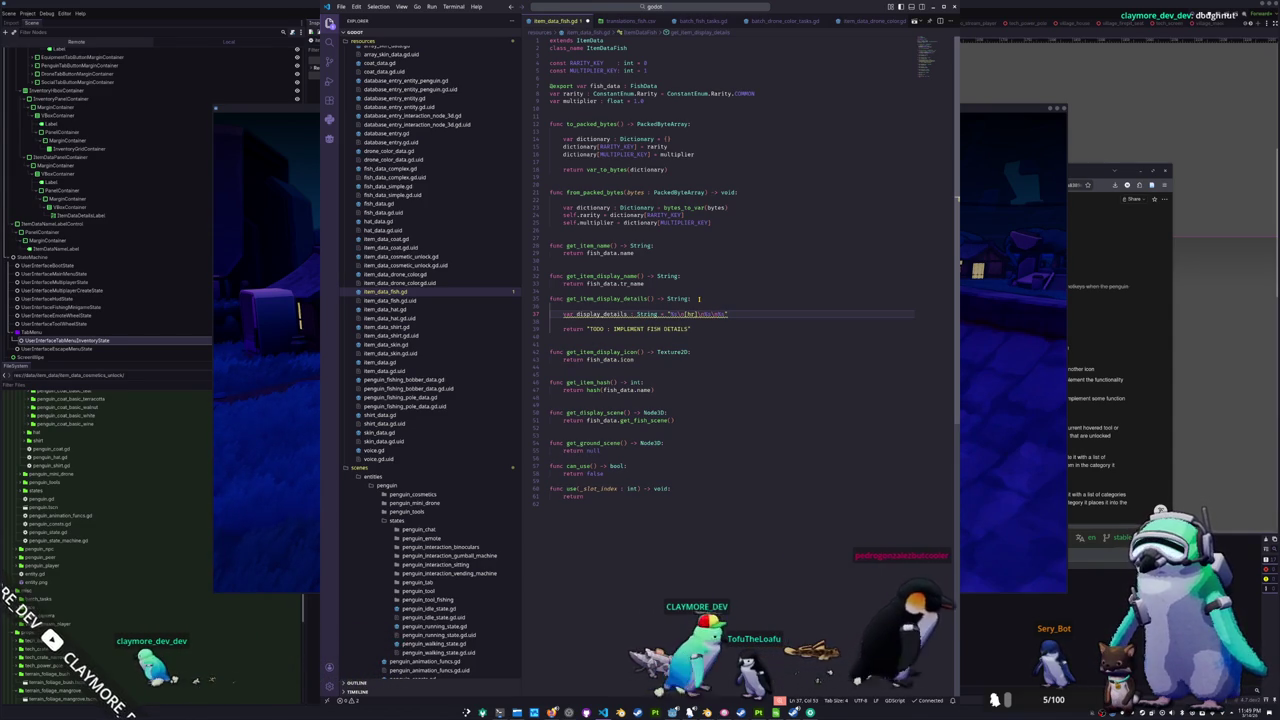
key("End")
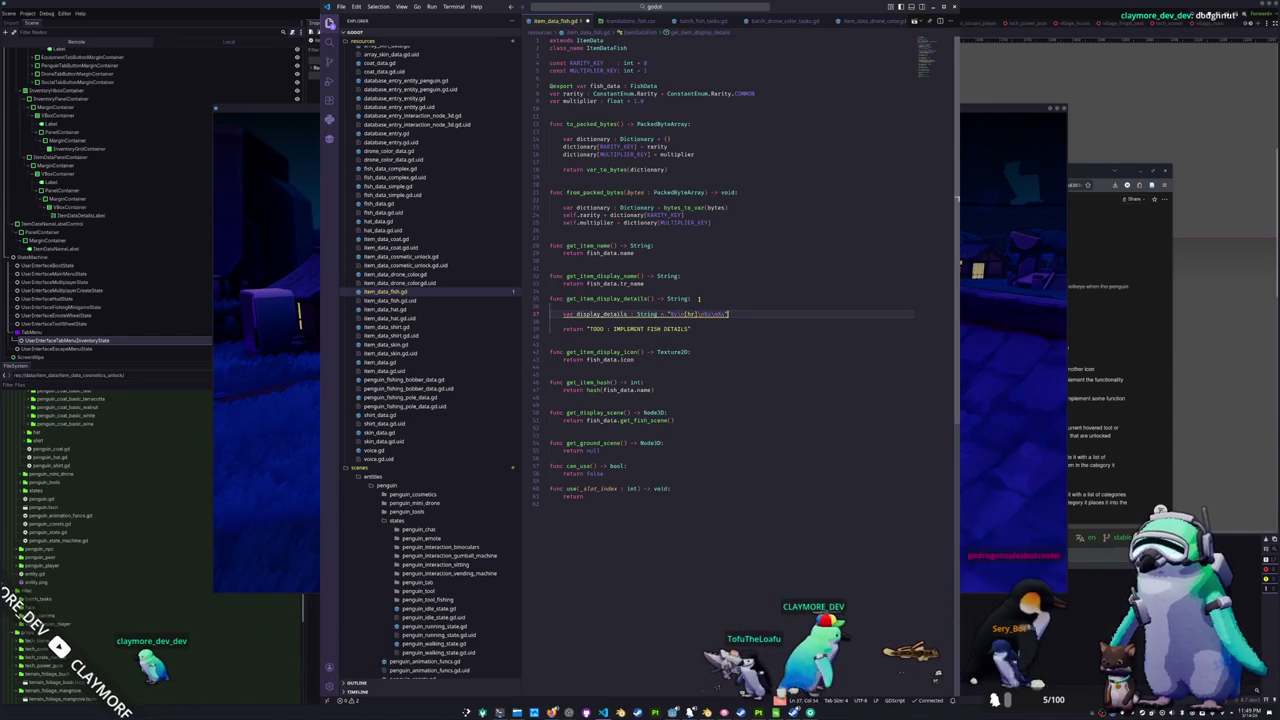
type(" % [")
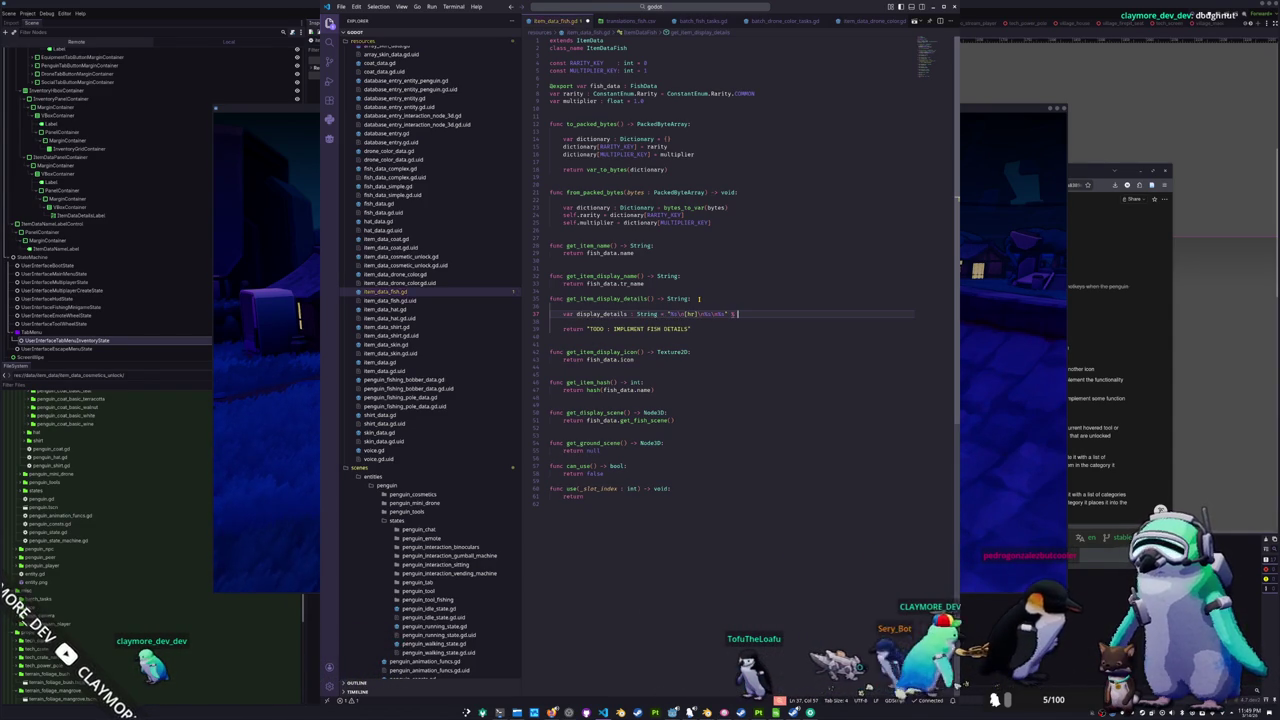
key("Return")
key("BackSpace")
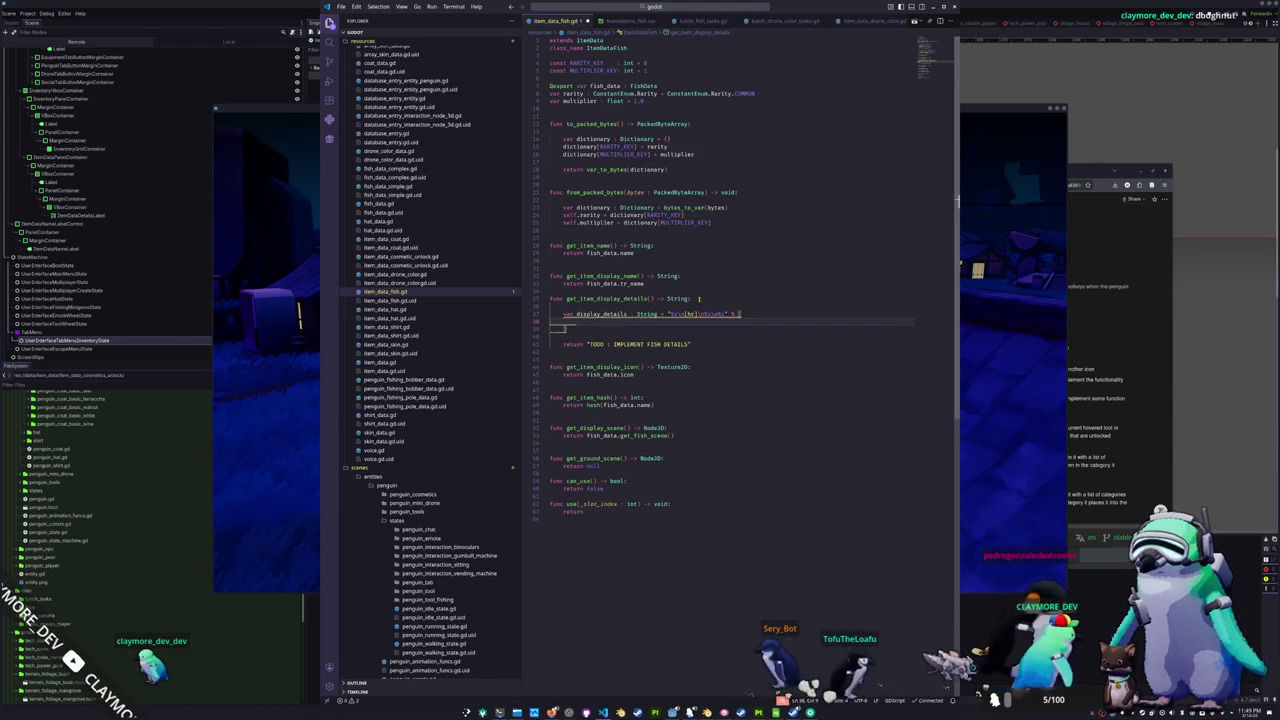
- Add get_item_display_name() as the first format value, followed by a comma
type("tr")
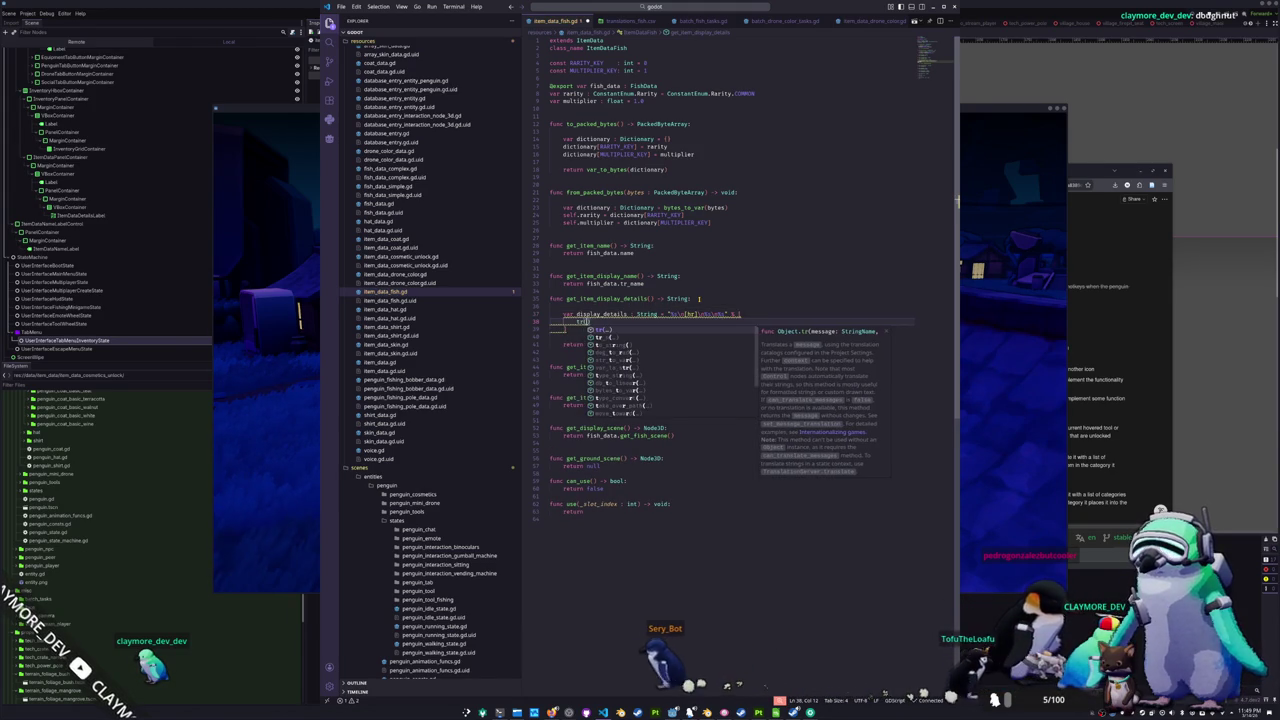
key("BackSpace")
key("BackSpace")
type("get_")
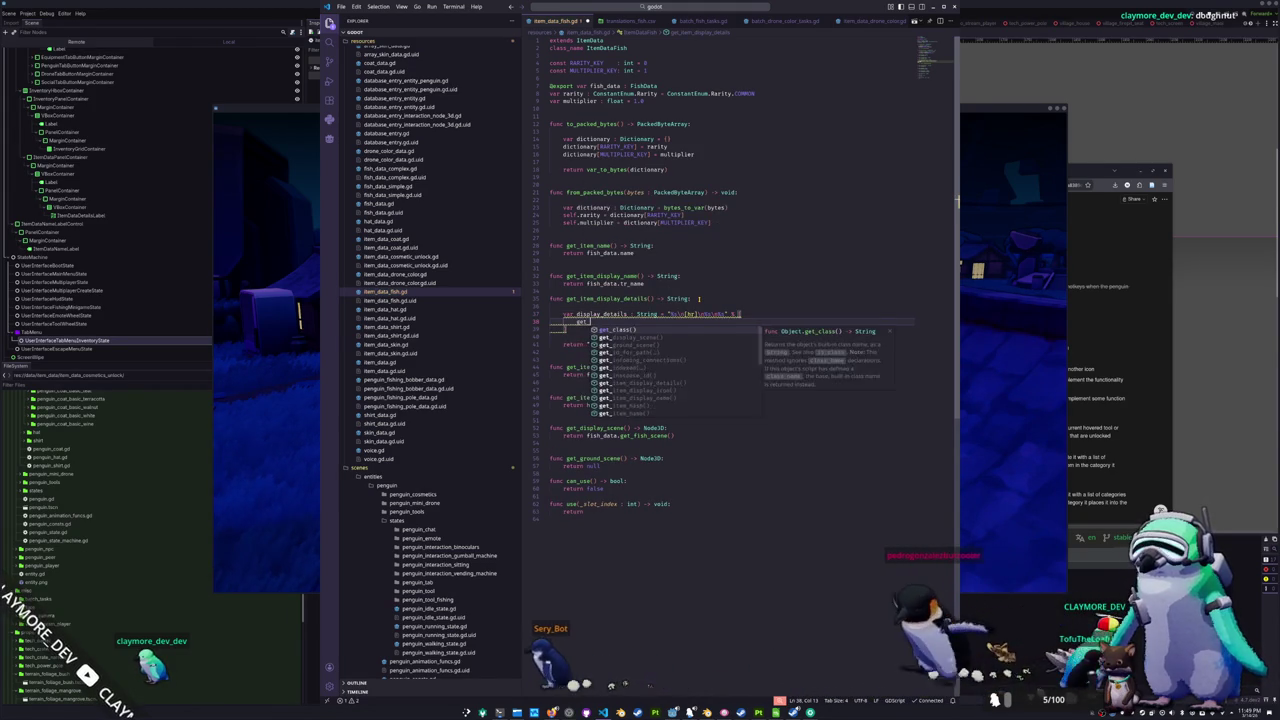
type("item_display_n")
key("Return")
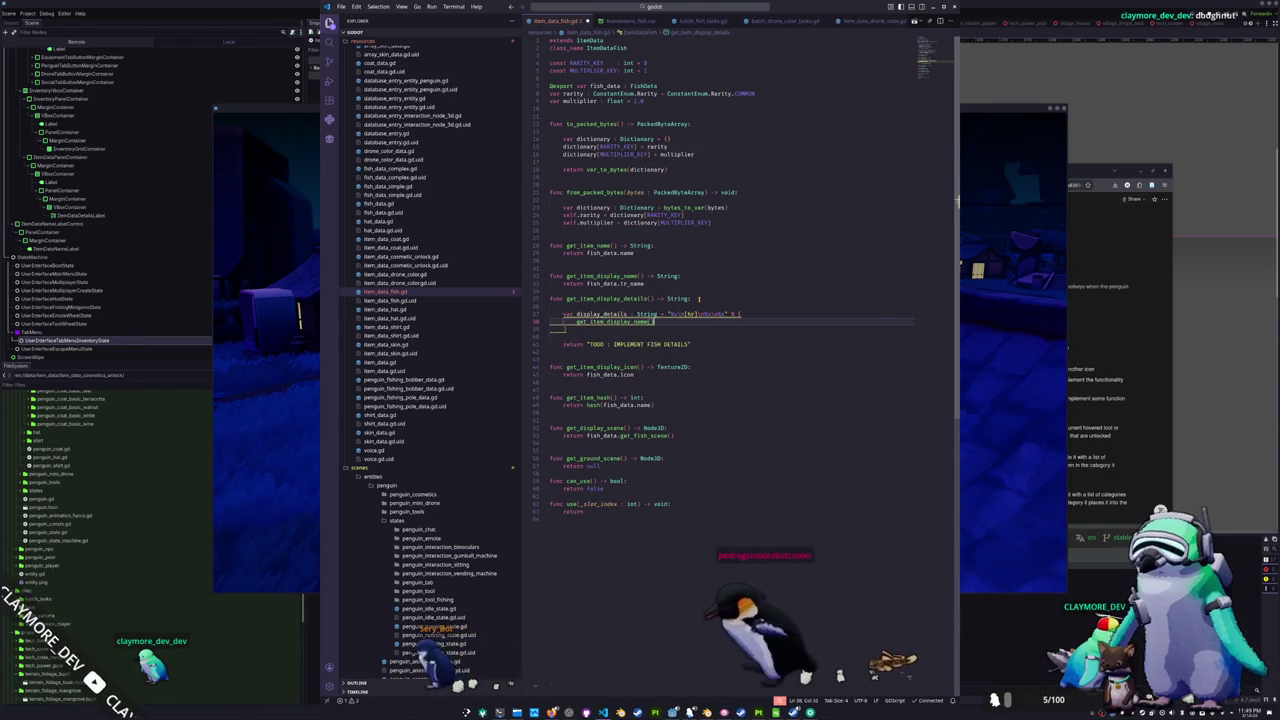
type(",")
key("Return")
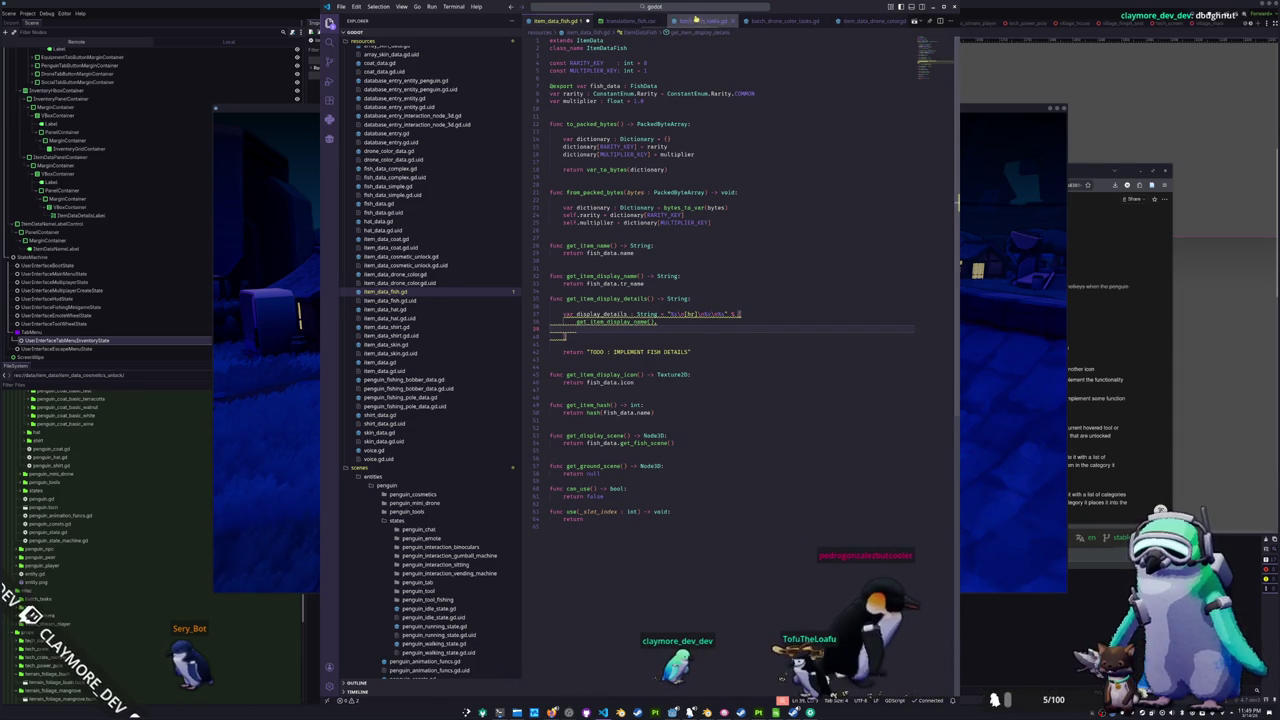
scroll(700, 21, "left", 2)
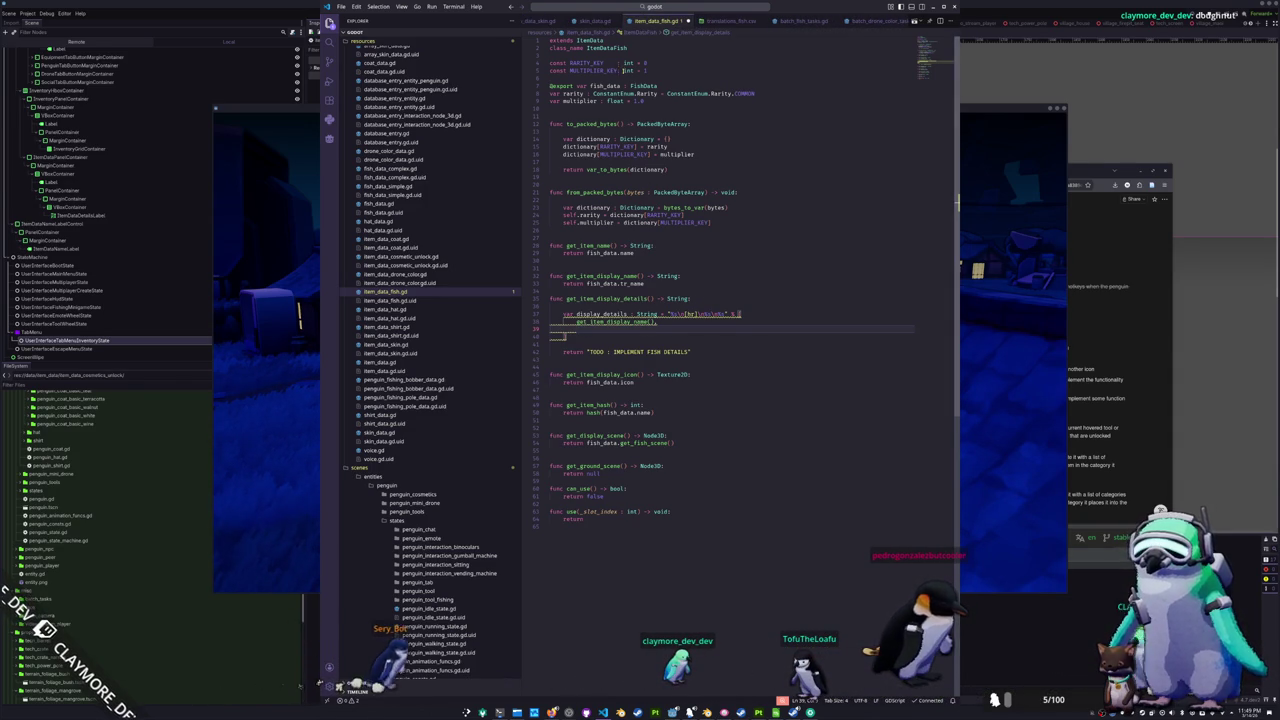
left_click(643, 86, "ctrl")
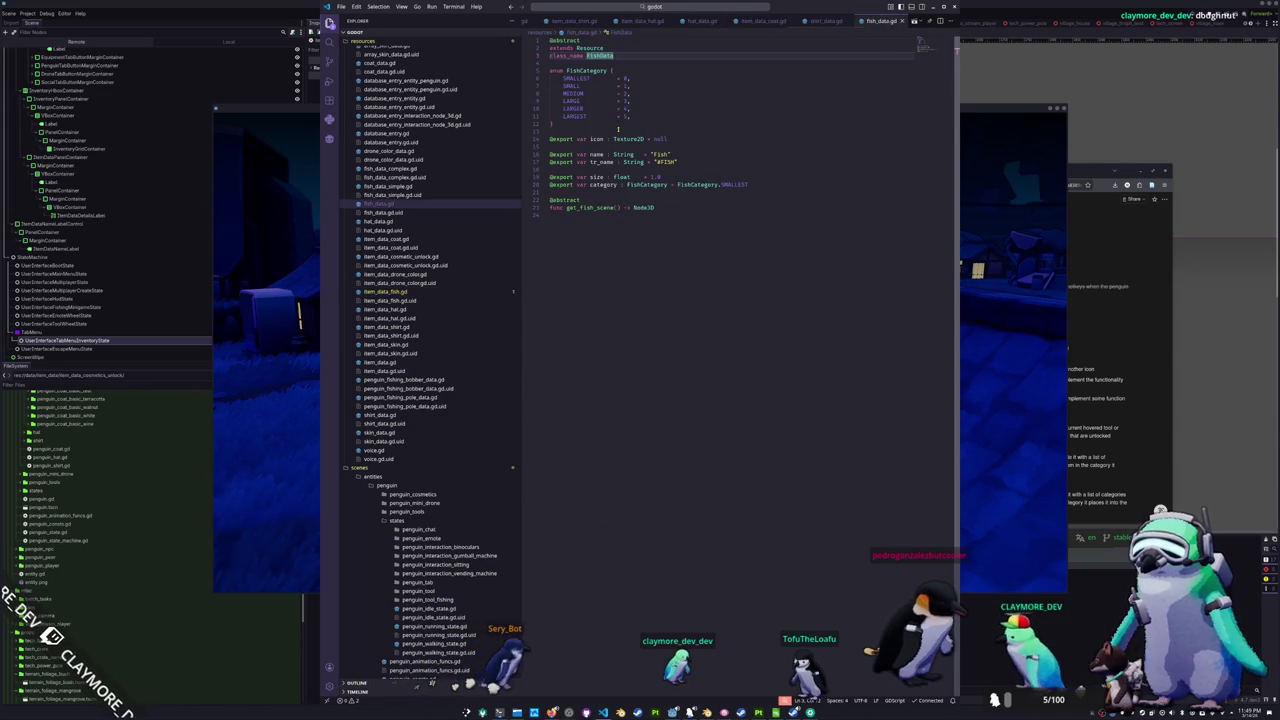
- Declare const fish_category_str as a Dictionary[FishCategory, String] below the FishCategory enum
left_click(575, 116)
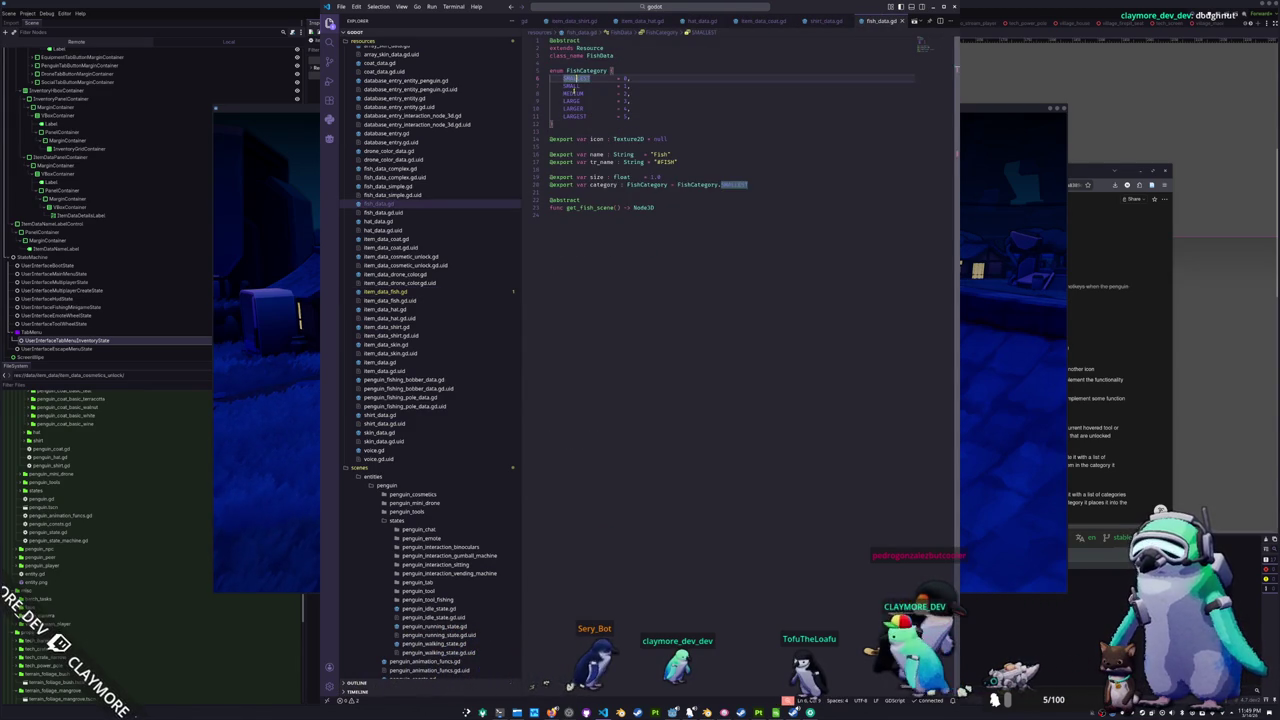
left_click(672, 125)
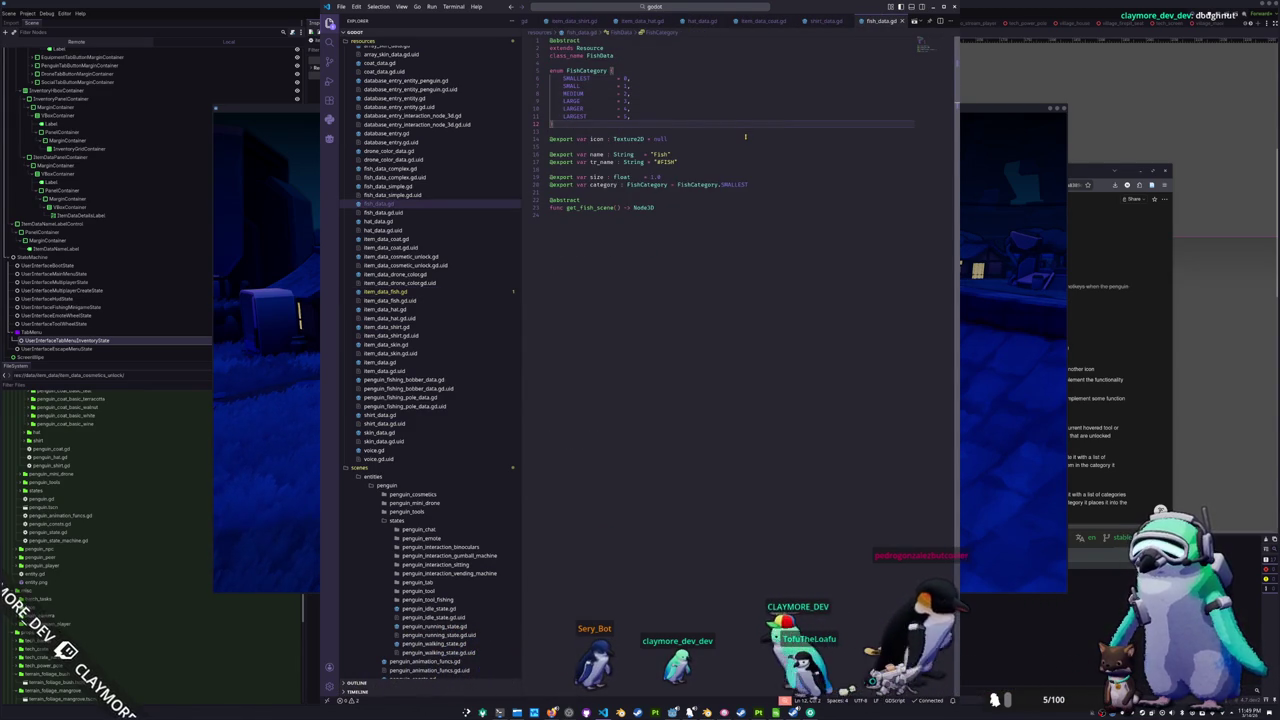
key("Return")
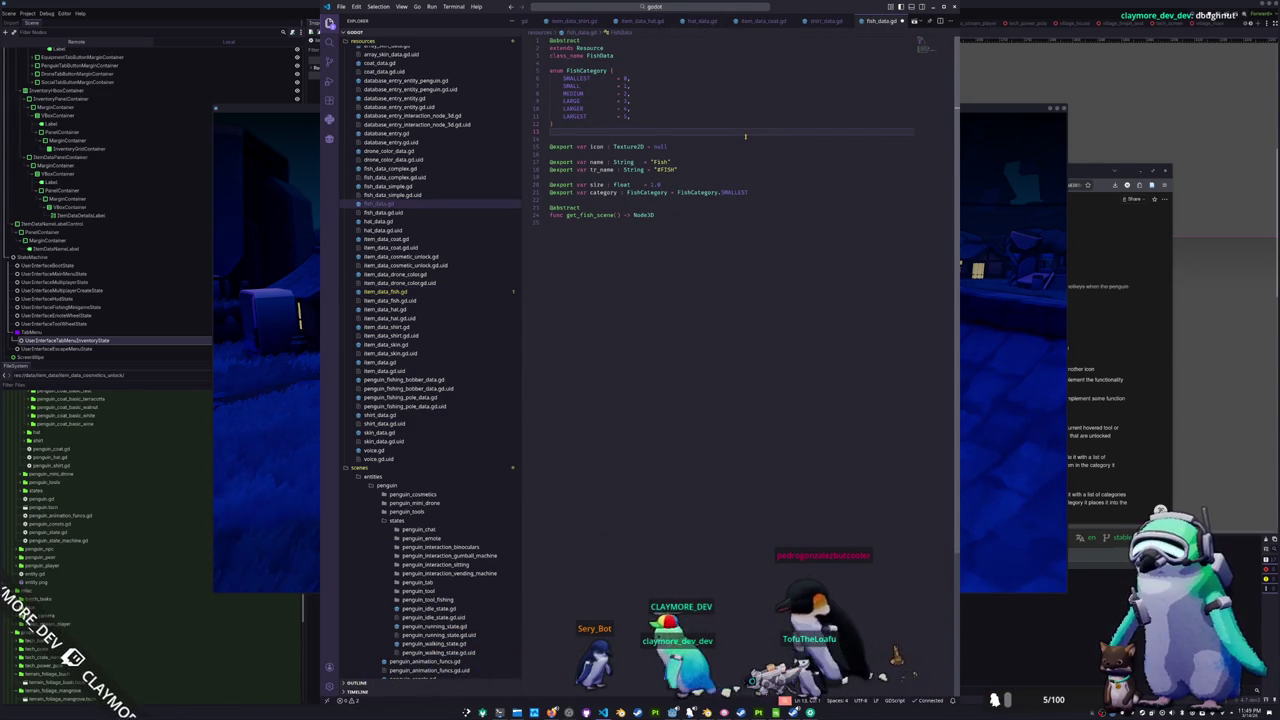
type("const")
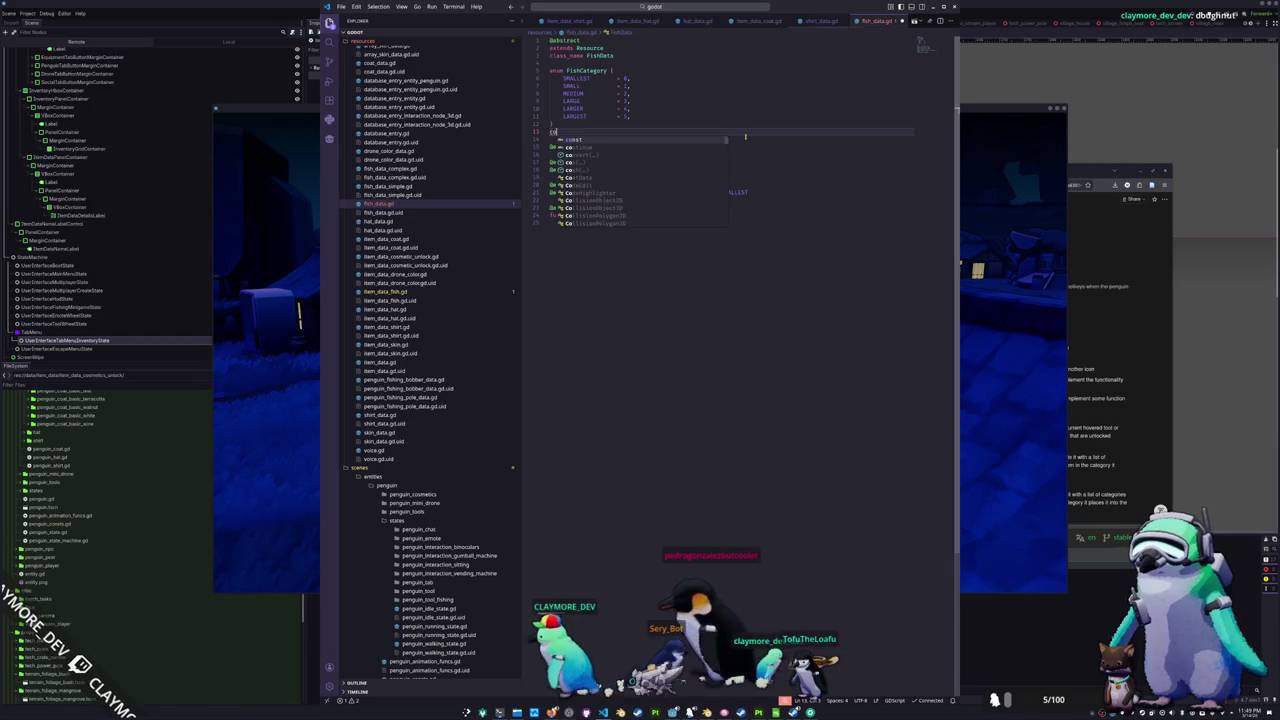
type(" fish_category_s")
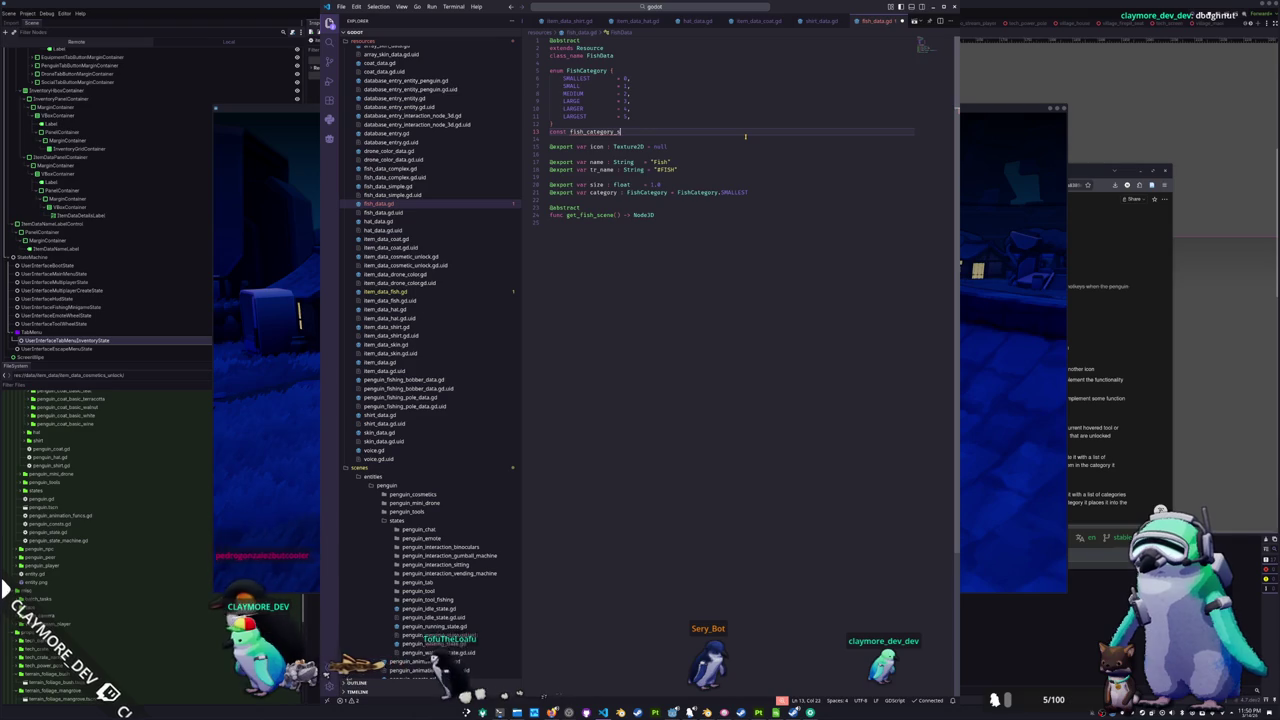
type("tr : Dictionary[")
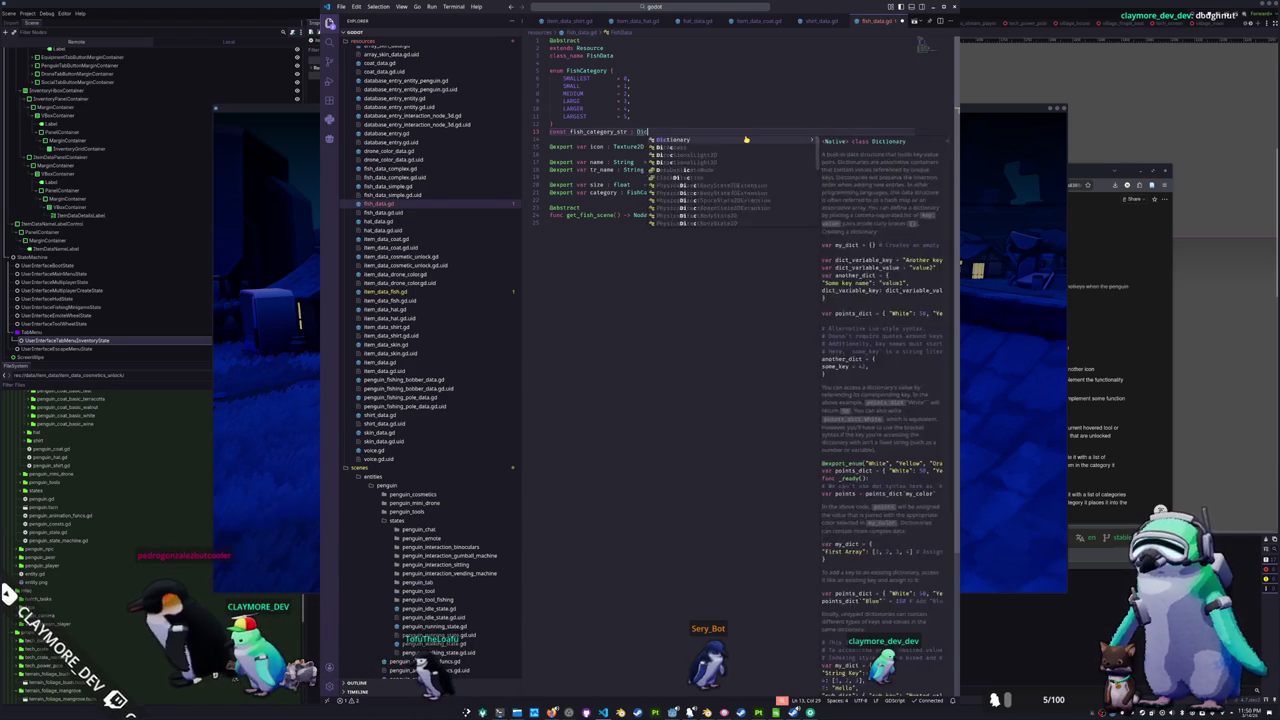
key("BackSpace")
type("{")
key("Return")
type("FishCategory")
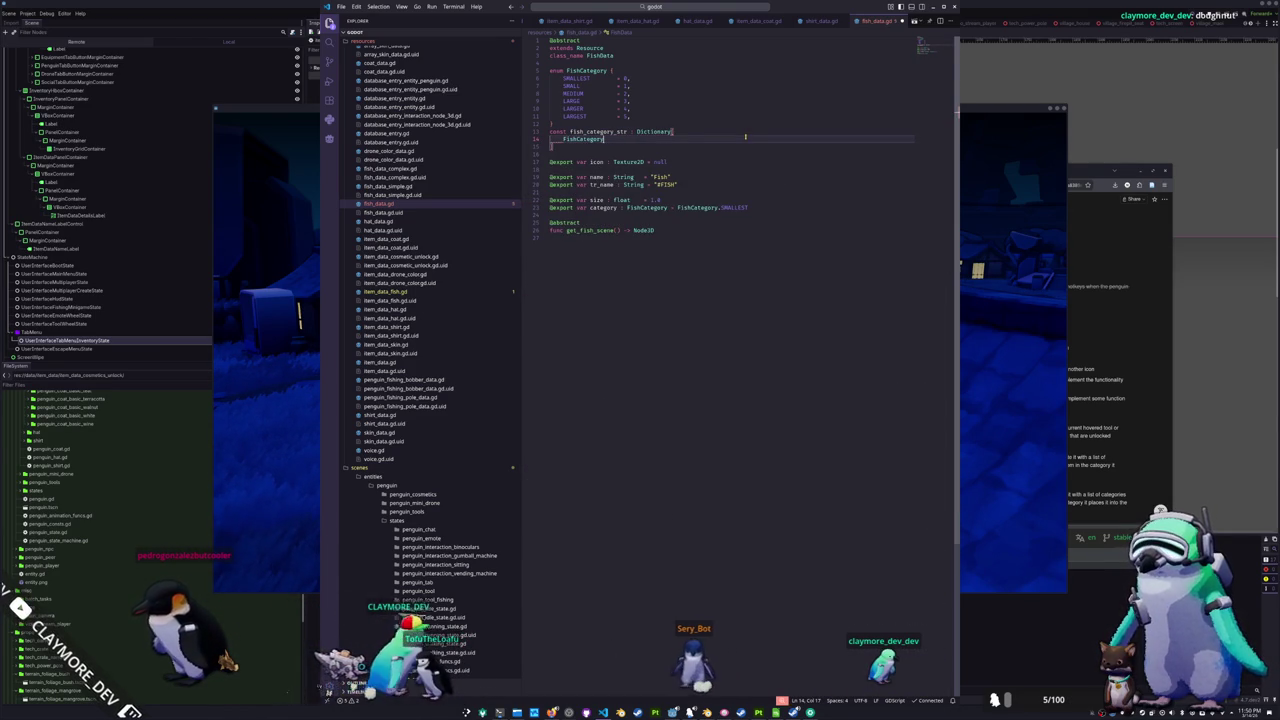
key("BackSpace")
key("BackSpace")
key("End")
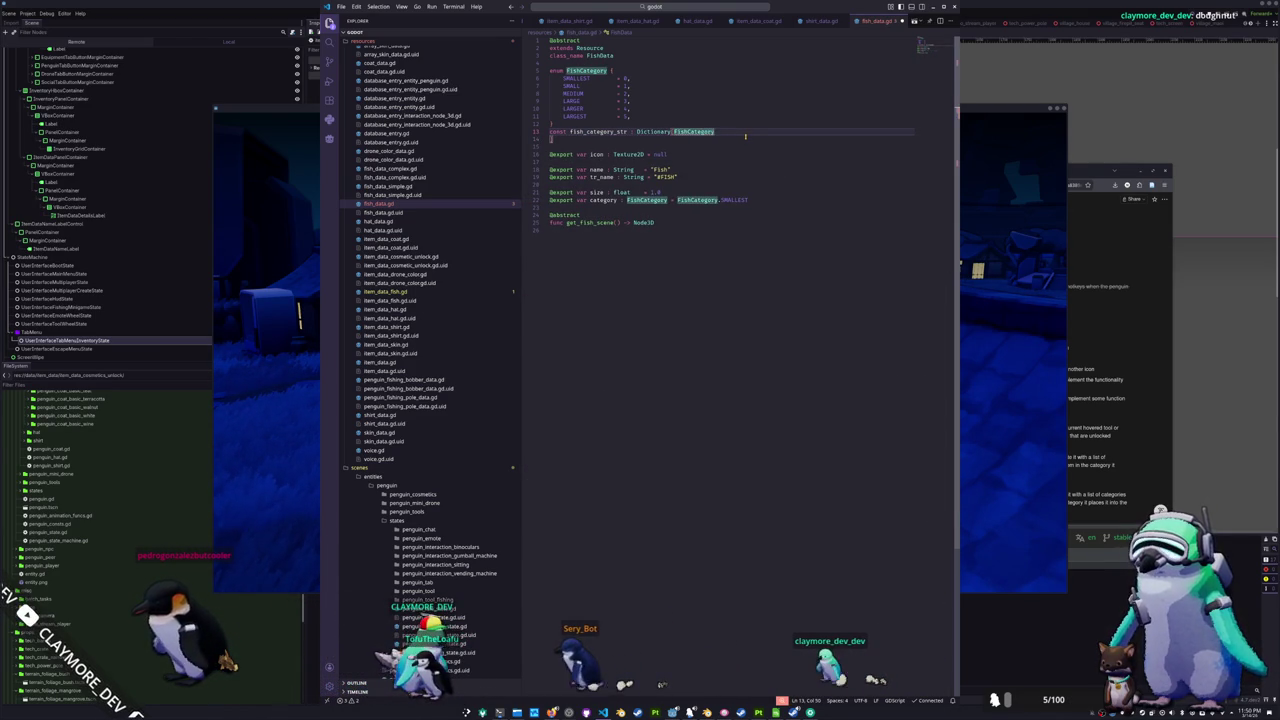
type("String] =")
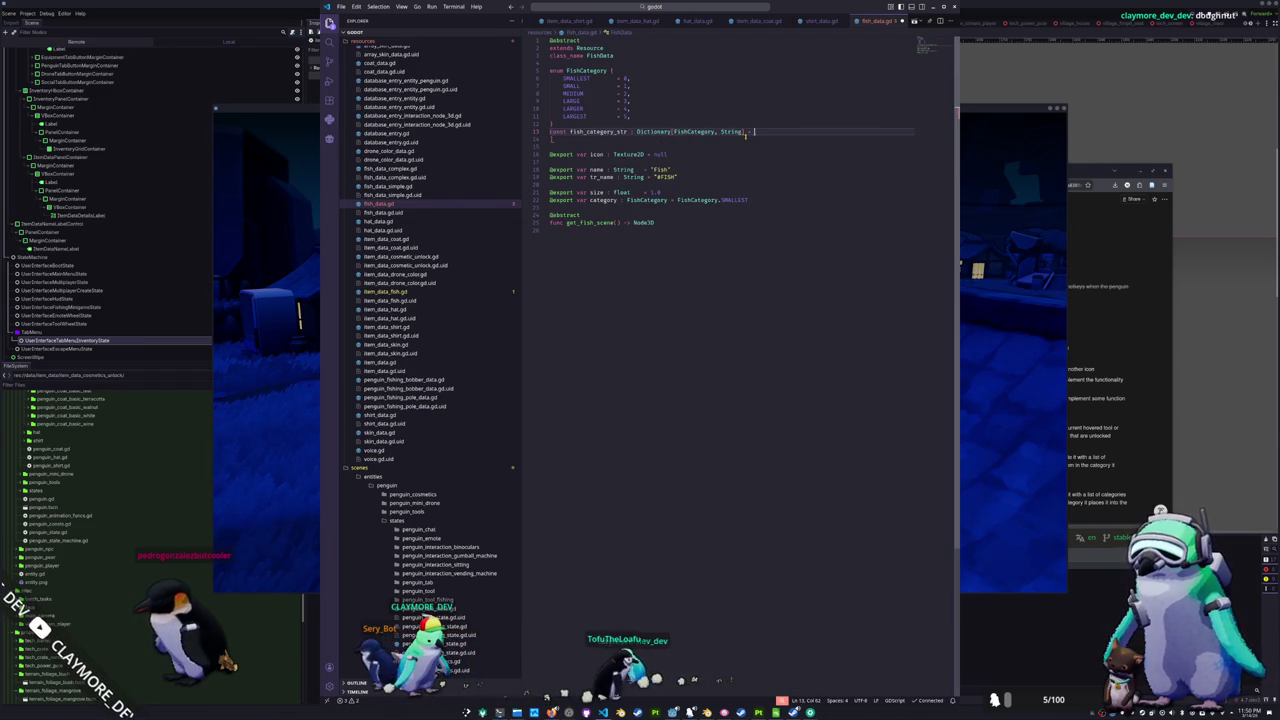
- Fill the dictionary braces with six duplicated 'FishCategory.' entry lines, one per size
key("Return")
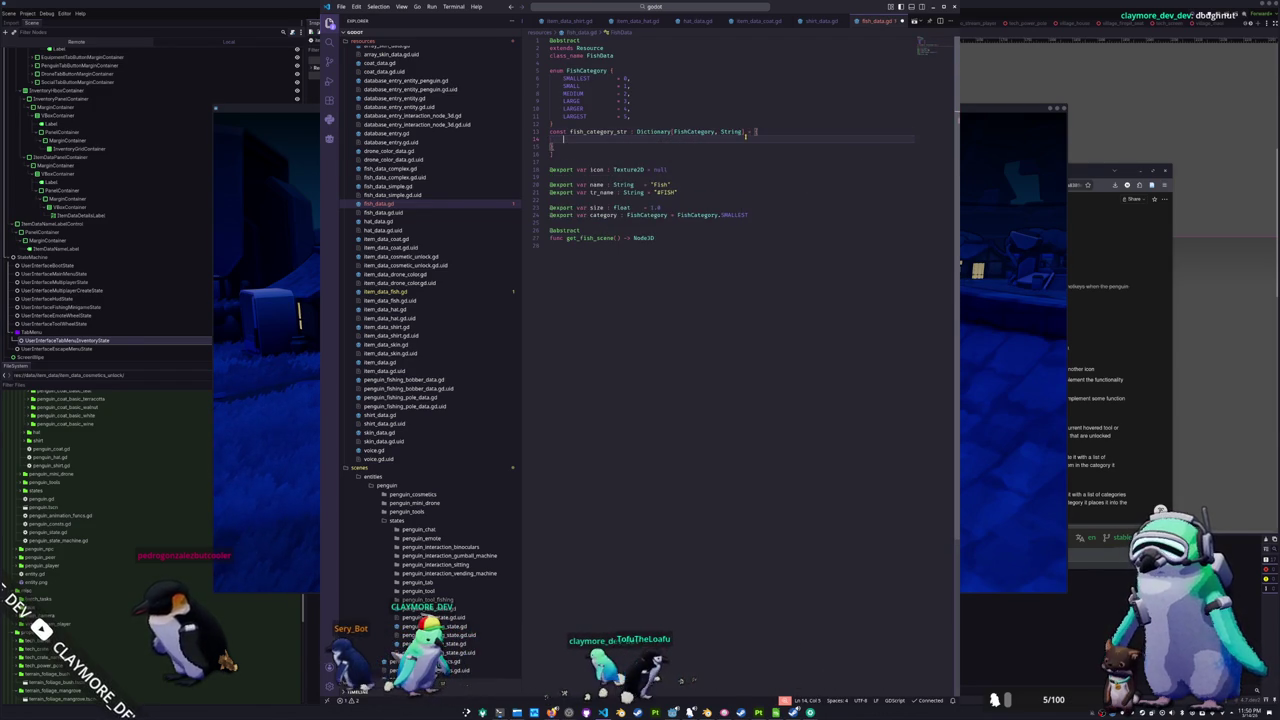
key("ctrl+space")
key("Escape")
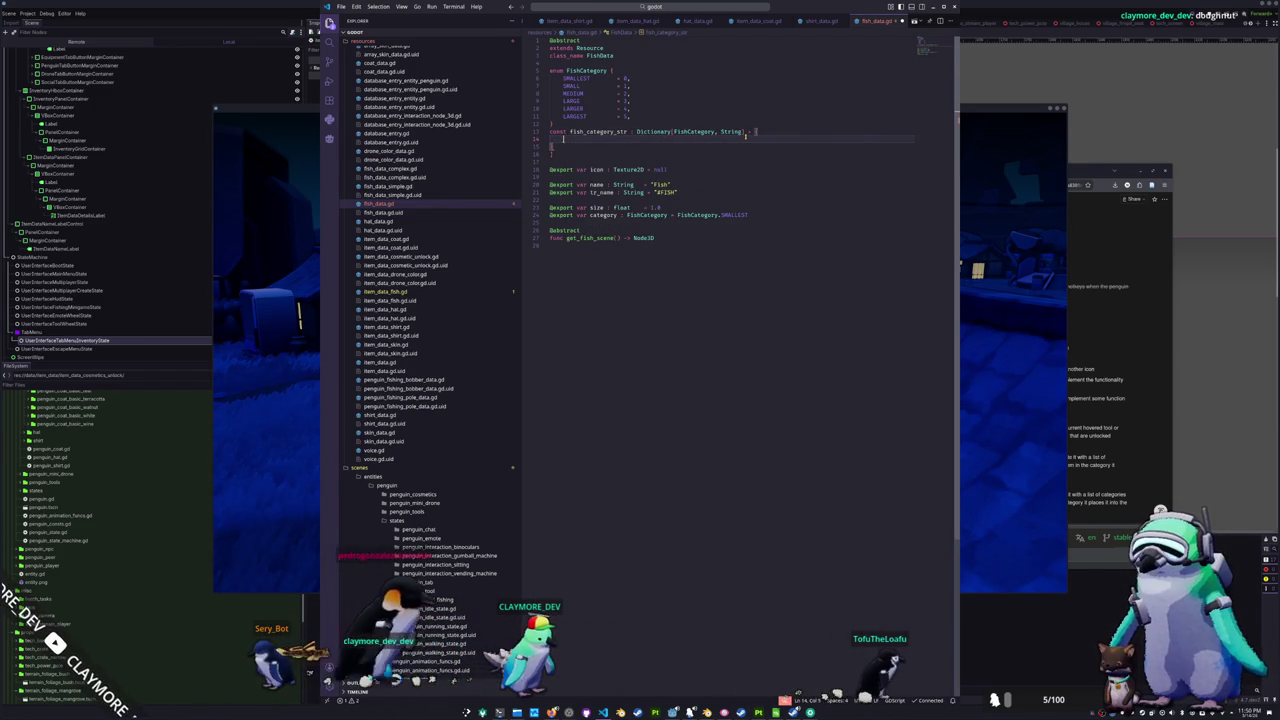
type("Fish")
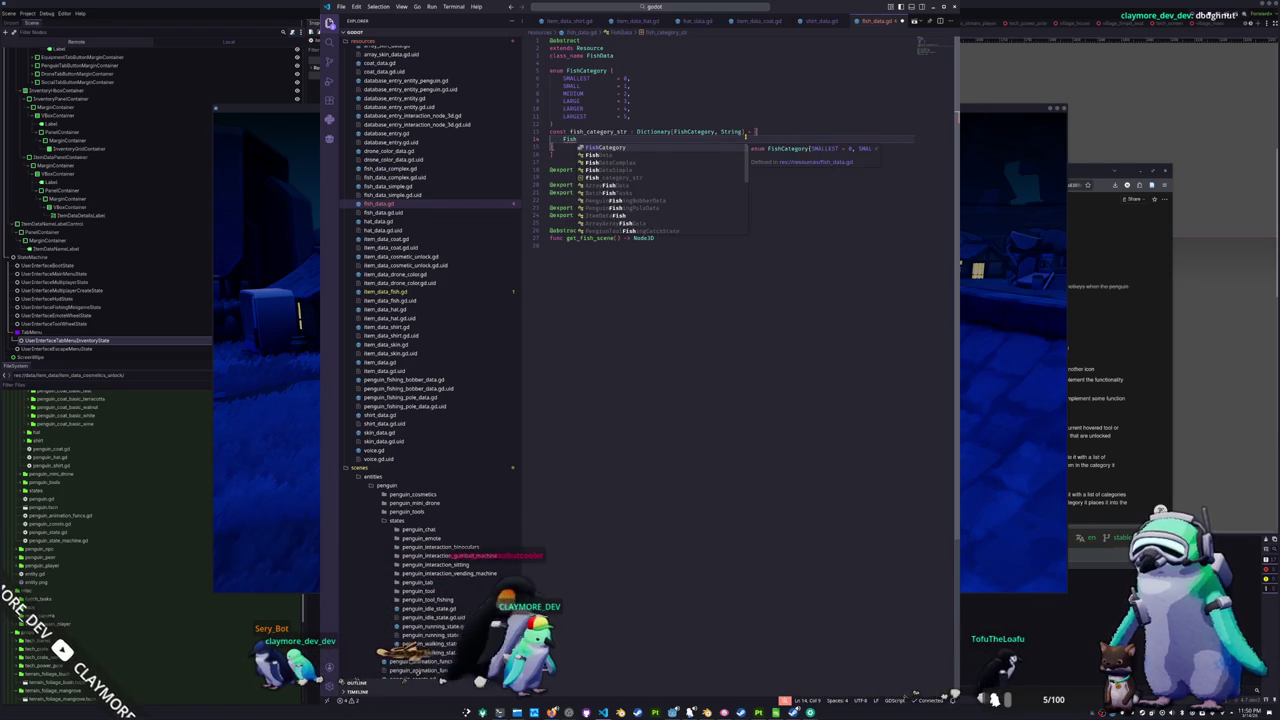
key("Return")
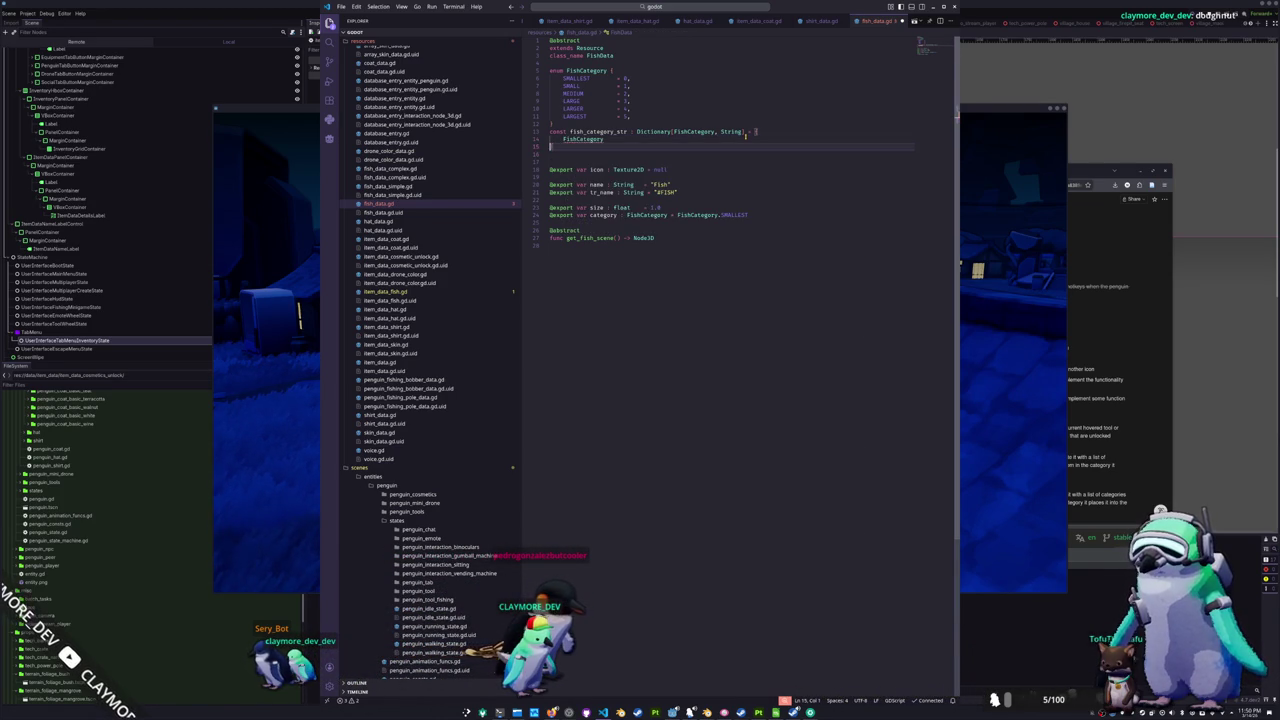
type(".")
key("shift+Home")
key("ctrl+c")
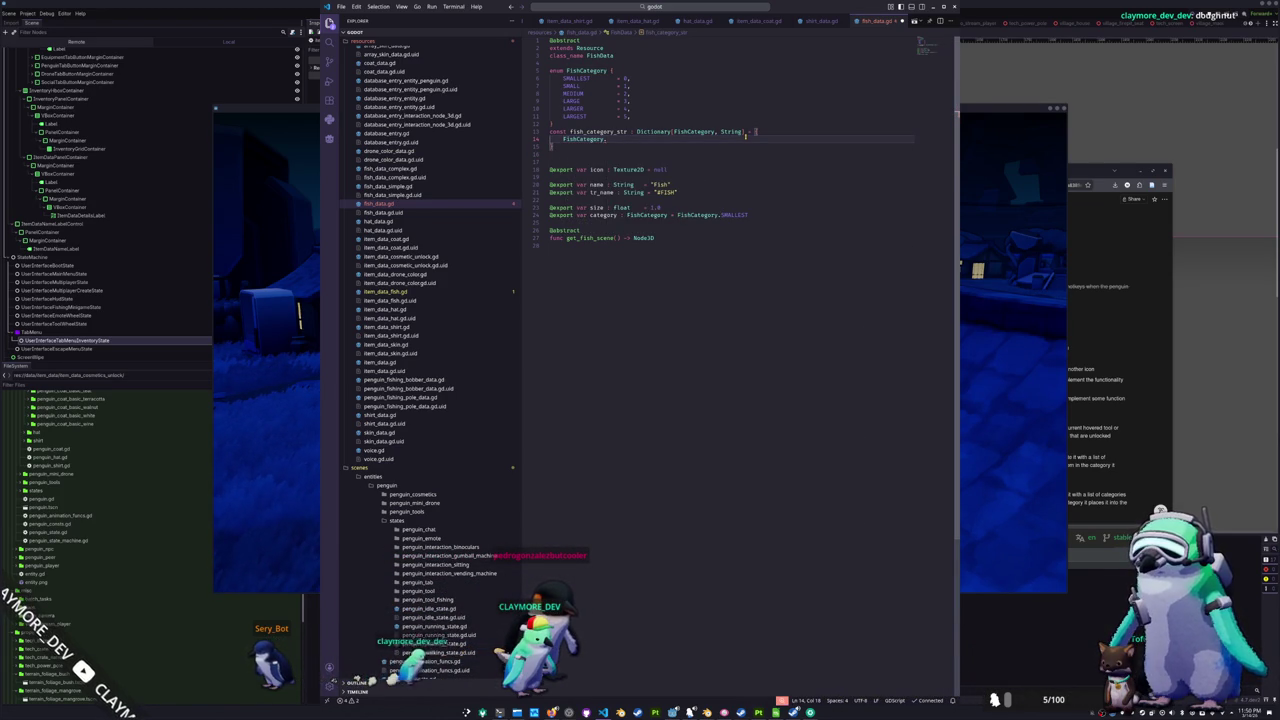
key("Return")
type("FishCategory,")
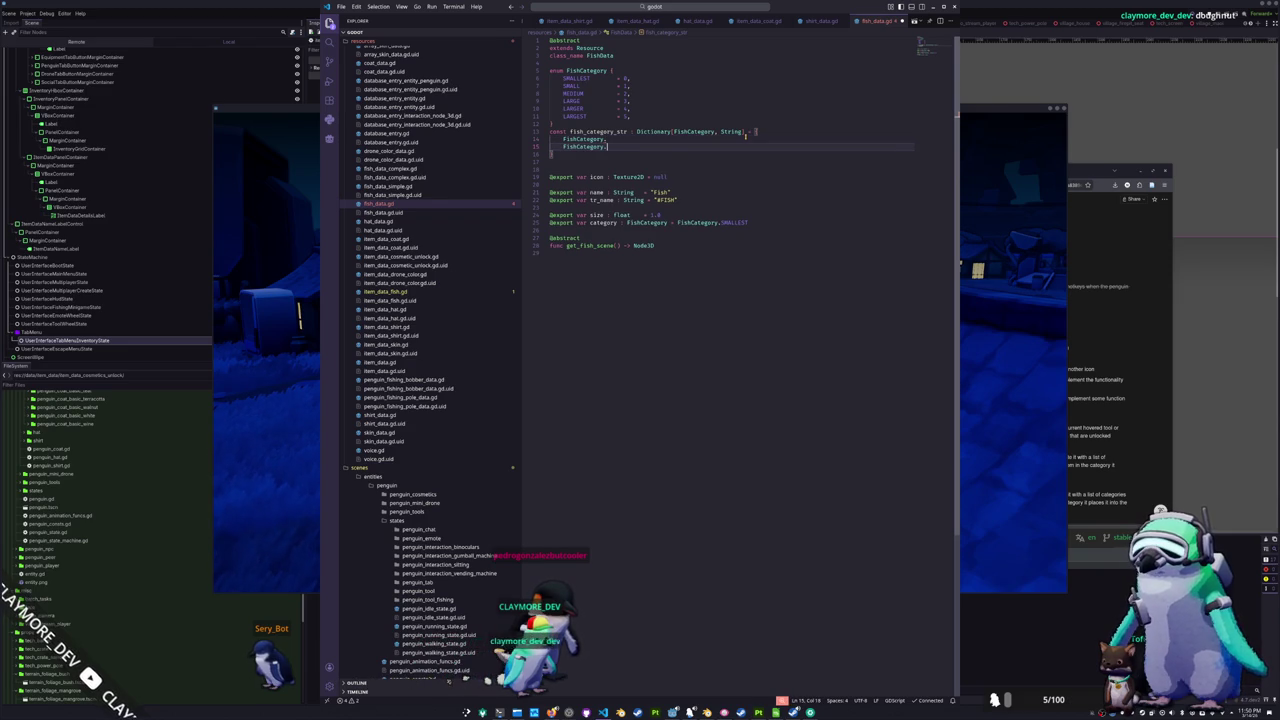
key("Return")
type("FishCategory,")
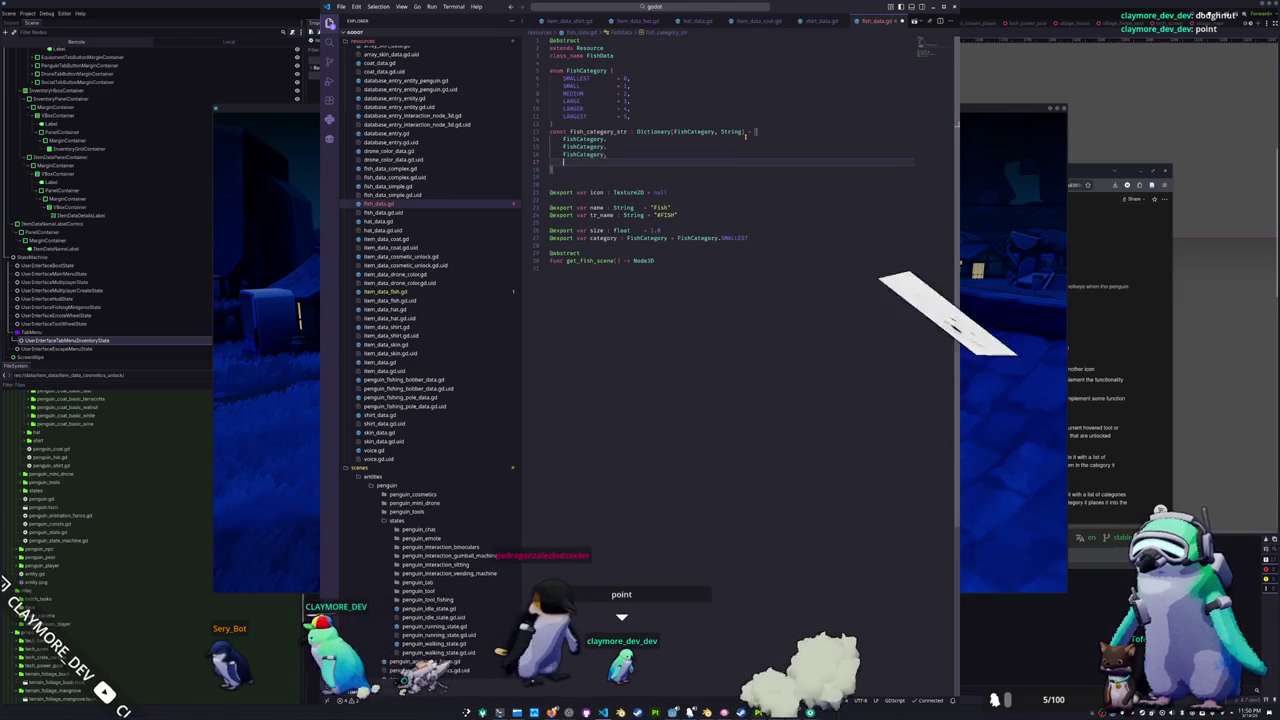
key("Return")
key("ctrl+v")
key("Return")
key("ctrl+v")
key("Return")
key("ctrl+v")
- Map each of the six FishCategory sizes to its "#FISH_CATEGORY_" translation key, comma-terminated
left_click(563, 116)
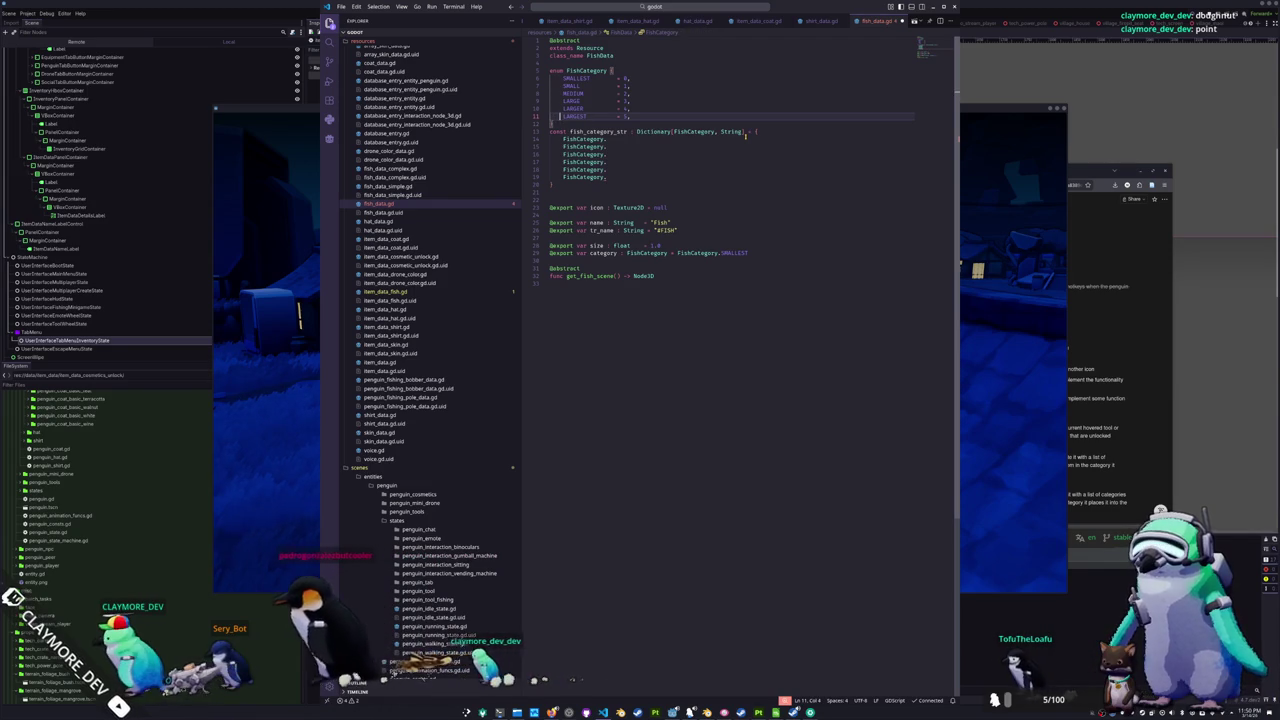
key("ctrl+alt+Up")
key("ctrl+alt+Up")
key("ctrl+alt+Up")
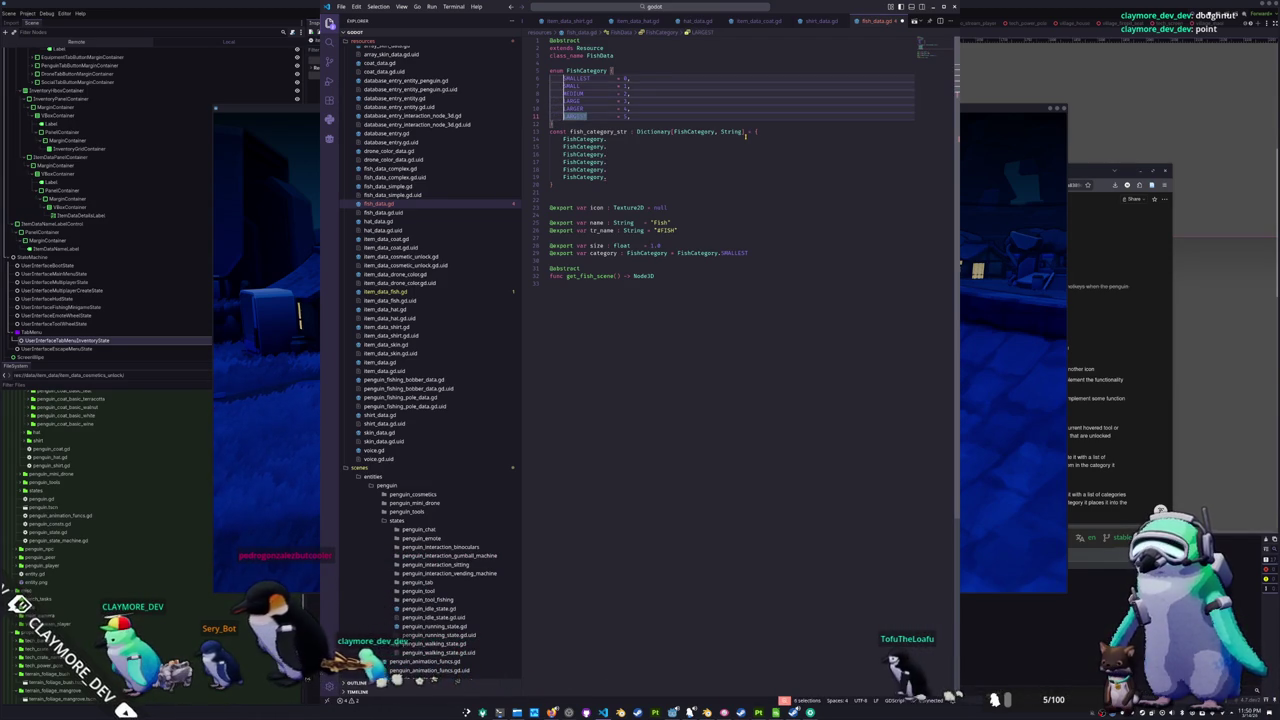
key("ctrl+shift+Right")
key("ctrl+c")
key("Down")
key("Down")
key("Down")
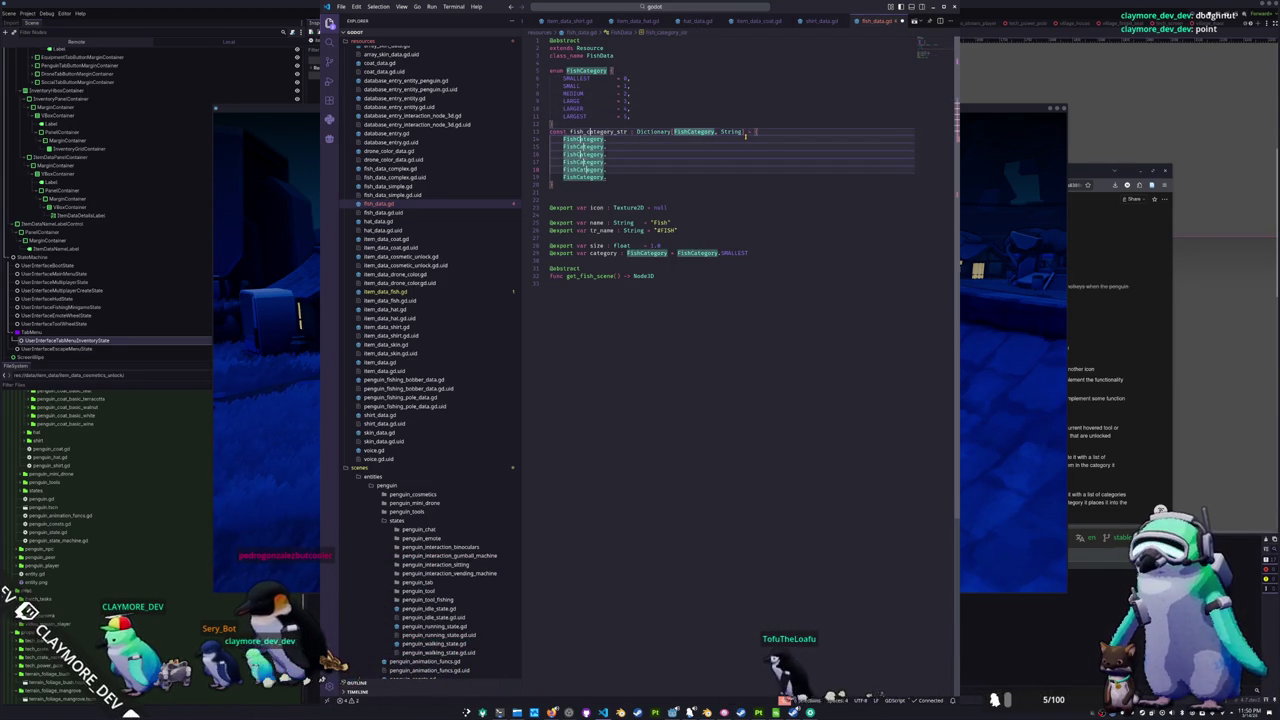
key("ctrl+Right")
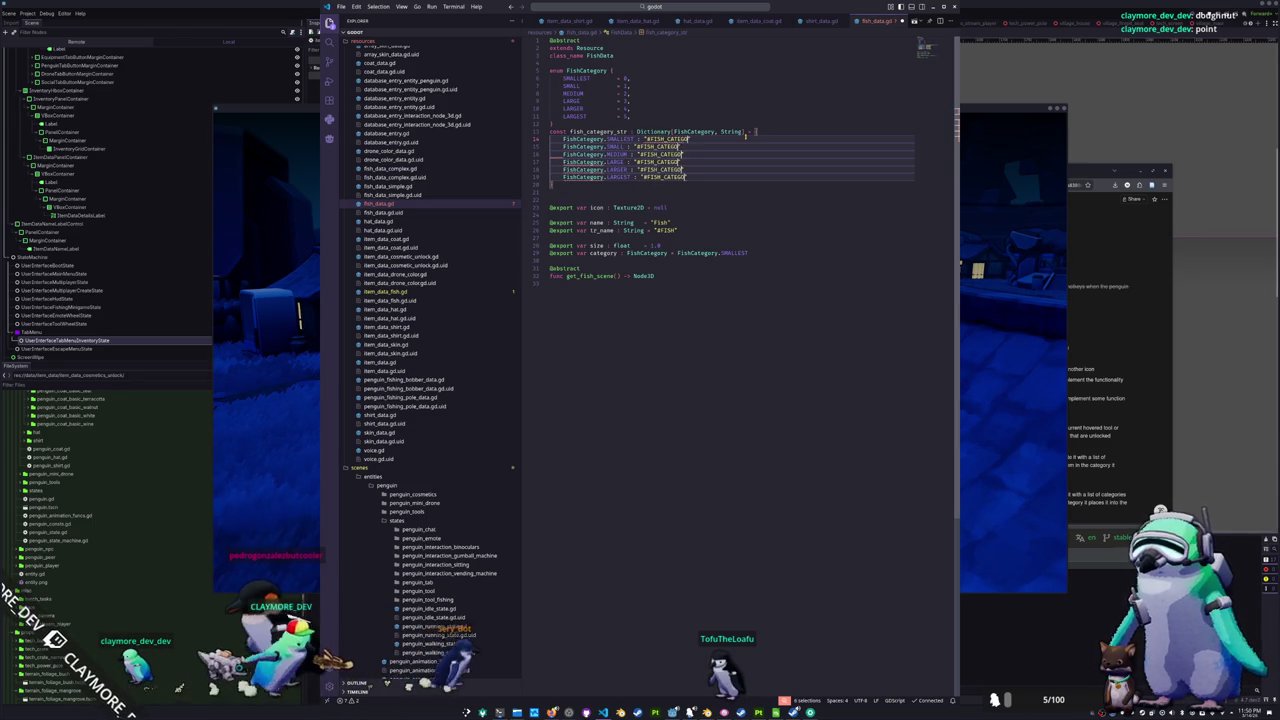
type("Y_")
key("ctrl+v")
type(",")
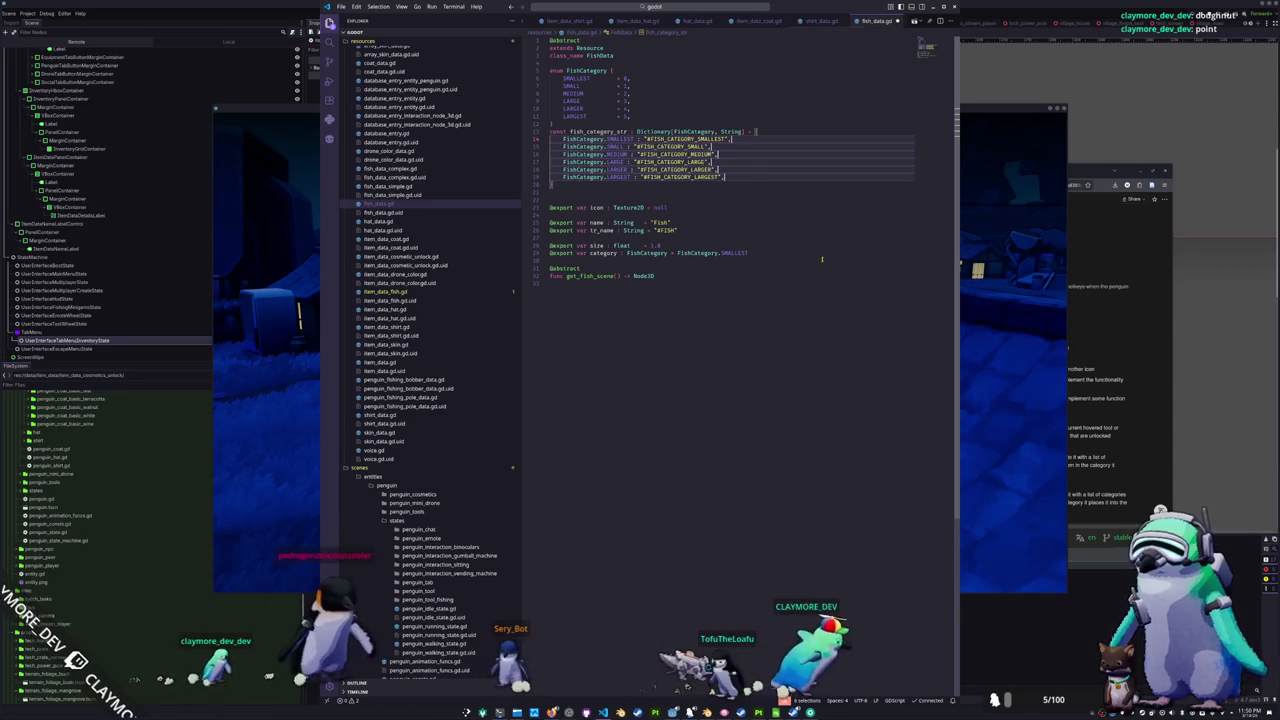
- Return to VS Code and open item_data_fish.gd from the Explorer
key("alt+Tab")
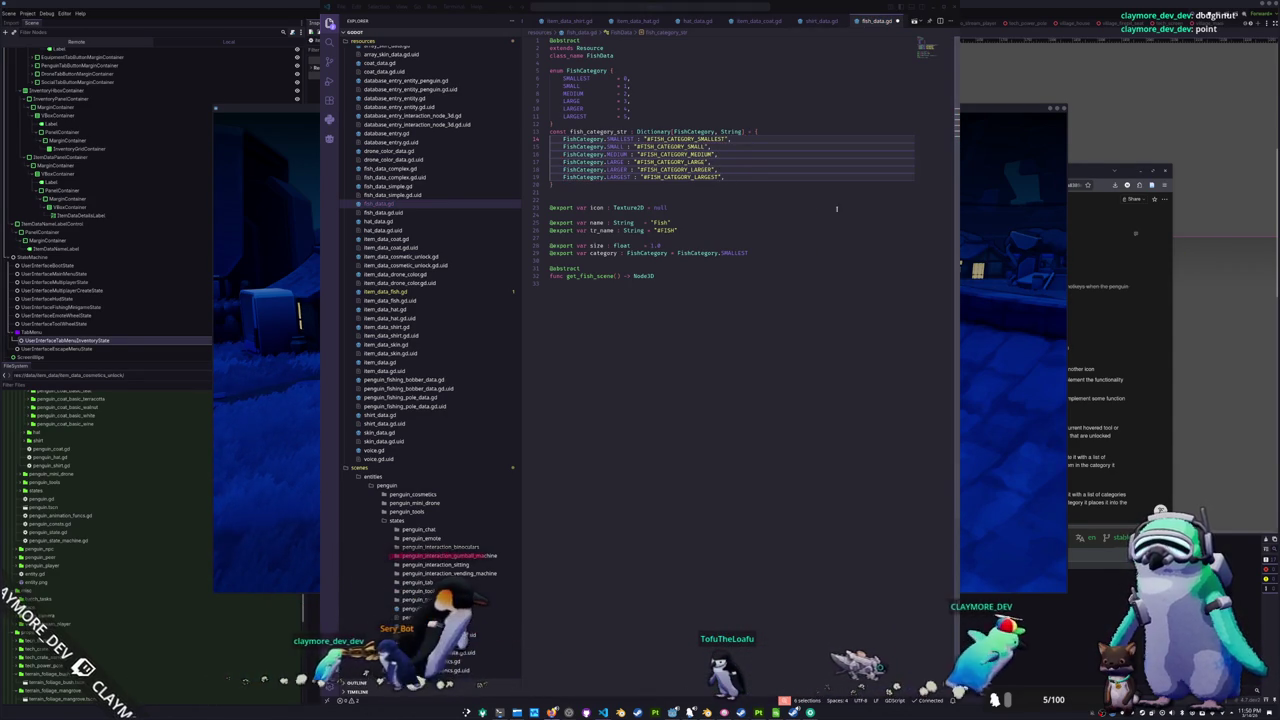
left_click(697, 189)
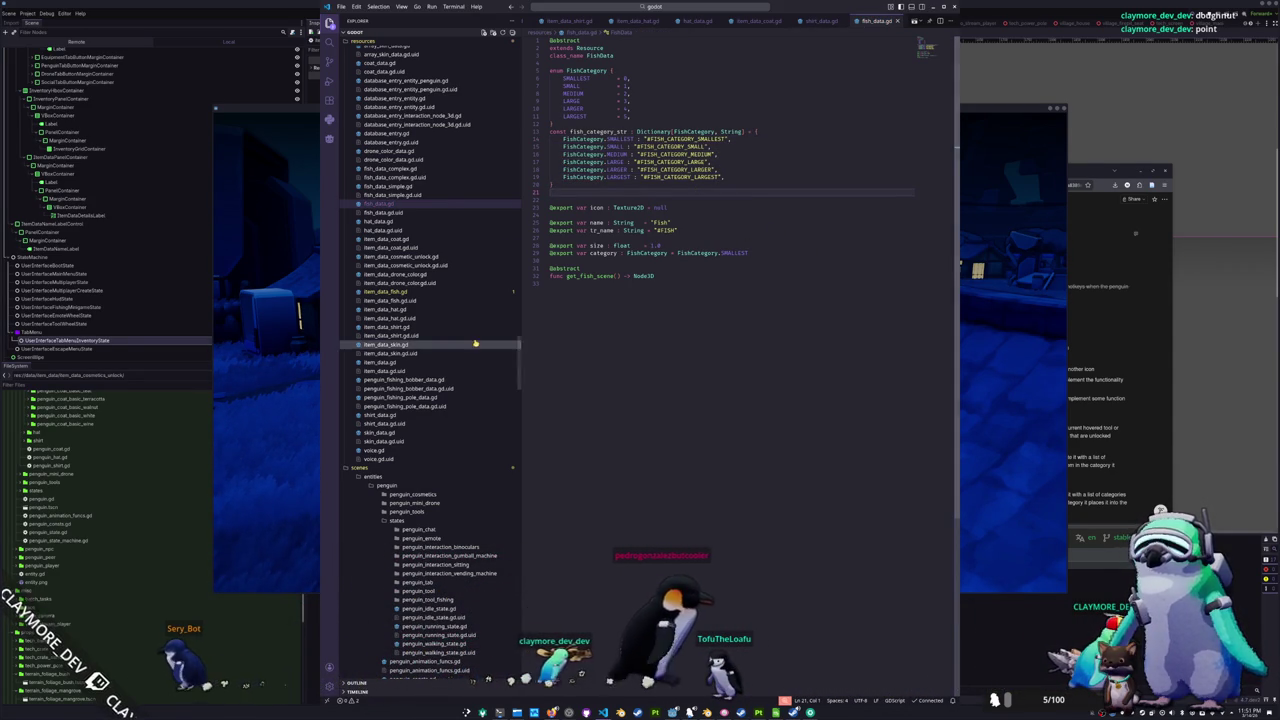
left_click(395, 291)
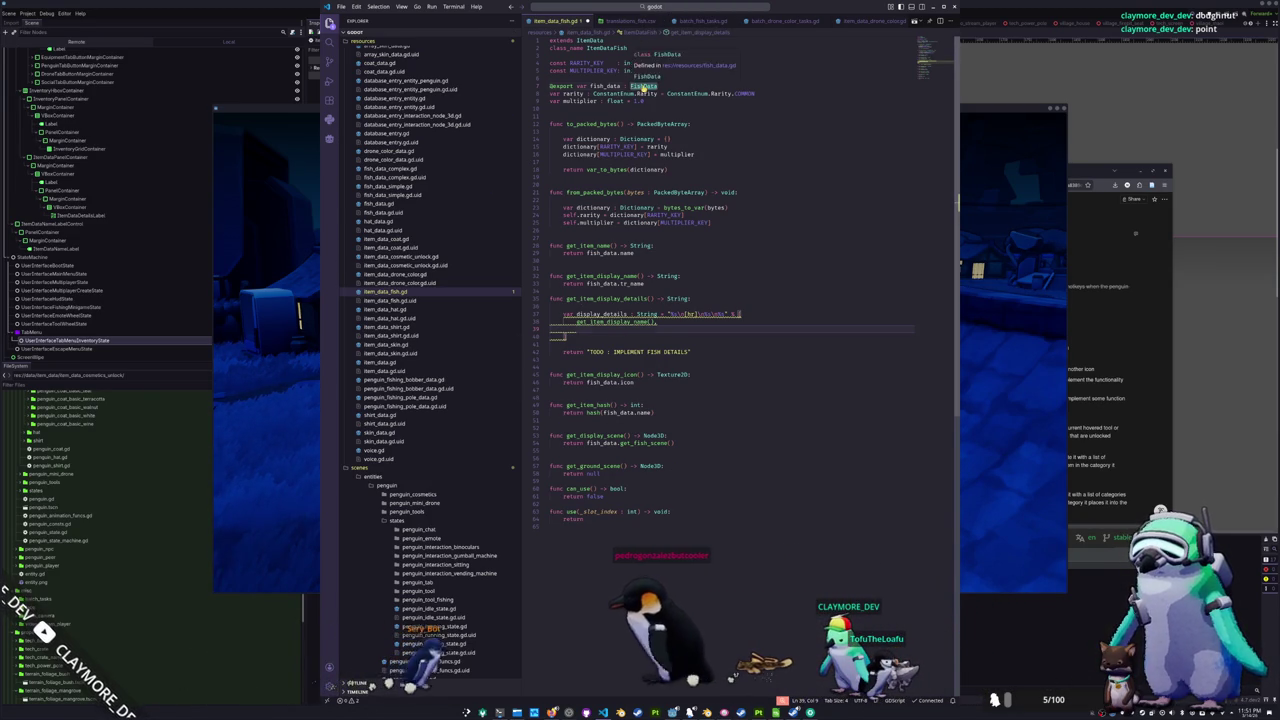
- Copy the six quoted #FISH_CATEGORY_ keys from fish_category_str in fish_data.gd
left_click(380, 203)
left_click(756, 131)
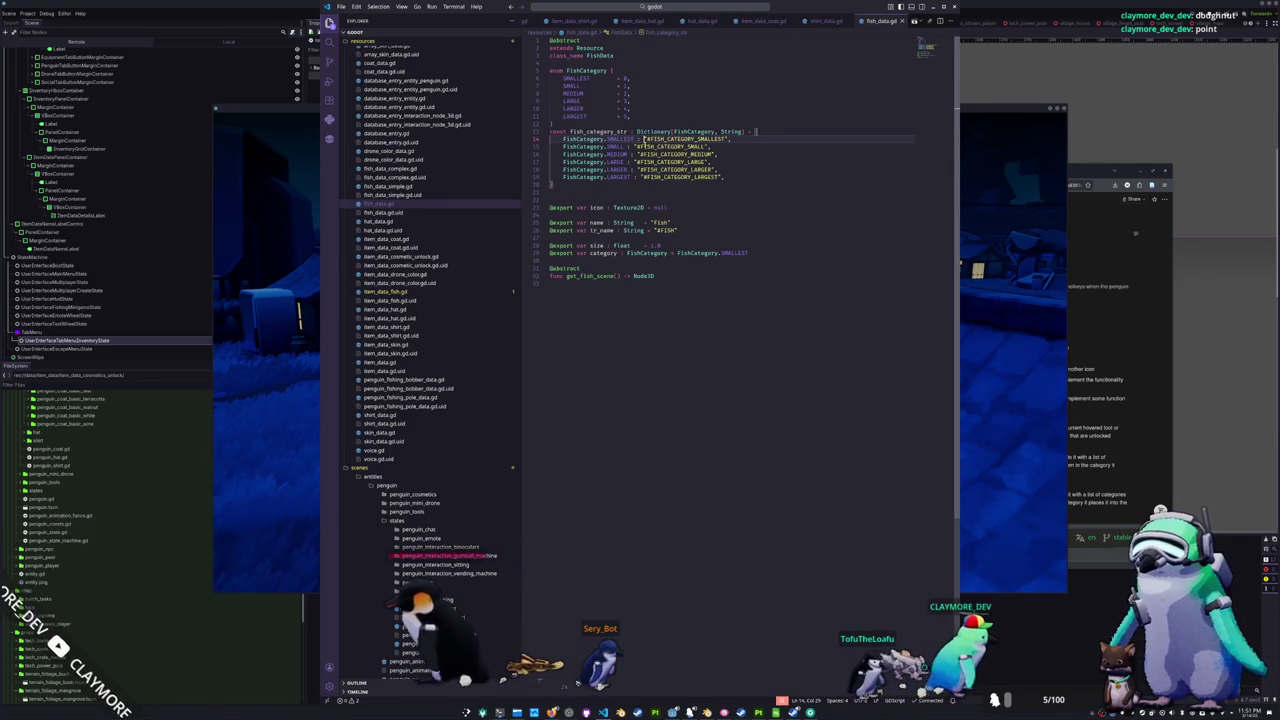
double_click(632, 131)
key("ctrl+d")
key("ctrl+d")
key("ctrl+d")
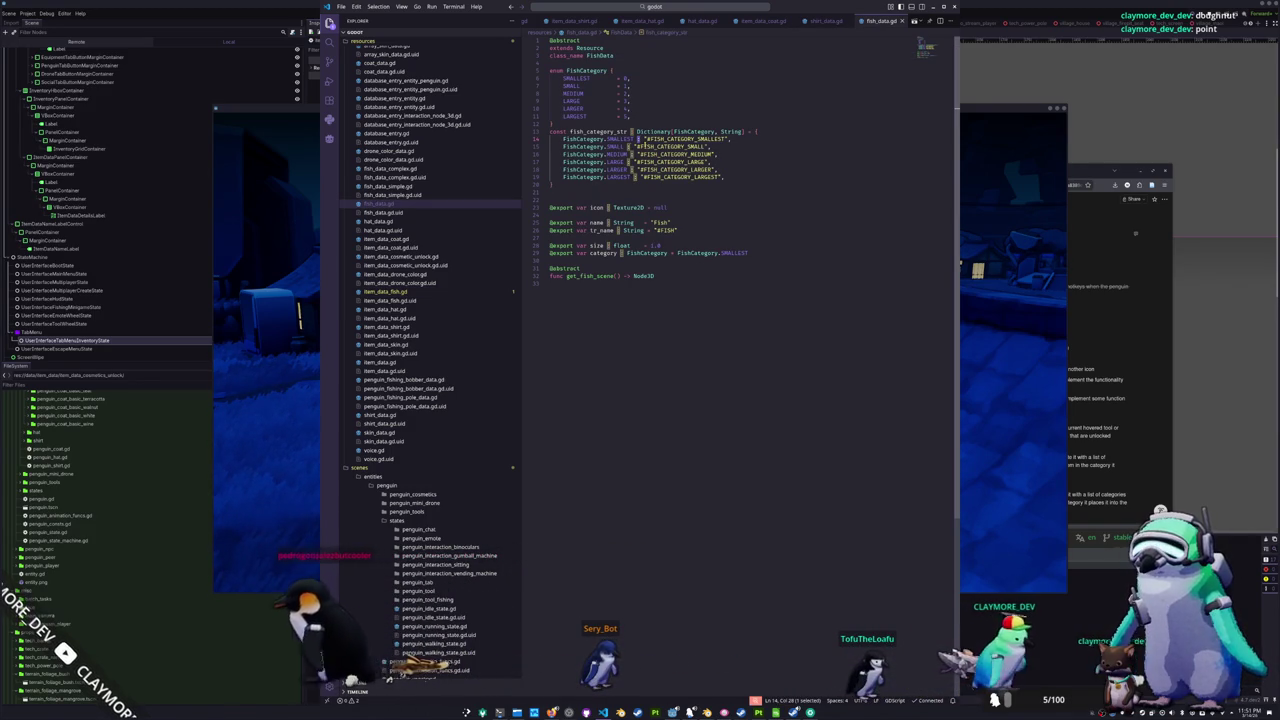
key("Right")
key("Right")
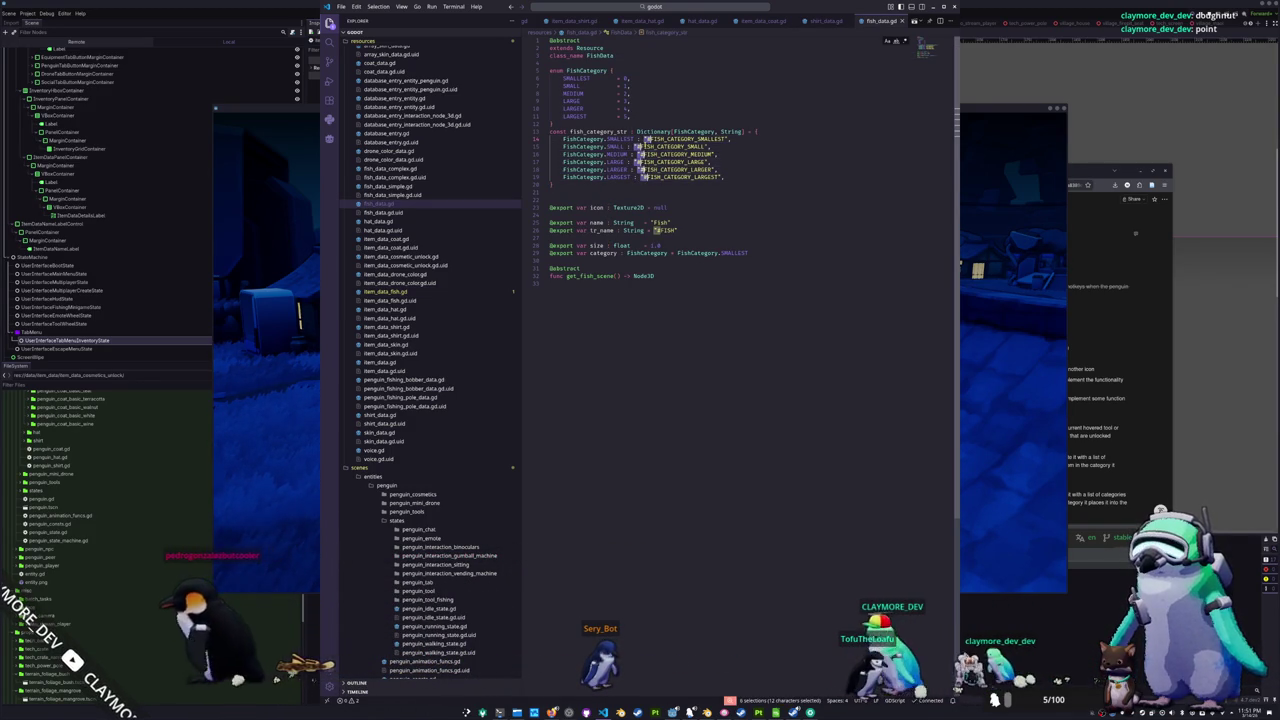
key("shift+End")
key("shift+Left")
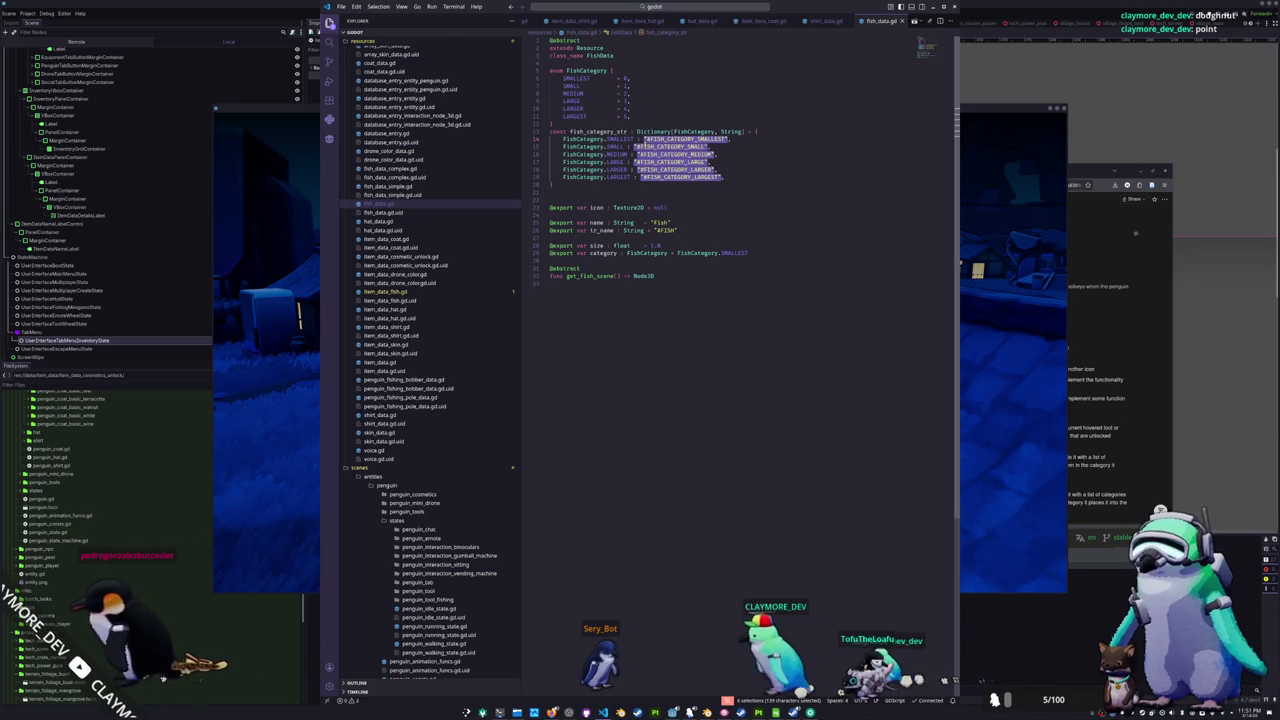
key("Escape")
left_click(549, 131)
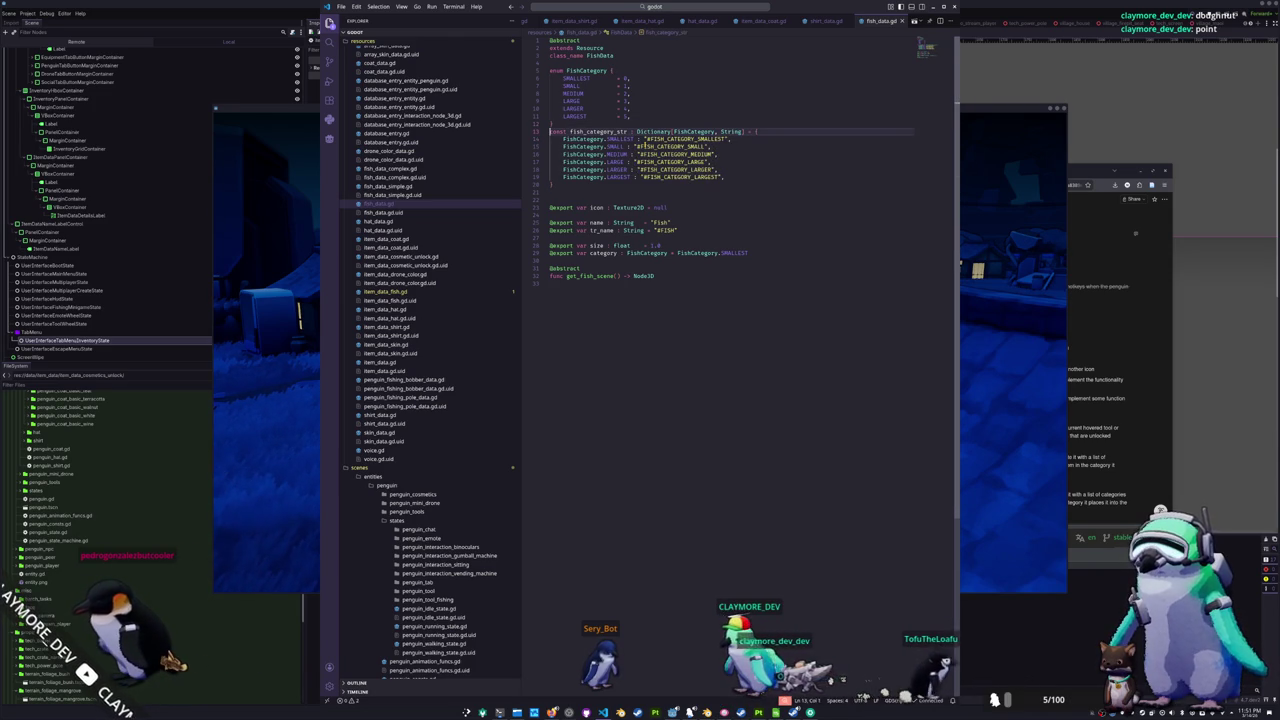
key("alt+Tab")
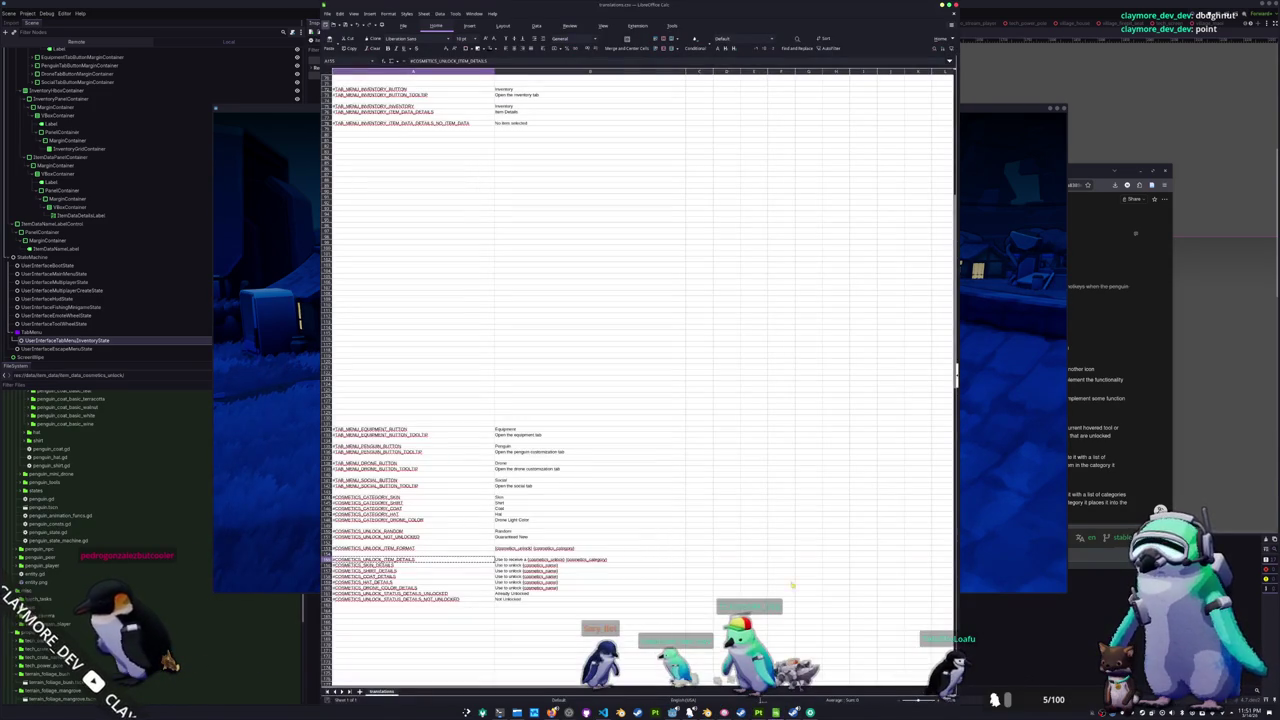
- Paste the six FISH_CATEGORY keys as unformatted text below the cosmetics entries in translations.csv
scroll(395, 450, "down", 3)
left_click(362, 565)
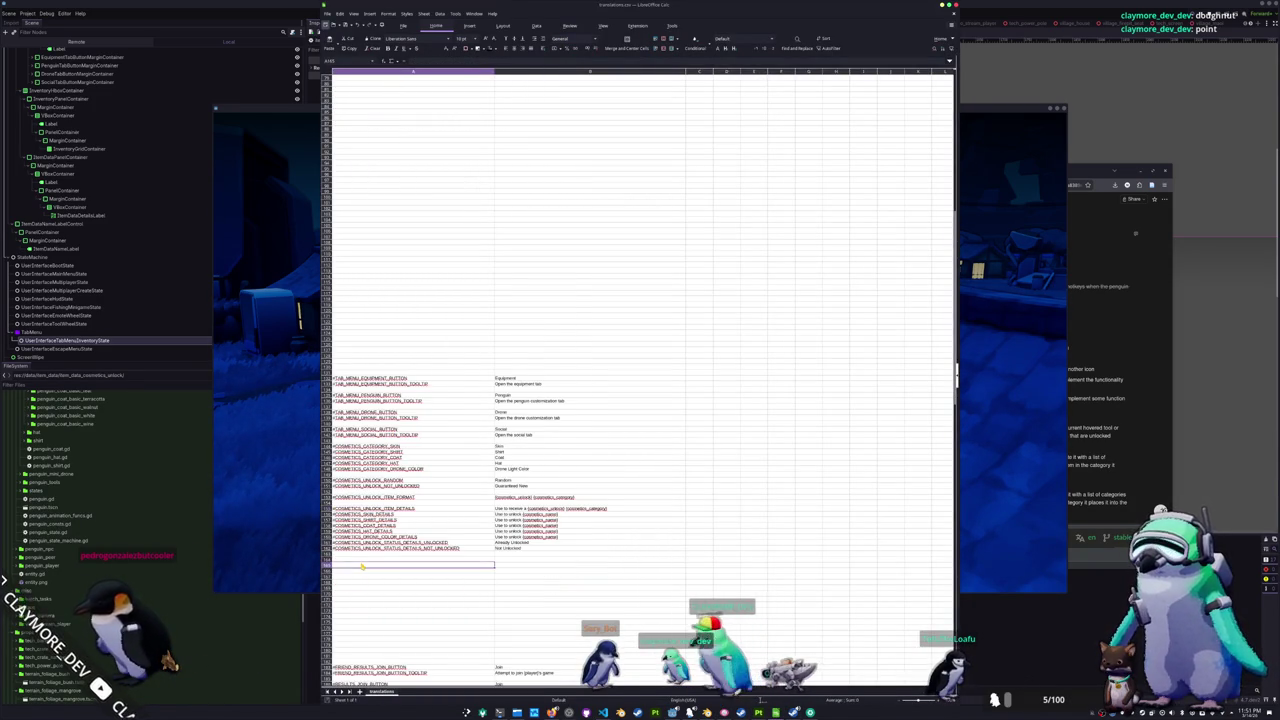
key("ctrl+shift+v")
left_click(624, 364)
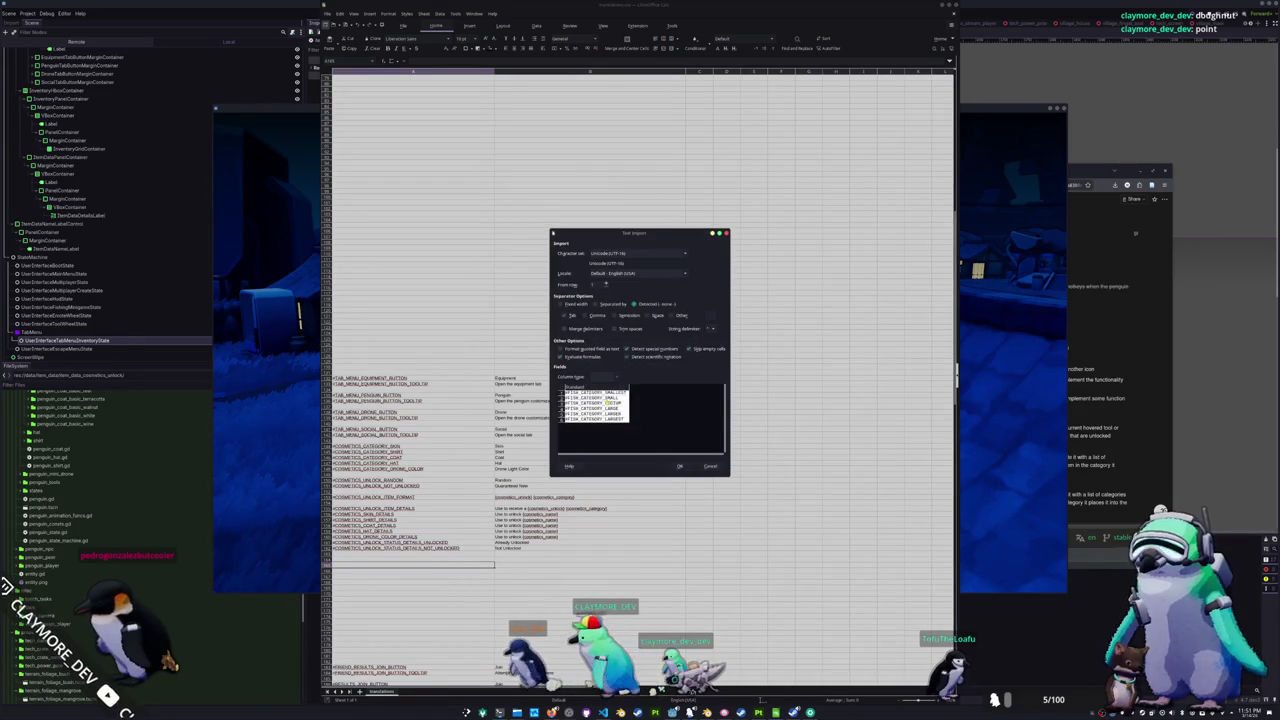
left_click(674, 462)
- Enter the size translations Smaller, Small, Medium, Large and Larger beside the keys
left_click(511, 517)
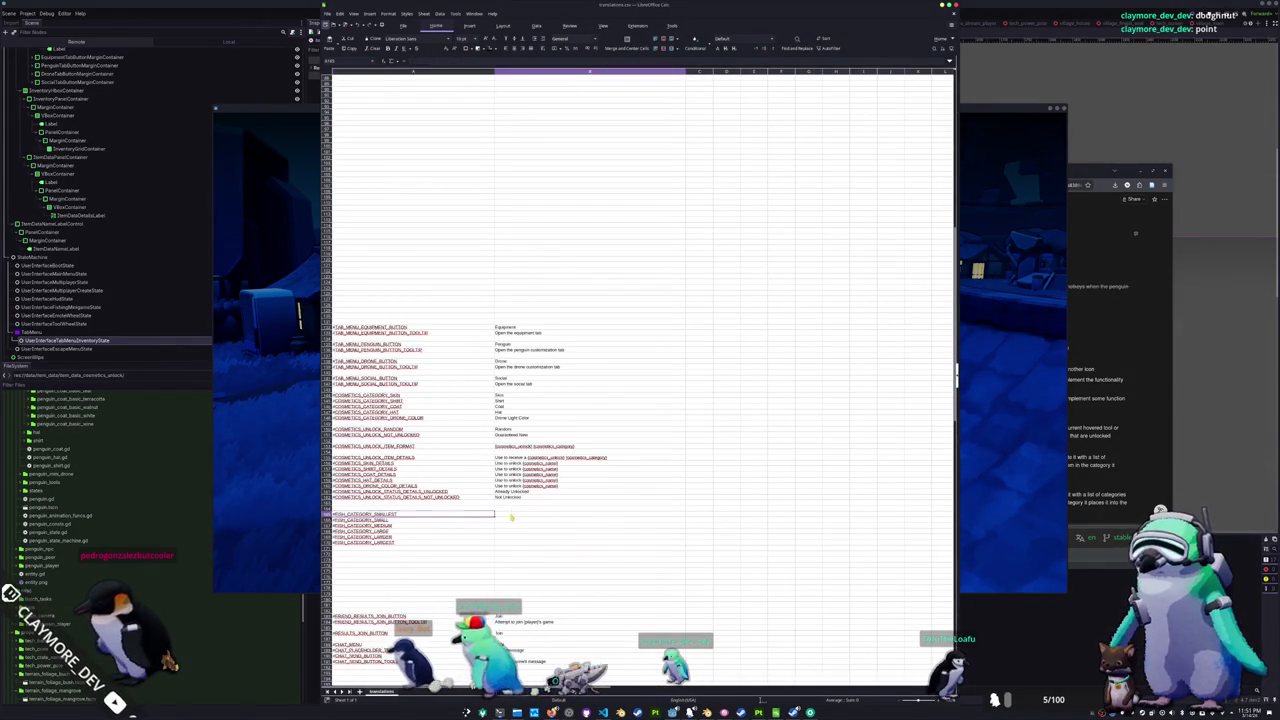
type("Small")
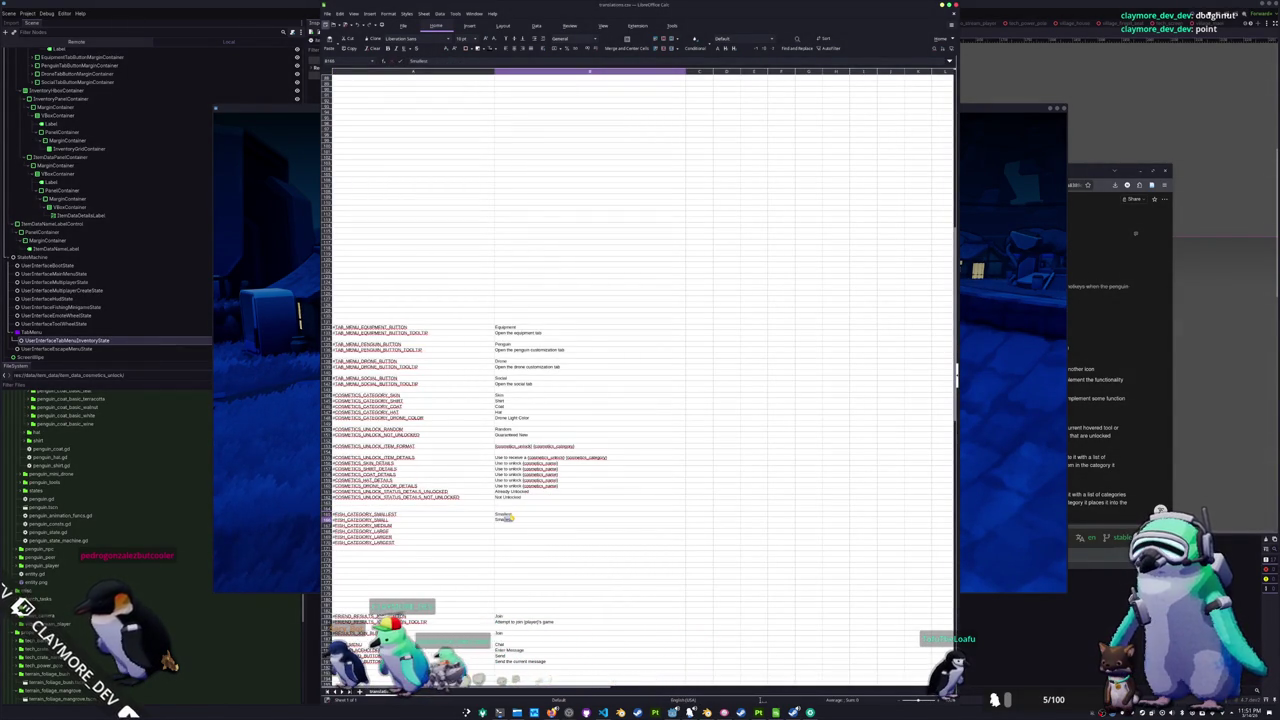
type("Smaller")
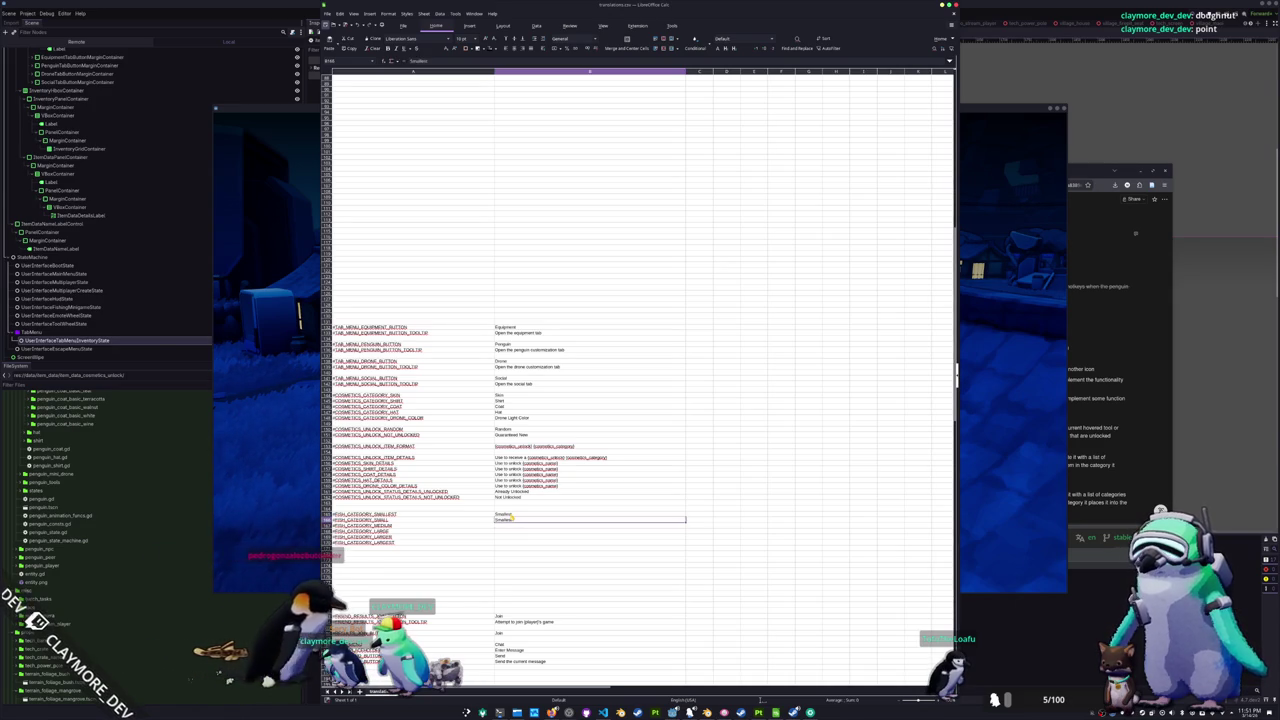
key("Return")
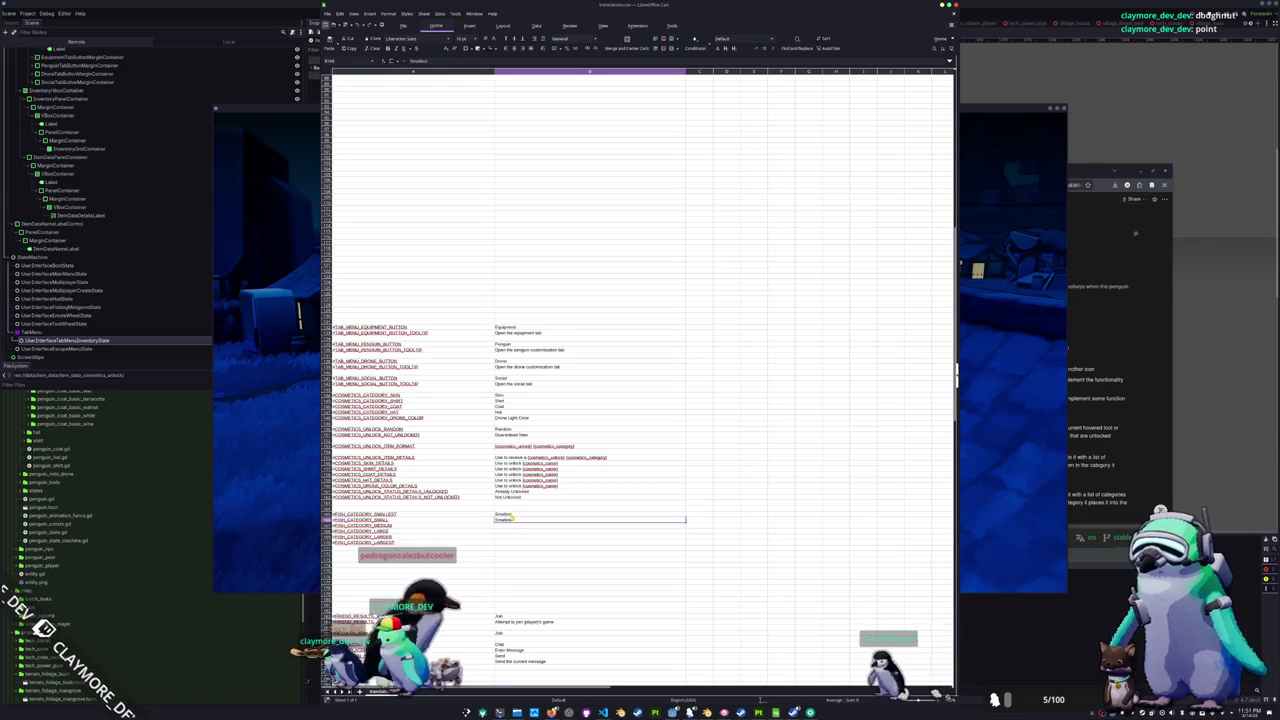
type("Small")
key("Return")
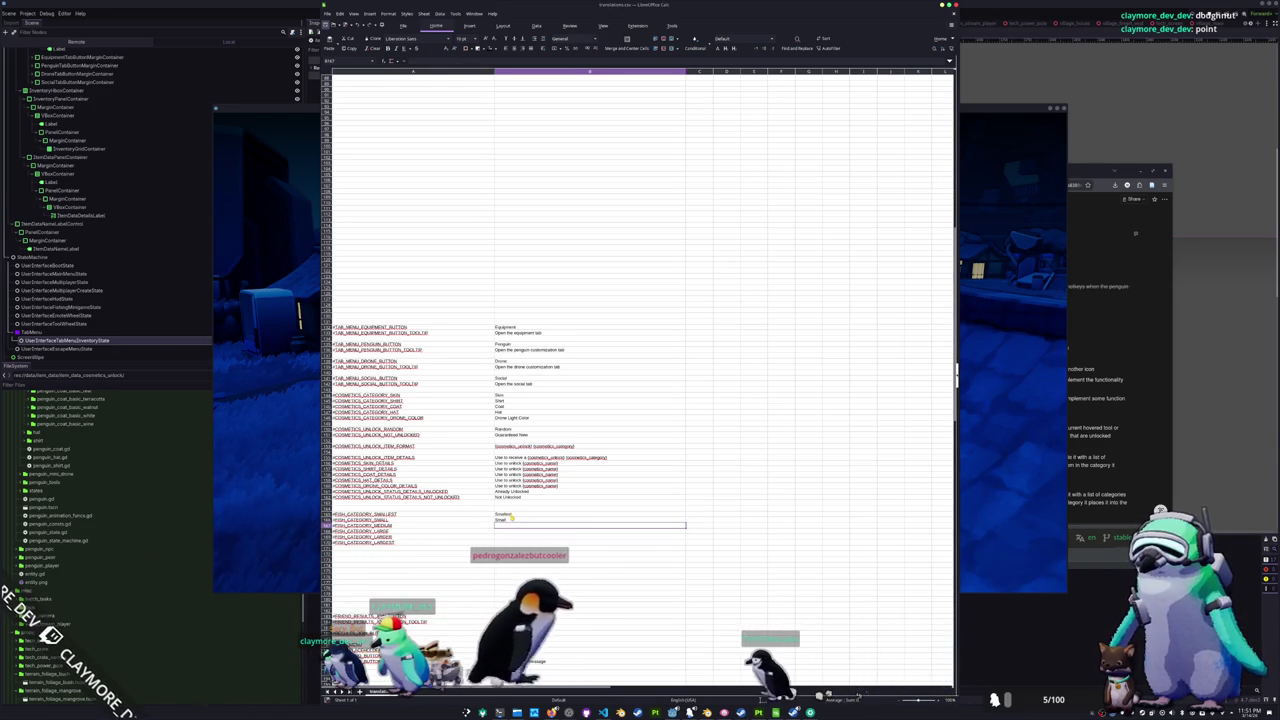
type("Medium")
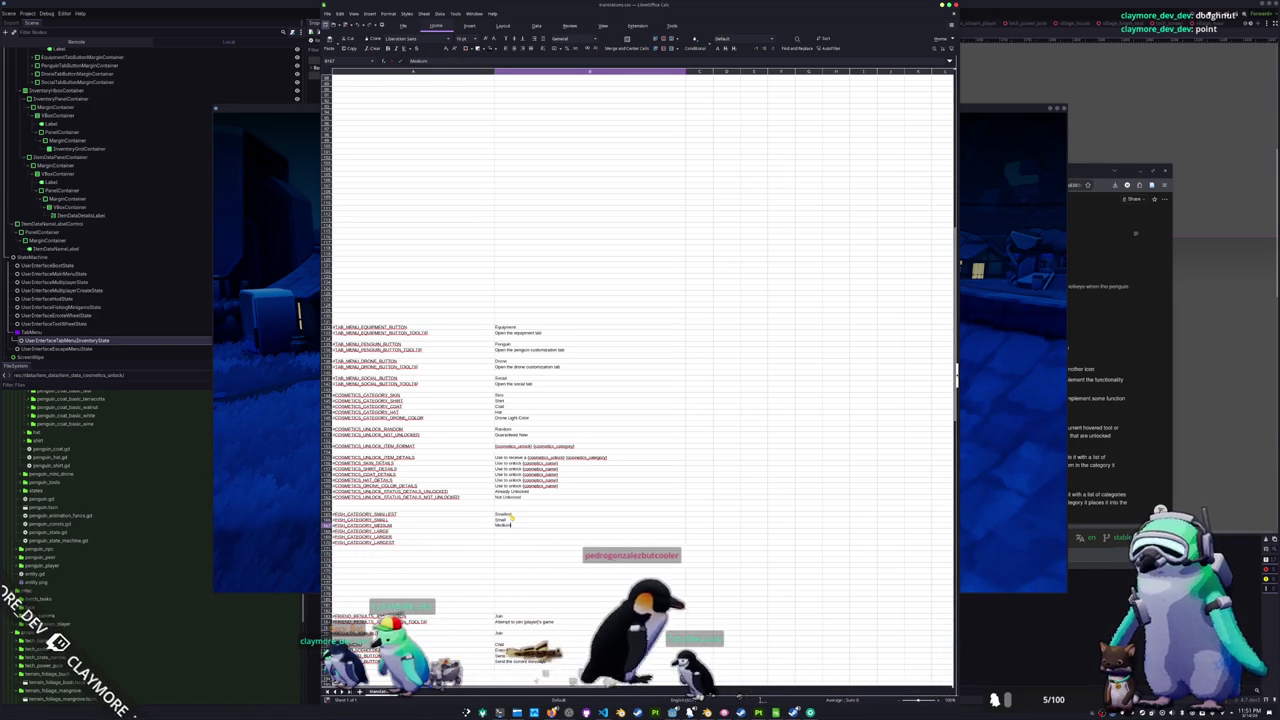
key("Return")
type("Large")
key("Return")
type("L")
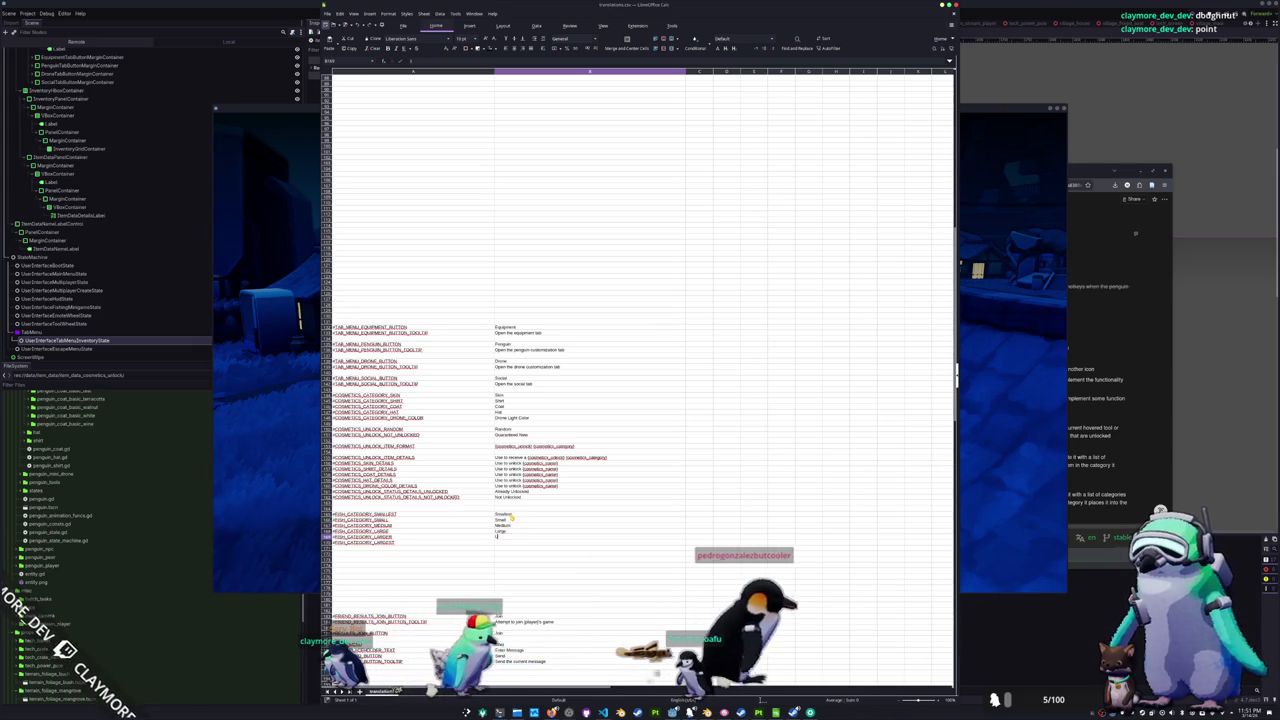
type("arger")
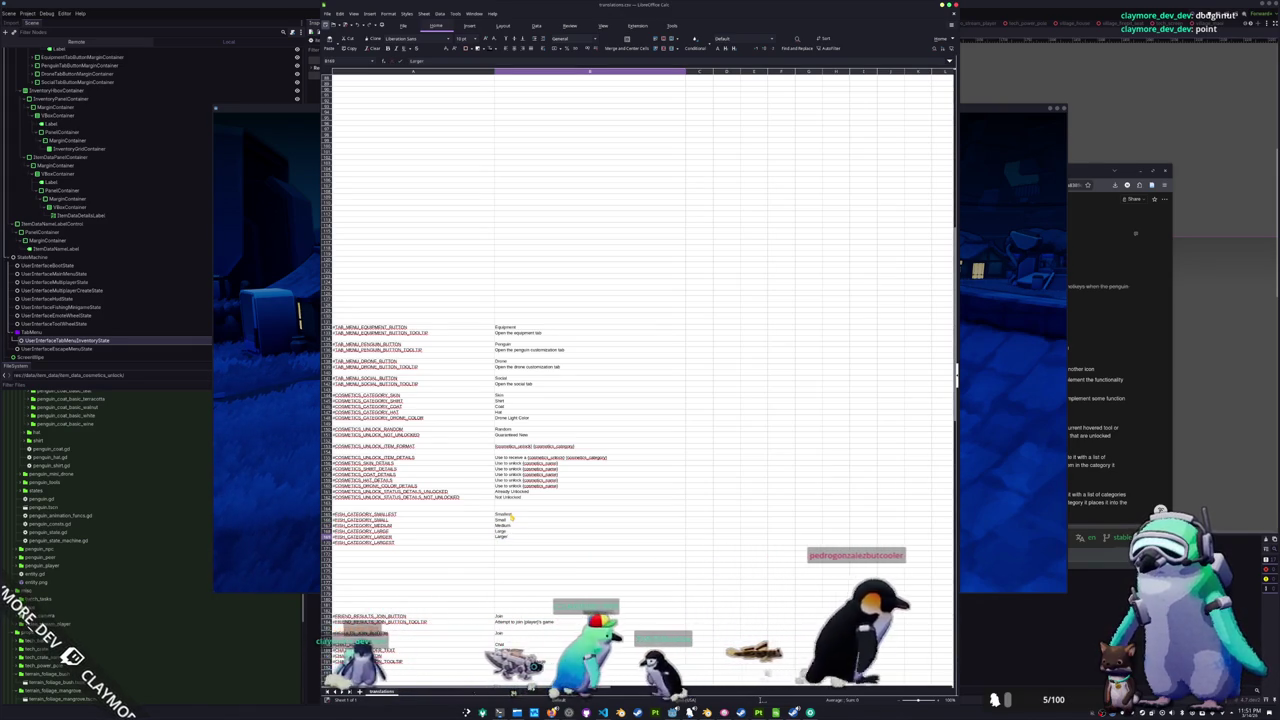
key("Up")
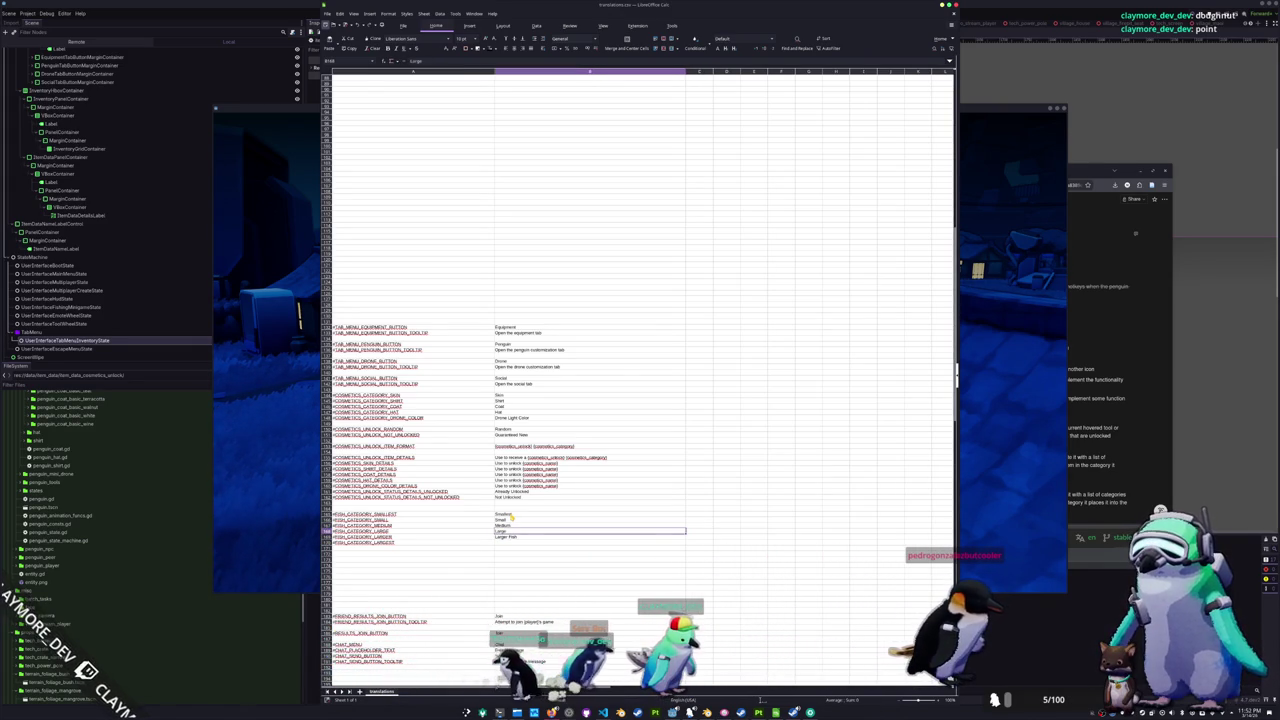
- Append 'Fish' to the size translations and enter 'Largest Fish' for FISH_CATEGORY_LARGEST
key("F2")
type(" Fi")
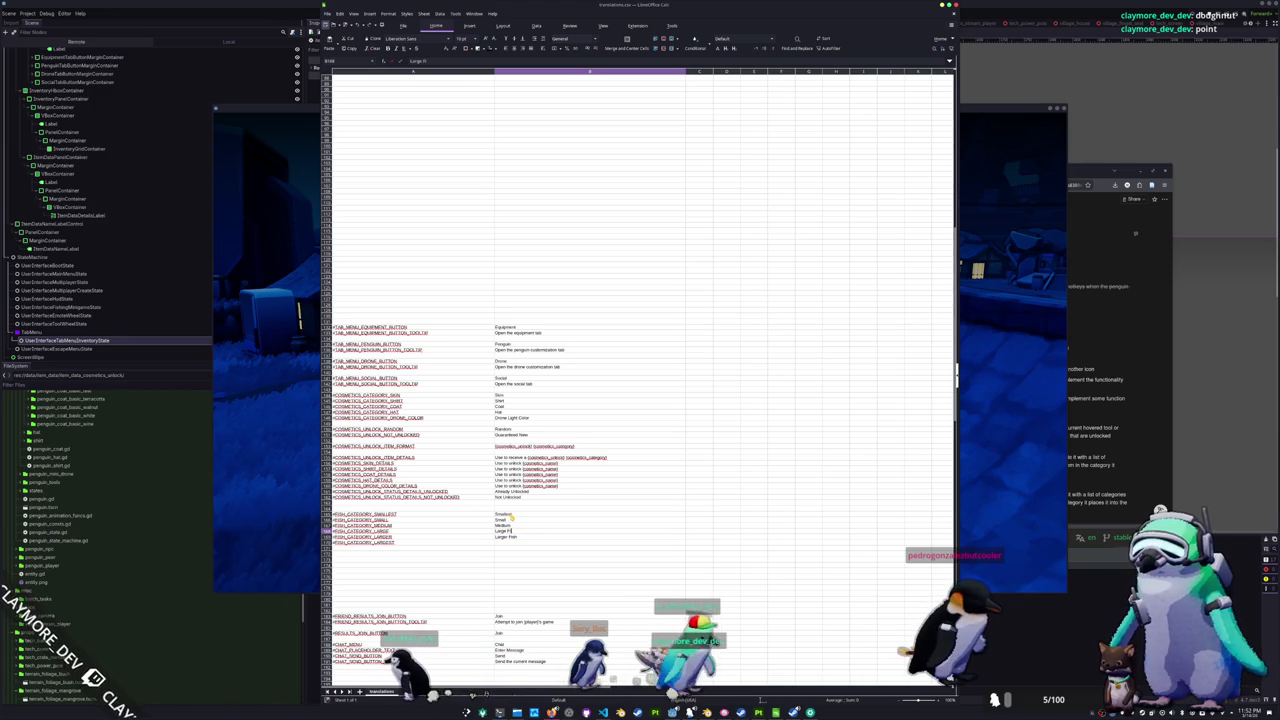
type("sh")
key("Up")
key("F2")
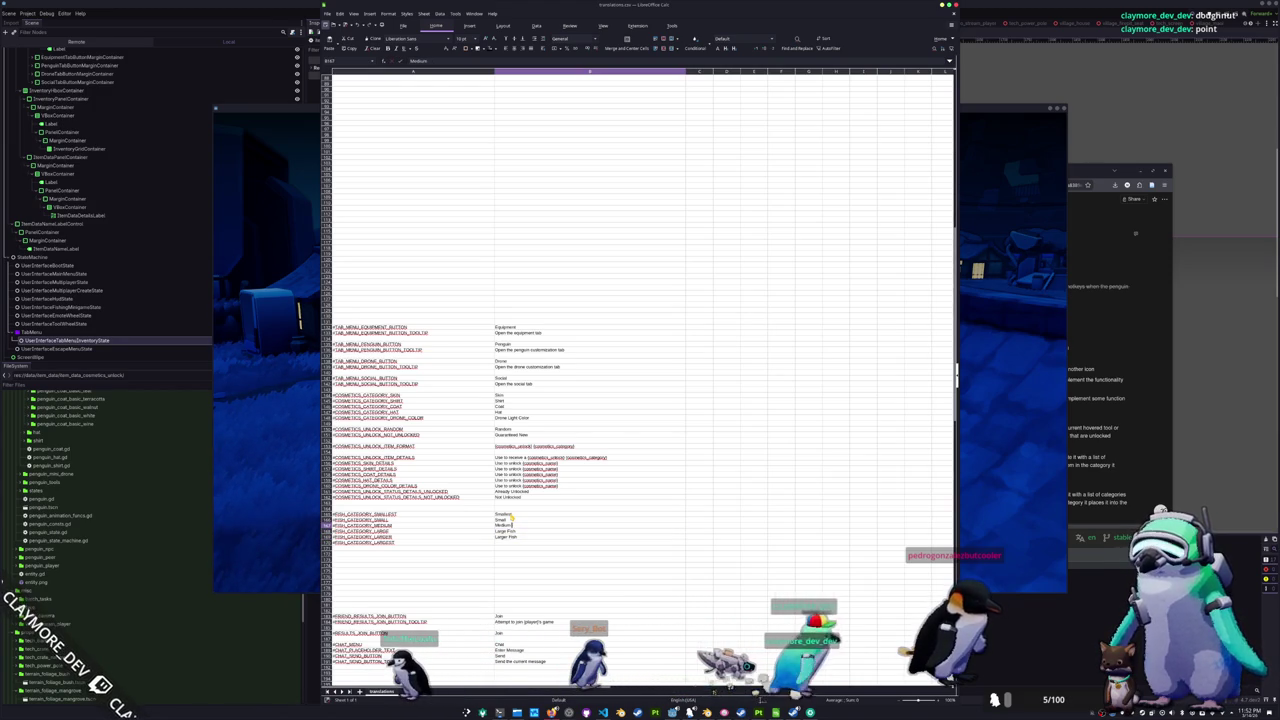
type(" Fish")
key("Up")
key("F2")
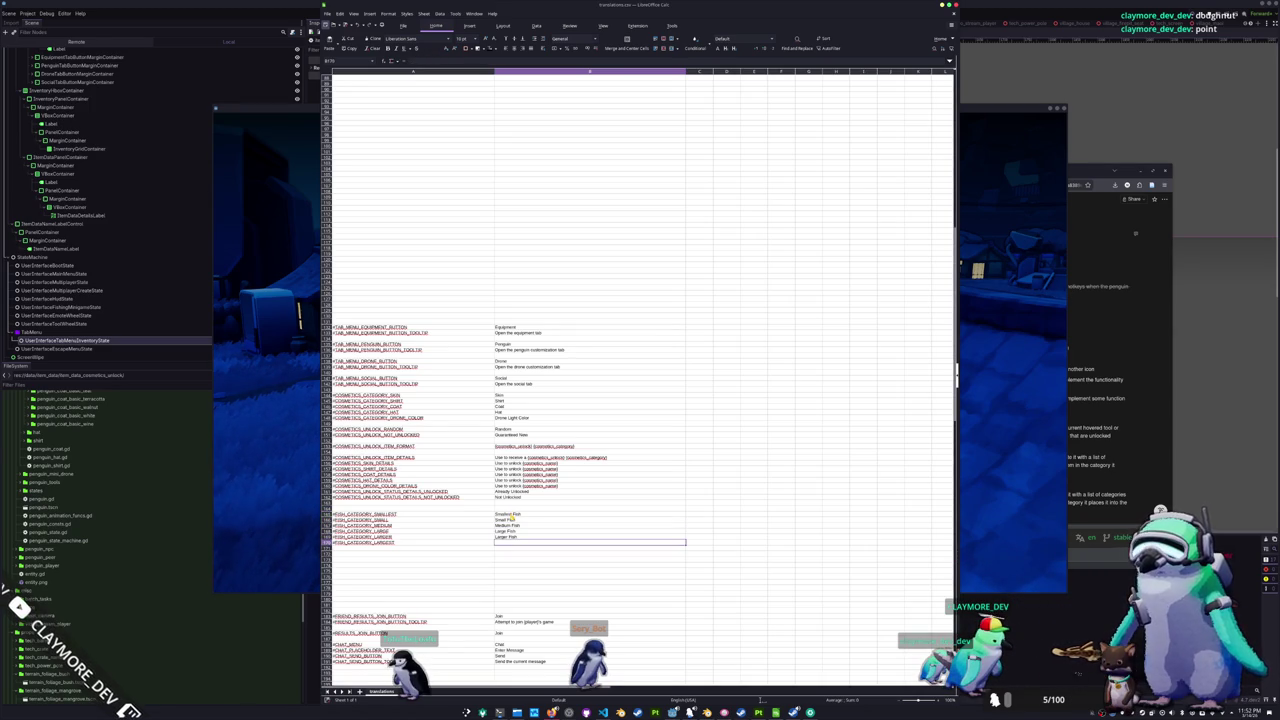
type("Largest Fish")
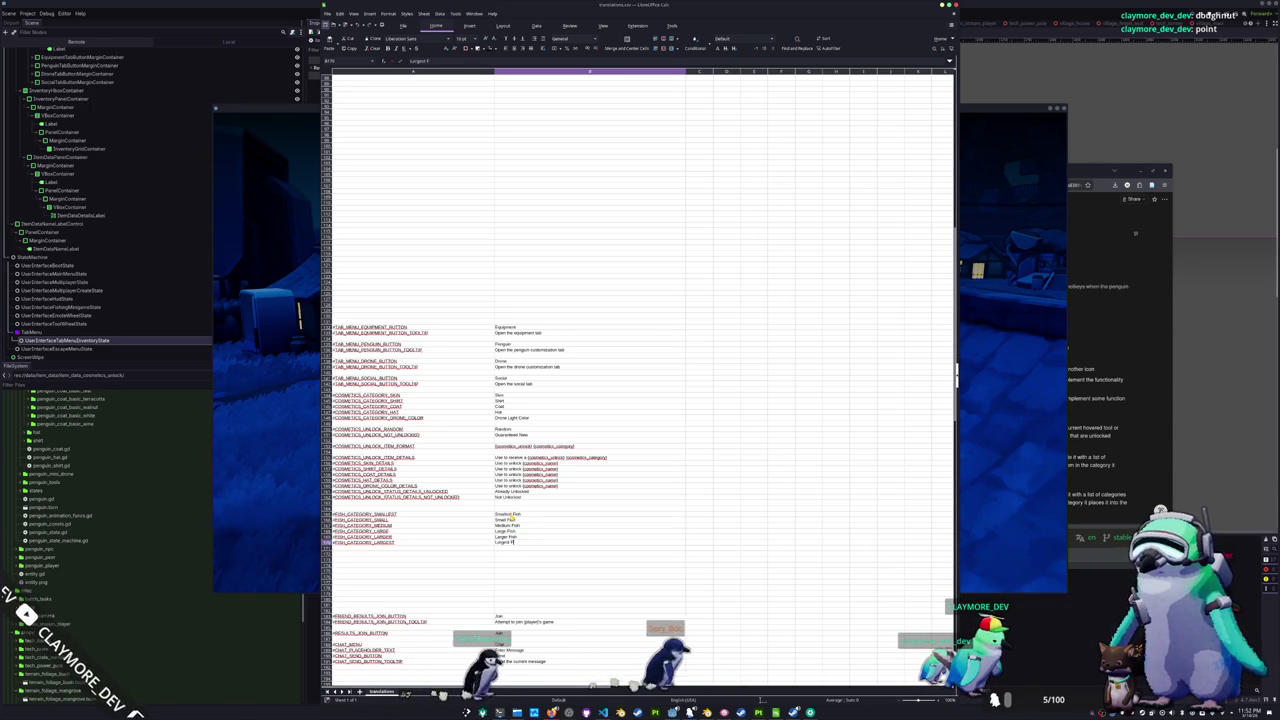
key("Return")
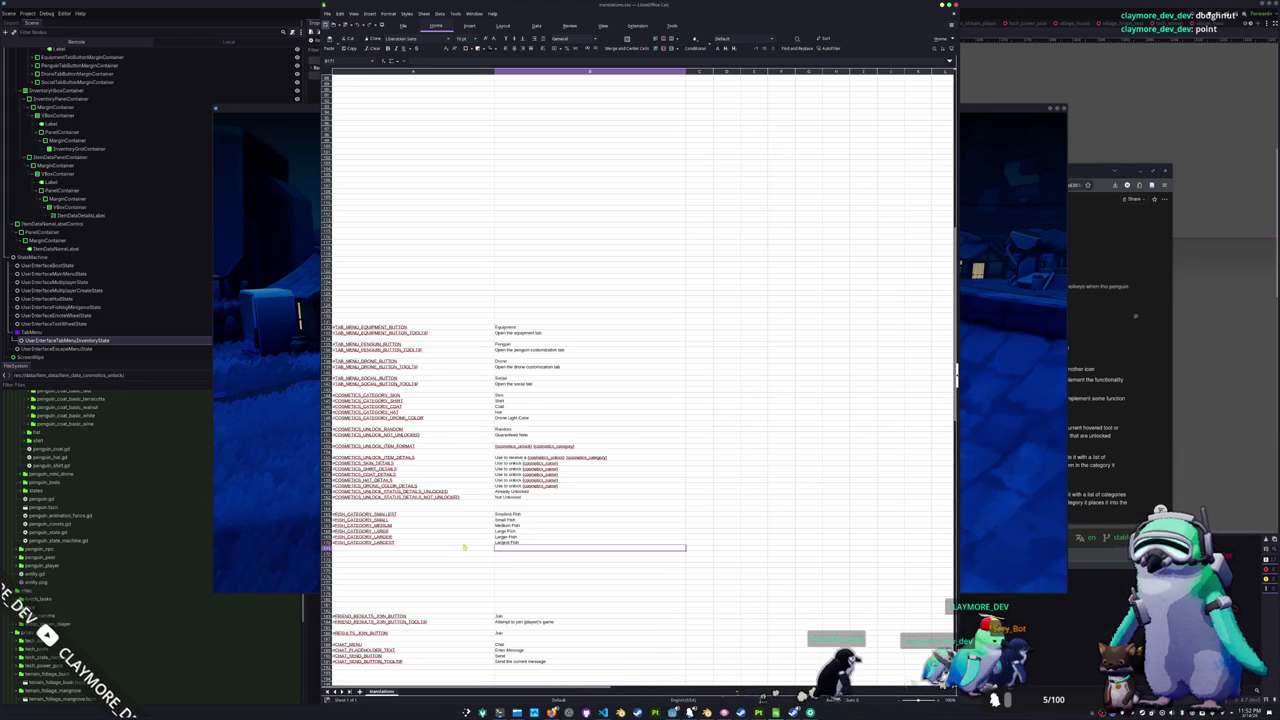
- Check the running game's inventory, then bring up item_data_fish.gd in the editor
left_click(1019, 533)
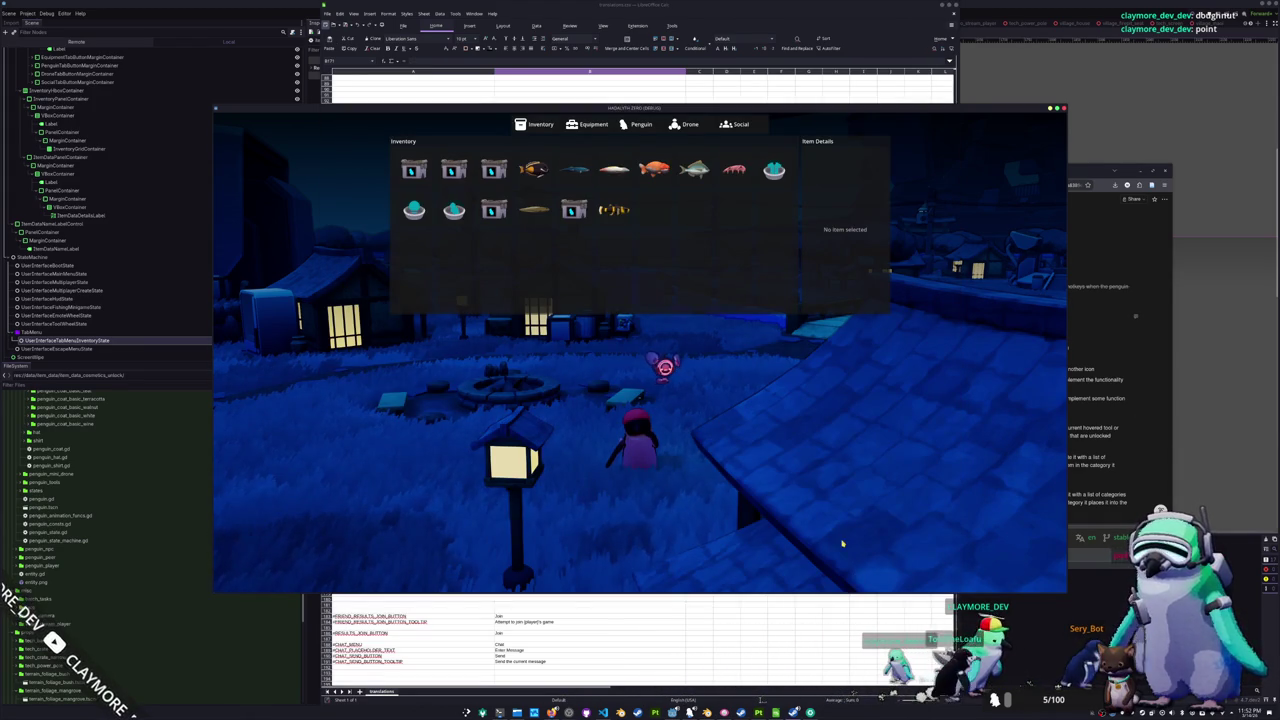
left_click(603, 712)
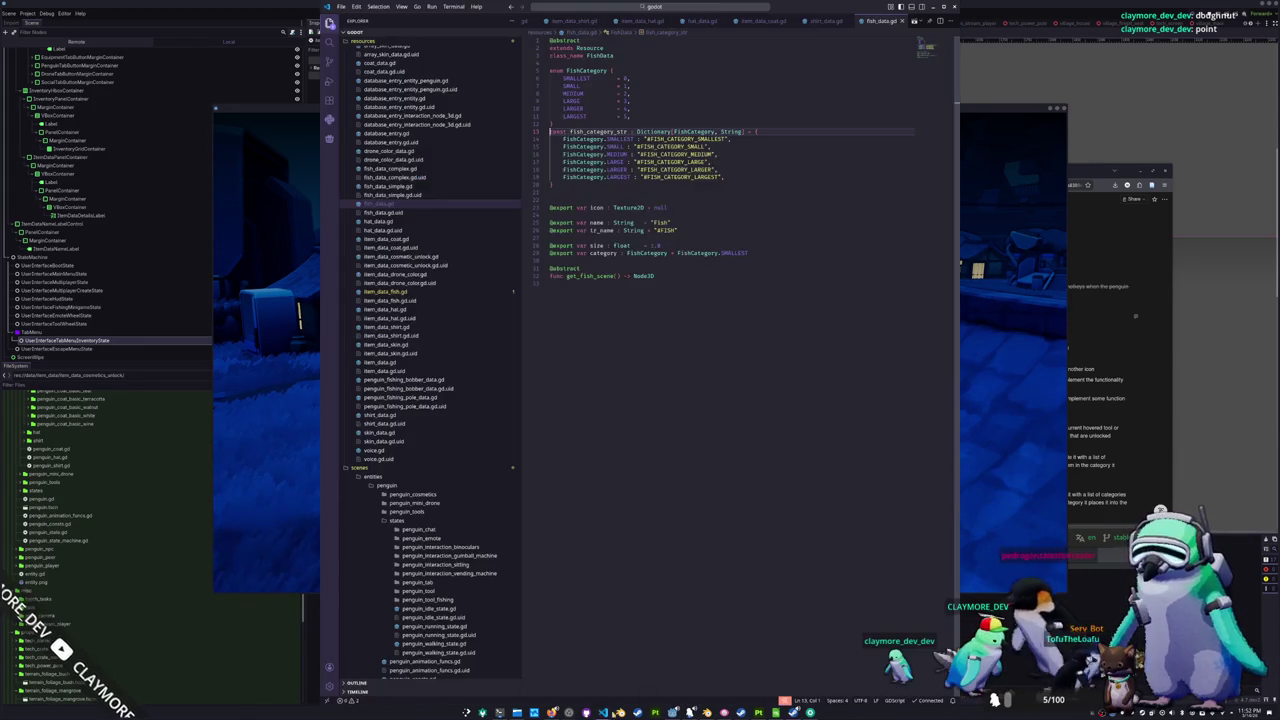
left_click(419, 292)
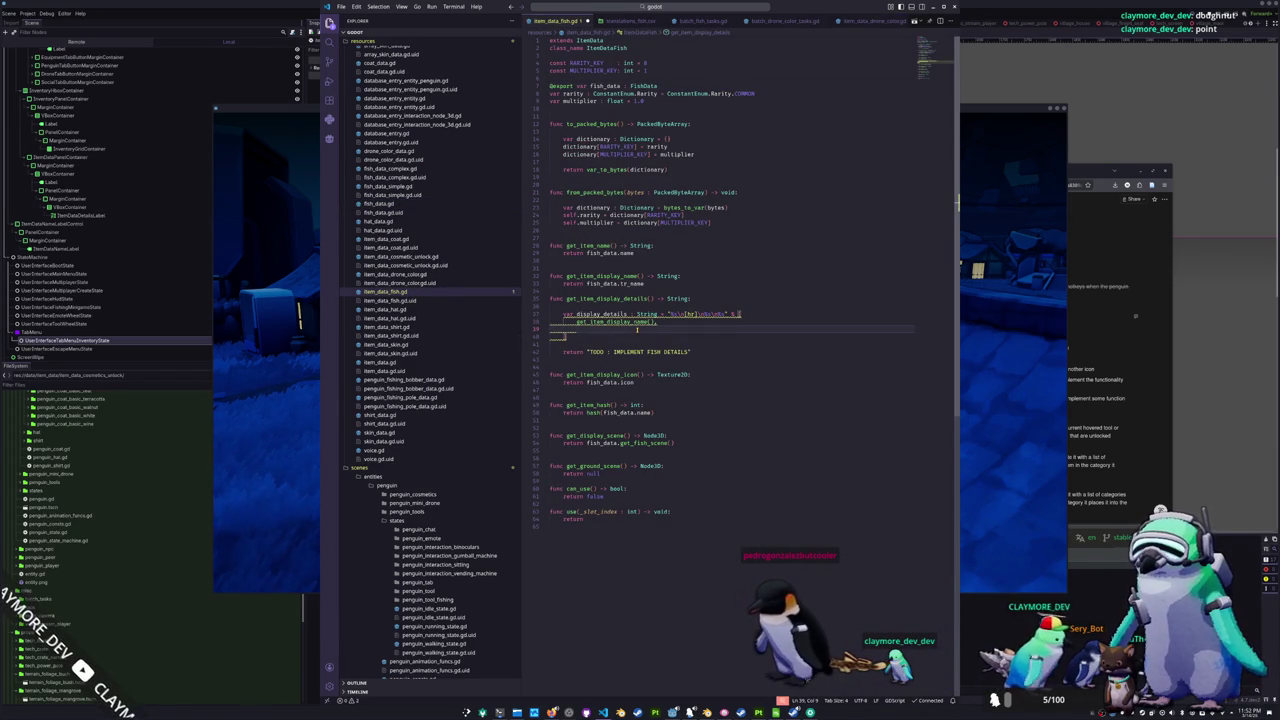
- Discard the half-typed tr(FishData) call and look up the FishData class definition
type("tr(")
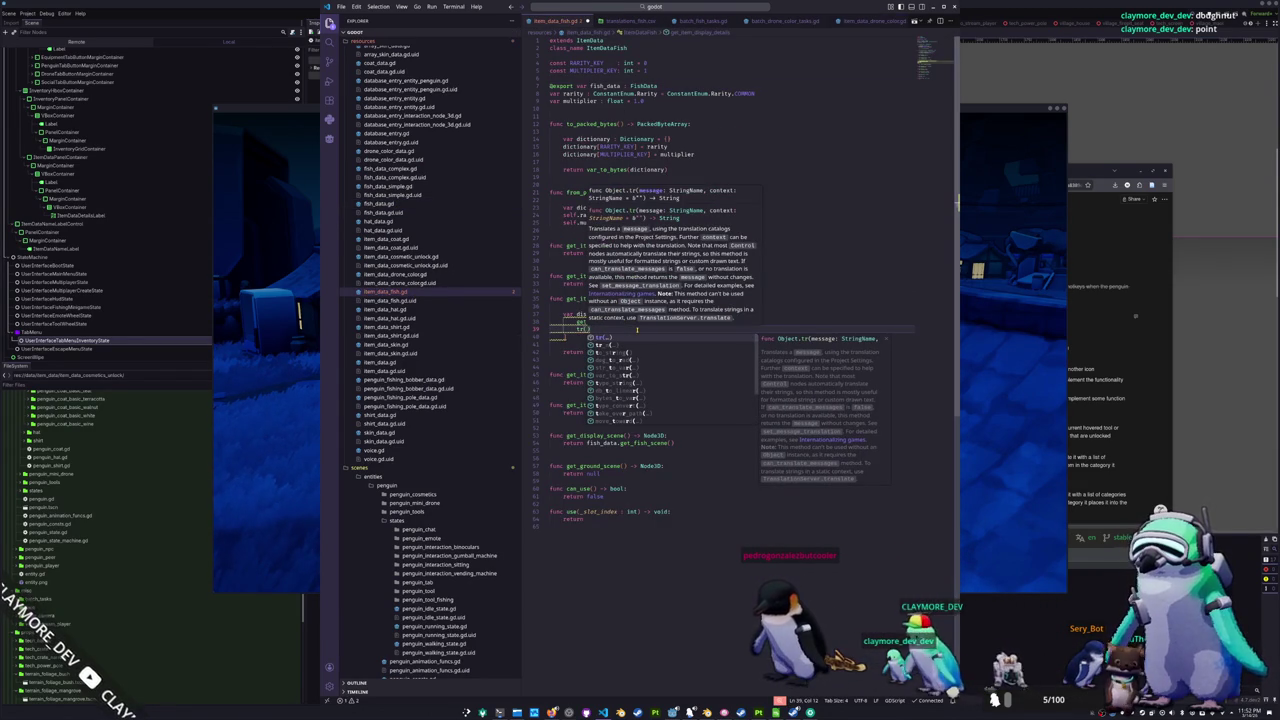
type("FishData")
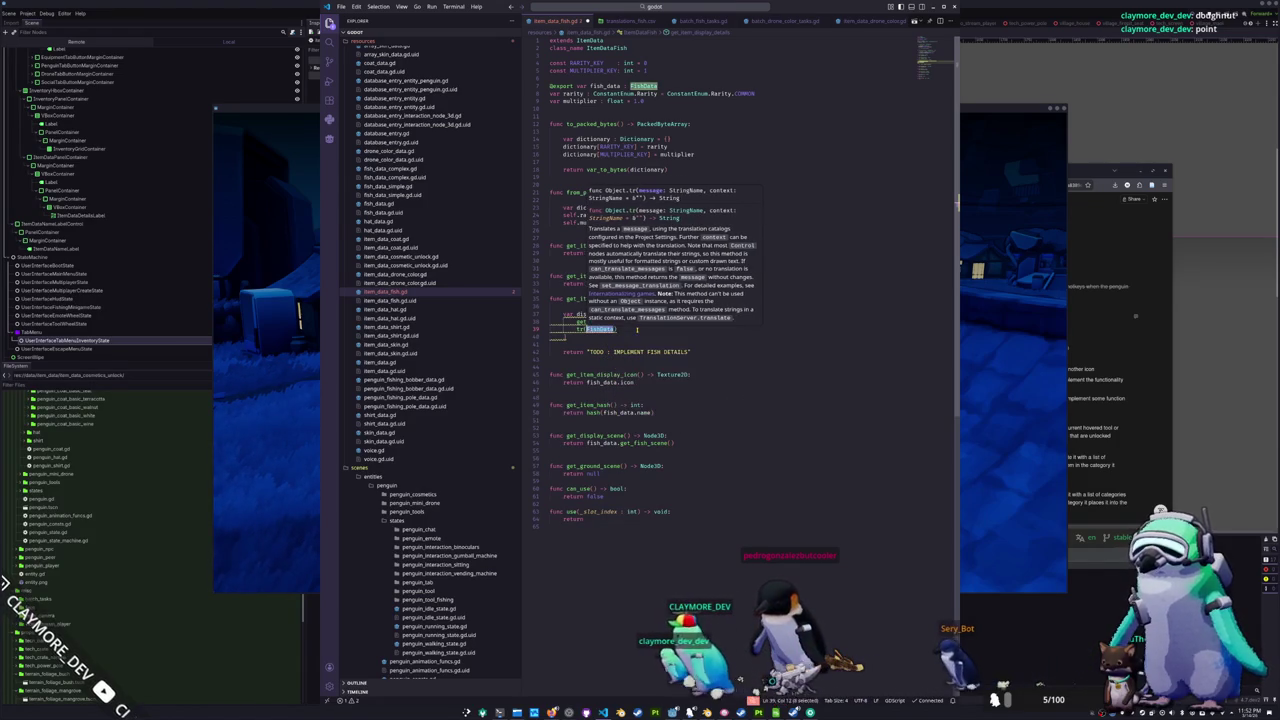
type(")")
key("shift+Home")
key("BackSpace")
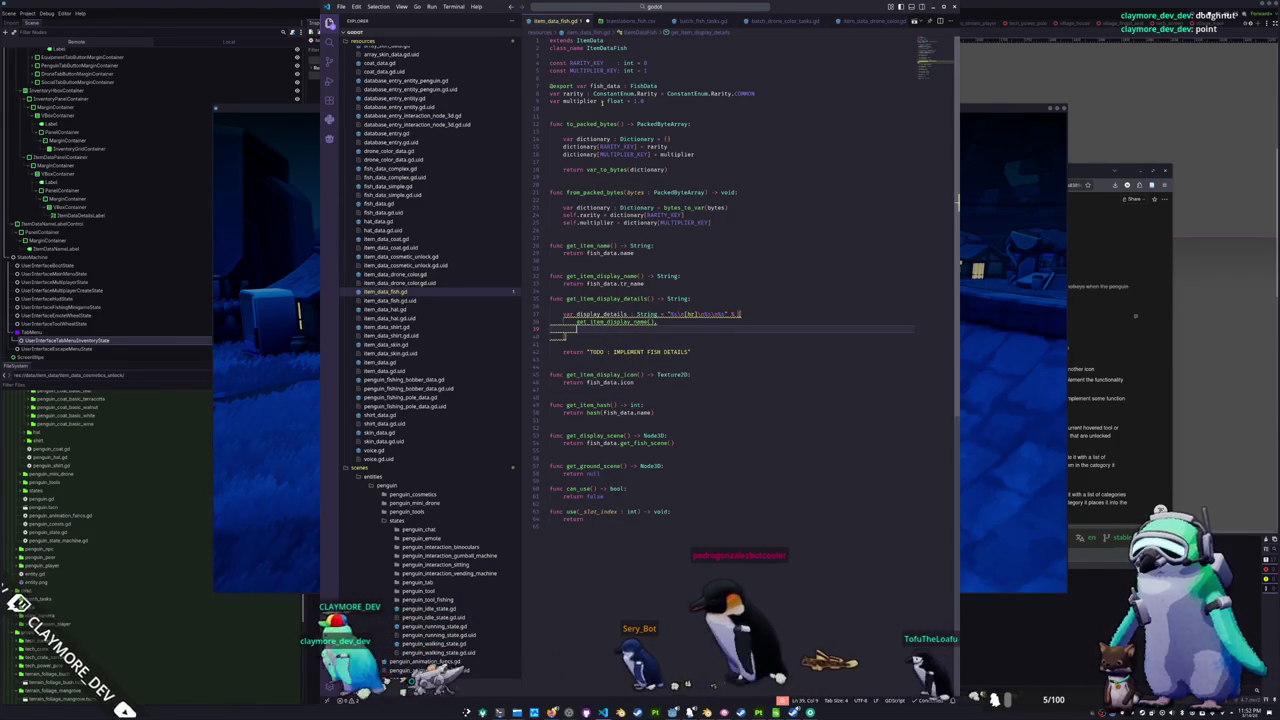
left_click(598, 281, "ctrl")
key("ctrl+End")
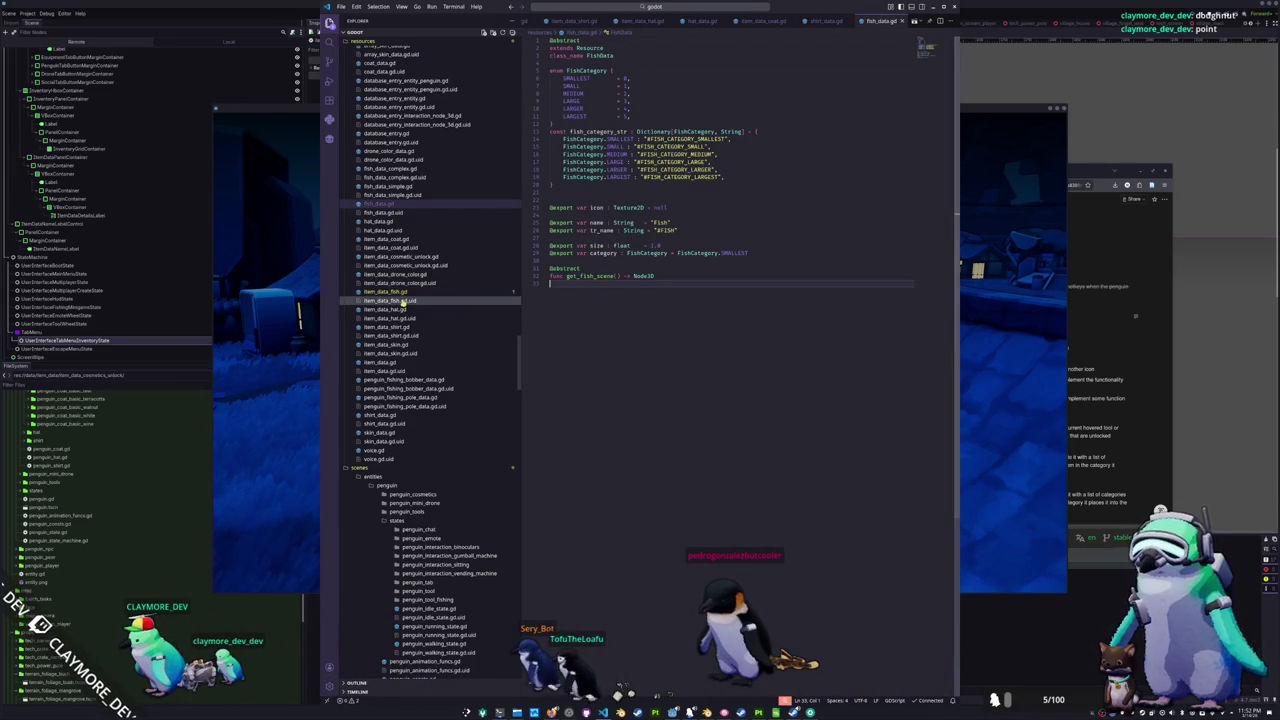
key("alt+Left")
- In get_item_display_details, add tr(FishData.fish_category_str[fish_data.category]) as a second format argument
left_click(604, 337)
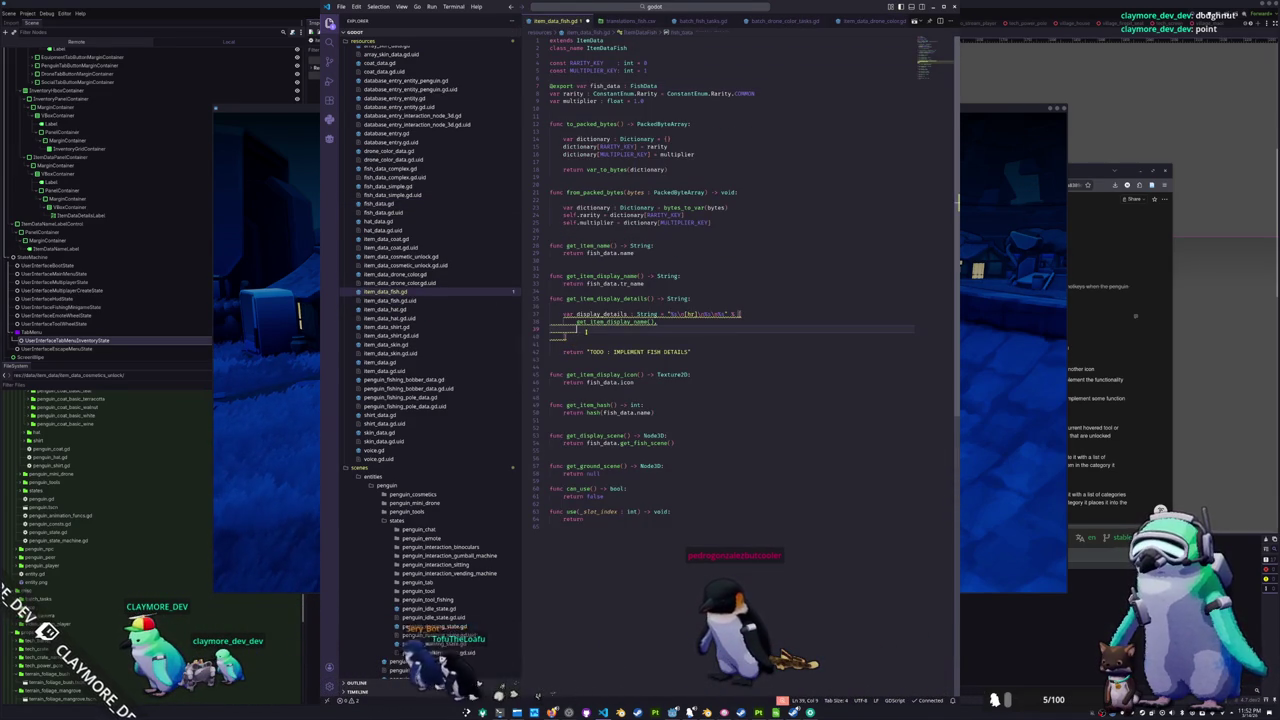
type("FishData.fish")
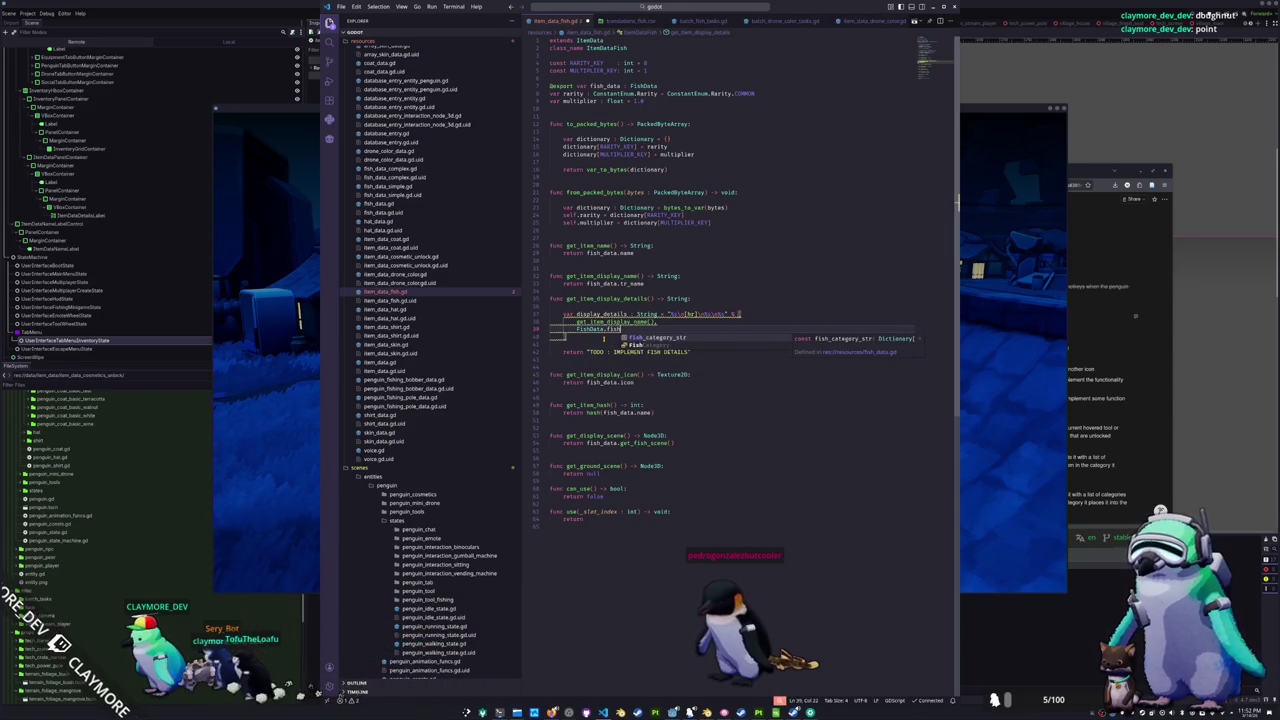
key("Tab")
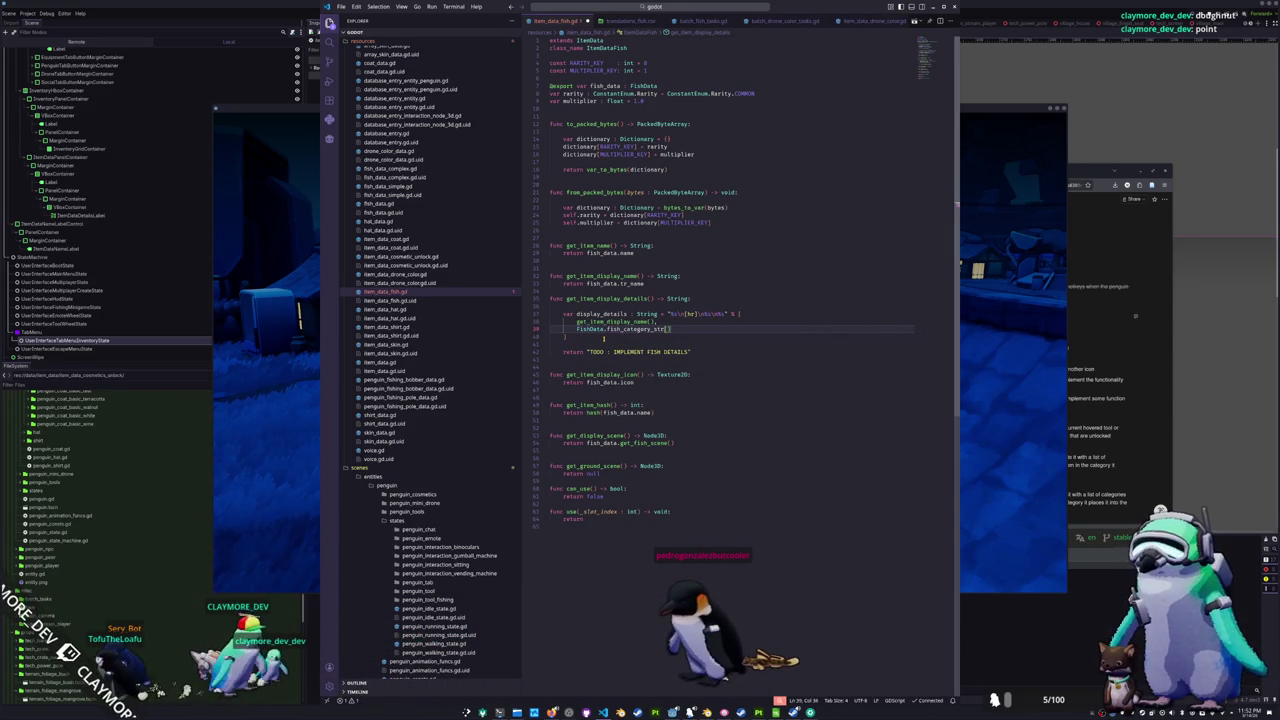
type("fish_data.")
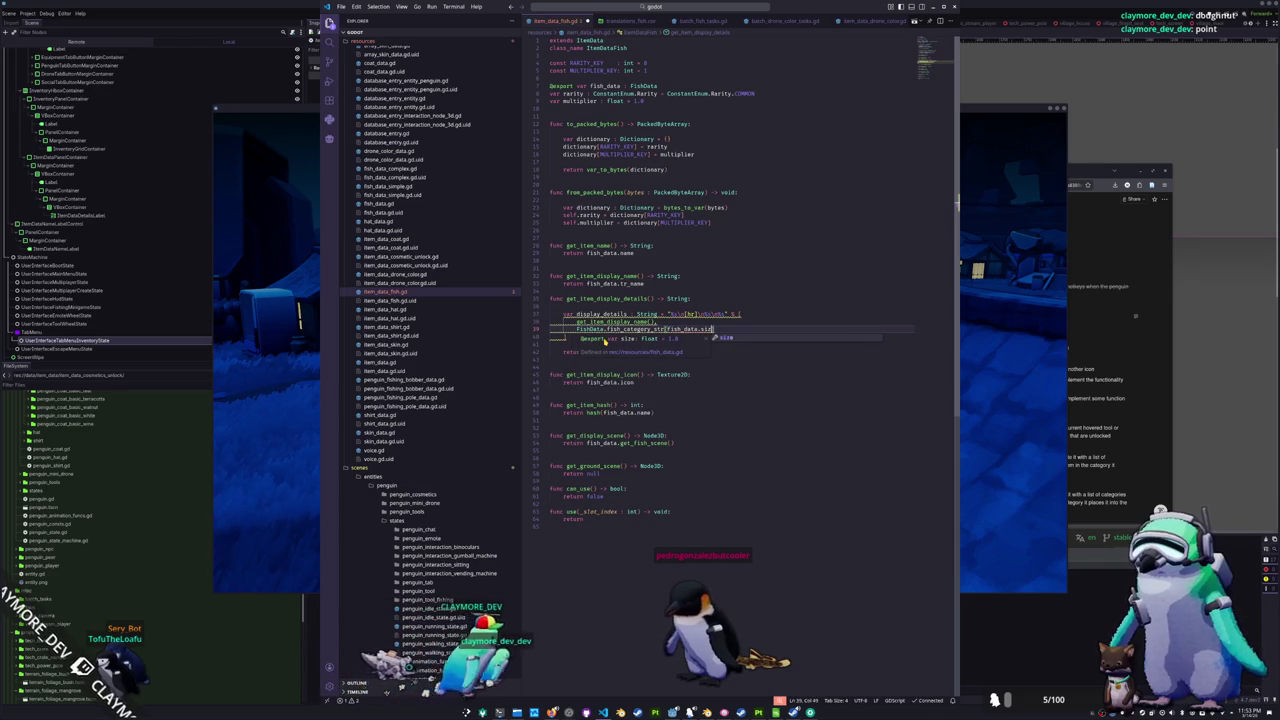
type("ca")
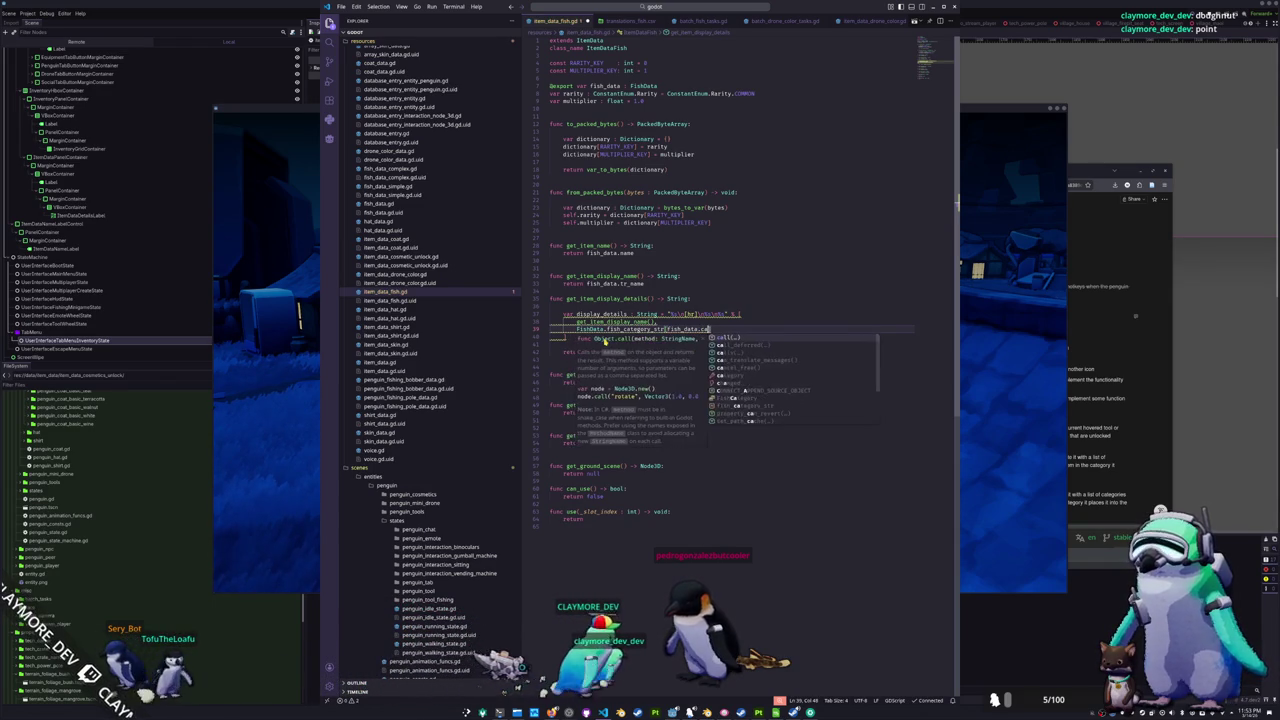
type("tegory")
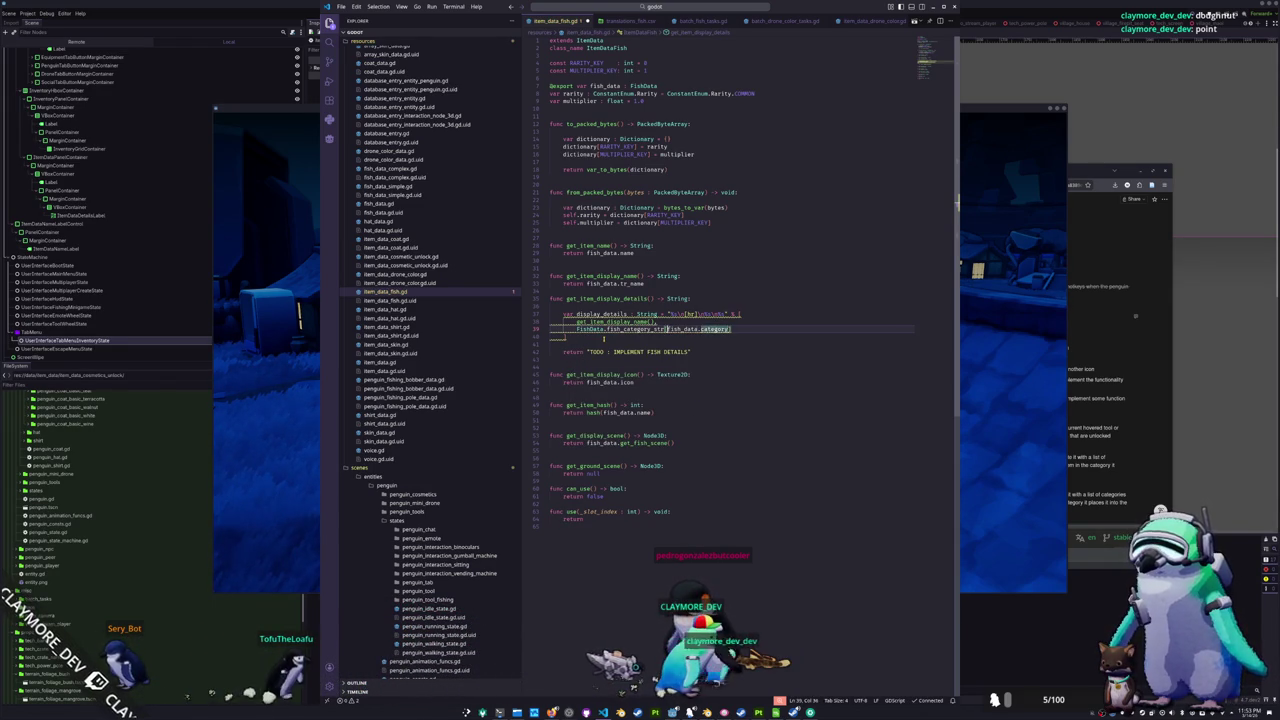
type("tr(")
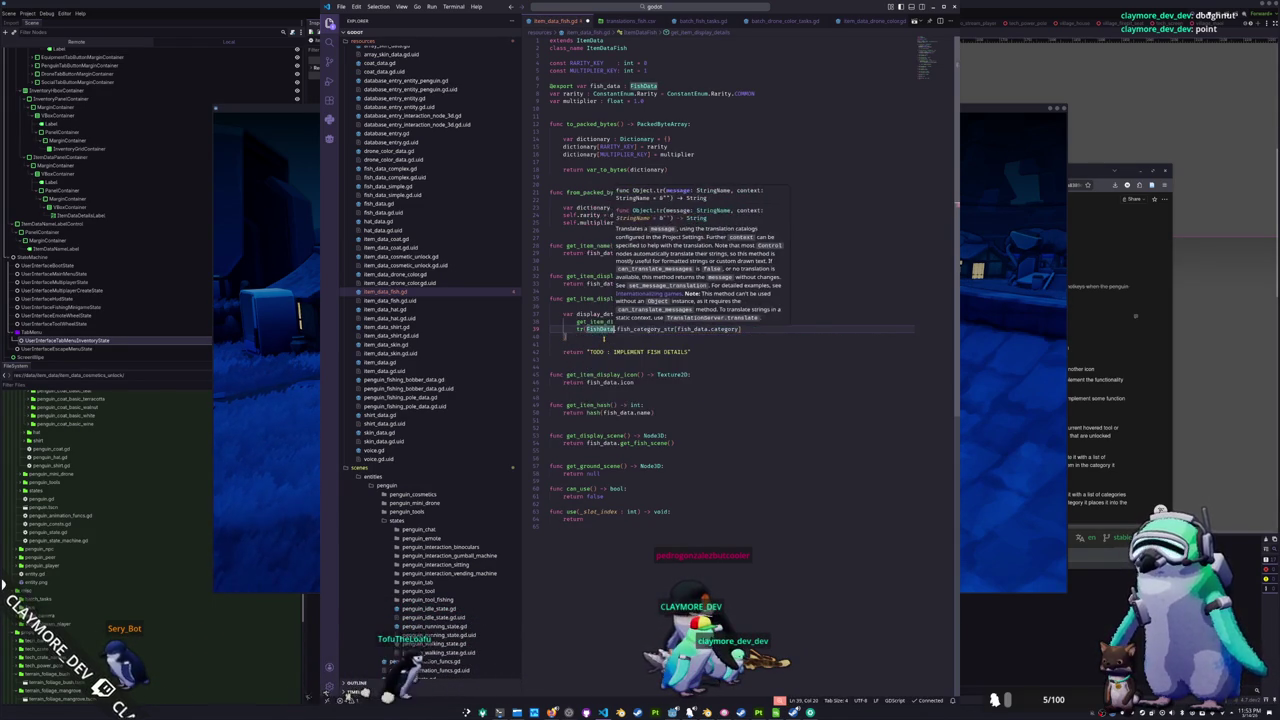
type(")")
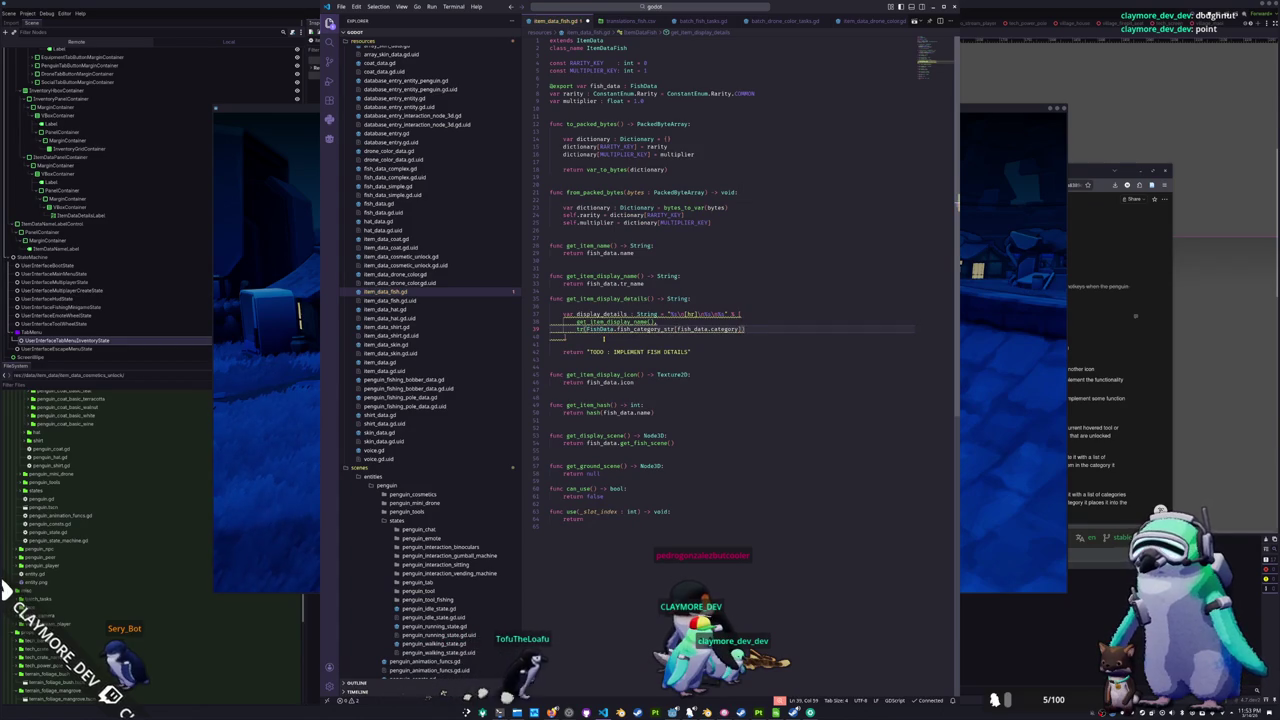
type(",")
key("Return")
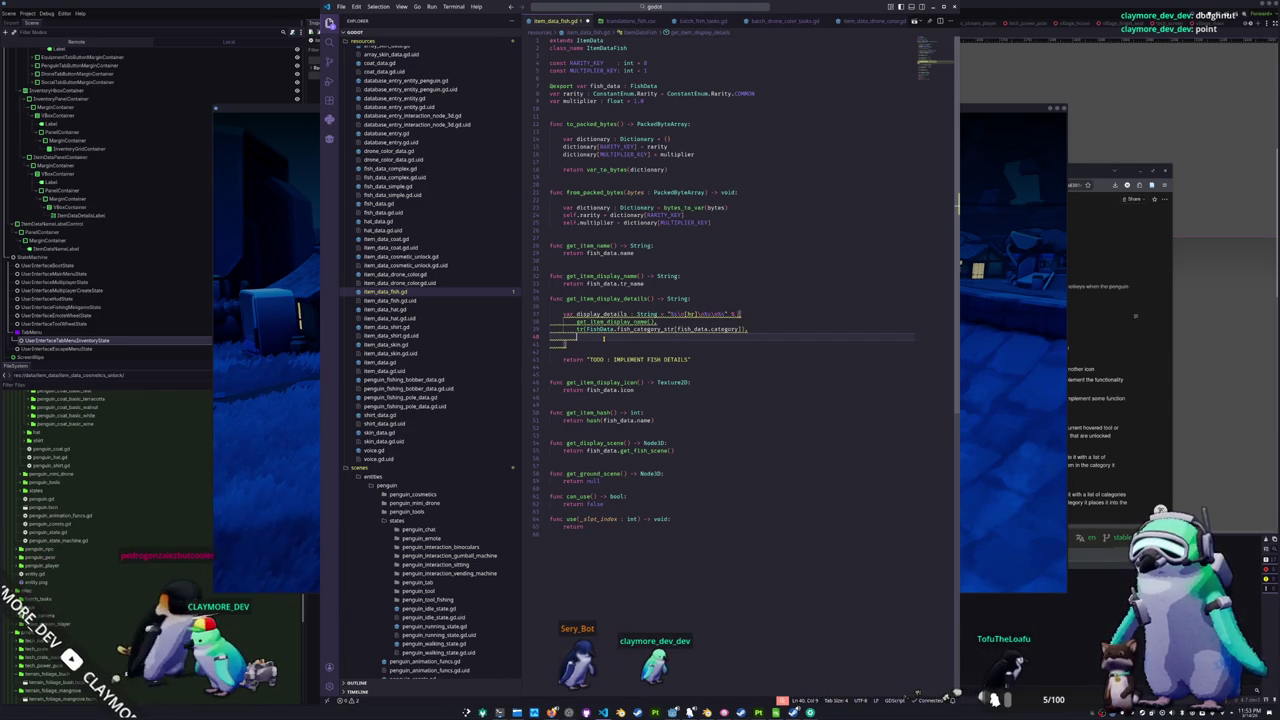
type("str")
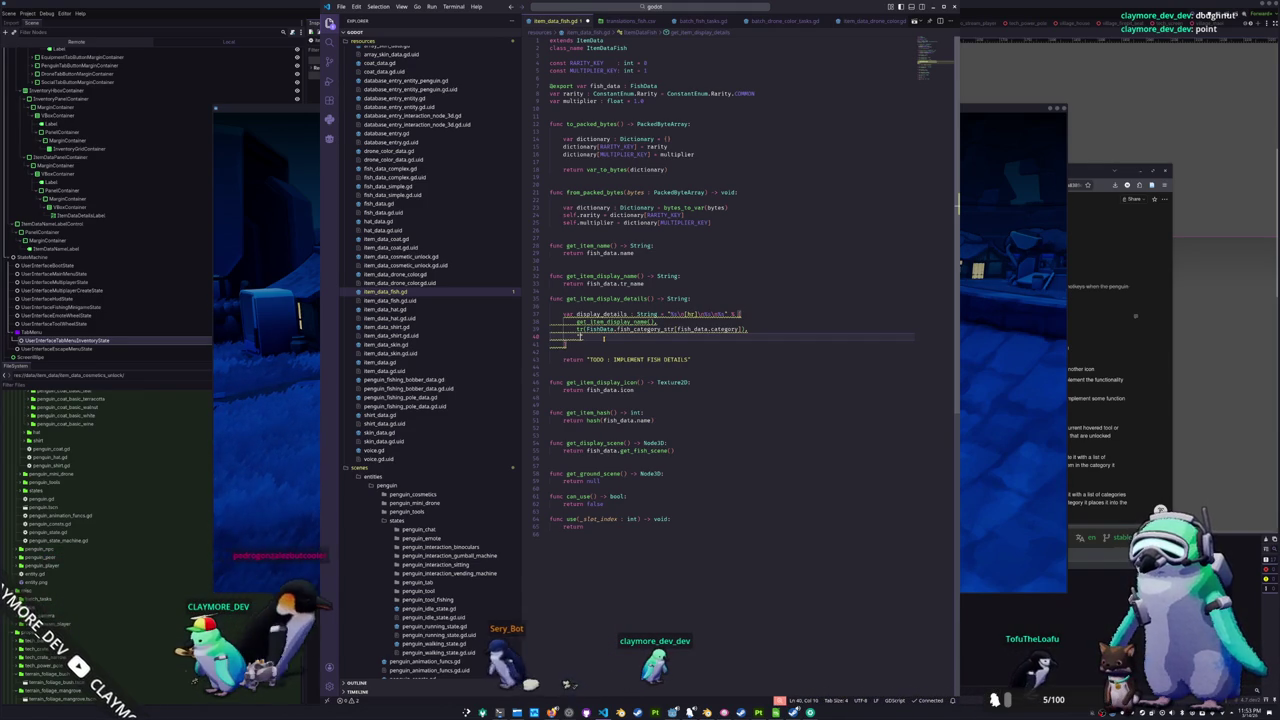
type("%")
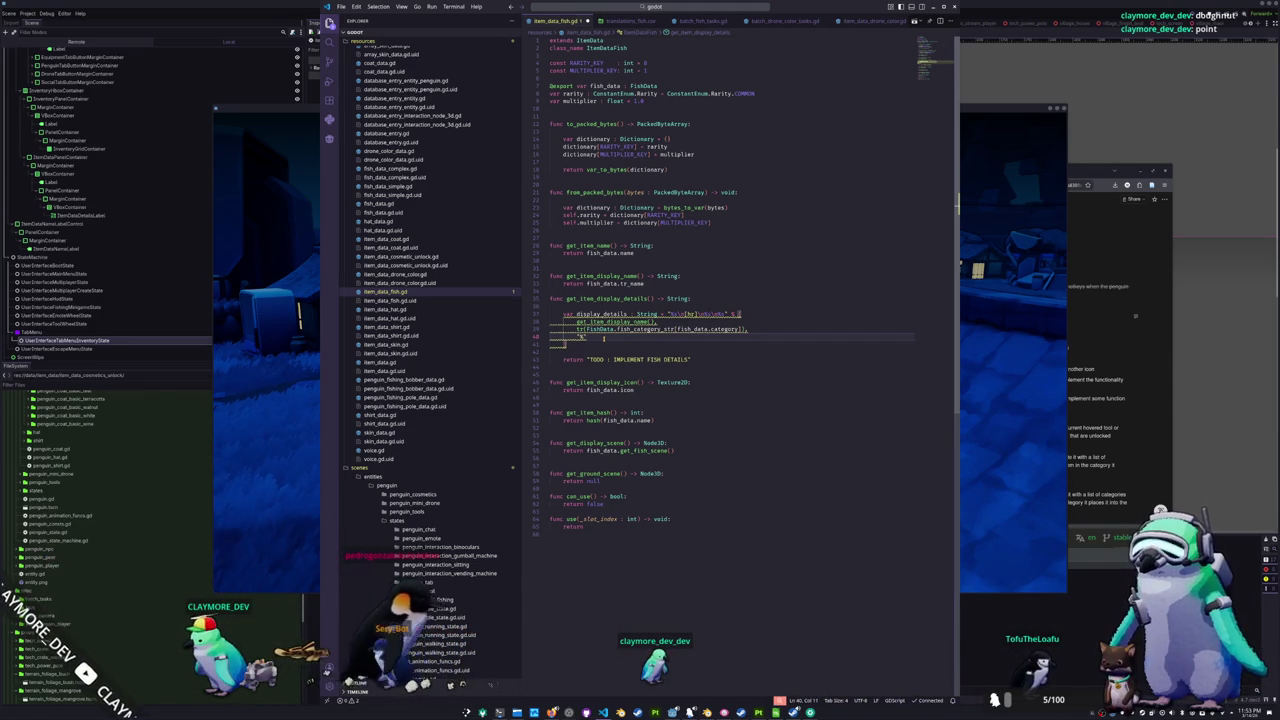